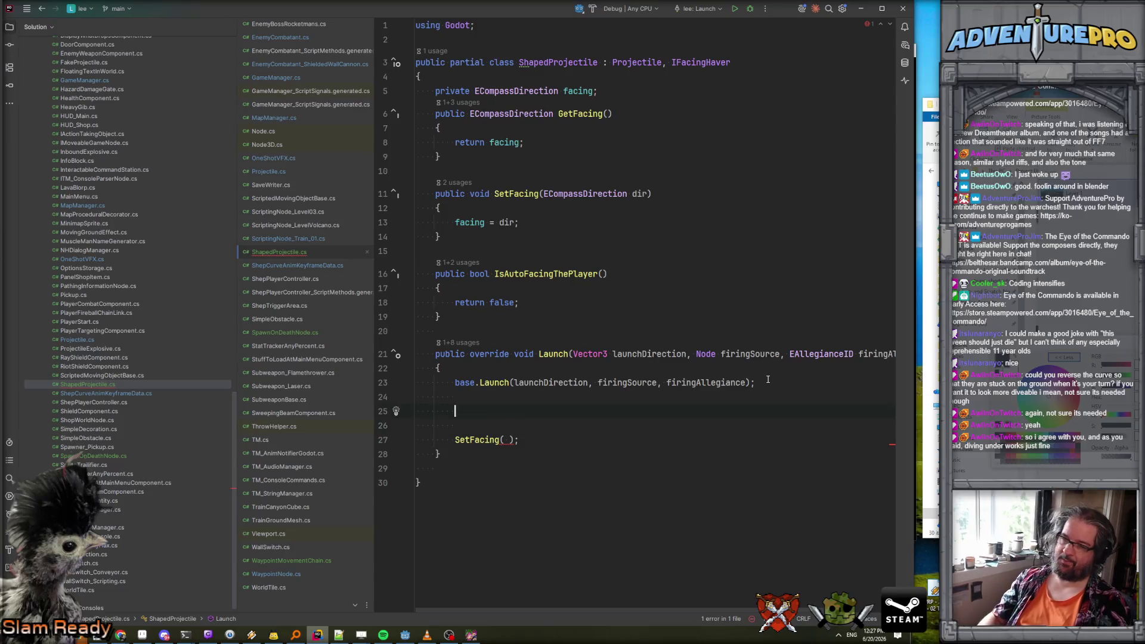
On line 25, start a Vector3I quantV declaration assigned from launchDirection.
type("var")
key("BackSpace")
key("BackSpace")
key("BackSpace")
type("vec")
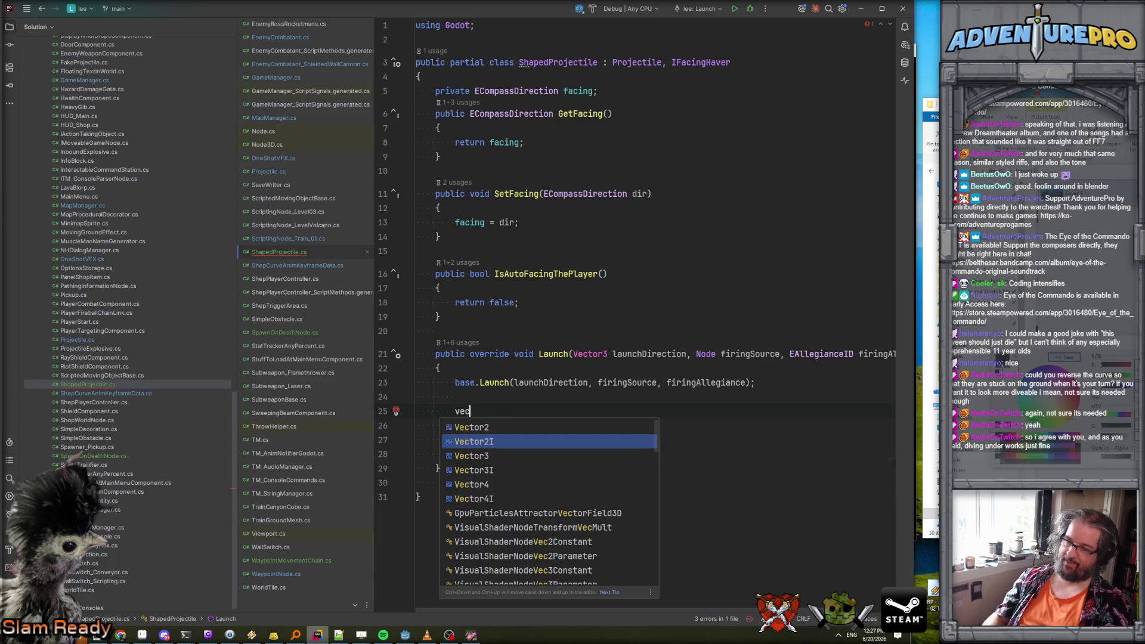
key("Down")
key("Down")
key("Return")
type("quantV = l")
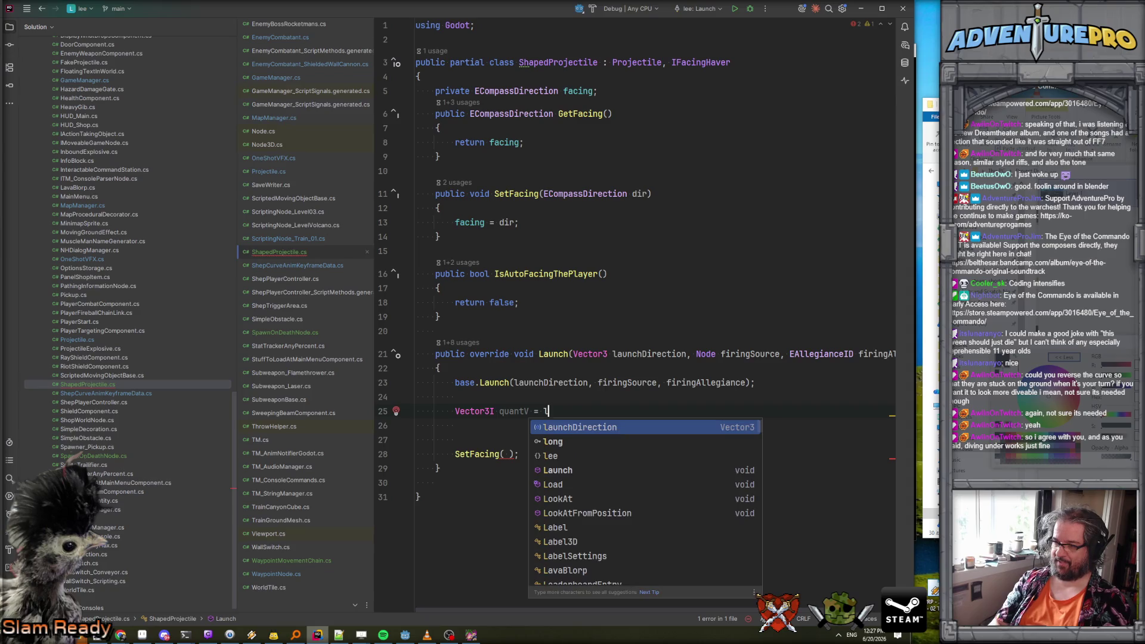
key("Return")
type(".To")
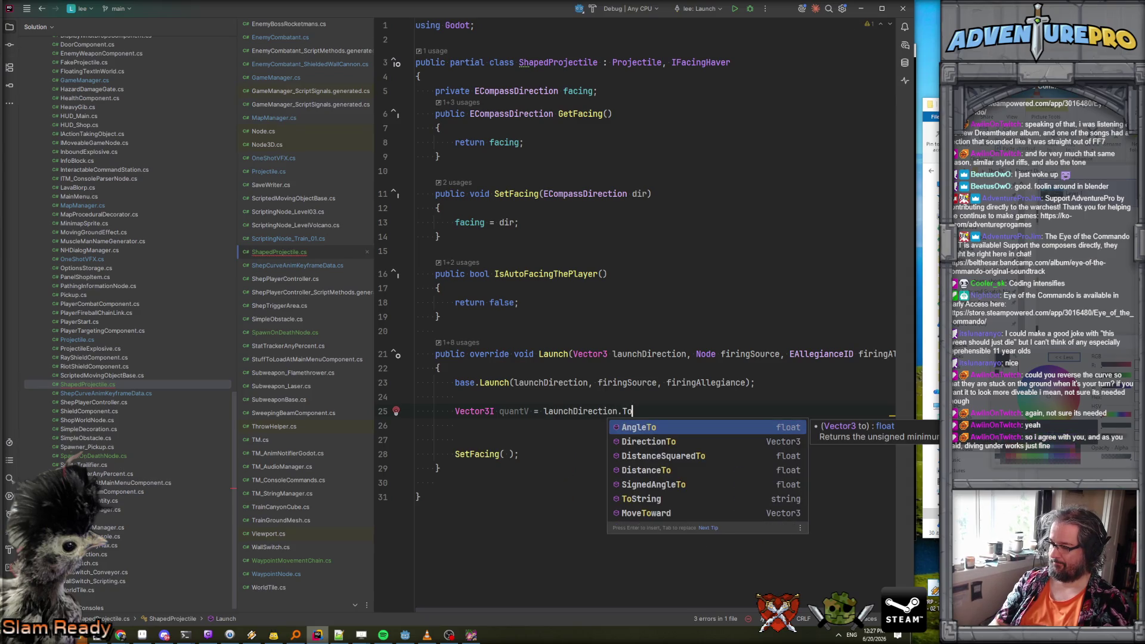
key("BackSpace")
key("BackSpace")
type("Qu")
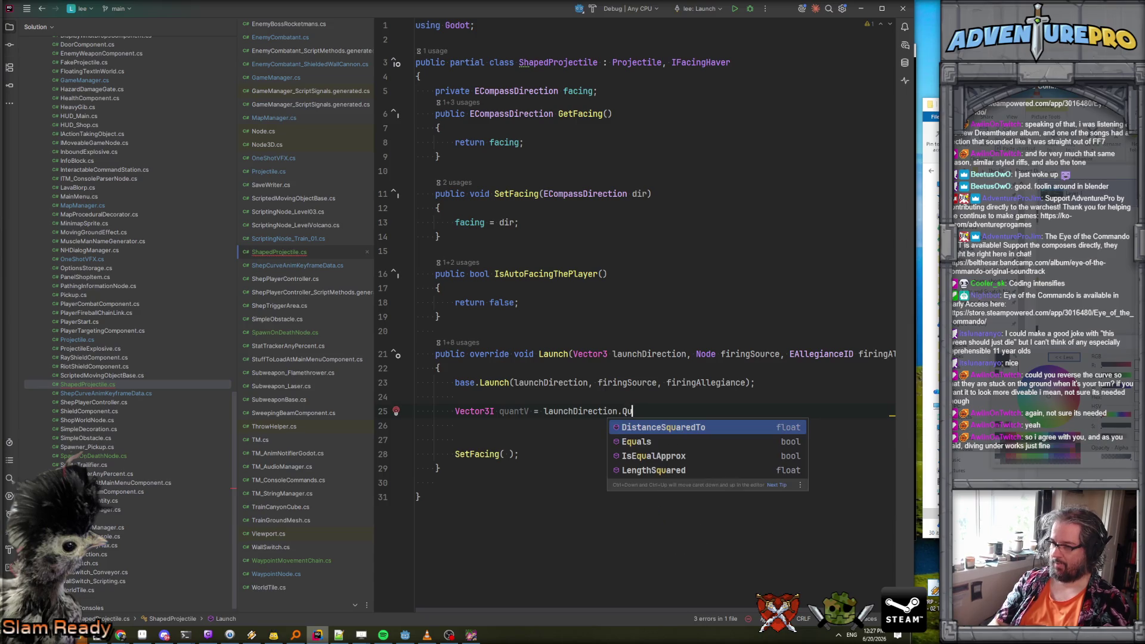
key("BackSpace")
key("BackSpace")
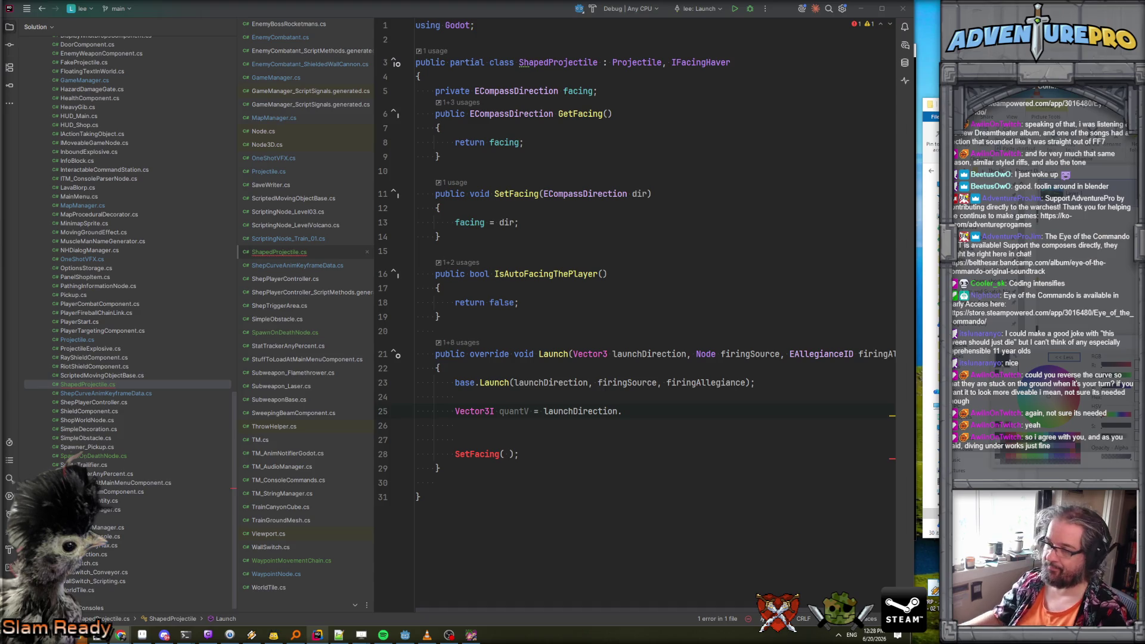
Select the unfinished quantV line and overwrite it with 'var magX = l'.
left_click(534, 411)
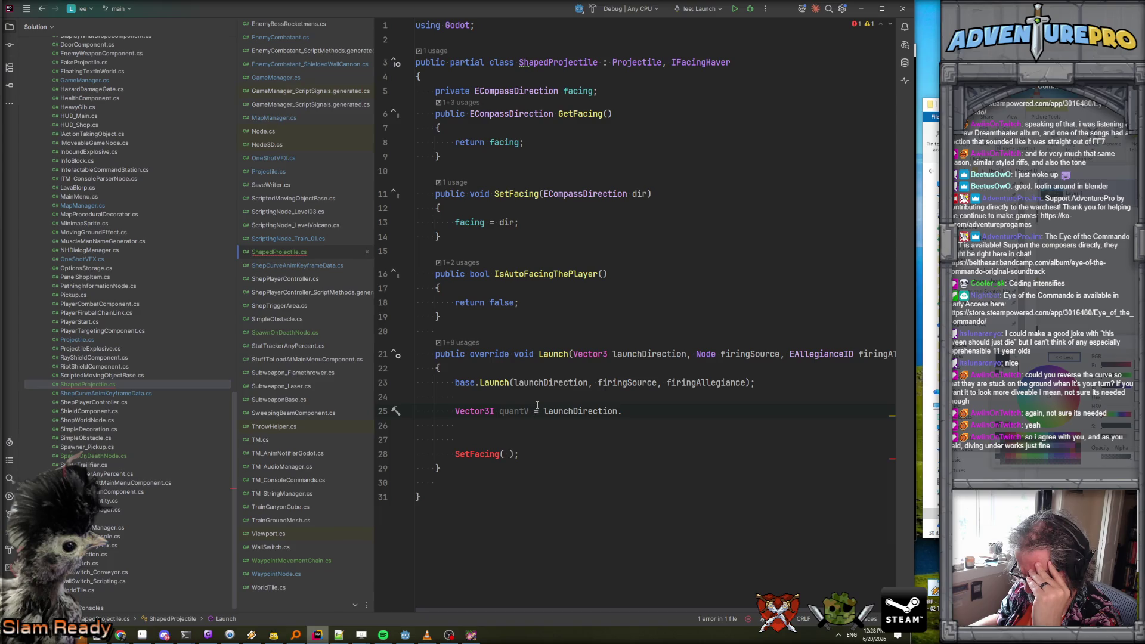
left_click_drag(455, 411, 638, 411)
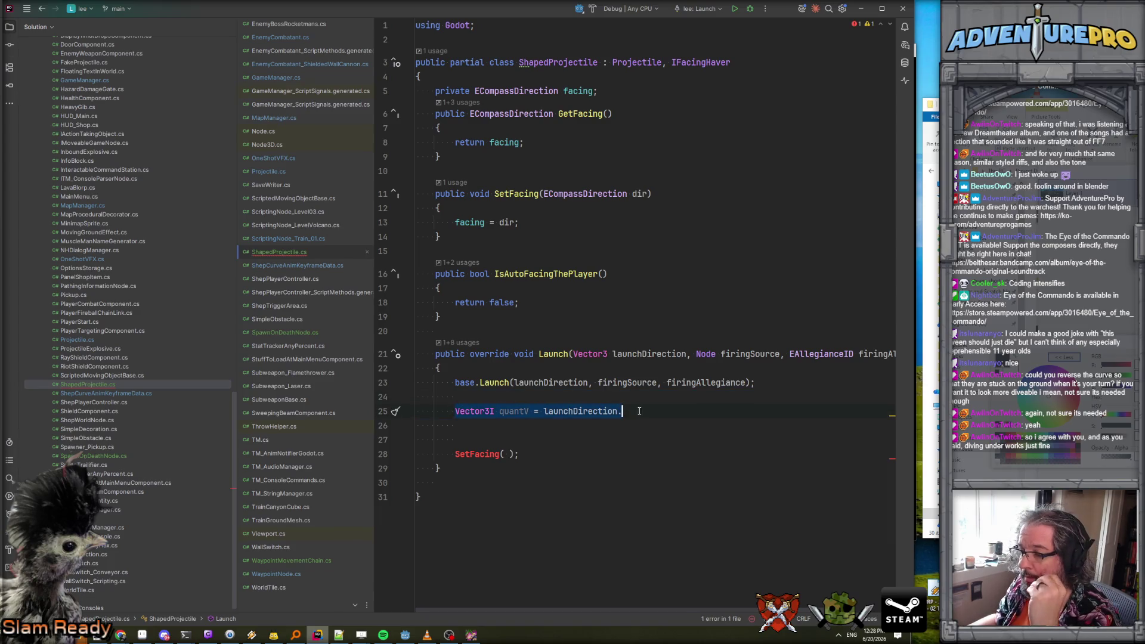
type("var magX = l")
Wrap launchDirection.X in MathF.Abs for magX, importing the System namespace.
key("Return")
type(".X.")
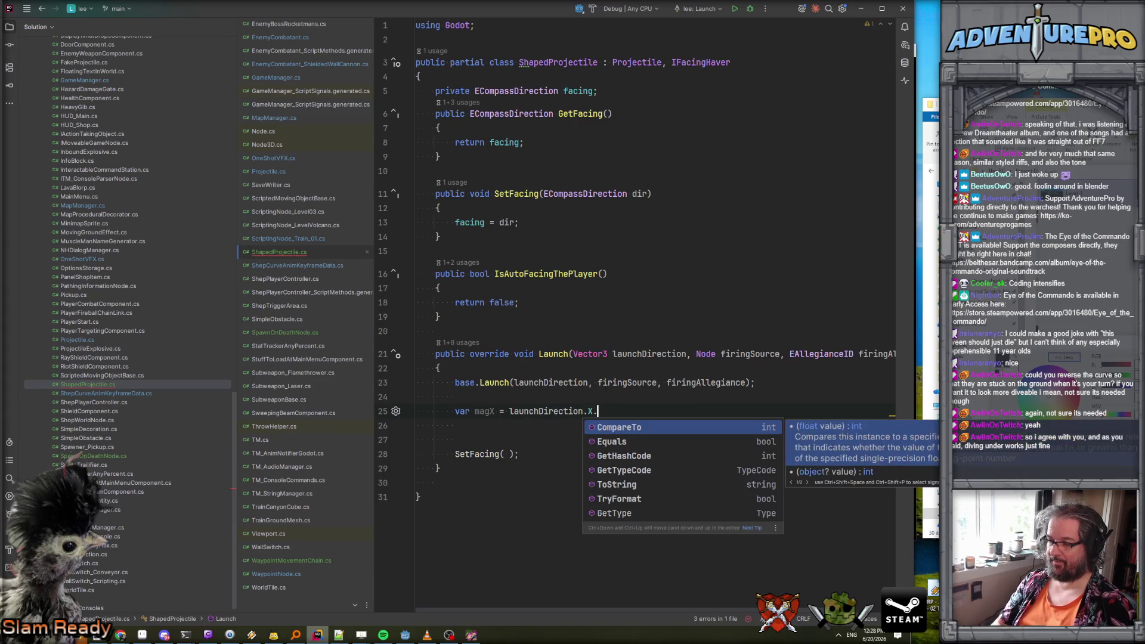
key("BackSpace")
left_click(532, 410)
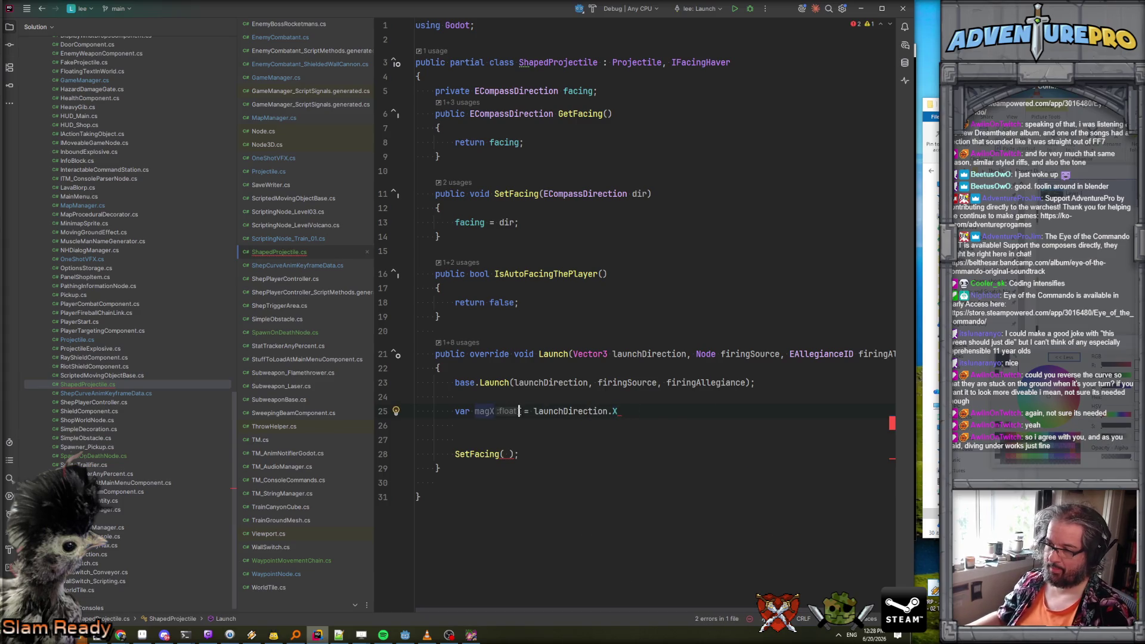
type("Math.")
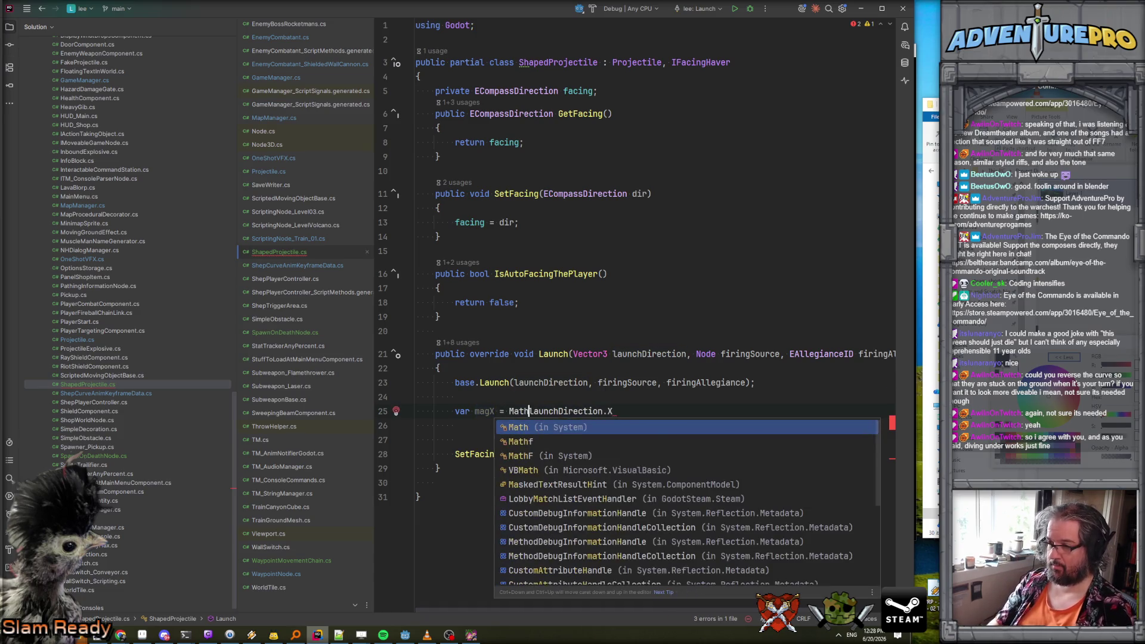
type("abs")
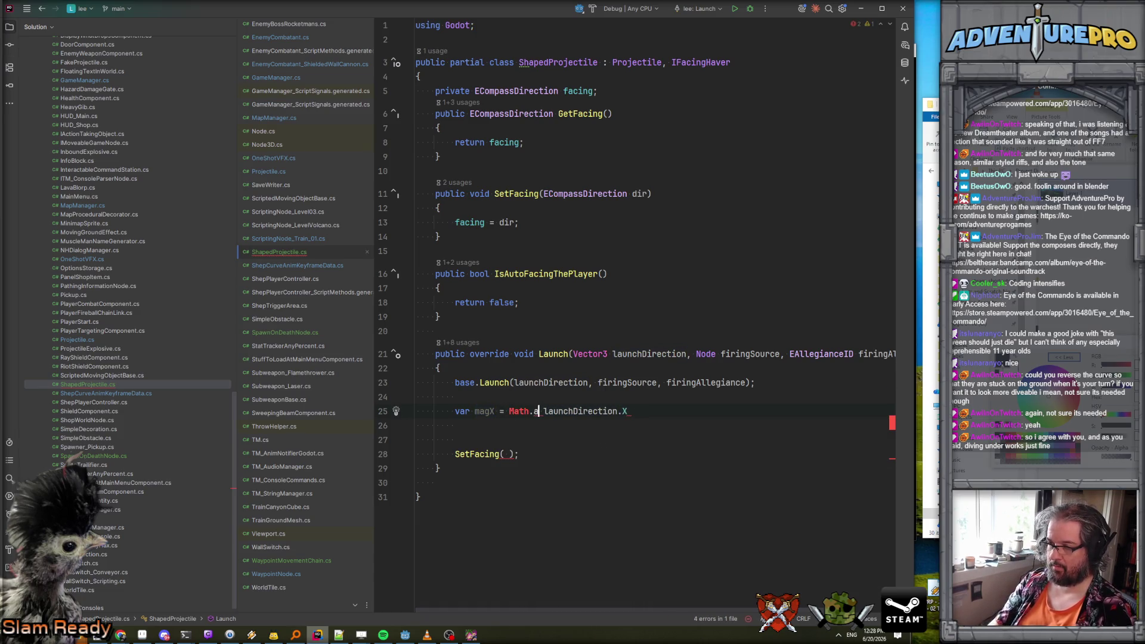
left_click(529, 410)
type("F")
key("Return")
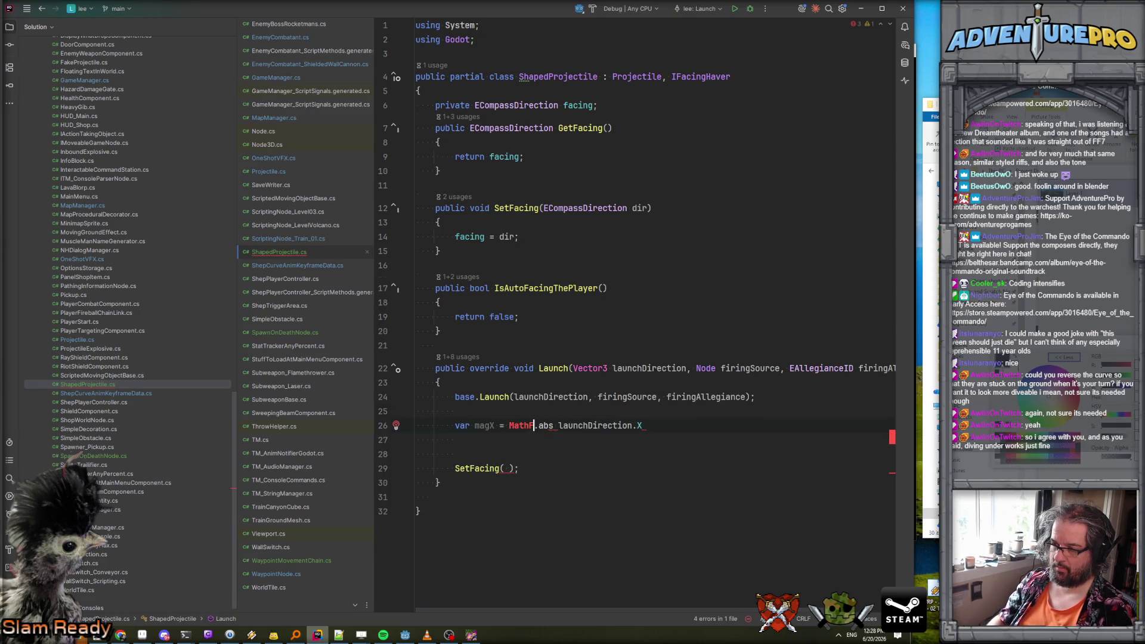
key("Right")
key("ctrl+shift+Right")
type("Abs")
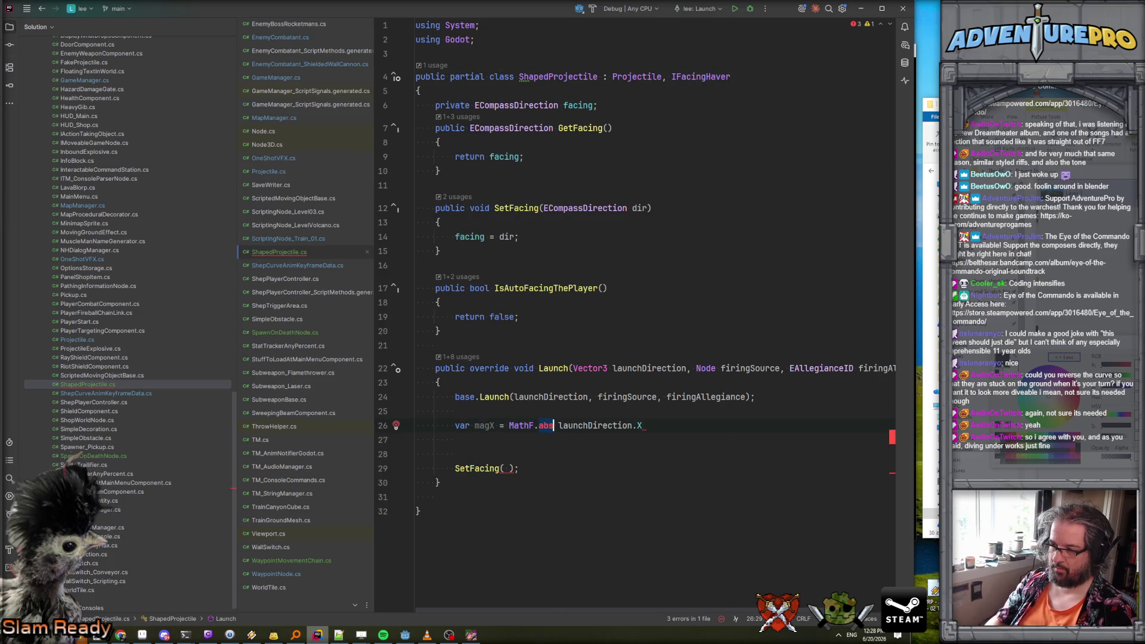
key("Return")
key("Delete")
key("Delete")
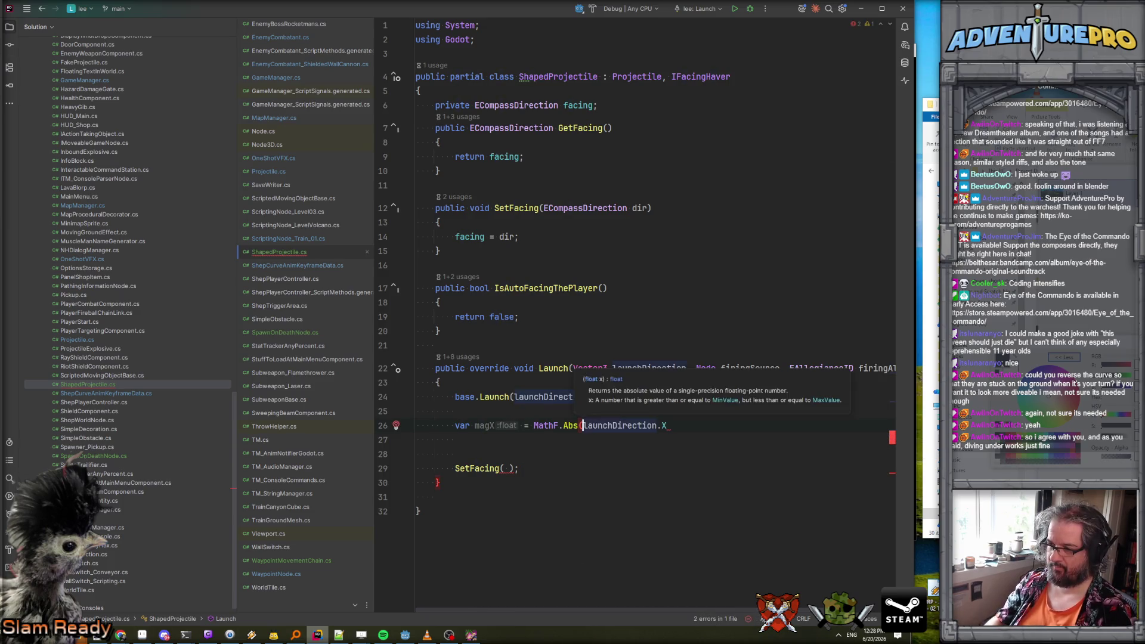
Close the magX line and add 'var magZ = MathF.Abs(launchDirection.Z);' below it.
left_click(455, 396)
key("Down")
key("Down")
key("End")
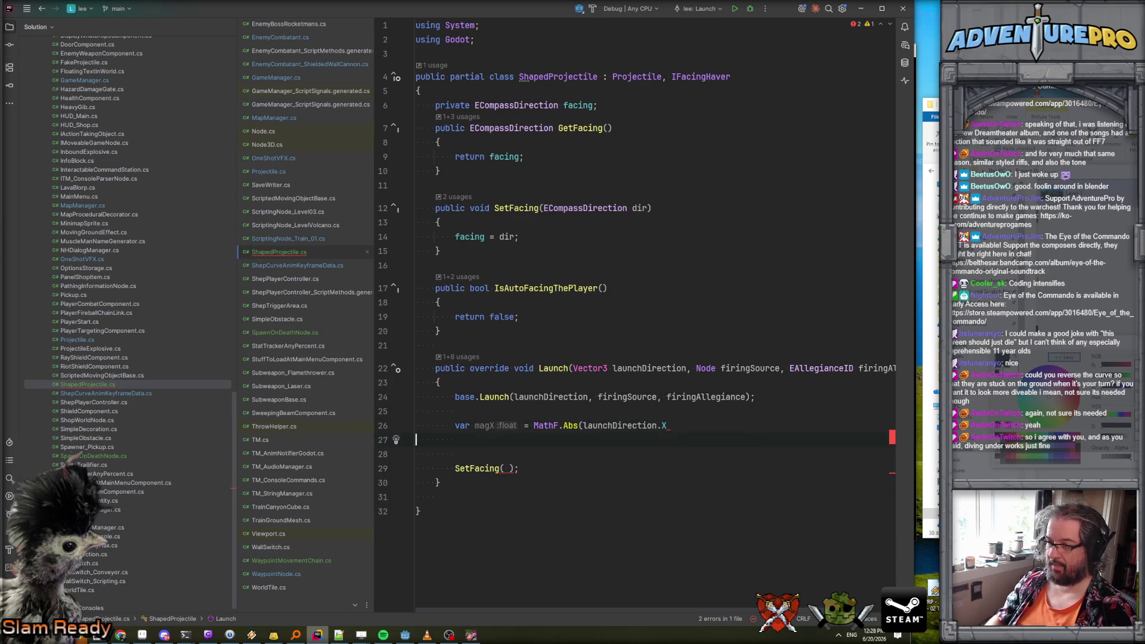
type(");")
key("Return")
type("var m")
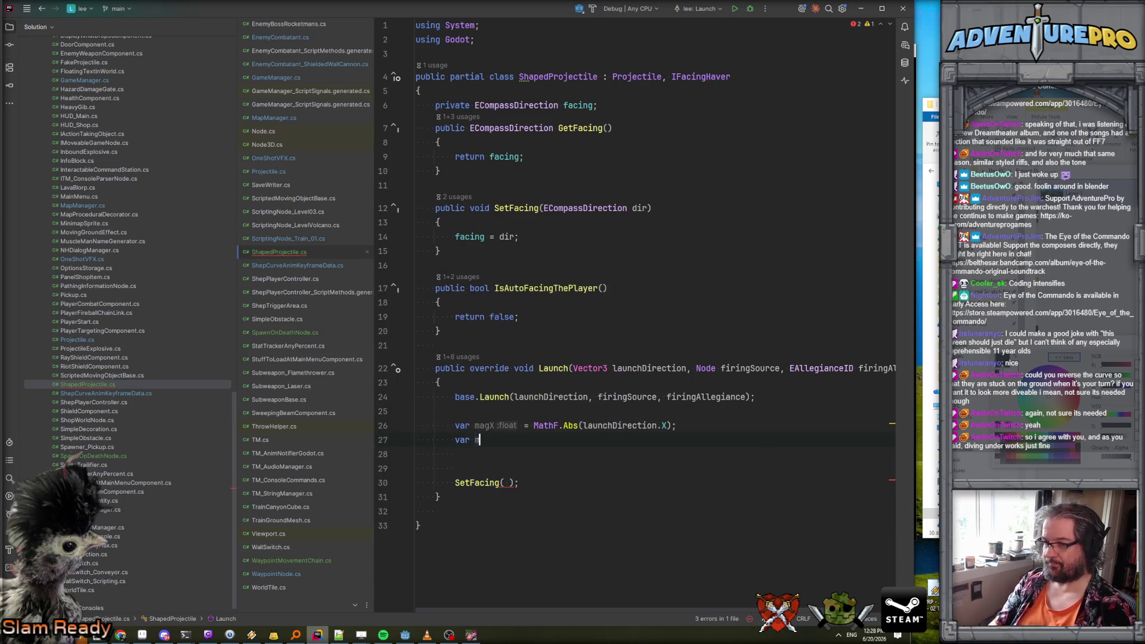
type("agZ = M")
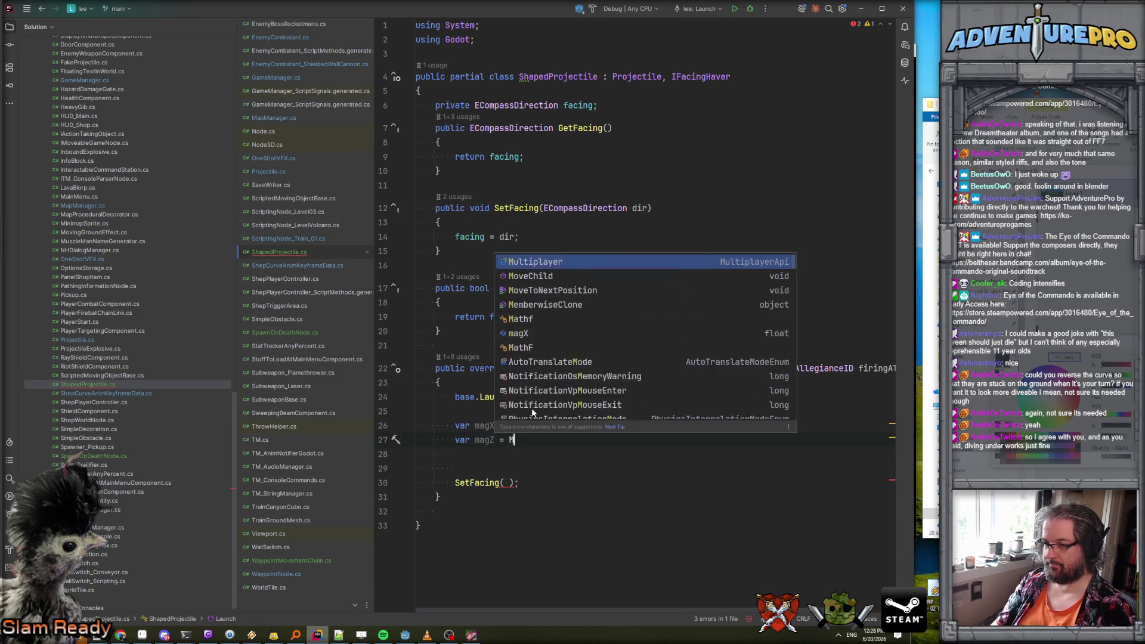
type("athF.Abs(lau")
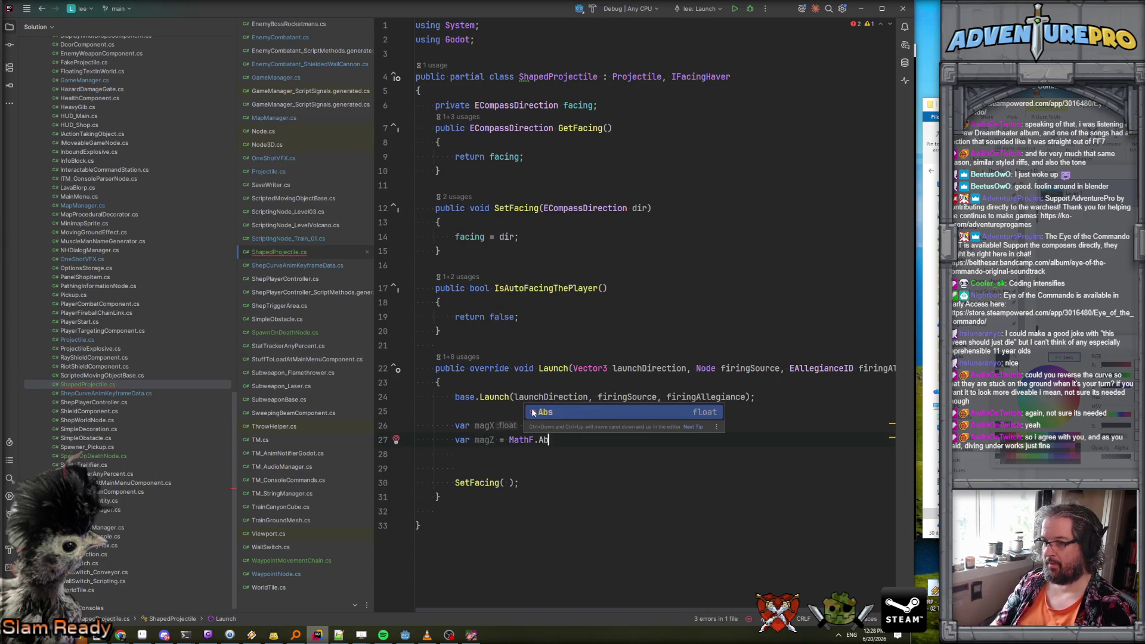
key("Return")
type(".Z);")
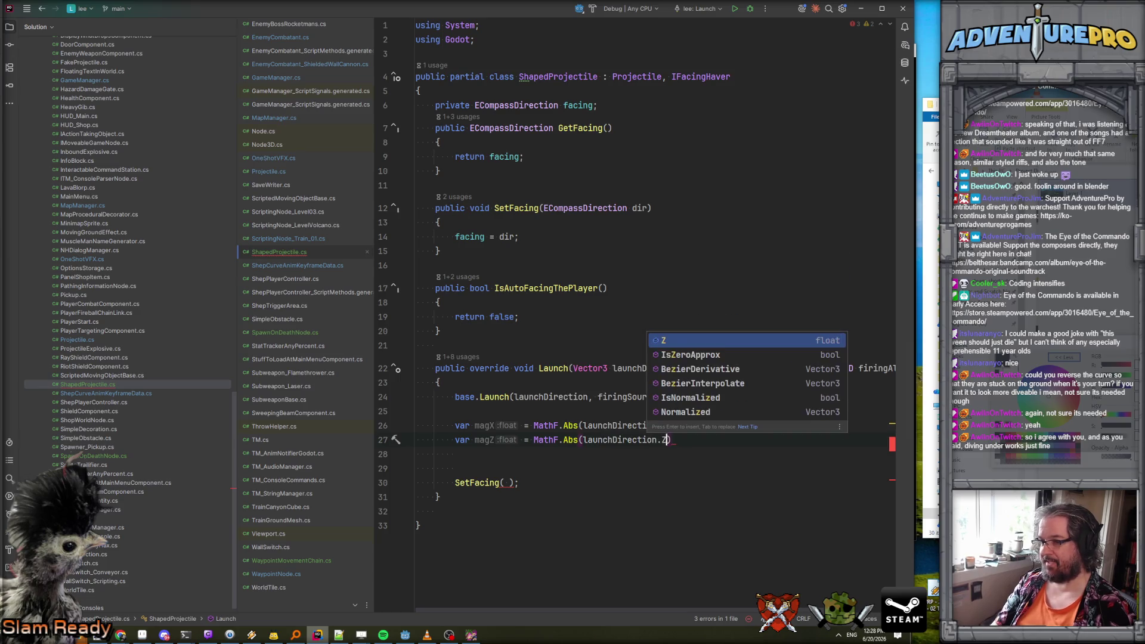
key("Return")
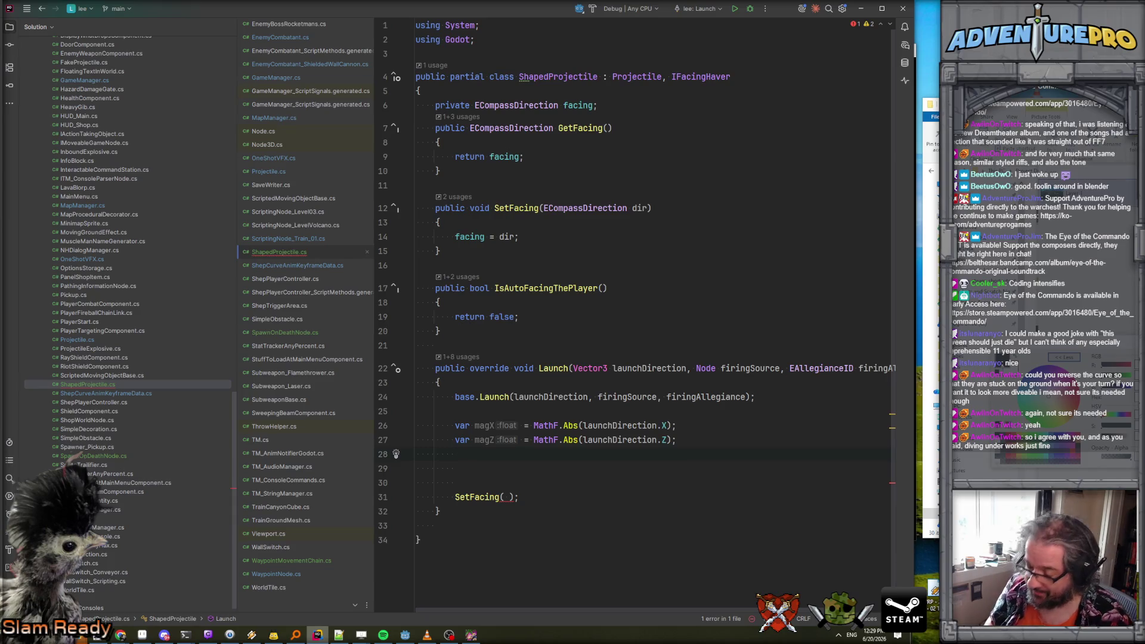
key("Return")
Start an 'if( magX > magZ )' block with an opening brace.
type("if( magX")
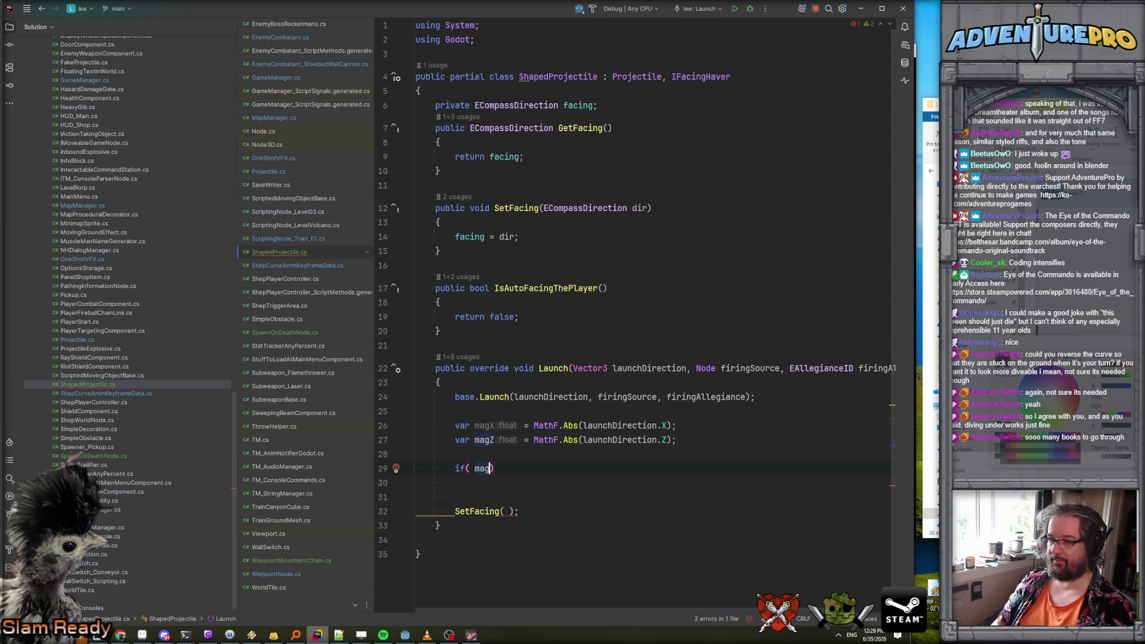
type(" > mag")
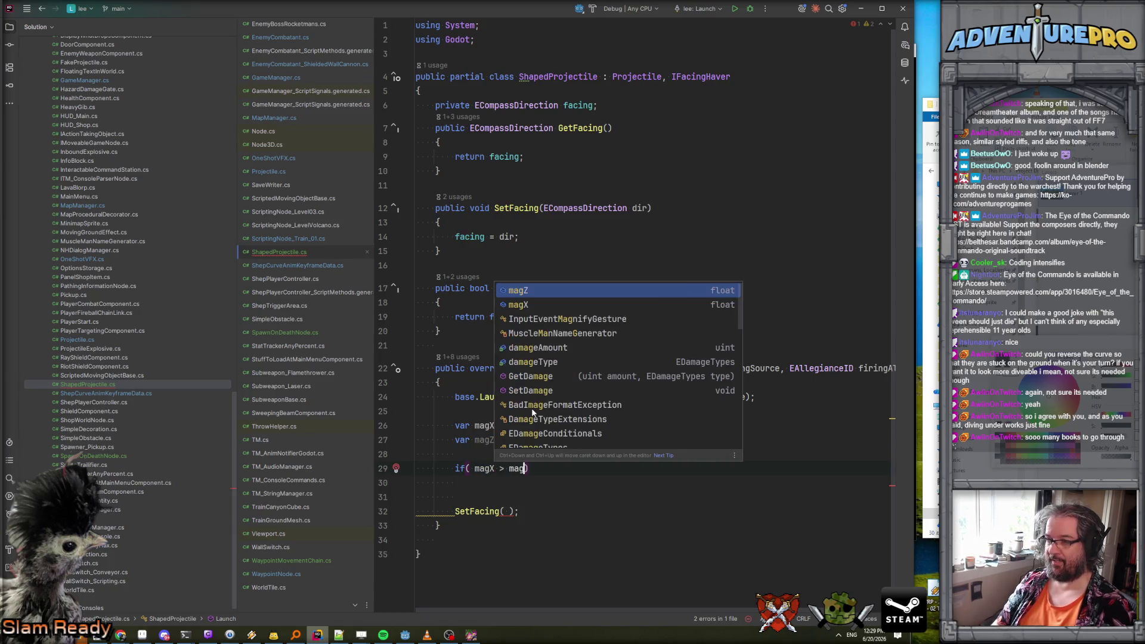
key("Return")
key("Return")
type("{")
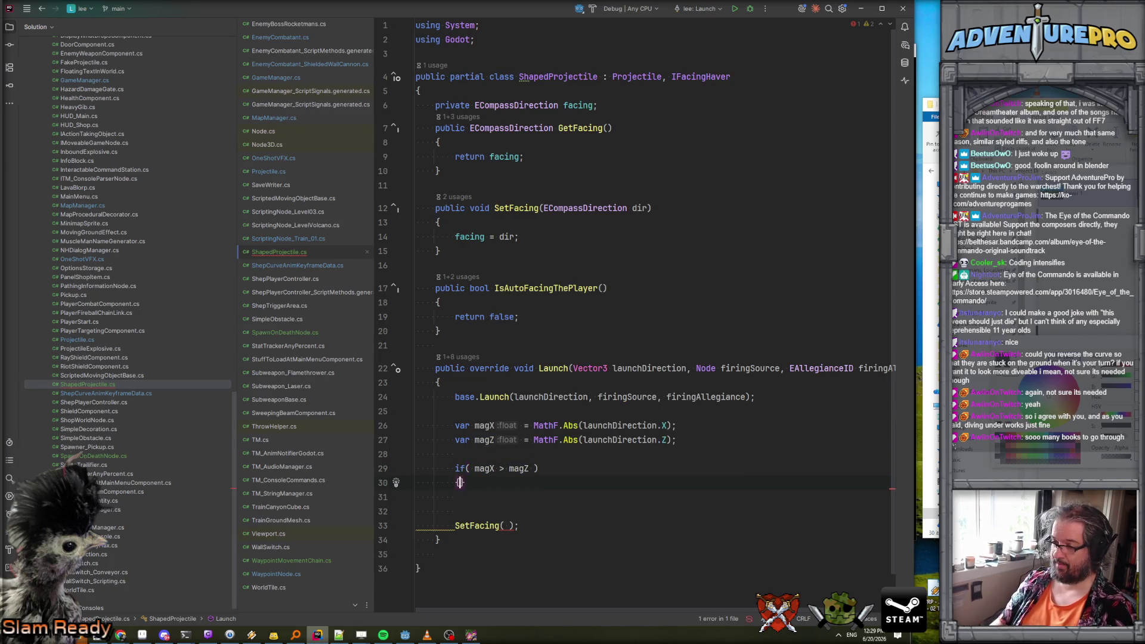
key("Return")
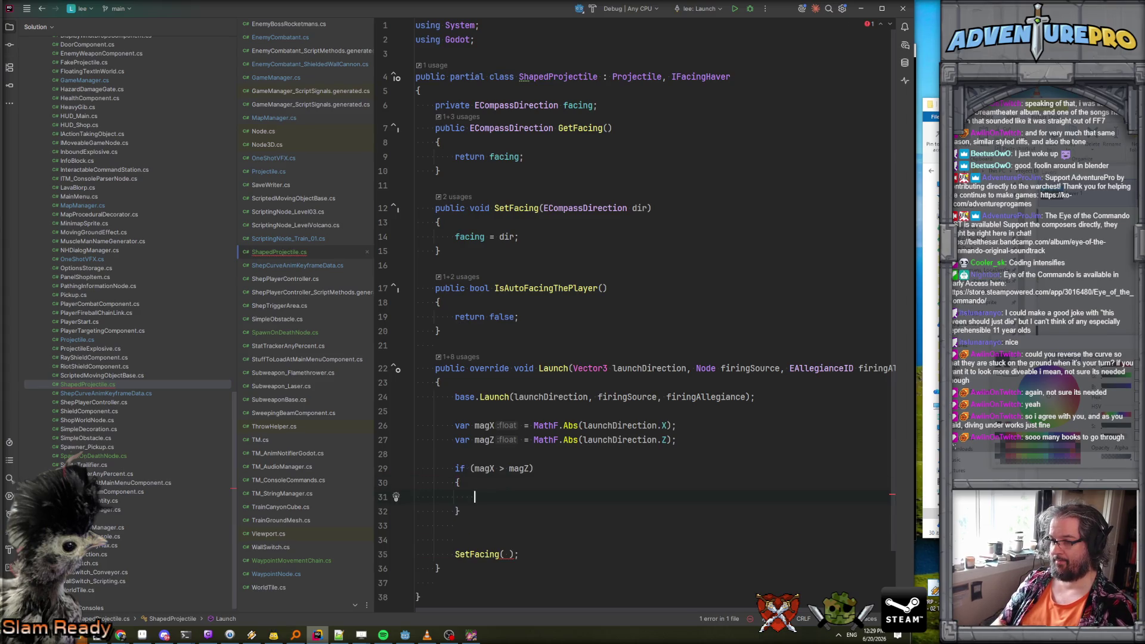
Declare 'var quantDirection = Vector3I.Zero;' above the magX line.
key("Up")
key("Up")
key("Up")
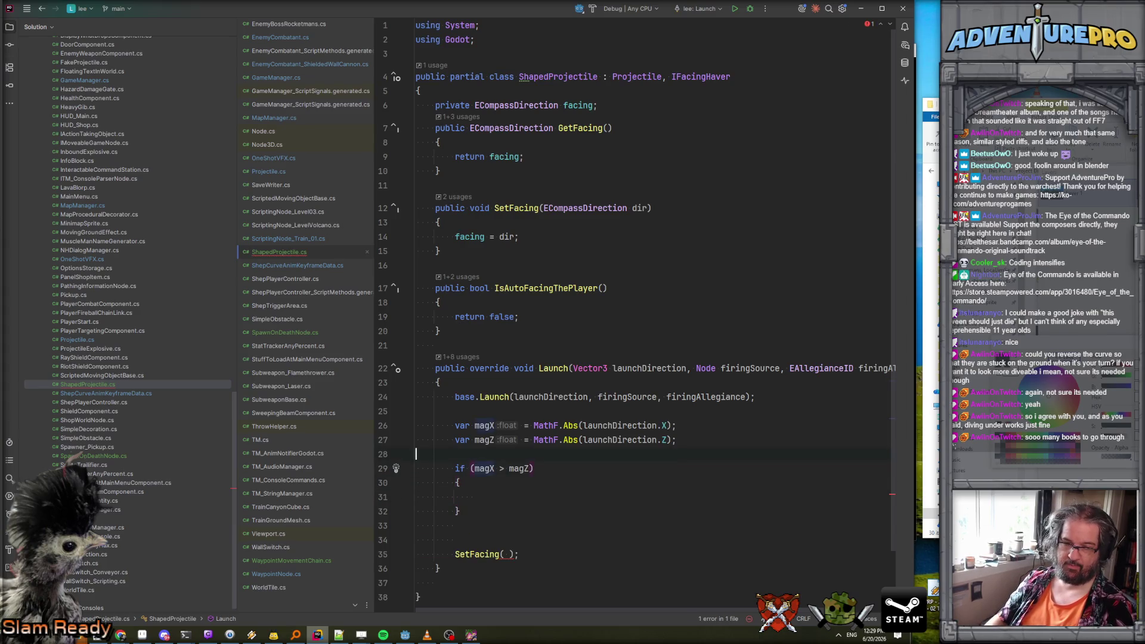
key("Return")
type("var ")
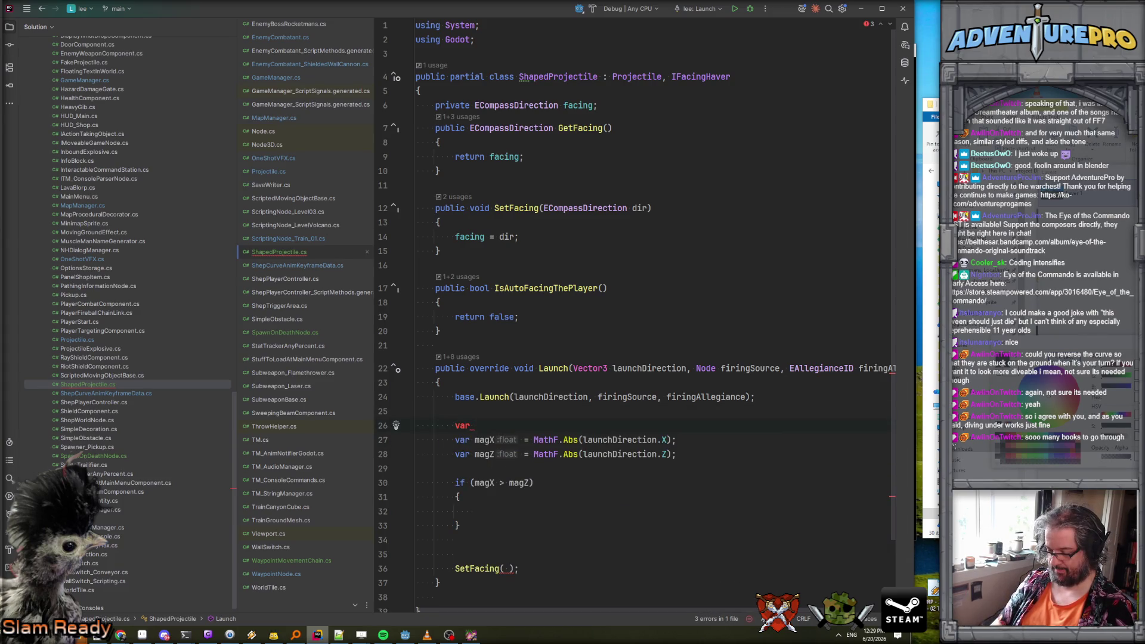
type("quantDir")
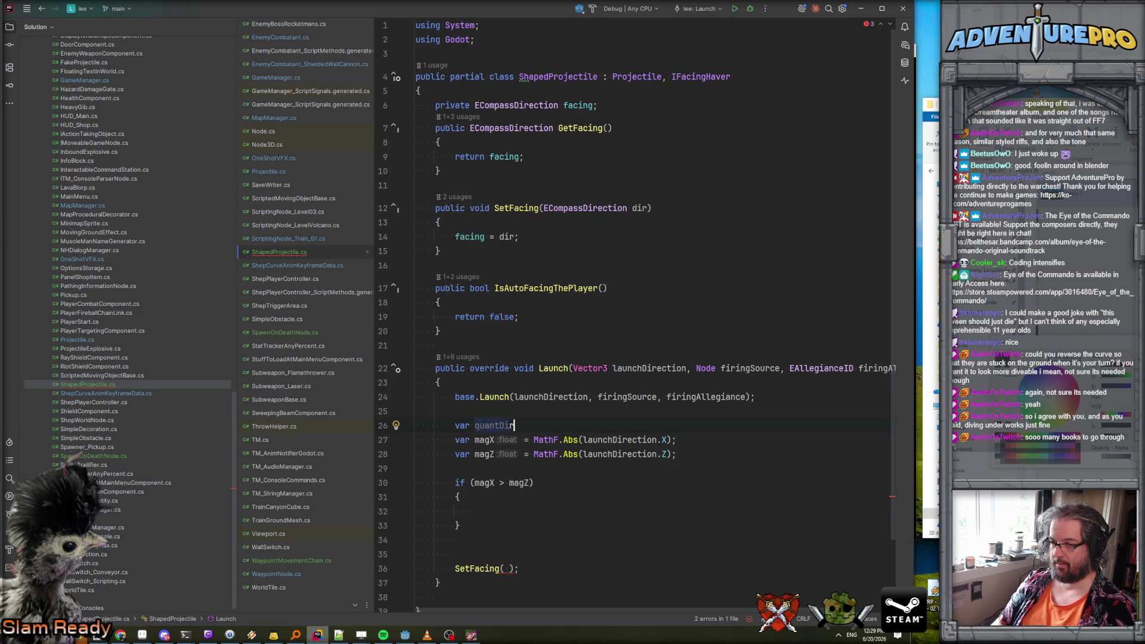
type("ection = new")
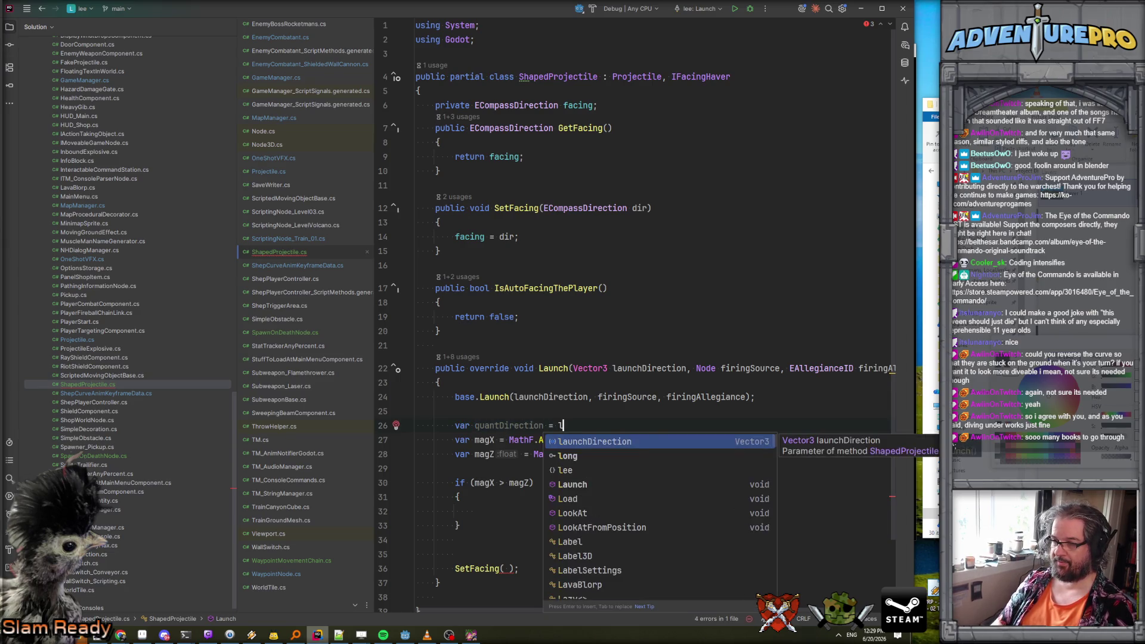
type(" Vector3I")
key("Down")
key("Down")
key("Down")
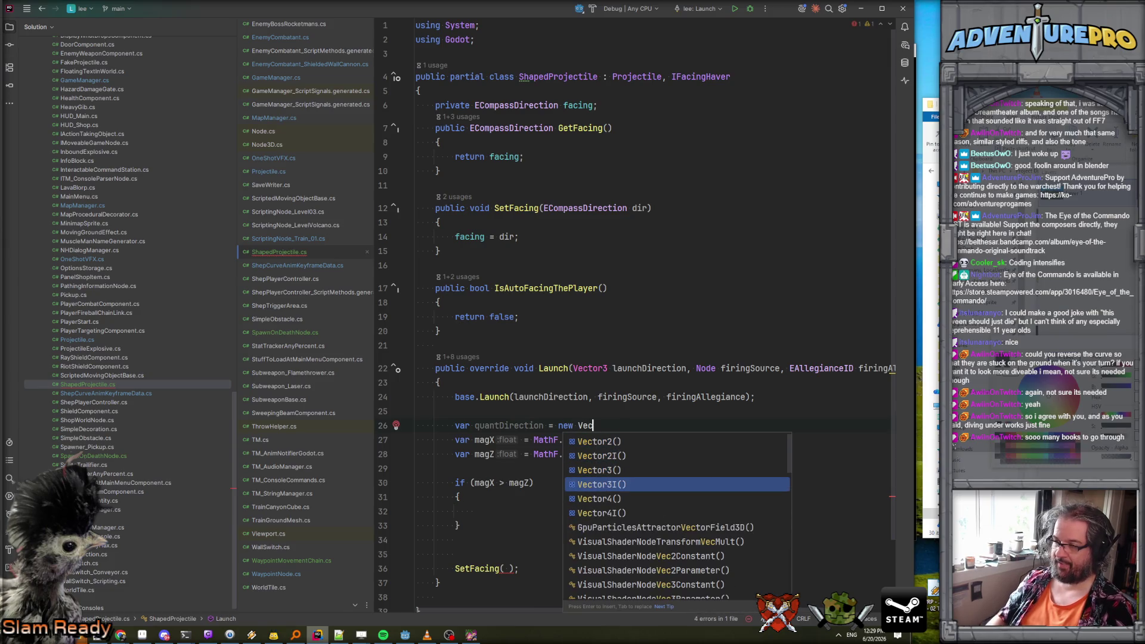
key("Return")
key("BackSpace")
key("BackSpace")
key("BackSpace")
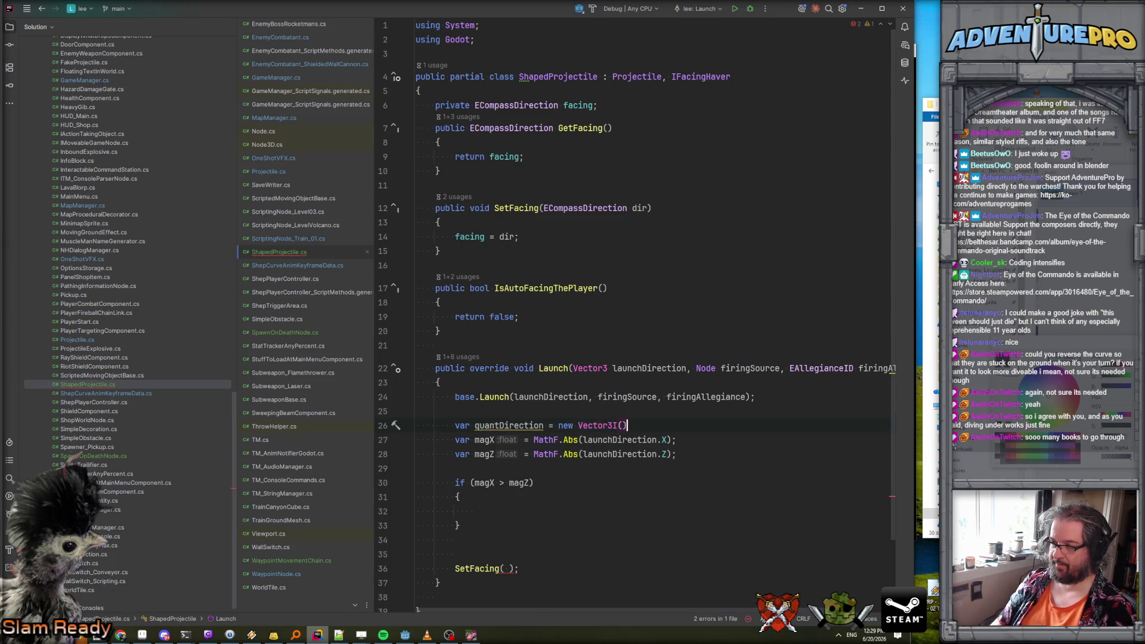
type("Vector3I.ze")
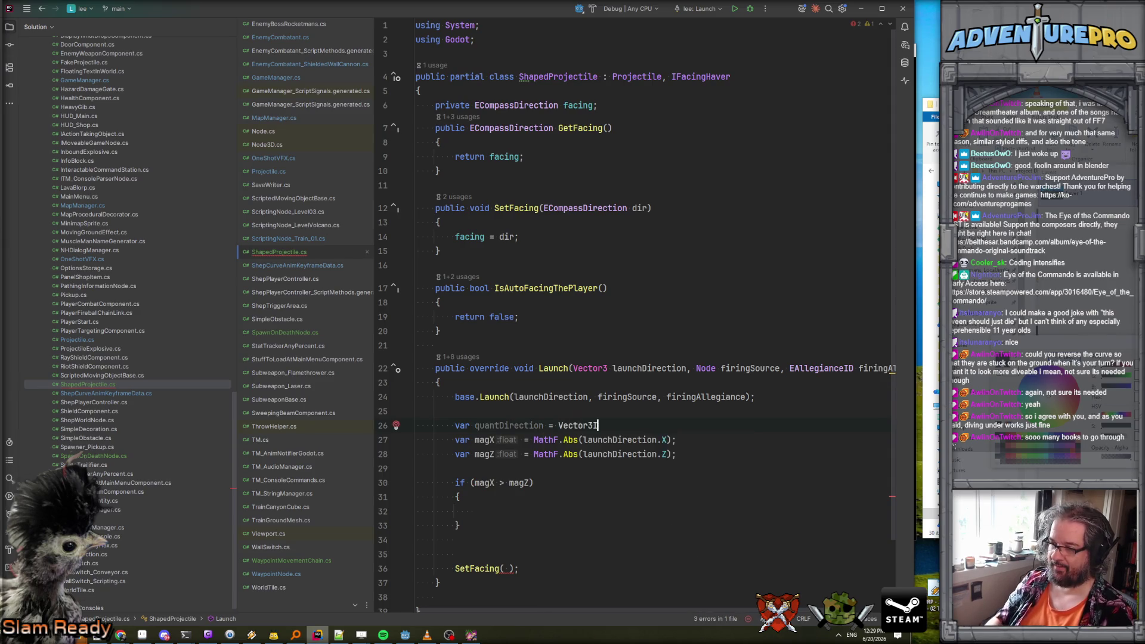
key("Return")
type(";")
key("Return")
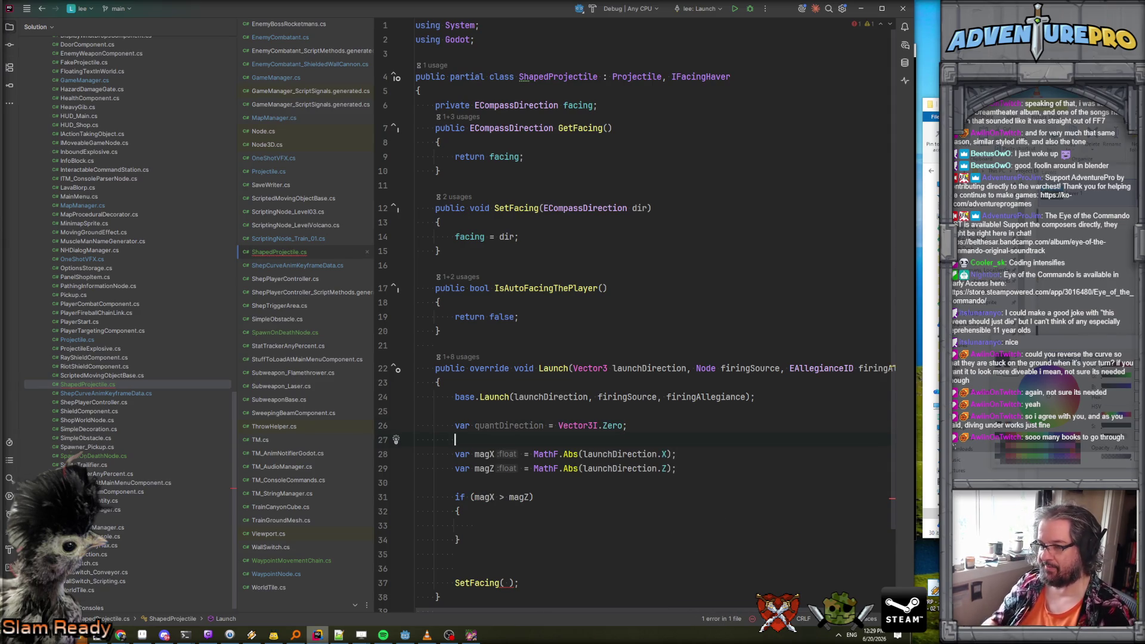
scroll(587, 441, "down", 1)
left_click(540, 480)
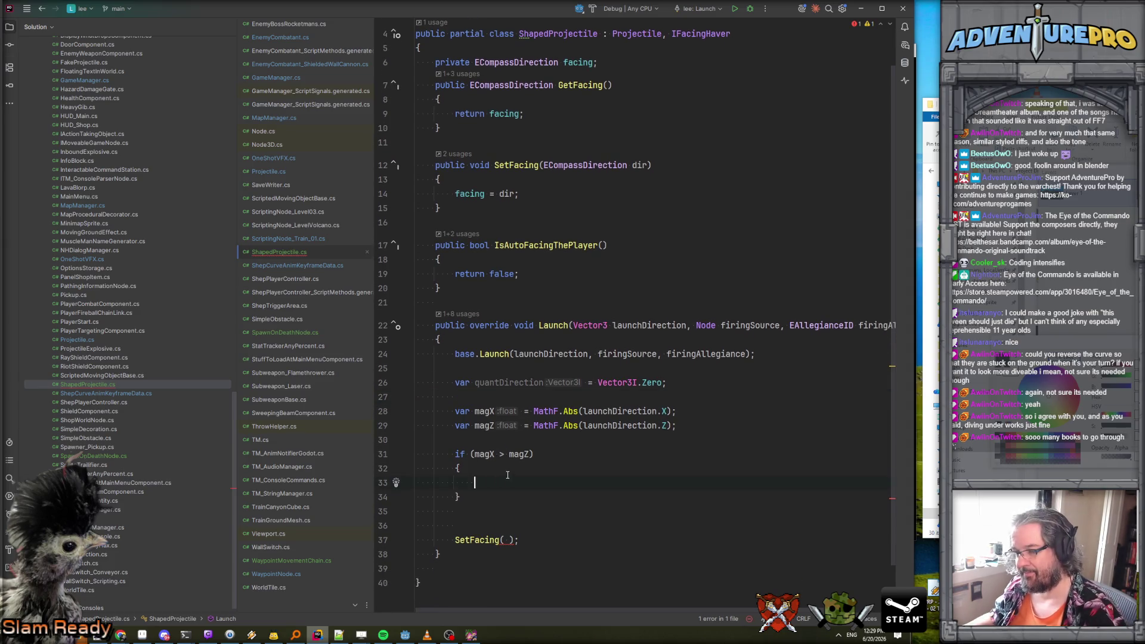
Begin the if body with quantDirection.X = launchDirection.X, discarding a Math.Round wrapper.
type("qu")
key("Return")
type(".")
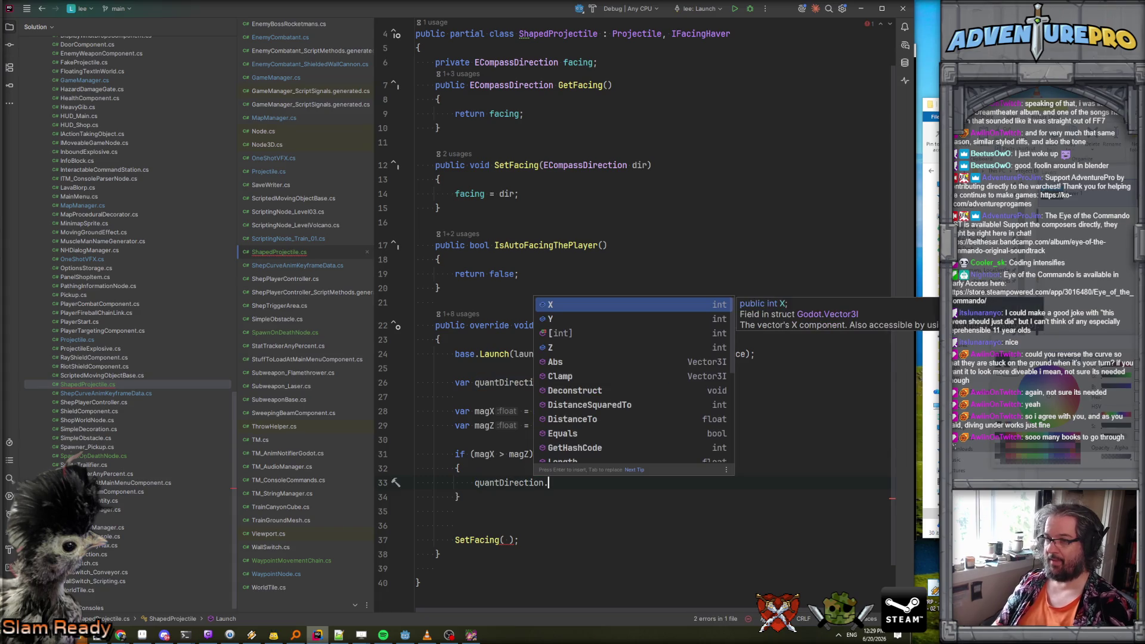
type("X = lau")
key("Return")
type(".X.")
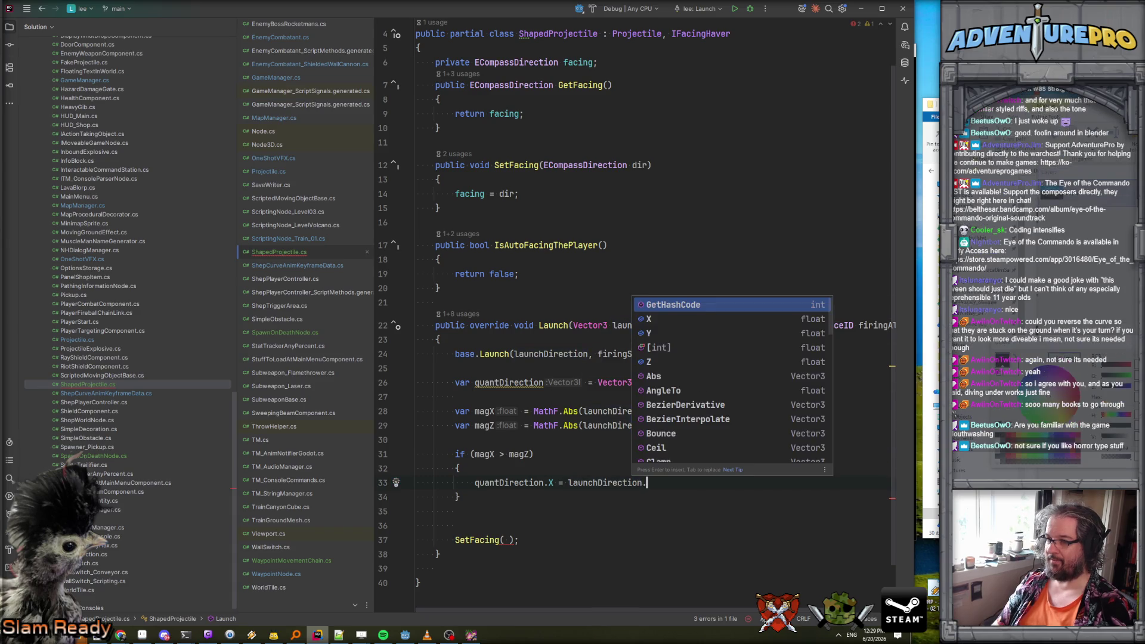
type("R")
key("BackSpace")
key("BackSpace")
type(".")
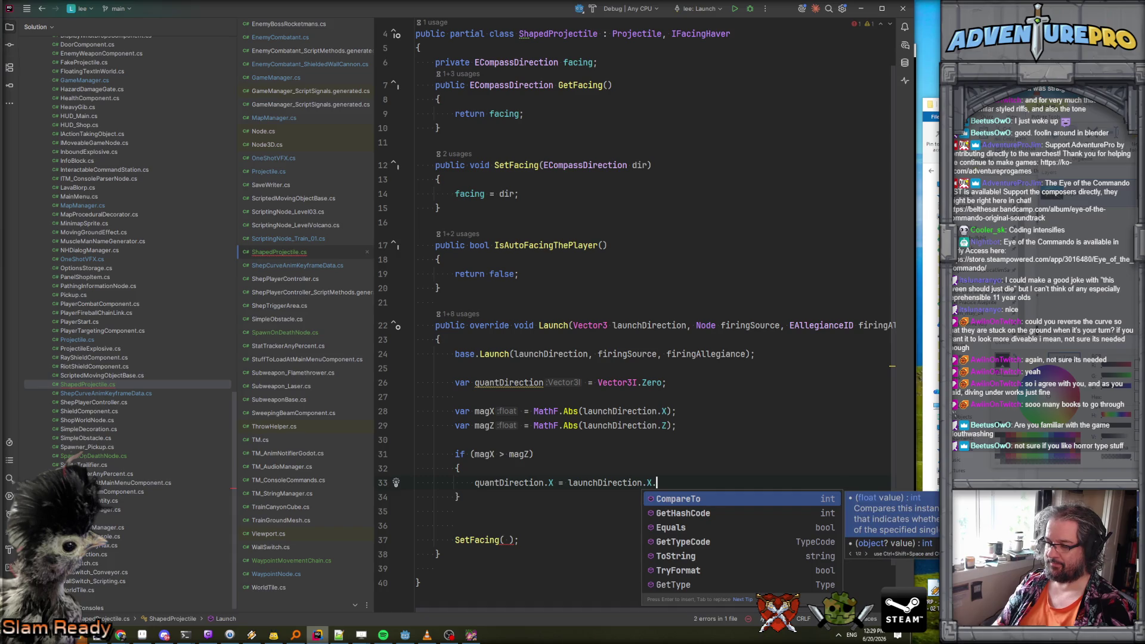
key("BackSpace")
key("ctrl+Left")
key("ctrl+Left")
key("ctrl+Left")
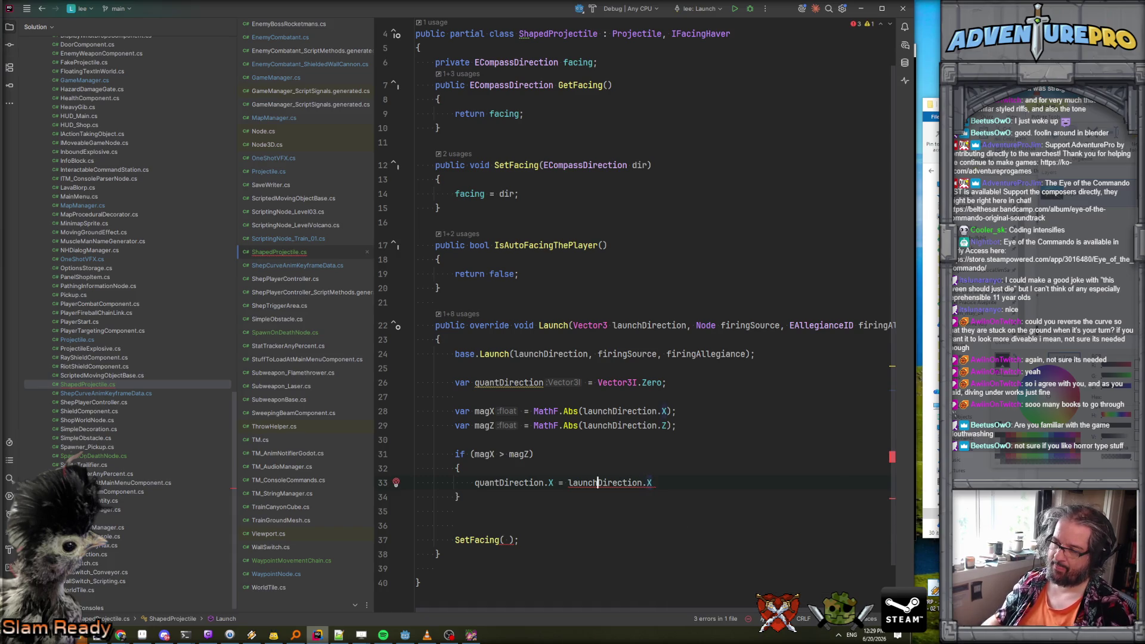
type("Math.Roun")
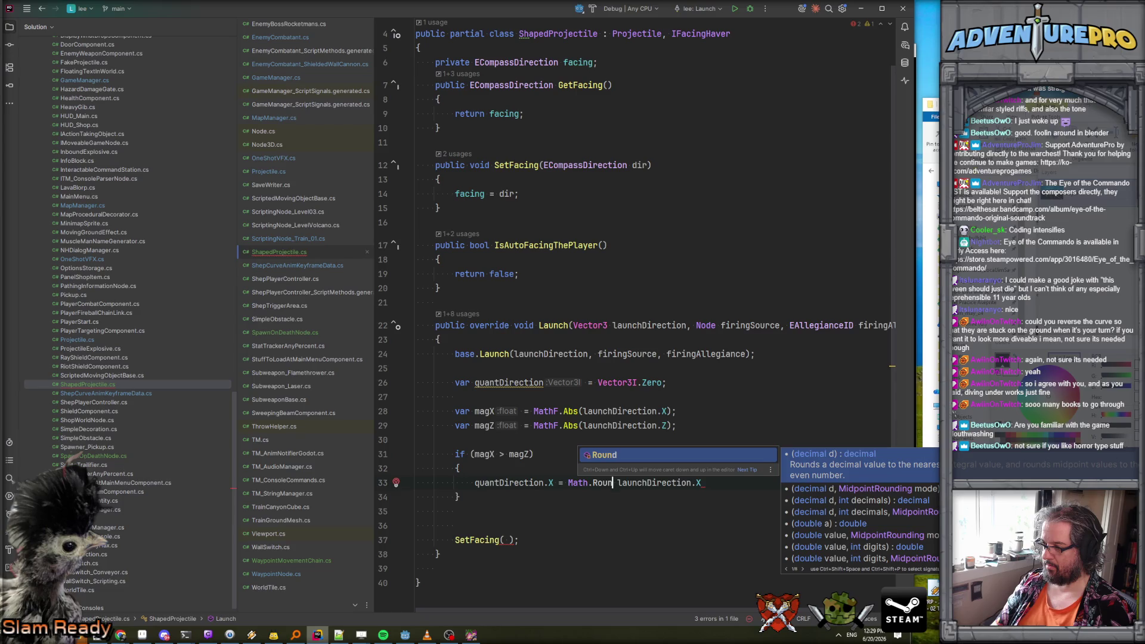
key("ctrl+BackSpace")
key("ctrl+BackSpace")
key("ctrl+BackSpace")
Drop a Math.ce attempt and finish the line as 'launchDirection.X > 0 ? 1 : -1;'.
left_click(652, 482)
left_click(567, 482)
type("Math.ce")
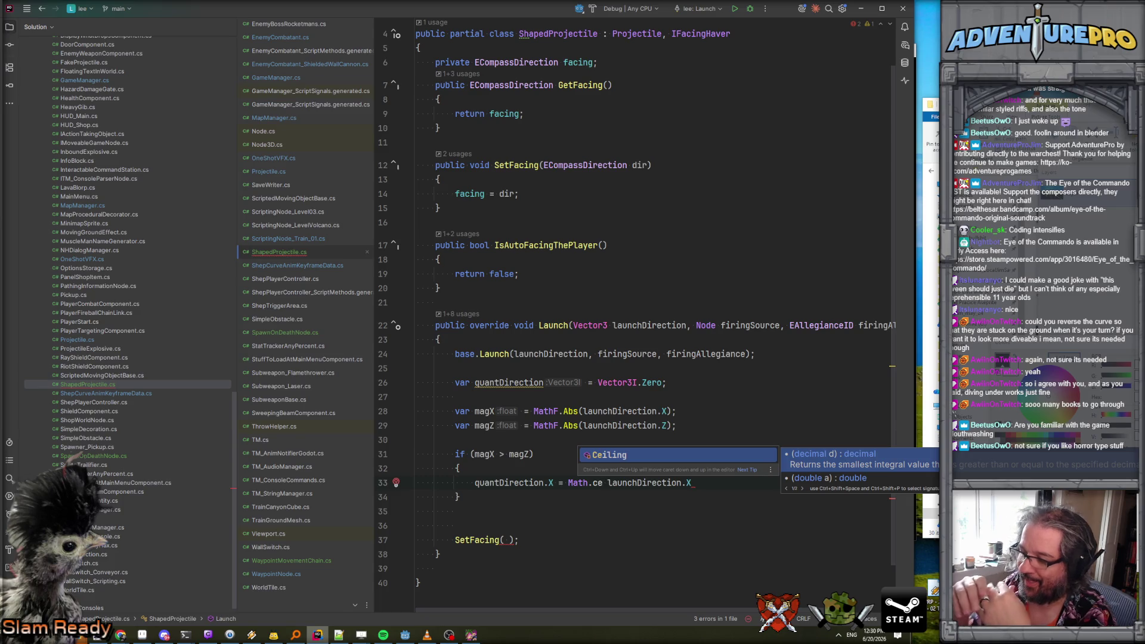
left_click_drag(568, 487, 608, 486)
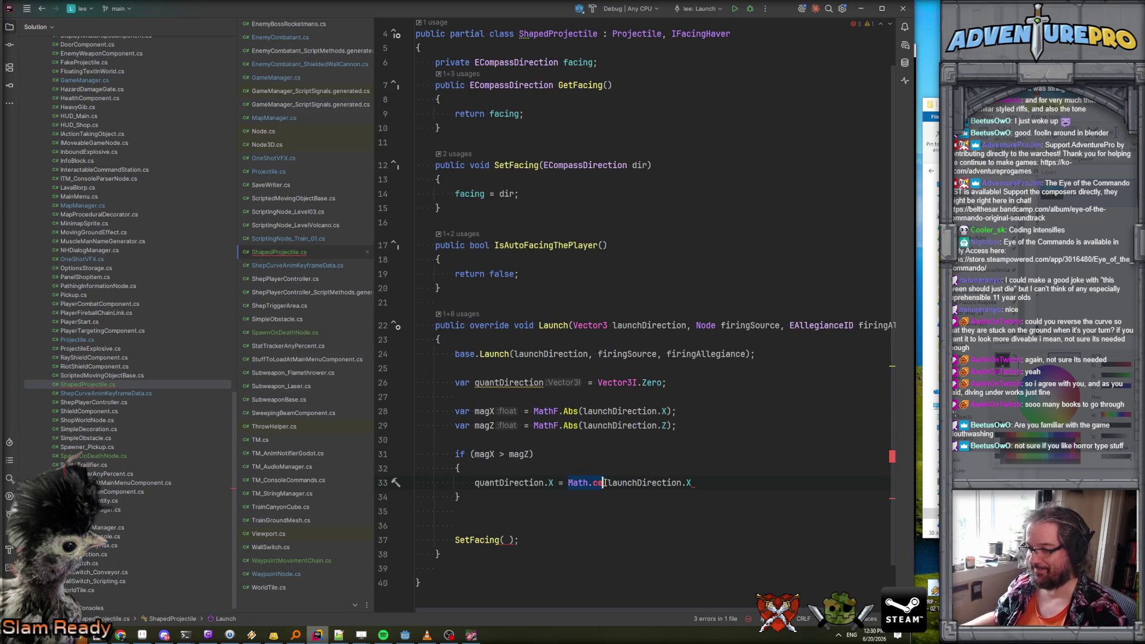
key("Delete")
key("End")
type(">")
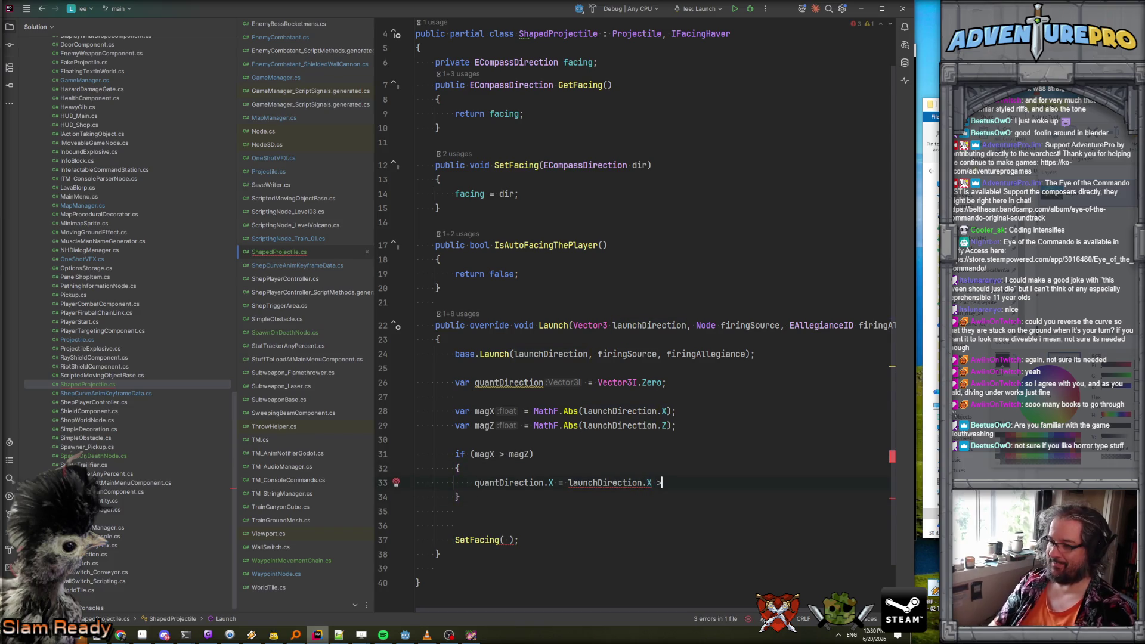
type(" 0 ? 1 : -1;")
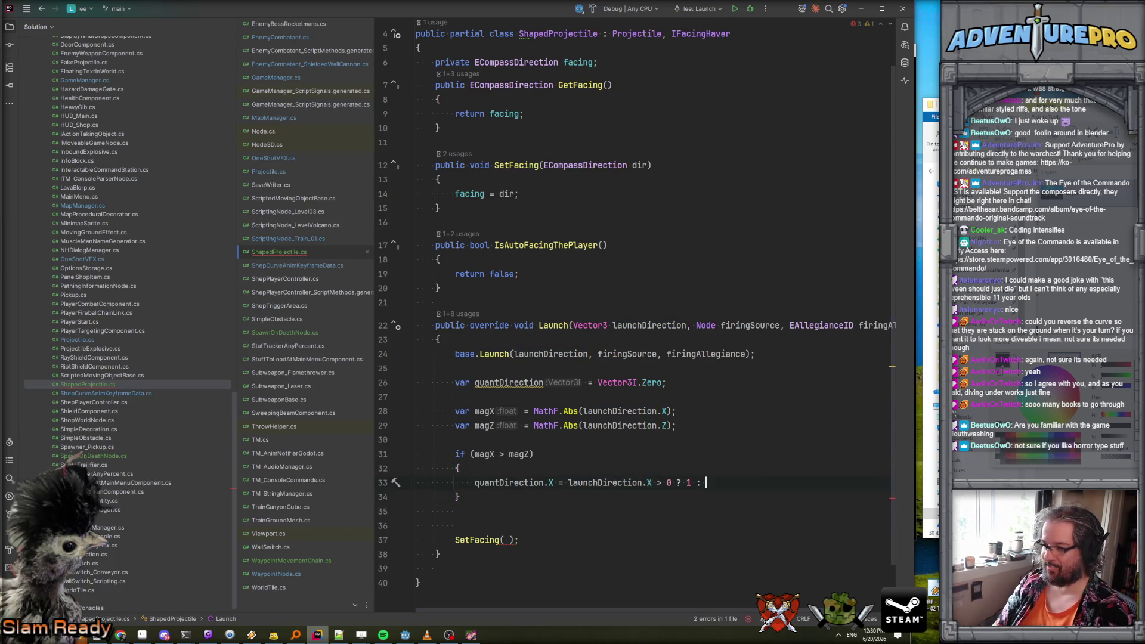
Add an else block with braces after the if block.
key("Down")
key("Down")
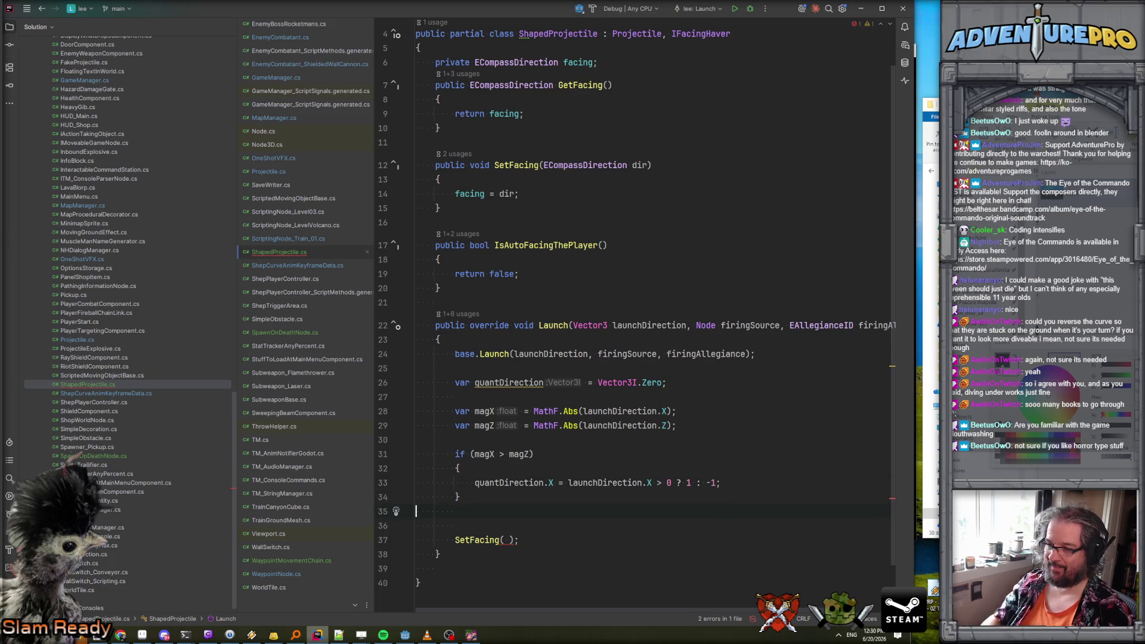
key("Return")
key("Up")
type("else")
key("Return")
type("{")
key("Return")
Paste the X assignment into the else block and change it to Z, then switch to the browser.
left_click(597, 482)
left_click(721, 482)
type("quantDirection.X = launchDirection.X > 0 ? 1 : -1;")
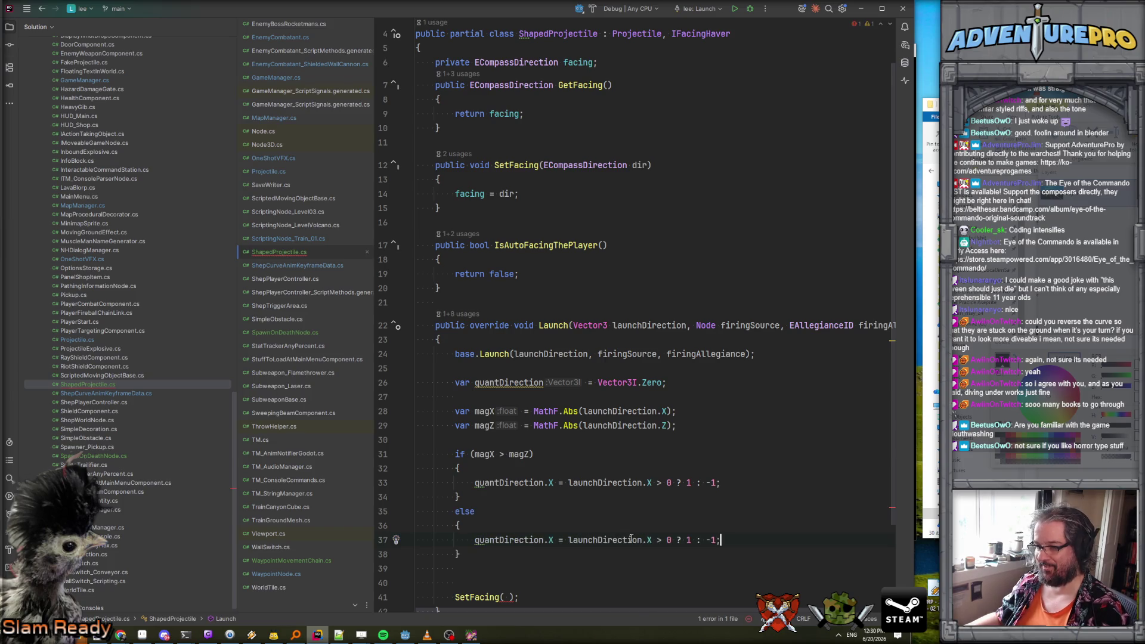
left_click(552, 539)
double_click(554, 538)
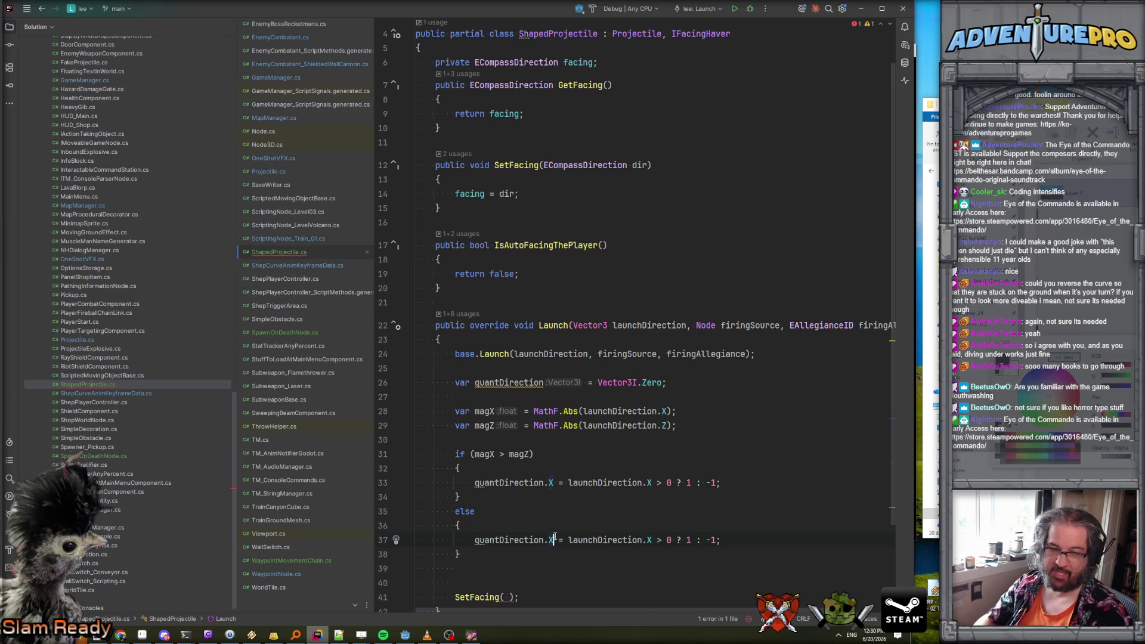
type("Z")
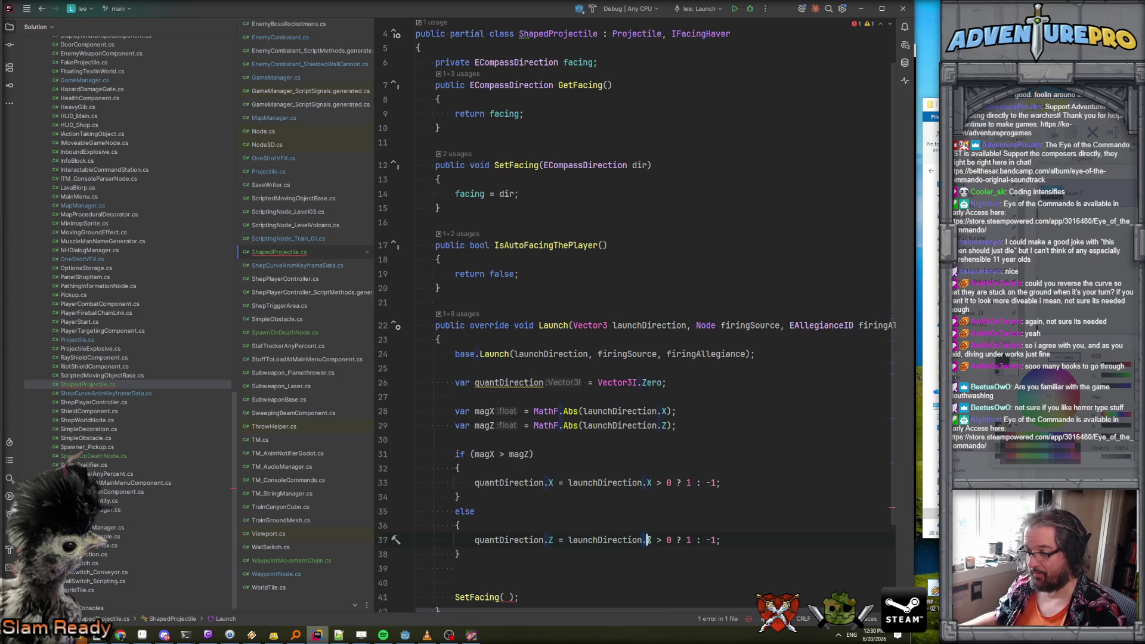
type("Z")
left_click(614, 525)
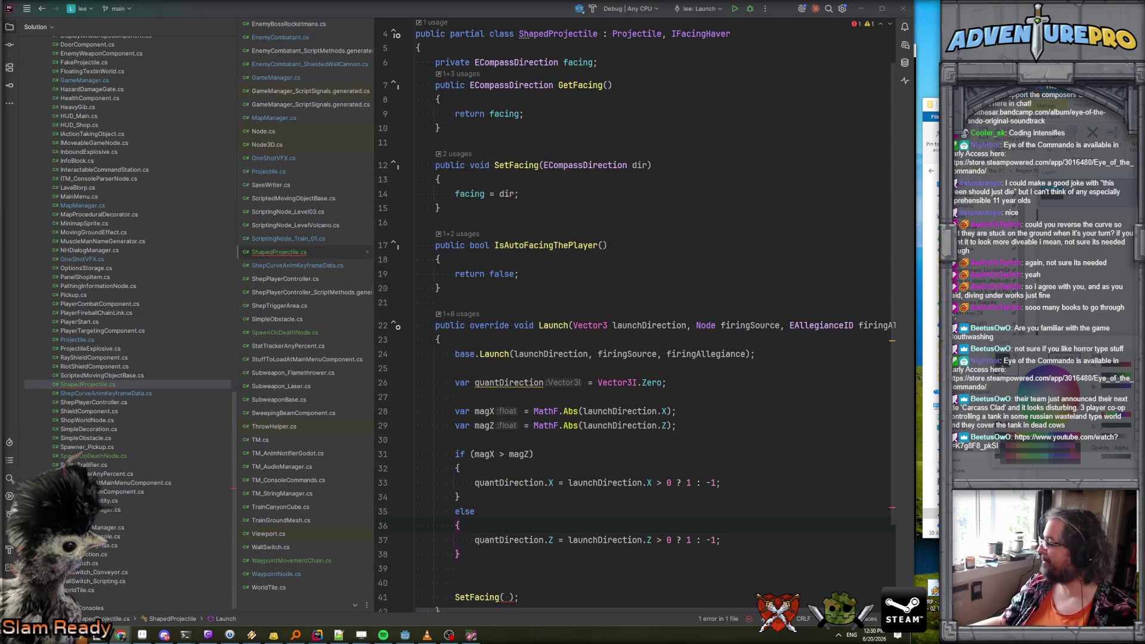
key("alt+Tab")
double_click(676, 309)
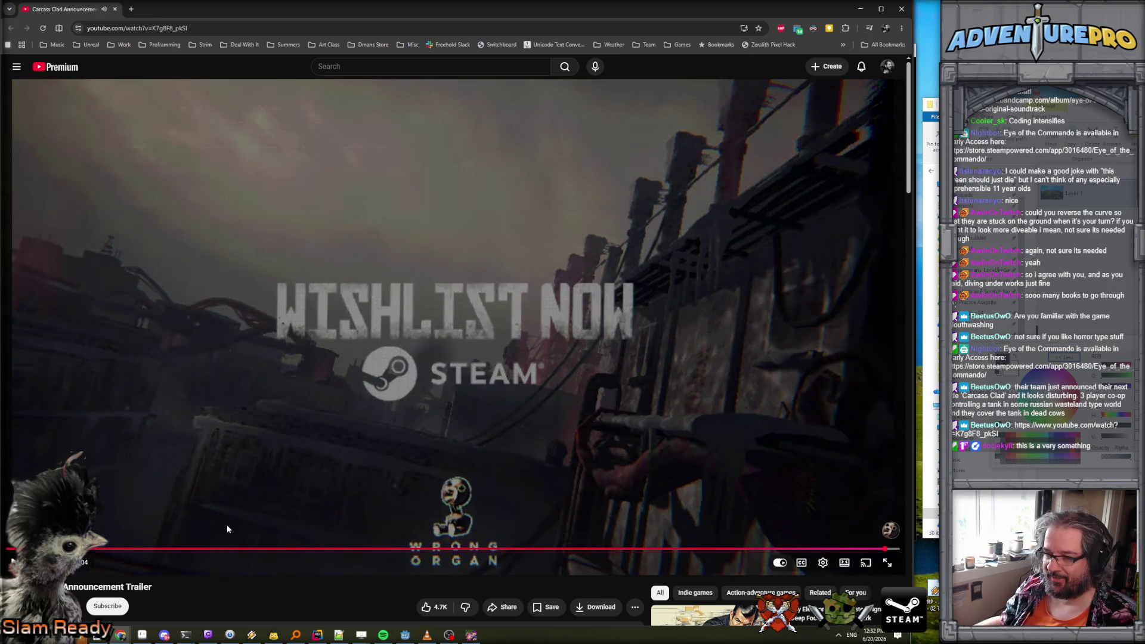
Scroll below the trailer player and expand the video's full description.
scroll(226, 524, "down", 3)
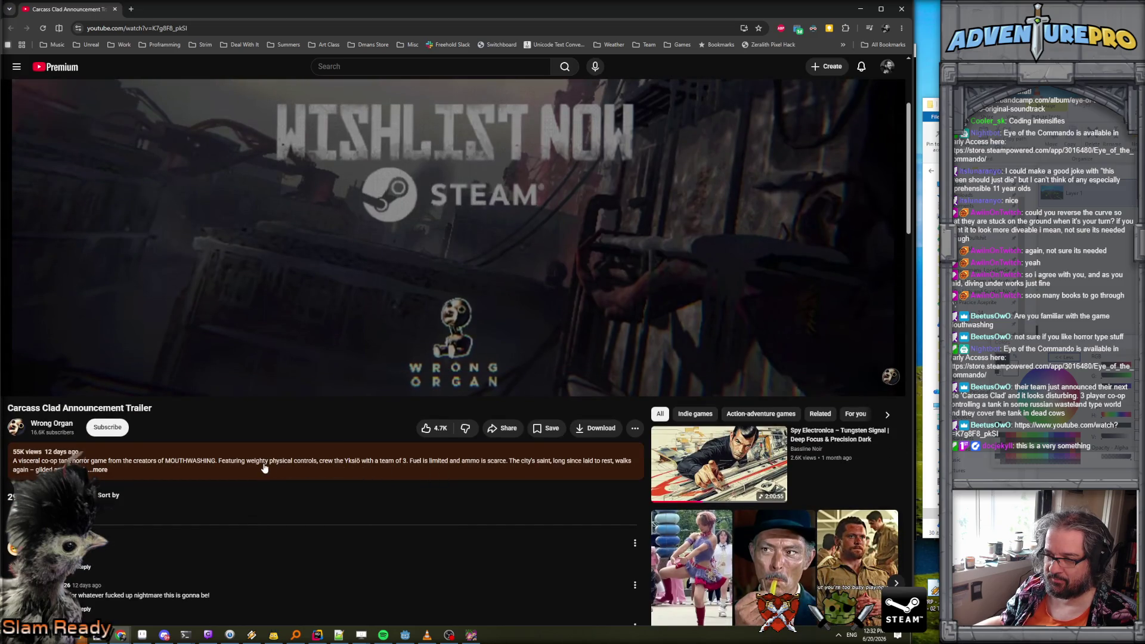
left_click(102, 470)
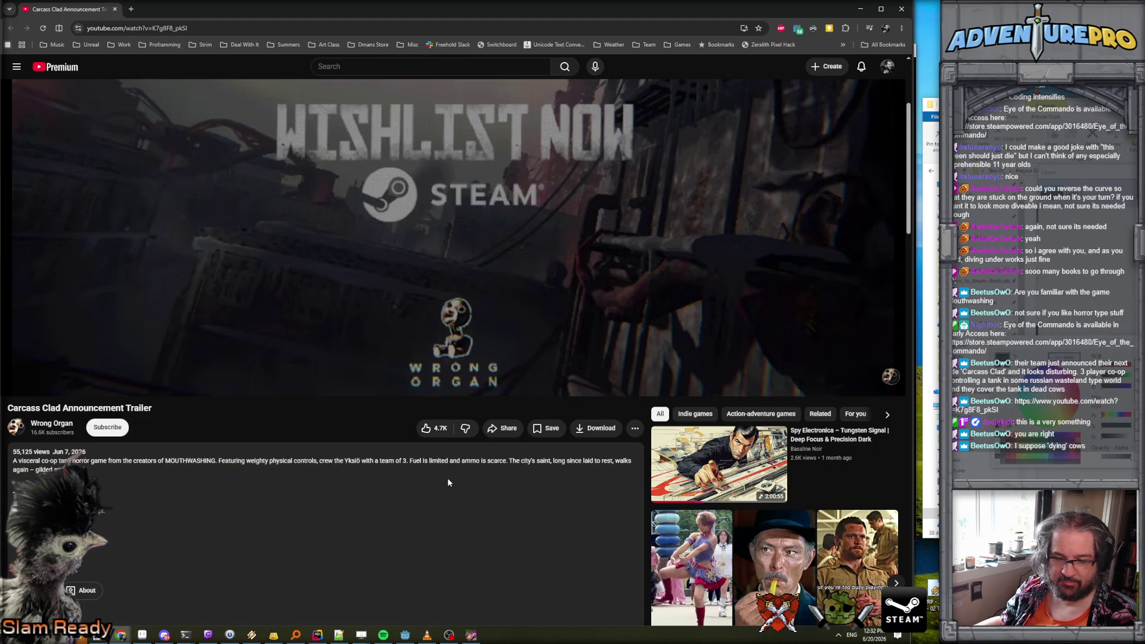
Scroll through the comments, expand the long translated-dialogue comment, then minimise the browser.
scroll(447, 479, "down", 5)
scroll(448, 479, "down", 2)
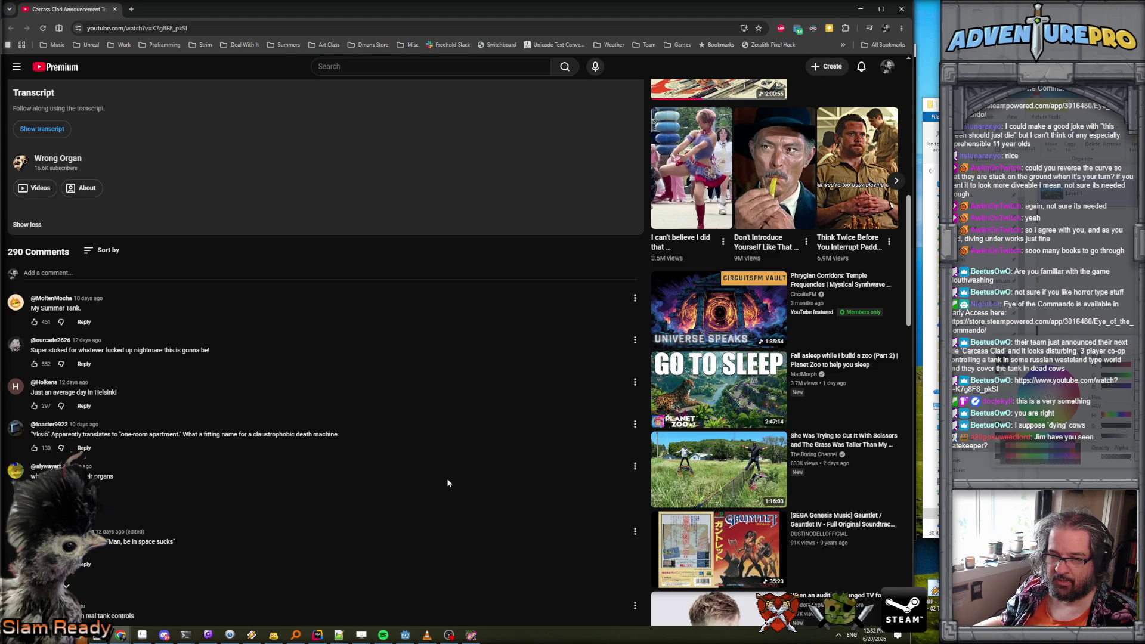
scroll(448, 482, "down", 2)
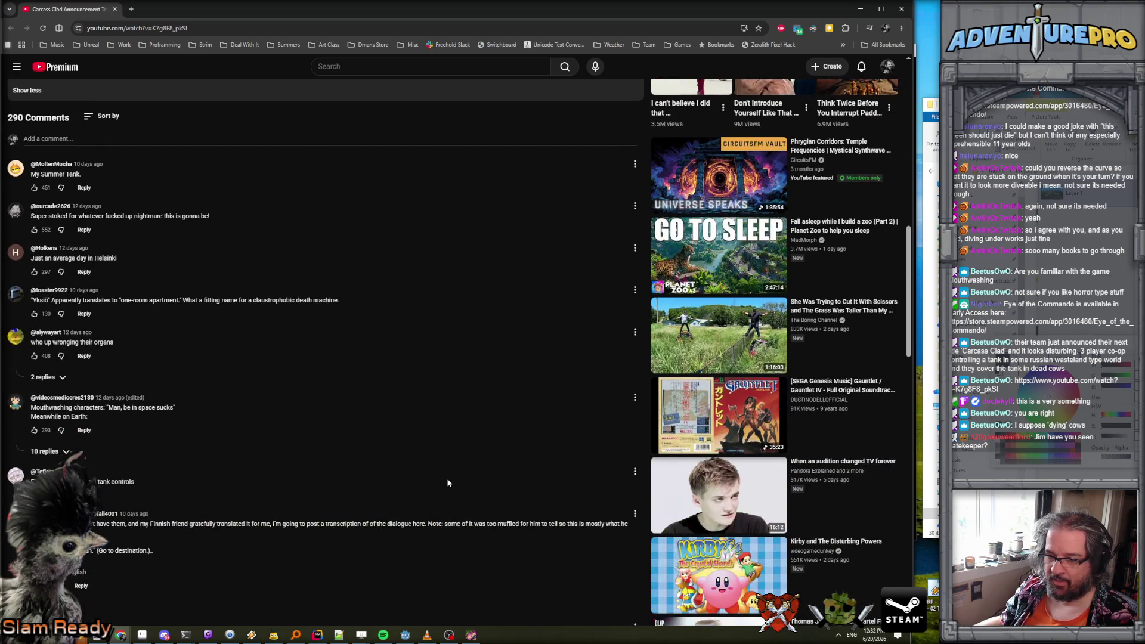
scroll(448, 483, "down", 2)
left_click(38, 471)
scroll(245, 495, "down", 2)
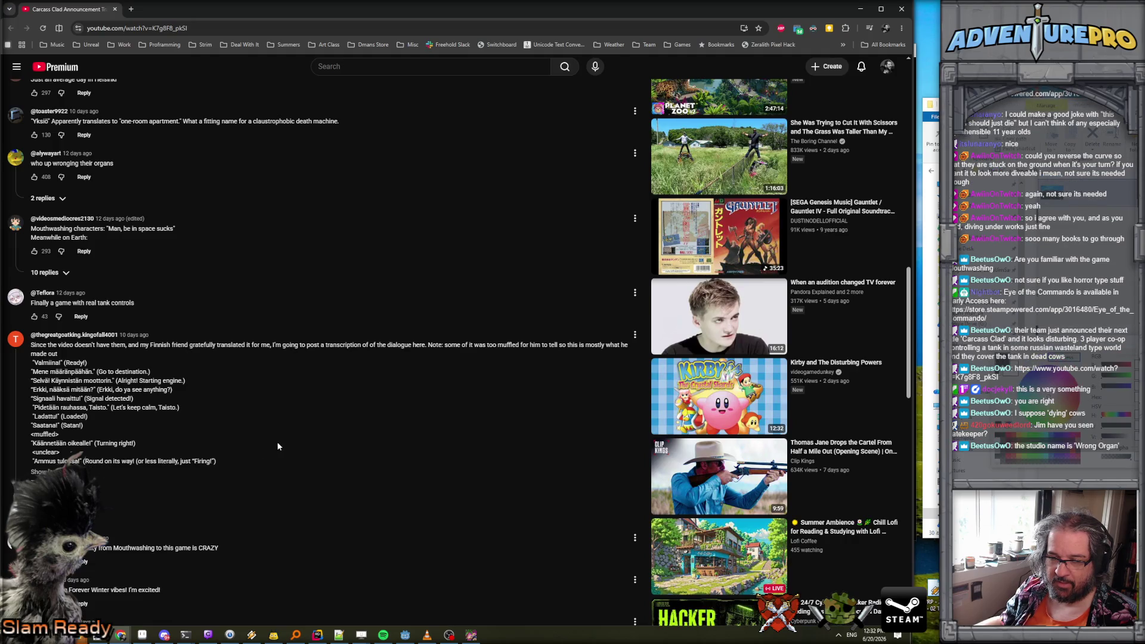
scroll(284, 446, "up", 15)
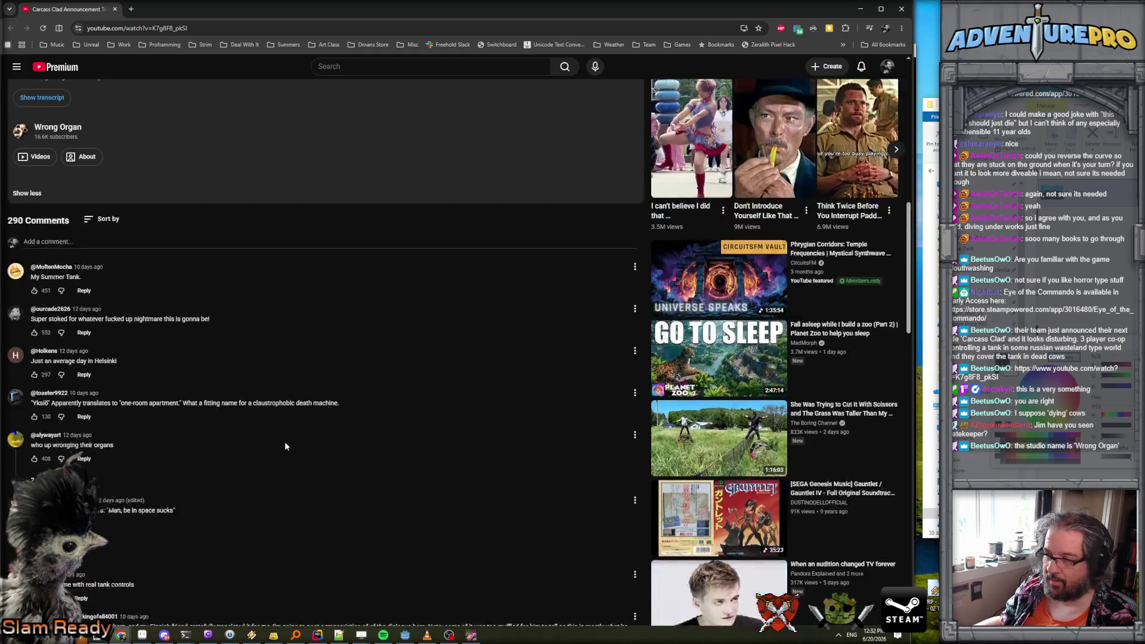
scroll(285, 446, "down", 4)
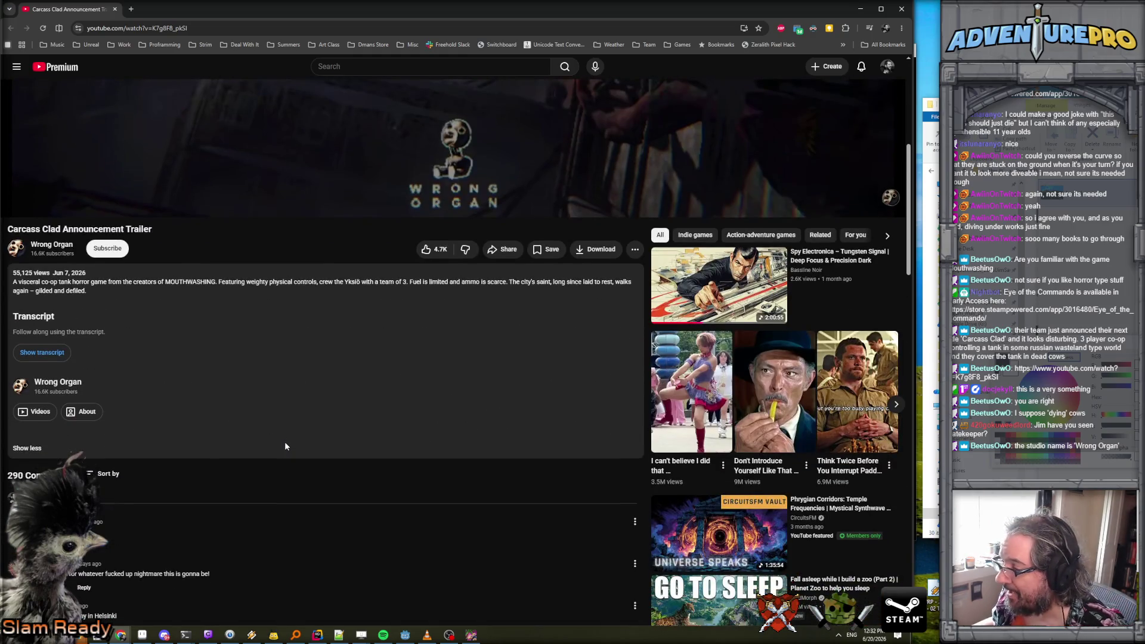
scroll(289, 430, "up", 5)
left_click(860, 9)
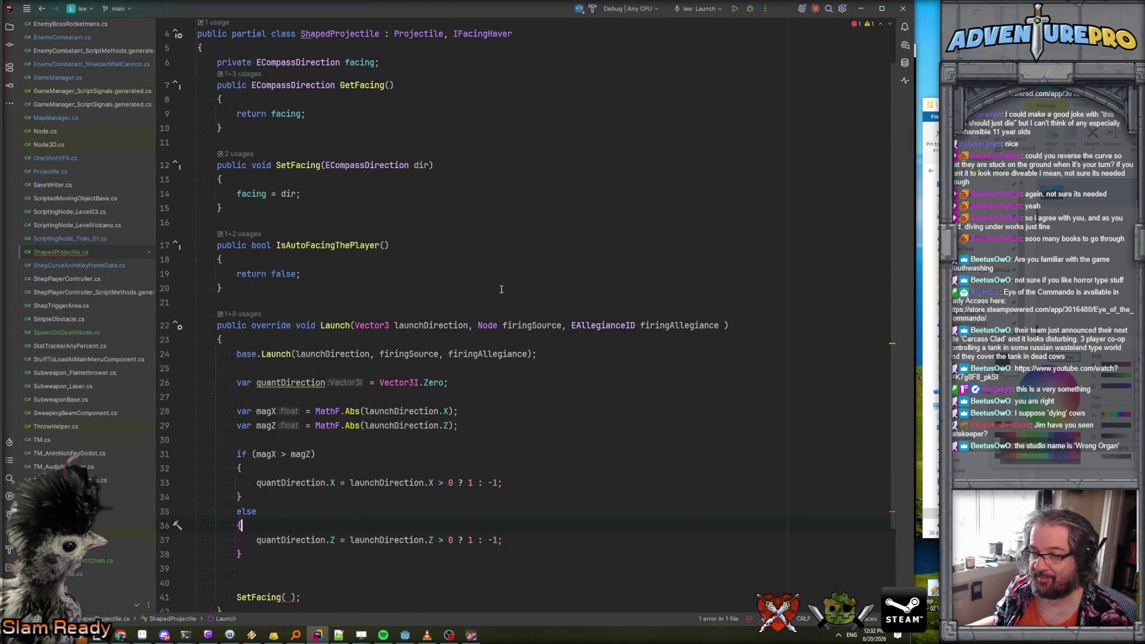
Pass quantDirection.ToCompassDirection() to SetFacing, remove the blank line above, and bring up the debug game.
scroll(402, 429, "down", 3)
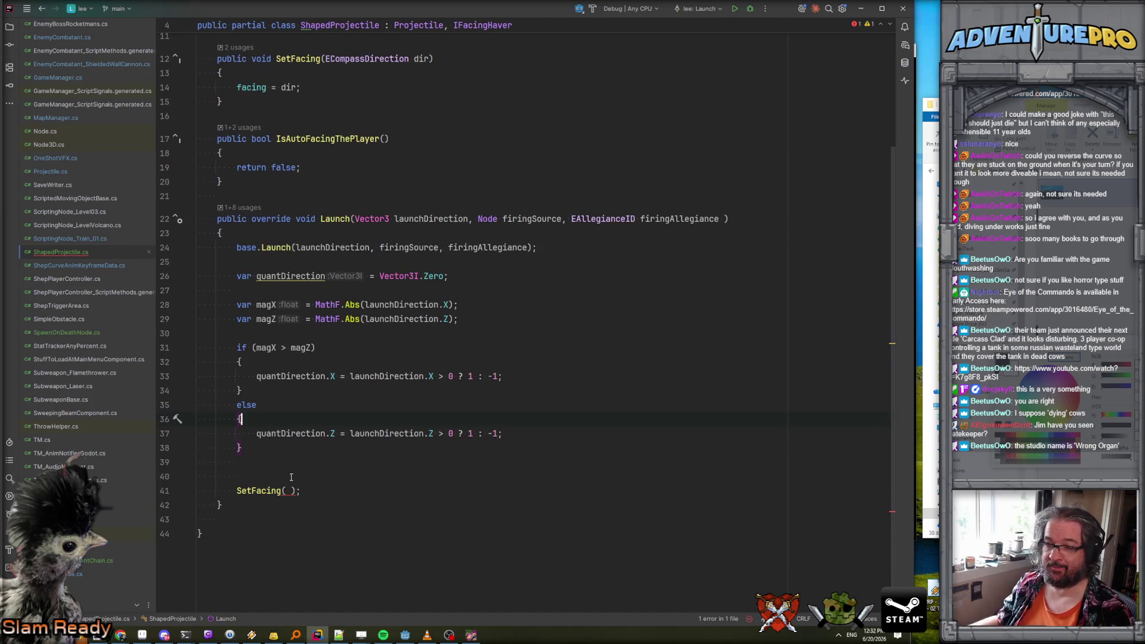
type("quantDirection.ToCompassDirec")
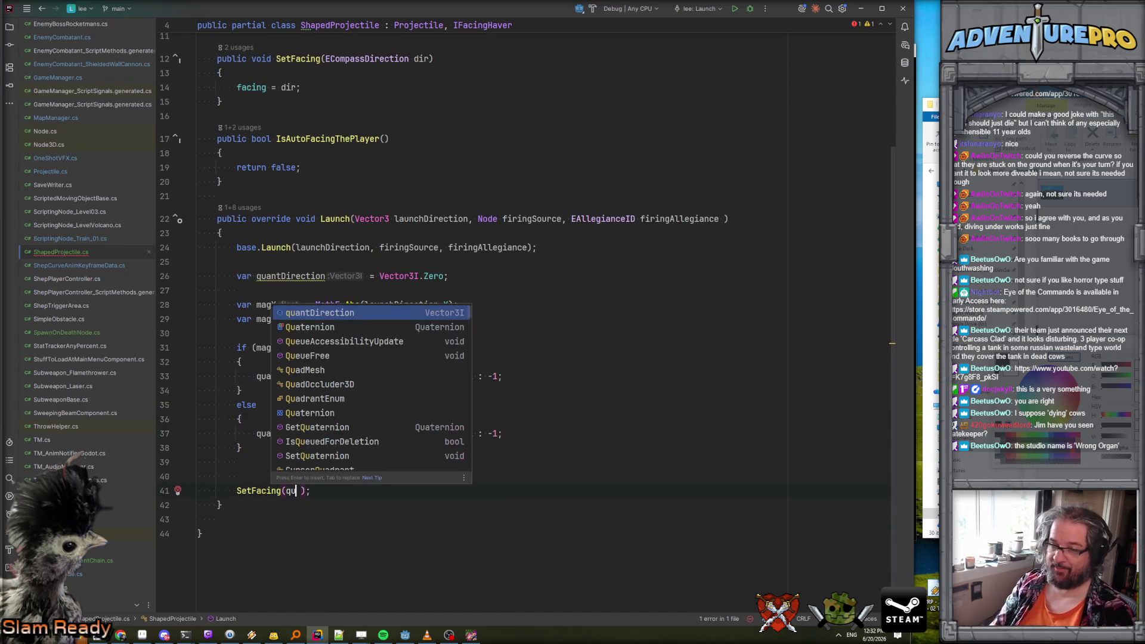
type("tion.to")
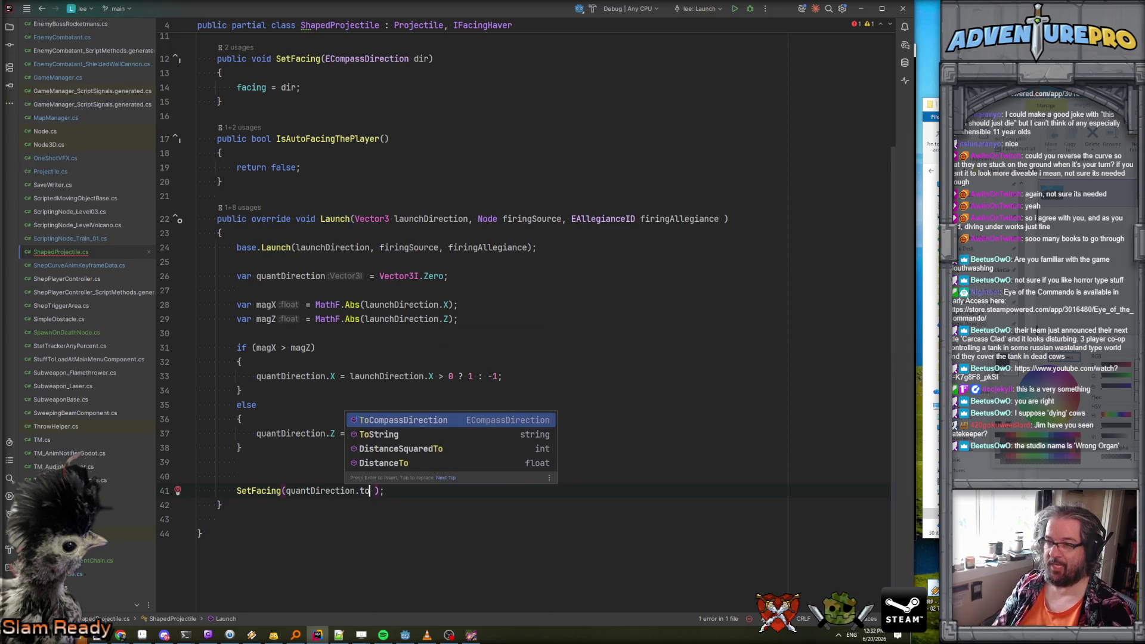
key("Return")
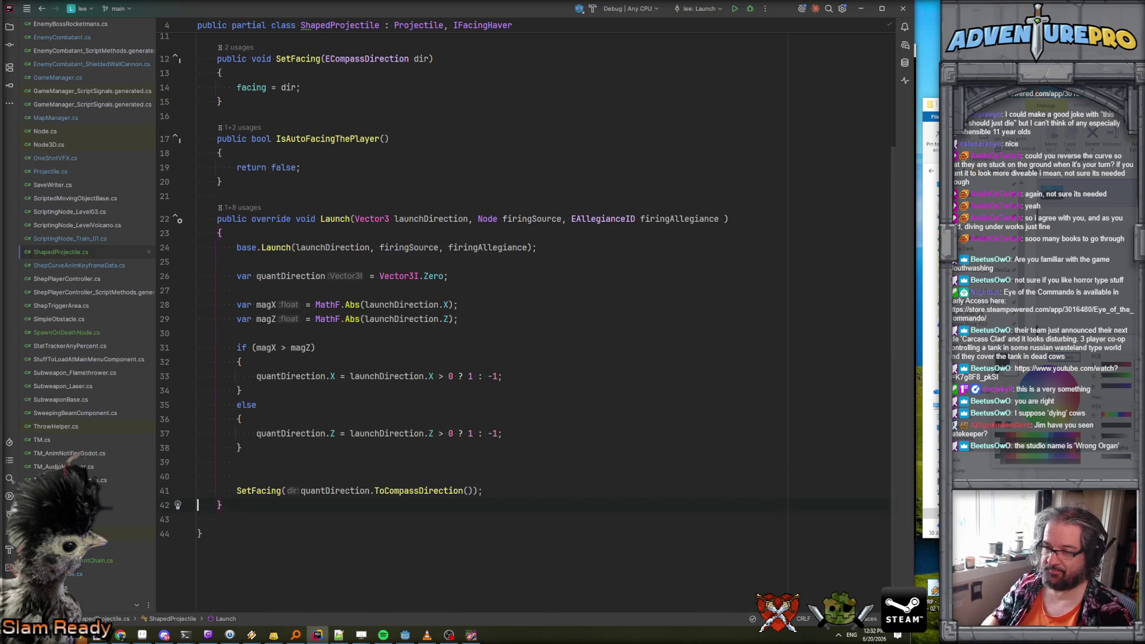
key("Delete")
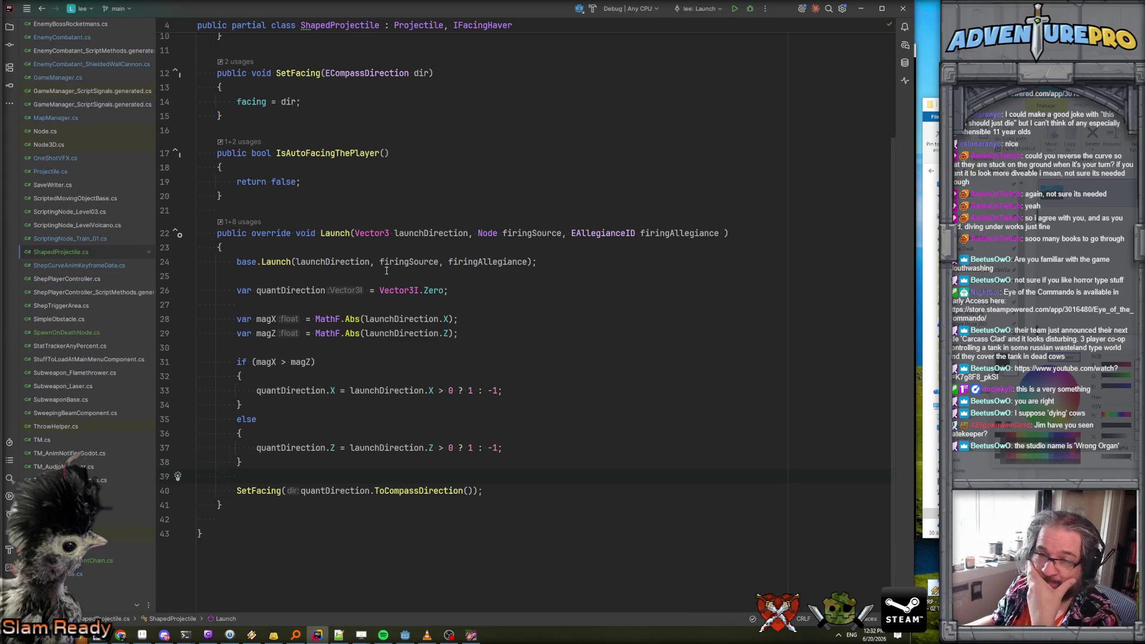
left_click(471, 635)
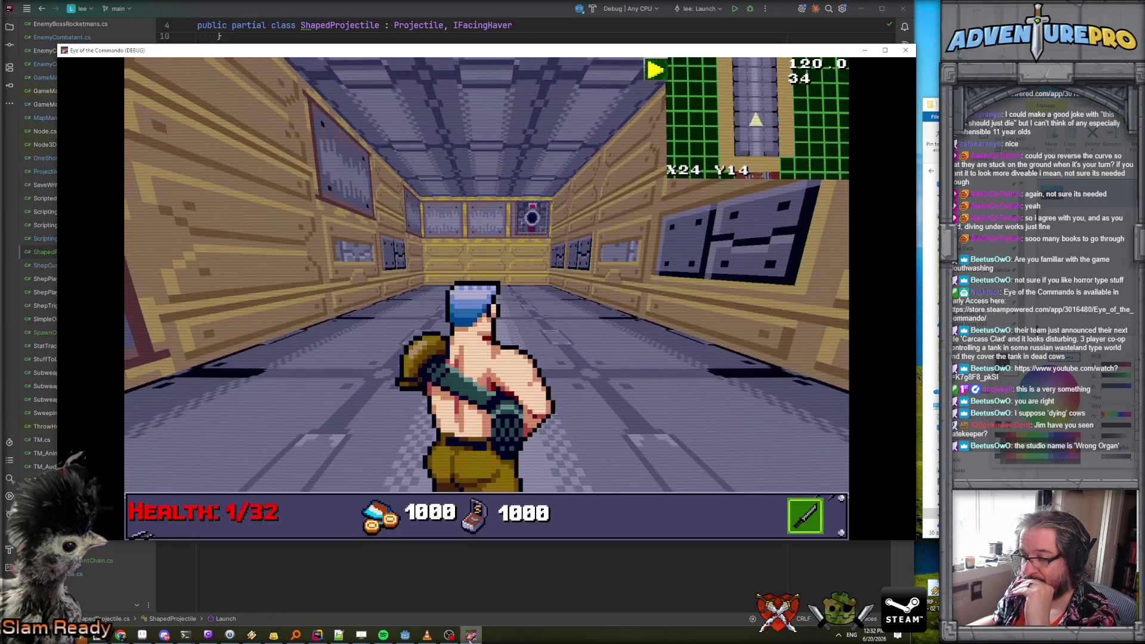
Fire a test shot, close the debug game, check Godot, then return to Rider.
left_click(903, 57)
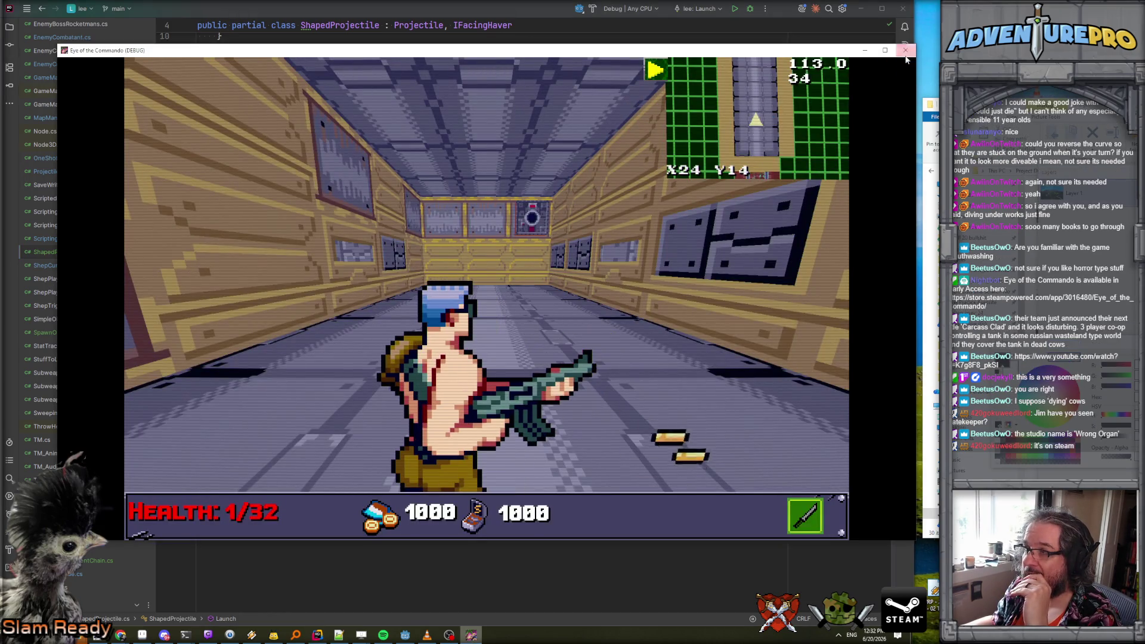
left_click(904, 52)
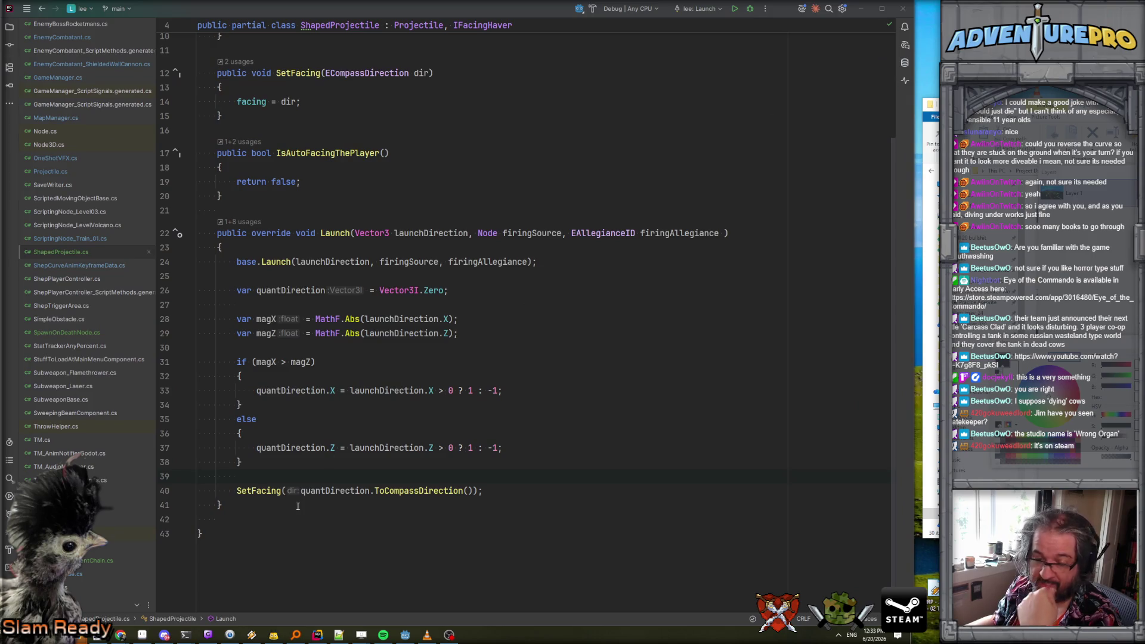
left_click(402, 635)
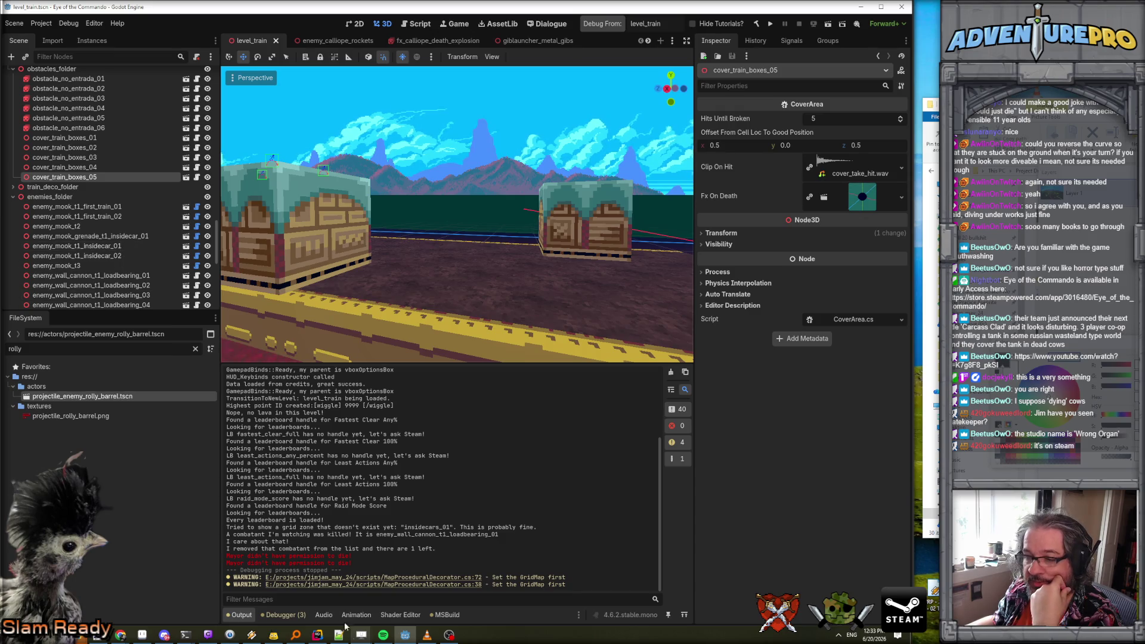
left_click(320, 637)
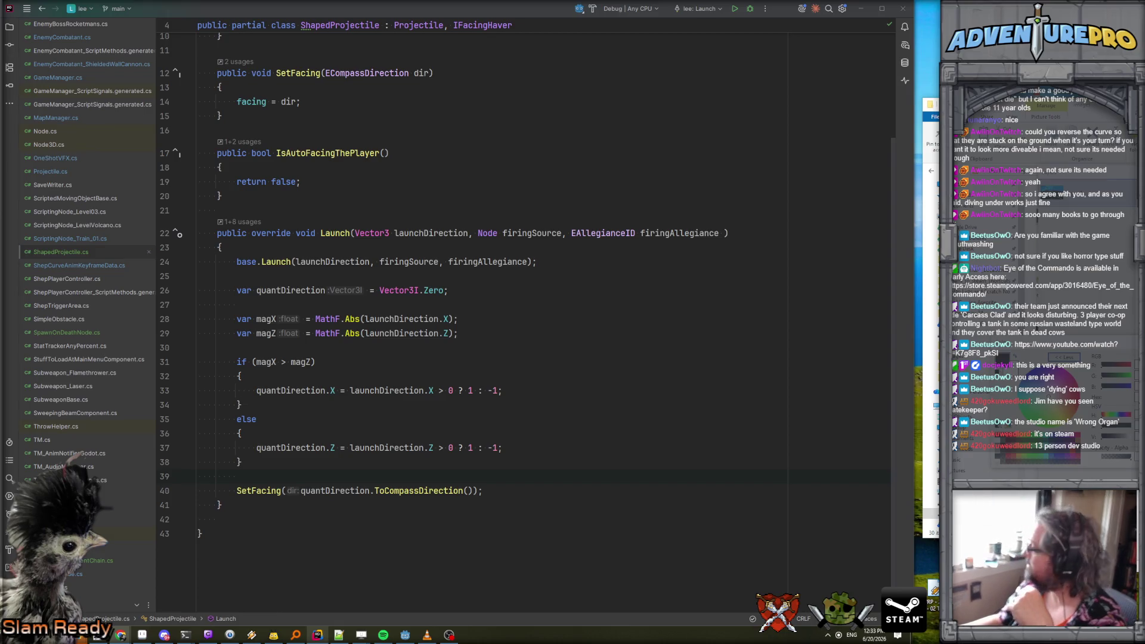
left_click_drag(795, 237, 632, 198)
Maximise the Fatekeeper store page, restart the trailer, skip to about 0:16, and enlarge the viewer.
double_click(632, 198)
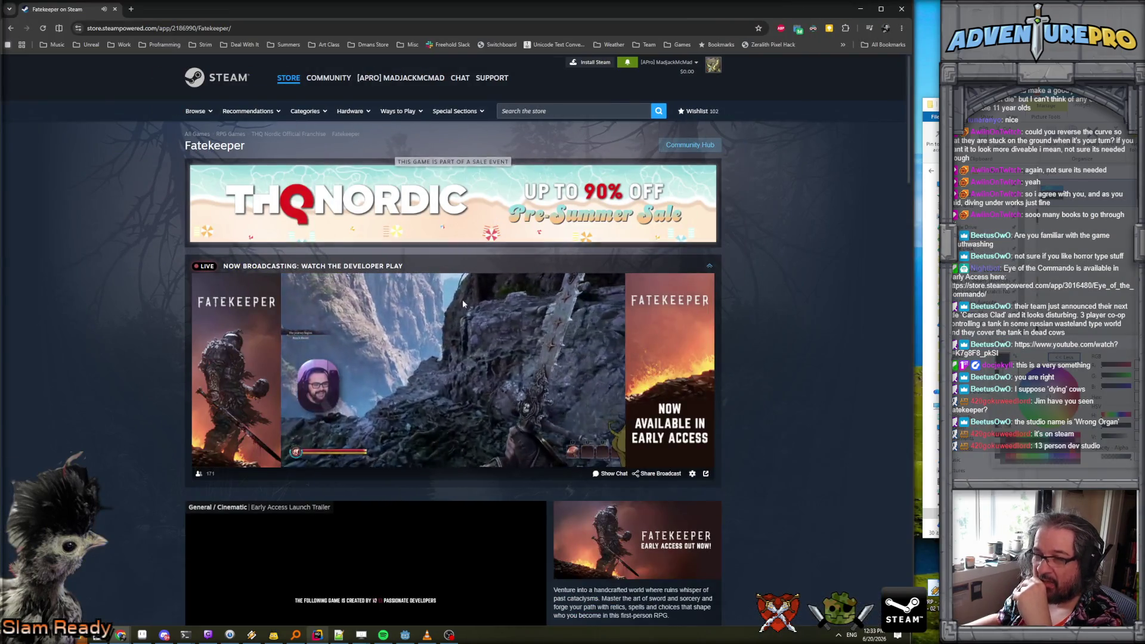
scroll(304, 447, "down", 5)
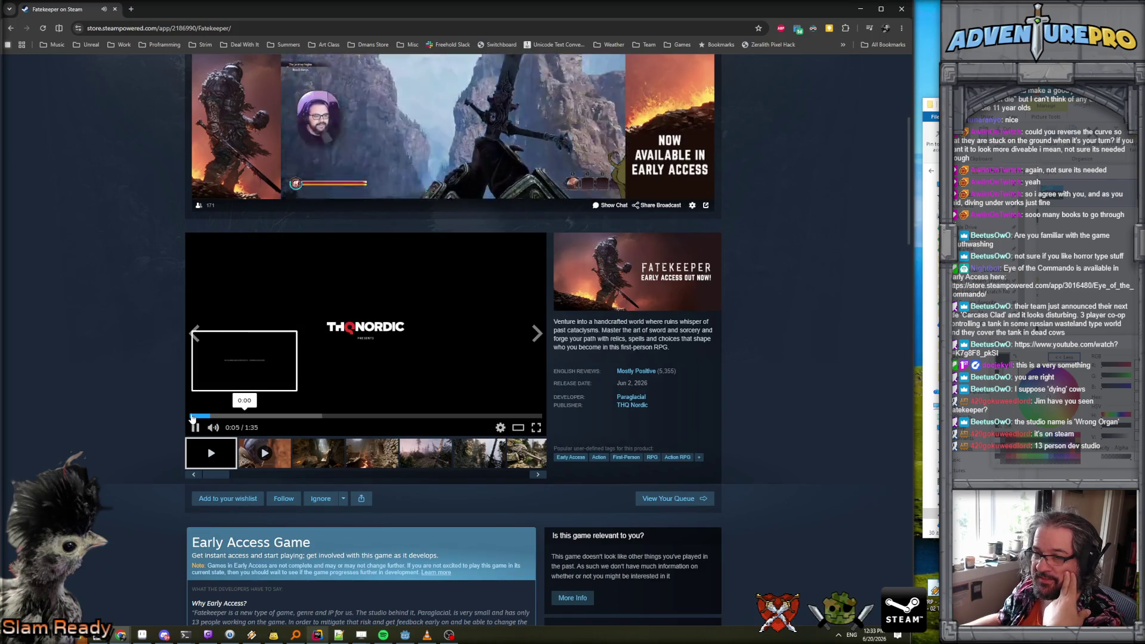
left_click(191, 417)
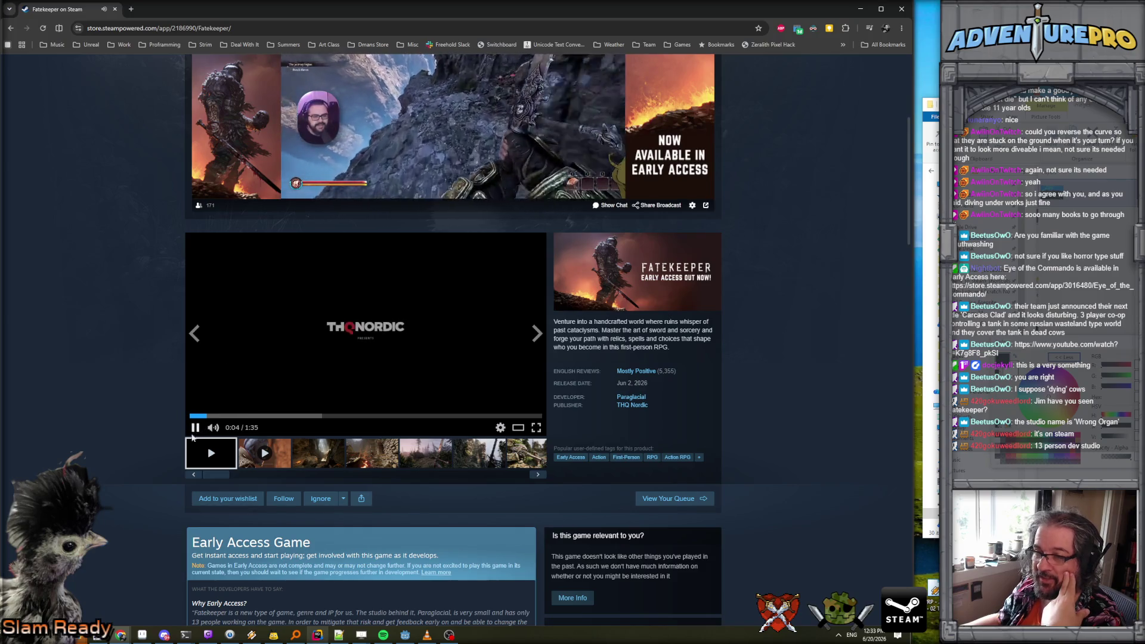
left_click(249, 416)
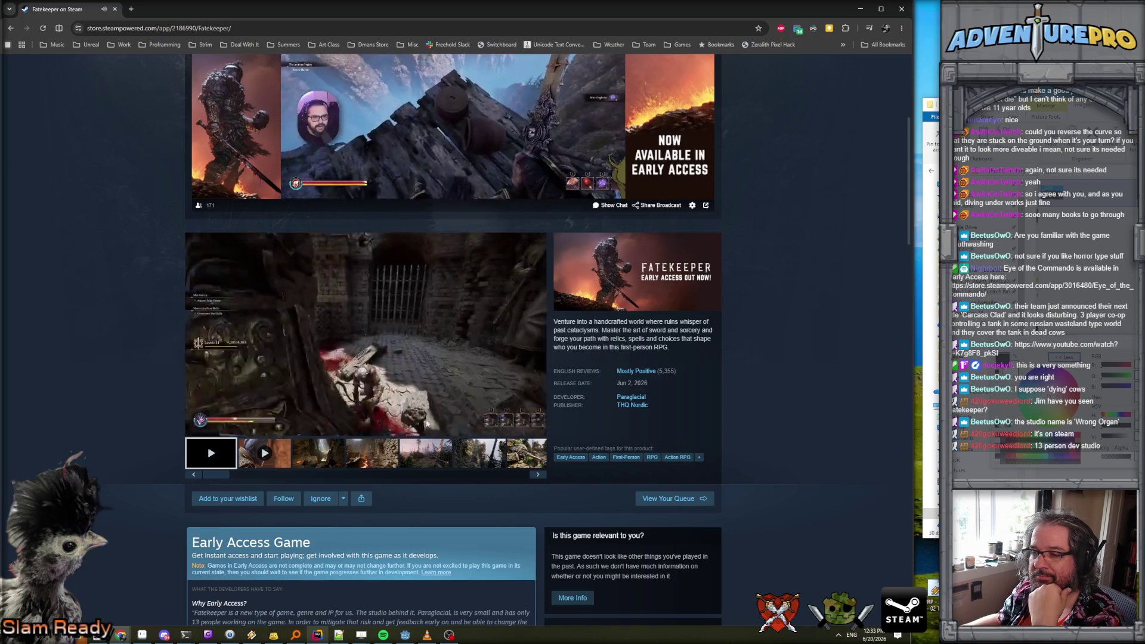
left_click(520, 427)
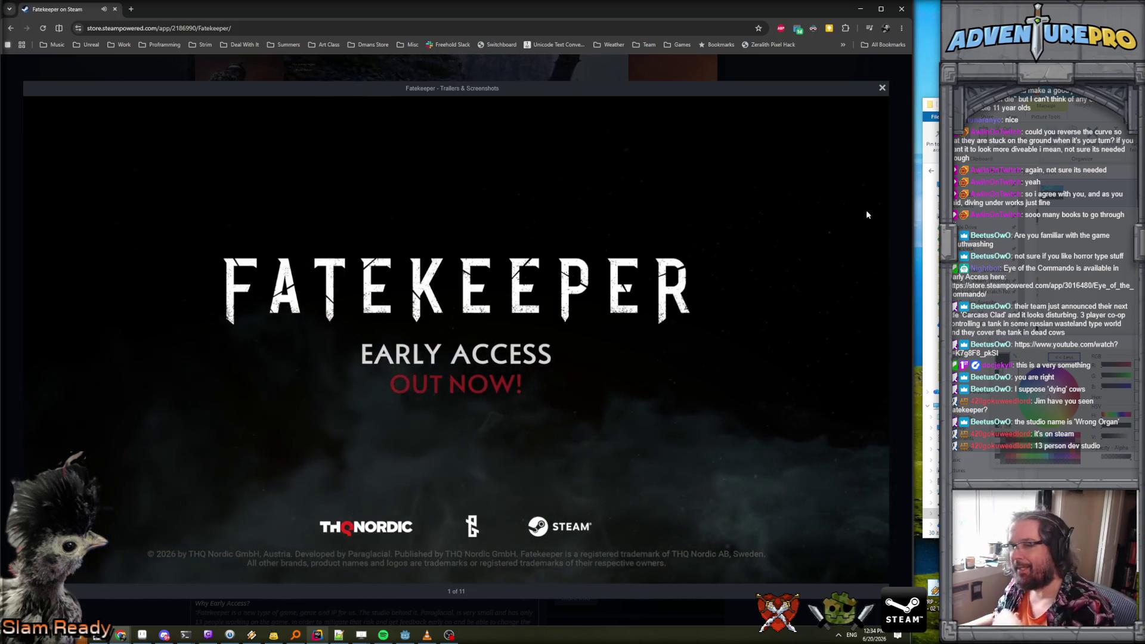
Advance to gallery item 2 of 11, Announcement Trailer Showcase 2025, and skip to the statue scene.
mouse_move(841, 166)
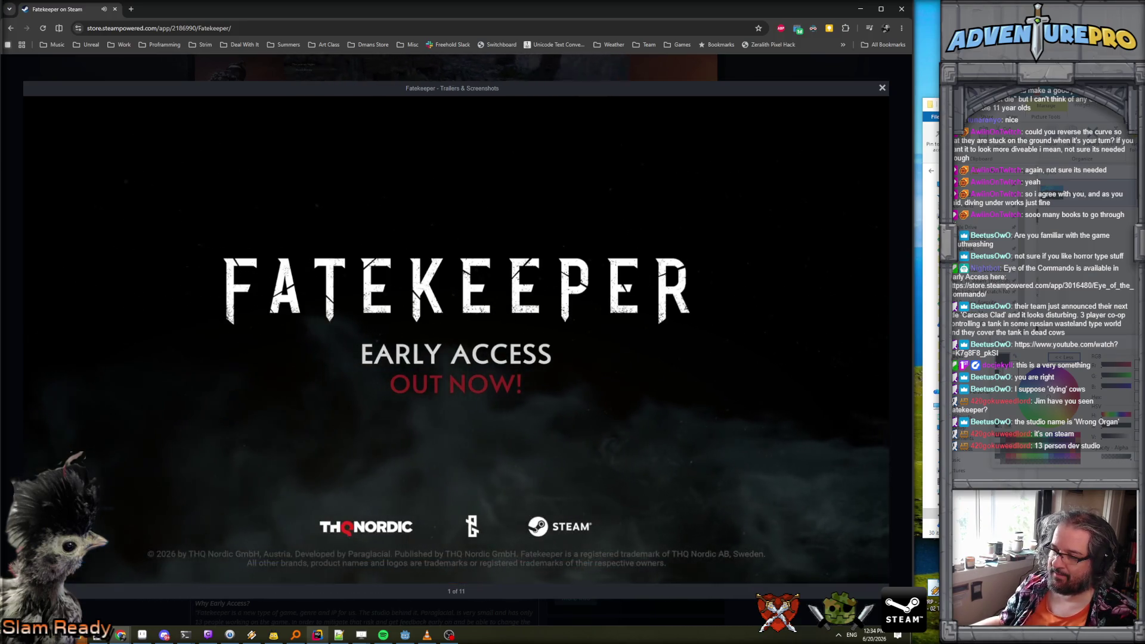
mouse_move(797, 337)
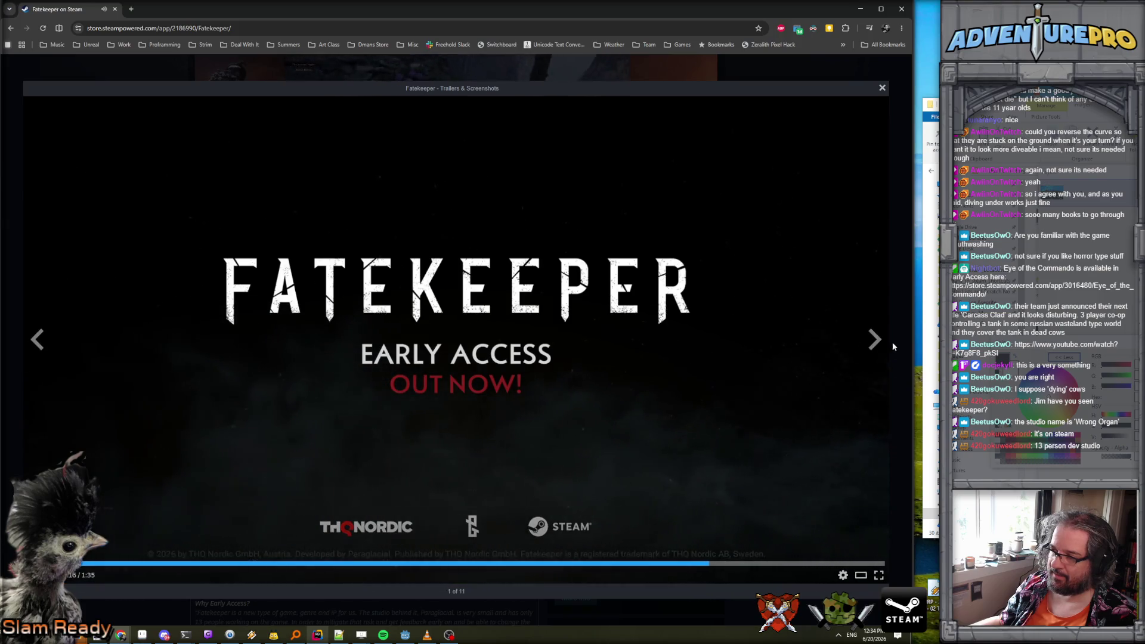
left_click(877, 342)
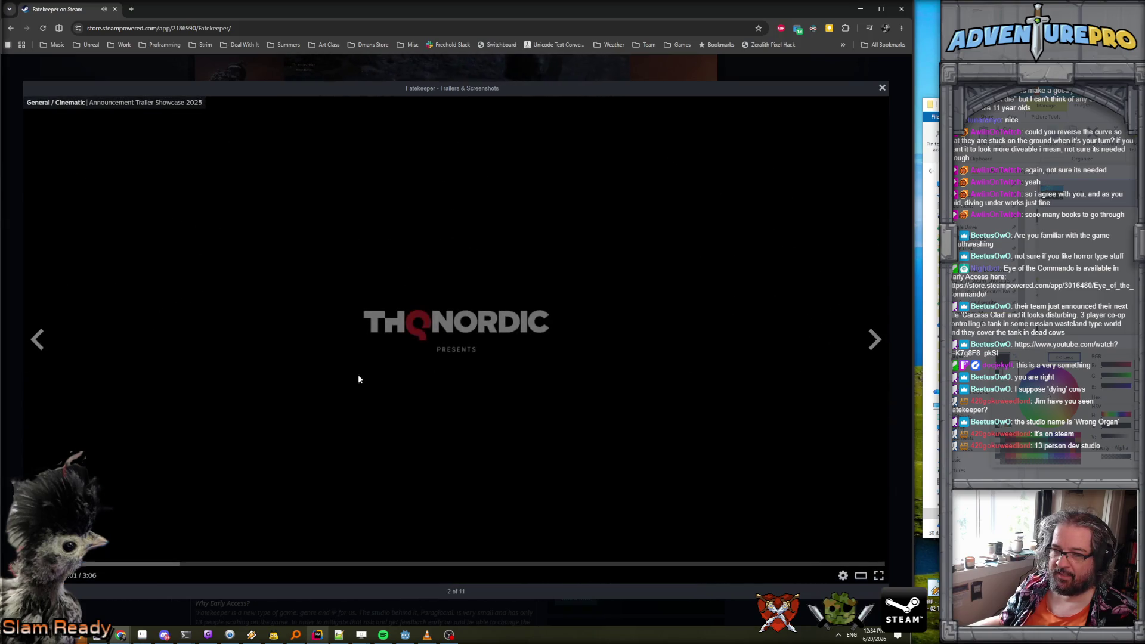
left_click(178, 568)
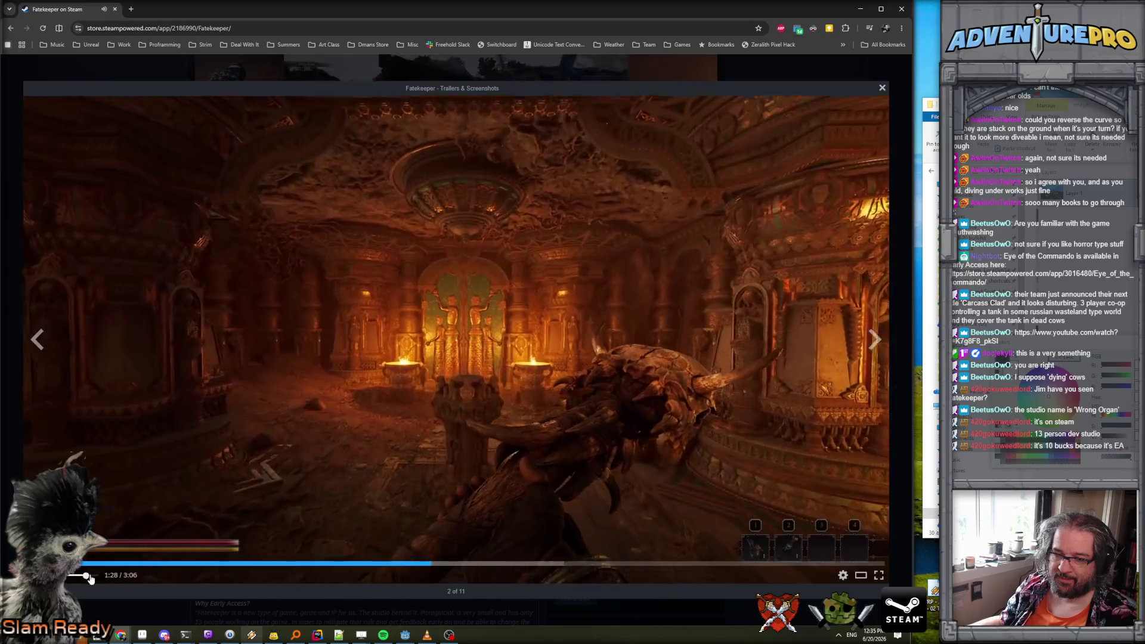
Lower the trailer volume slightly, skip toward the end, and resume playback.
left_click(77, 575)
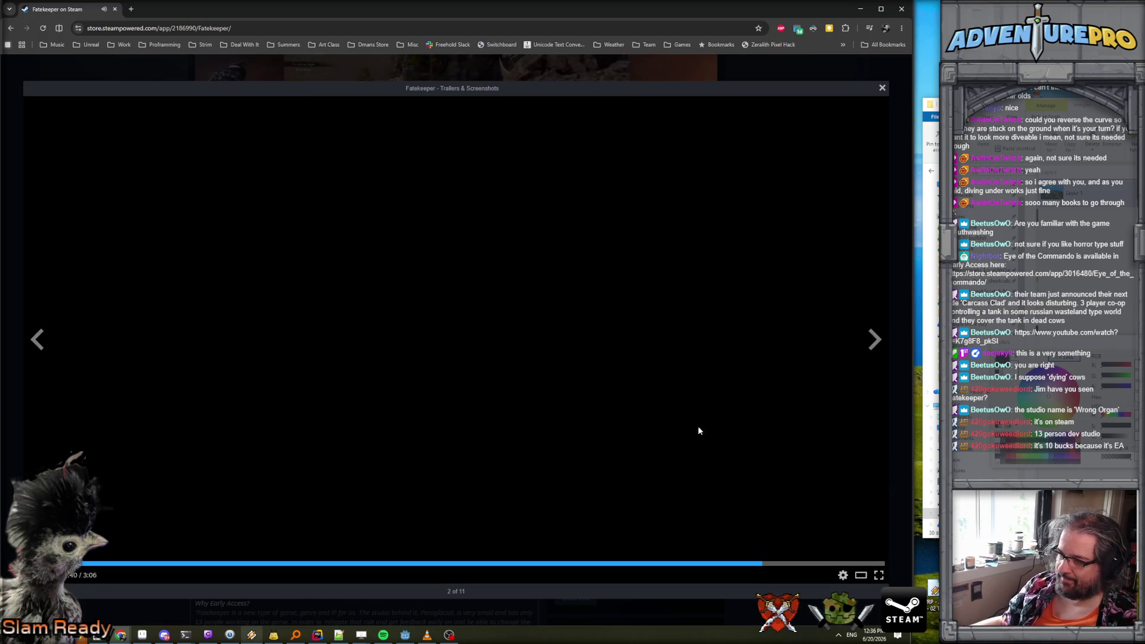
left_click(801, 564)
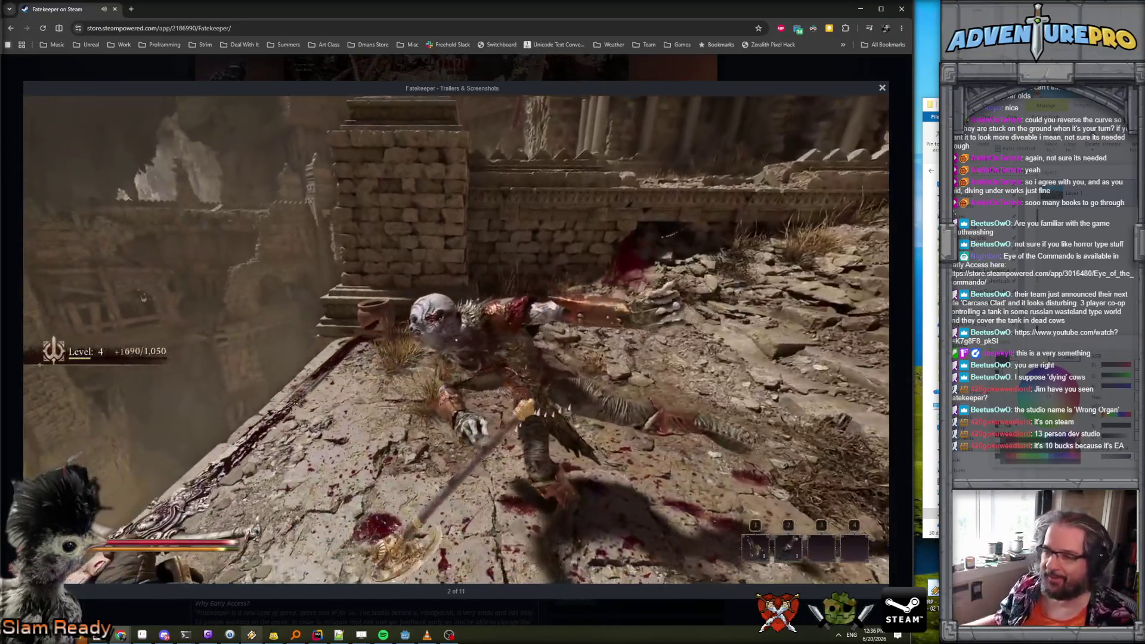
mouse_move(513, 350)
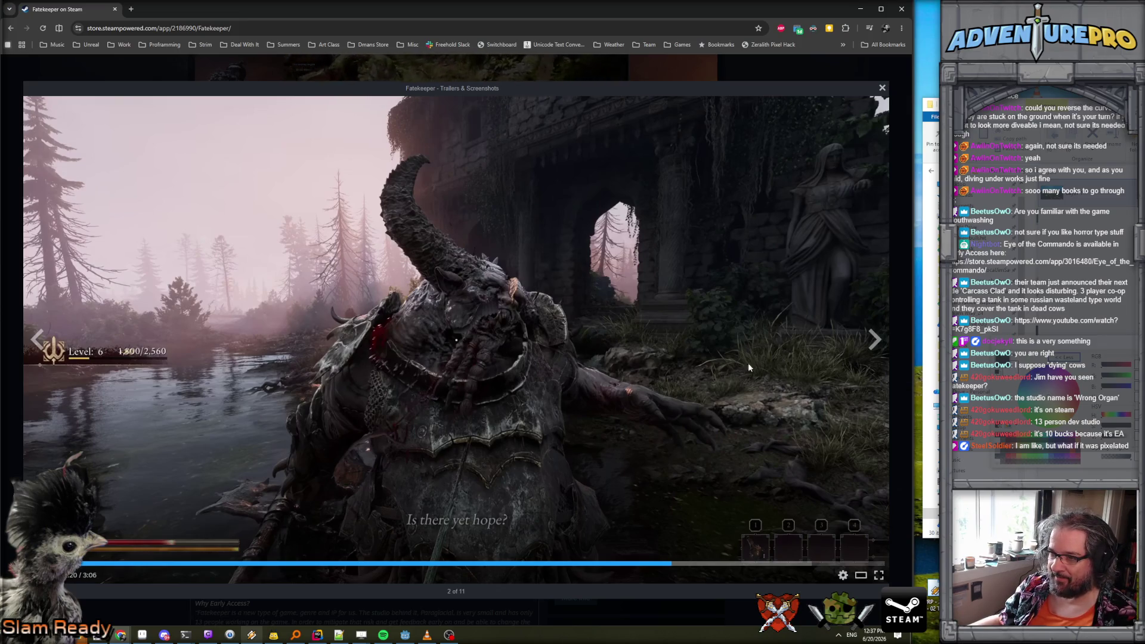
left_click(460, 380)
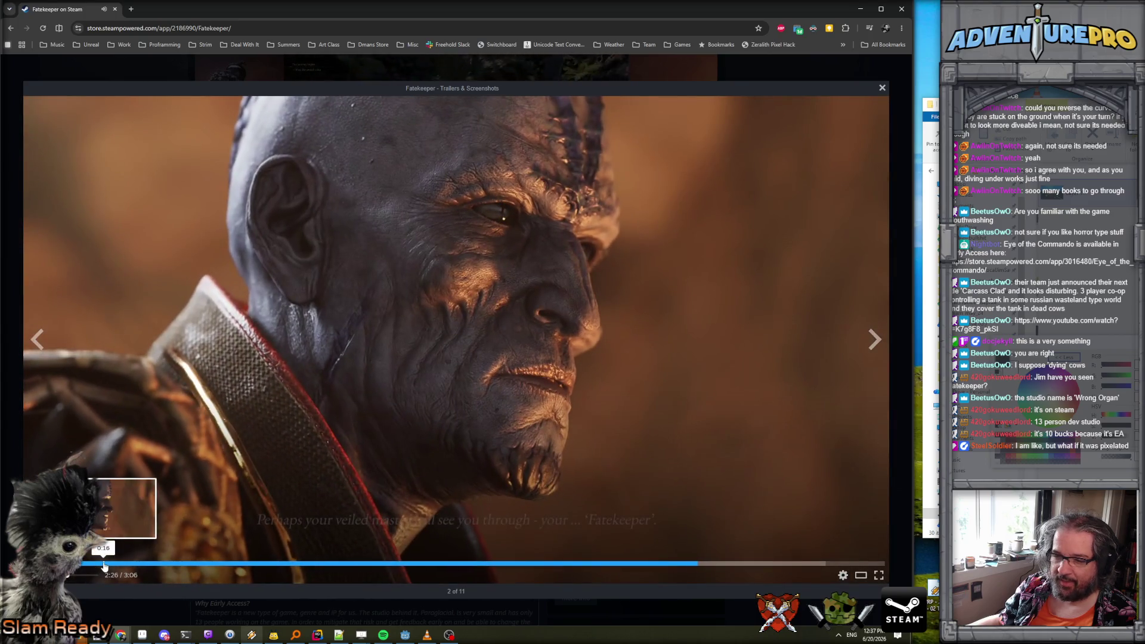
Jump back through the scenes (0:16, statue, armored warrior, 1:10, 1:02), then resume playing.
left_click(110, 563)
left_click(169, 563)
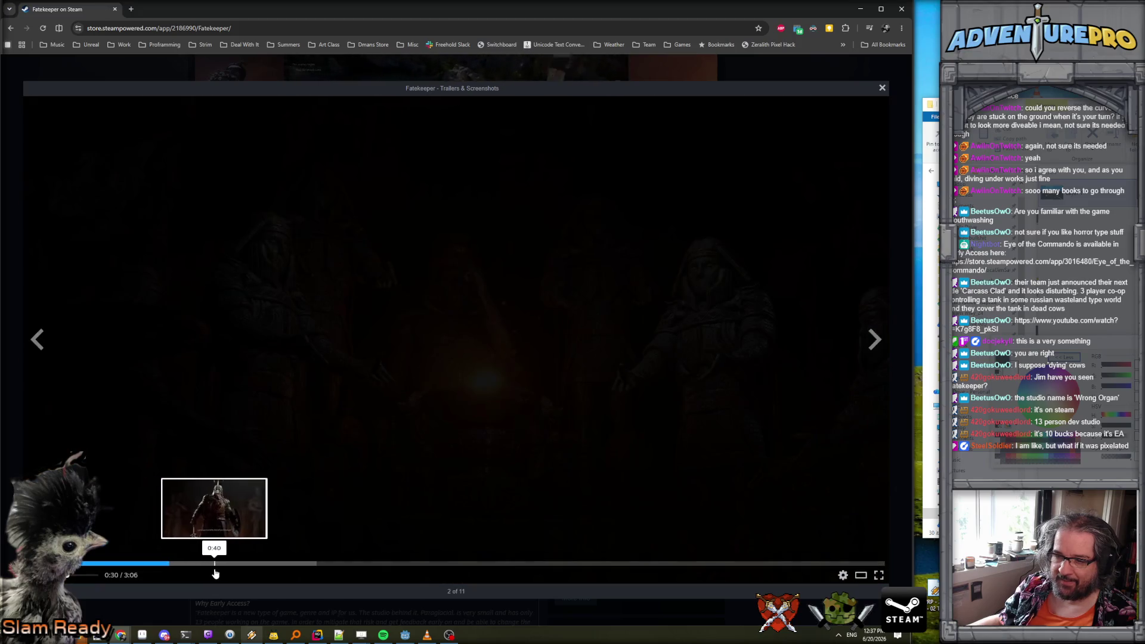
left_click(215, 567)
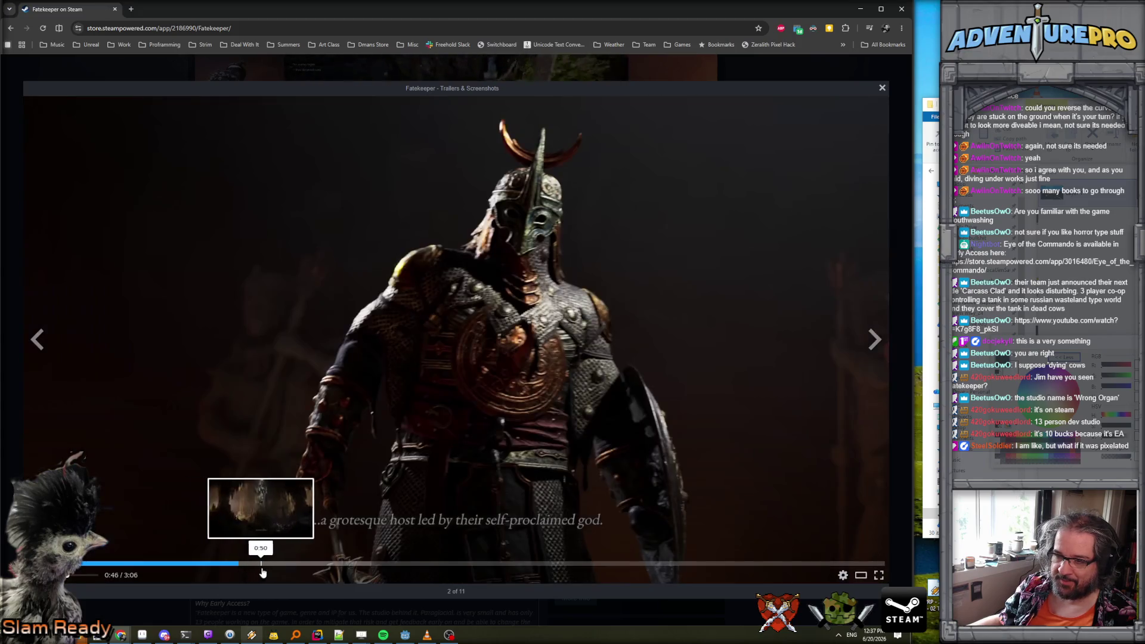
left_click(267, 567)
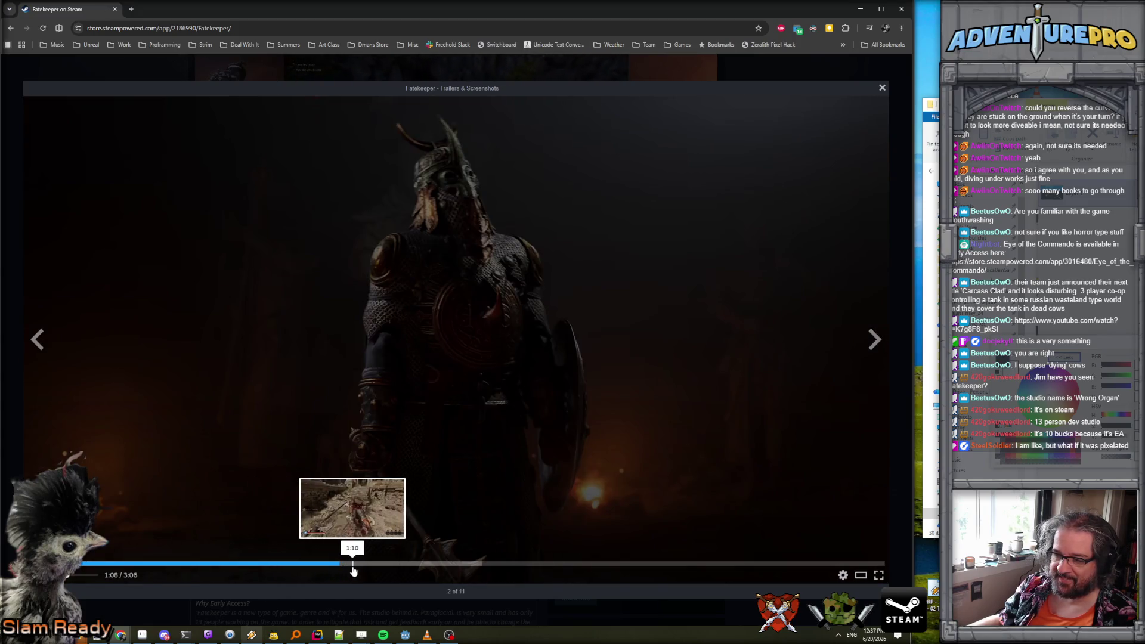
left_click(350, 568)
left_click(317, 568)
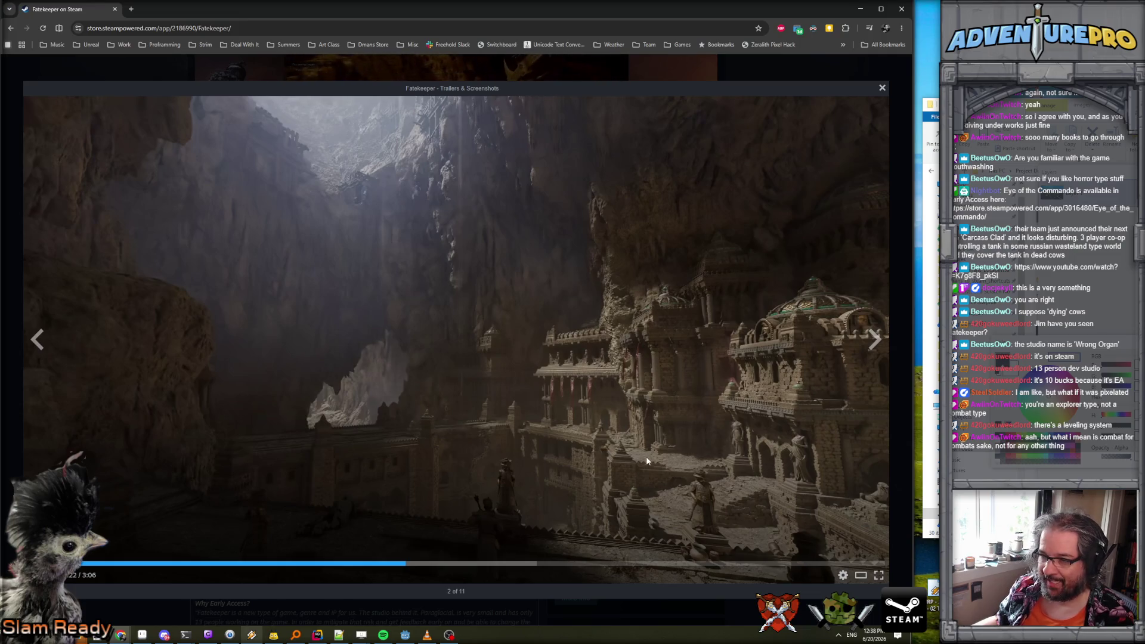
key("space")
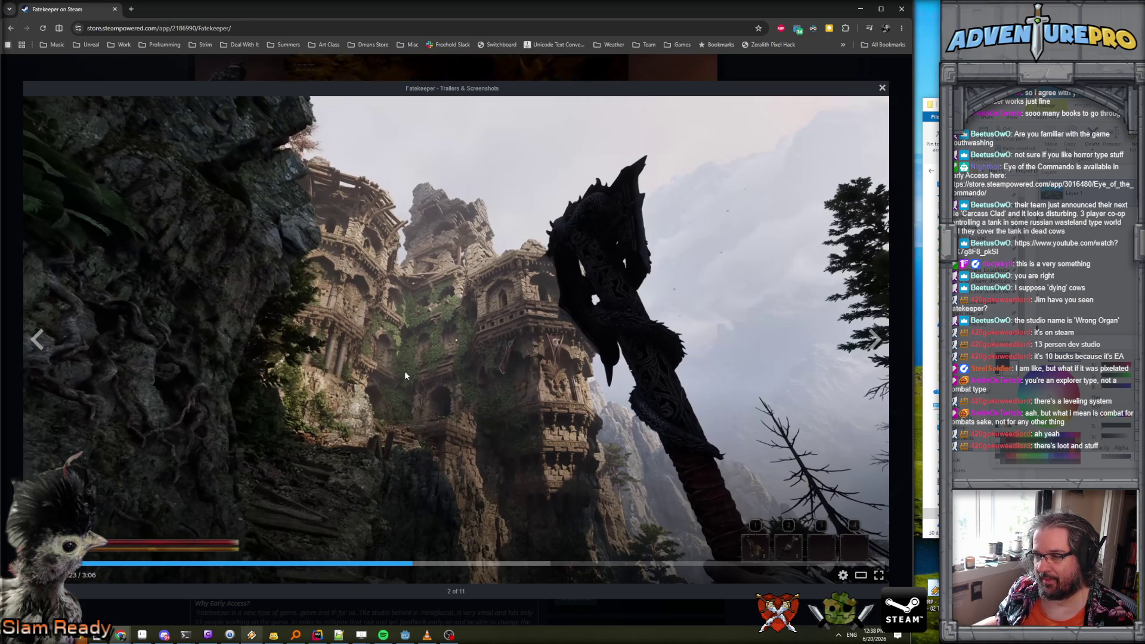
Rewind to replay the dragon scene, resume, and skip ahead to the closing title card.
left_click(456, 340)
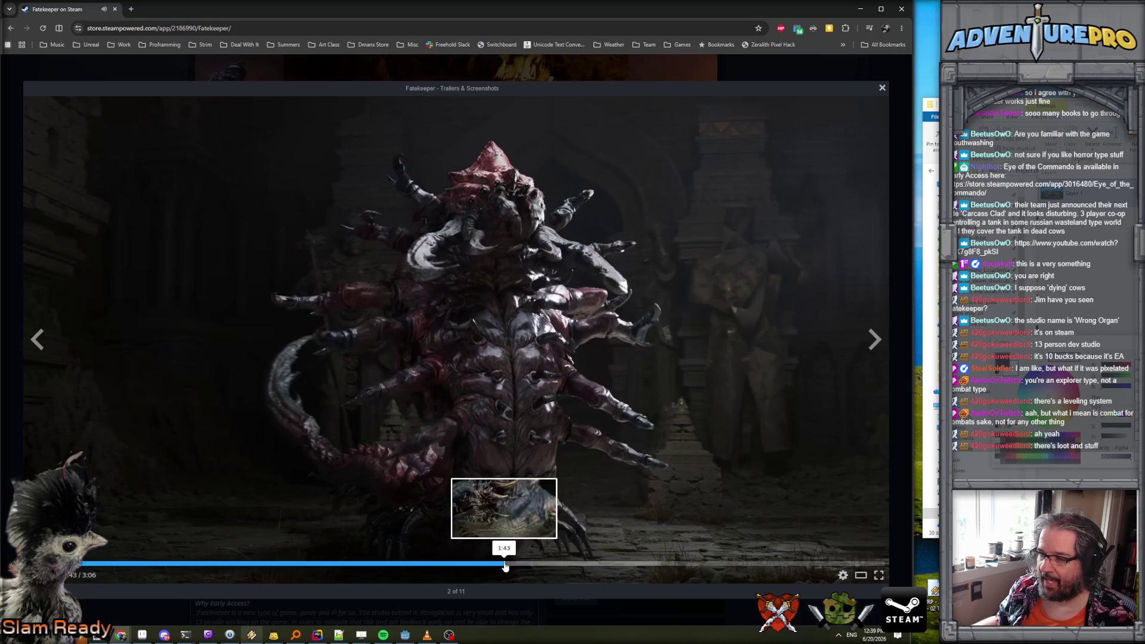
left_click(505, 564)
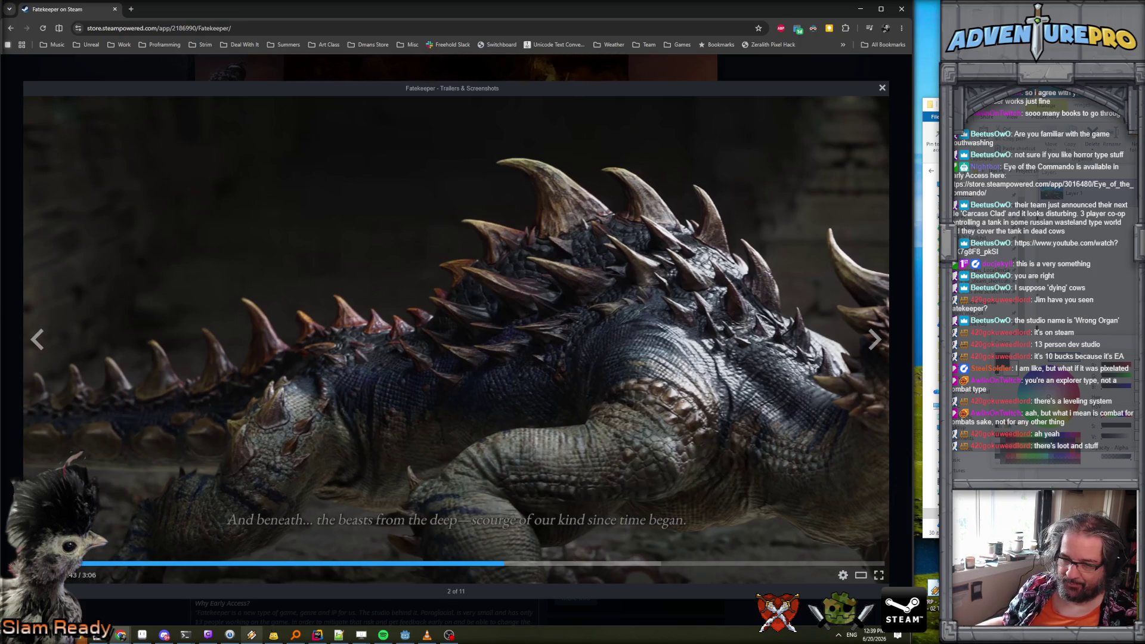
left_click(734, 359)
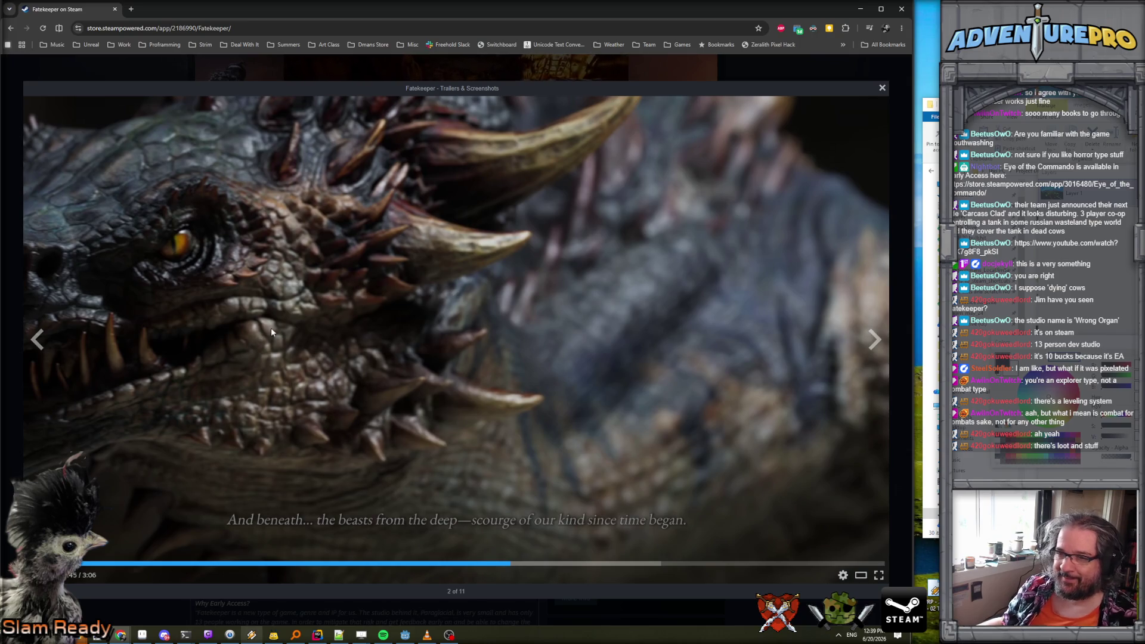
left_click(344, 363)
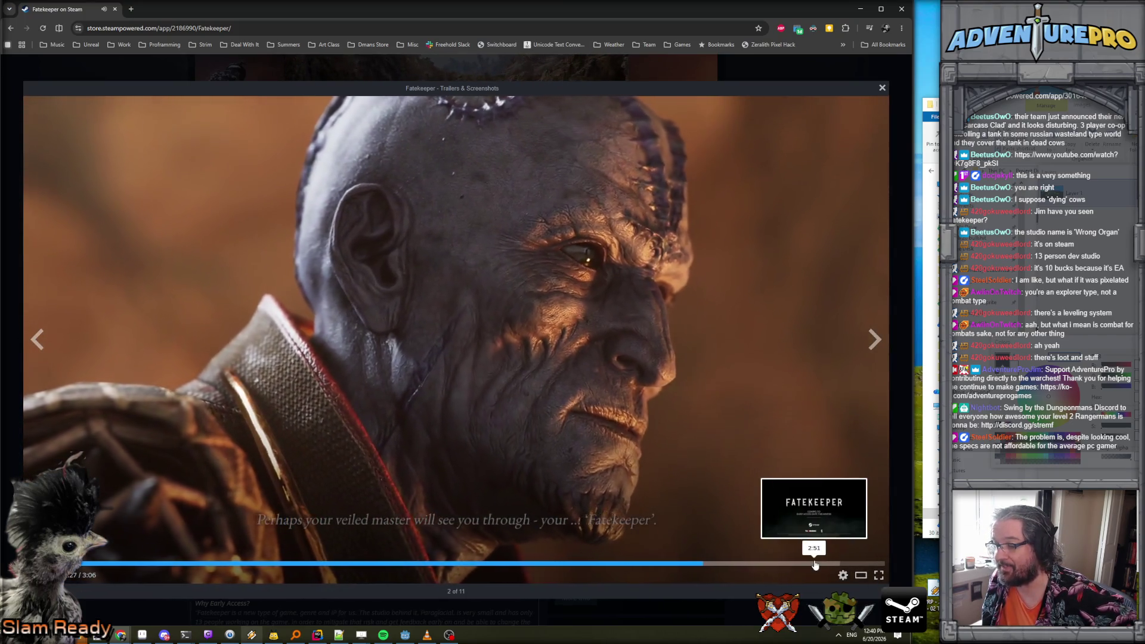
left_click(817, 563)
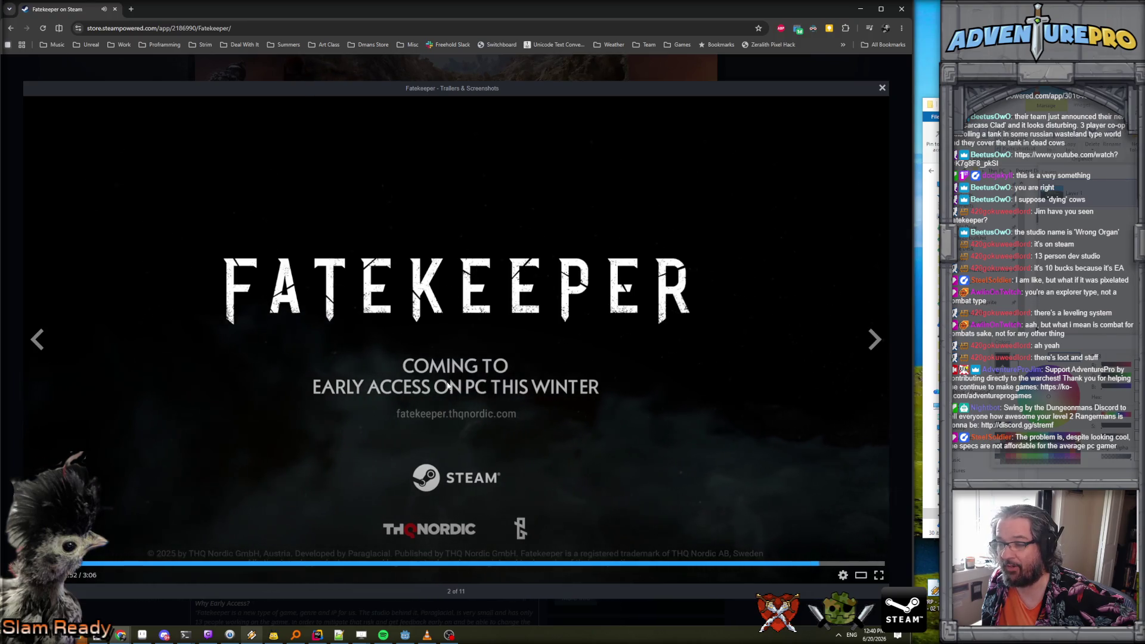
Close the trailer and screenshot viewer to return to the Fatekeeper store page.
left_click(882, 88)
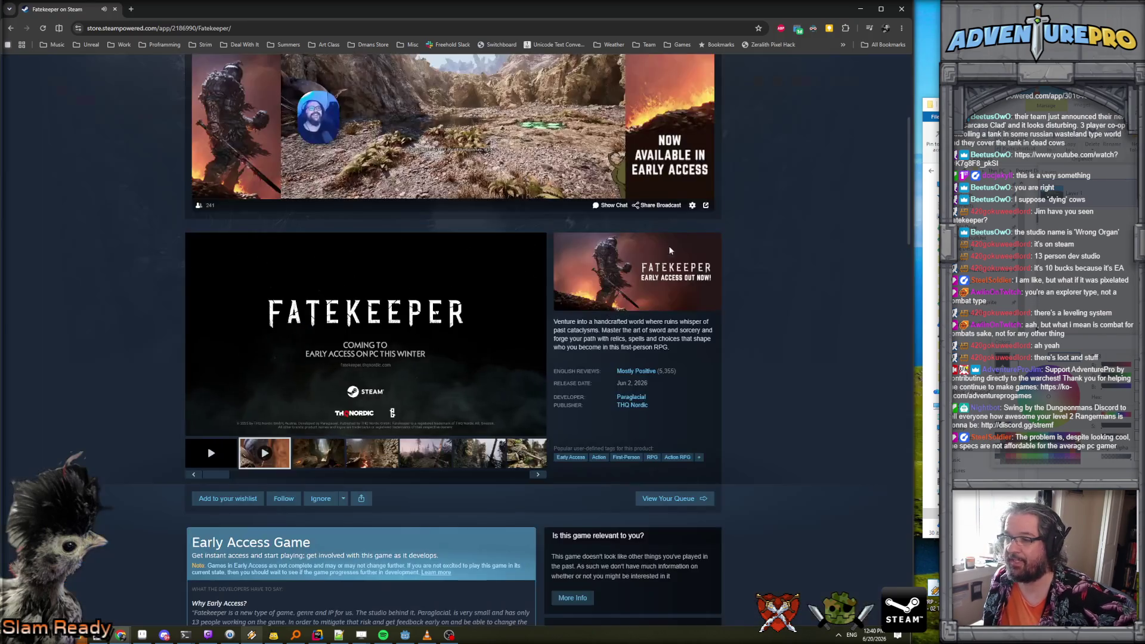
scroll(292, 357, "down", 2)
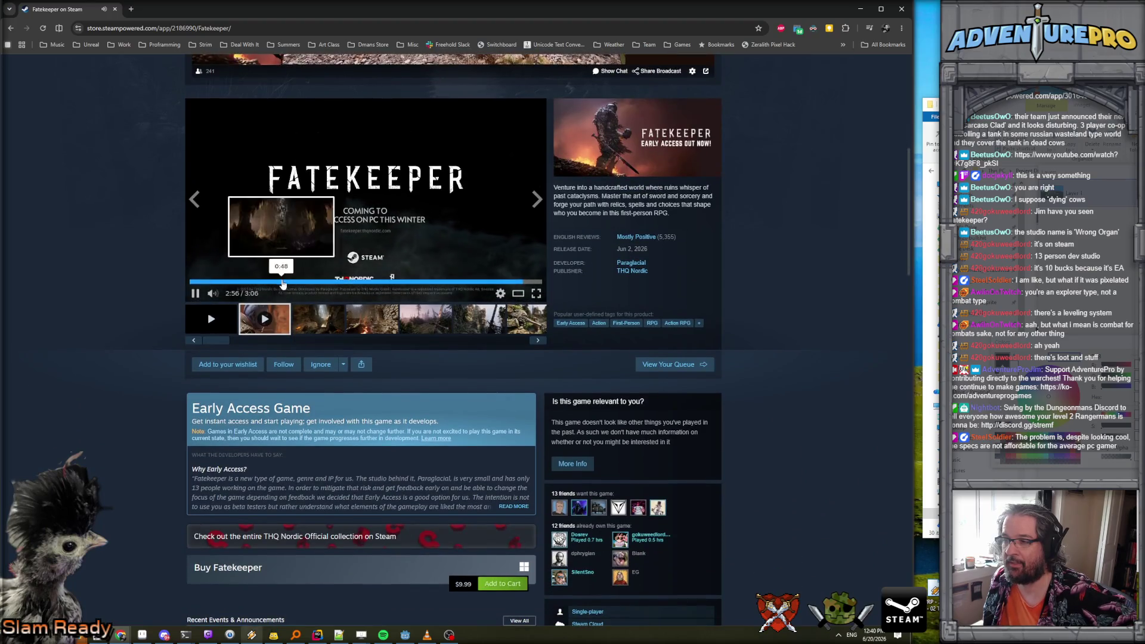
scroll(370, 298, "up", 2)
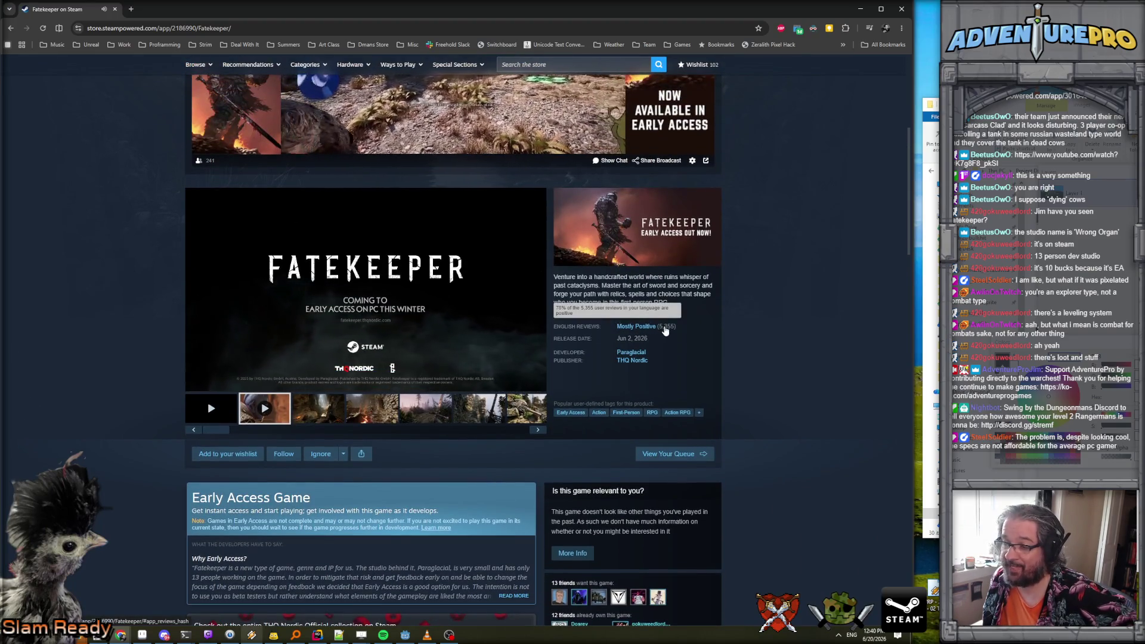
Jump from the 'Mostly Positive' rating link down to the customer reviews section.
triple_click(626, 340)
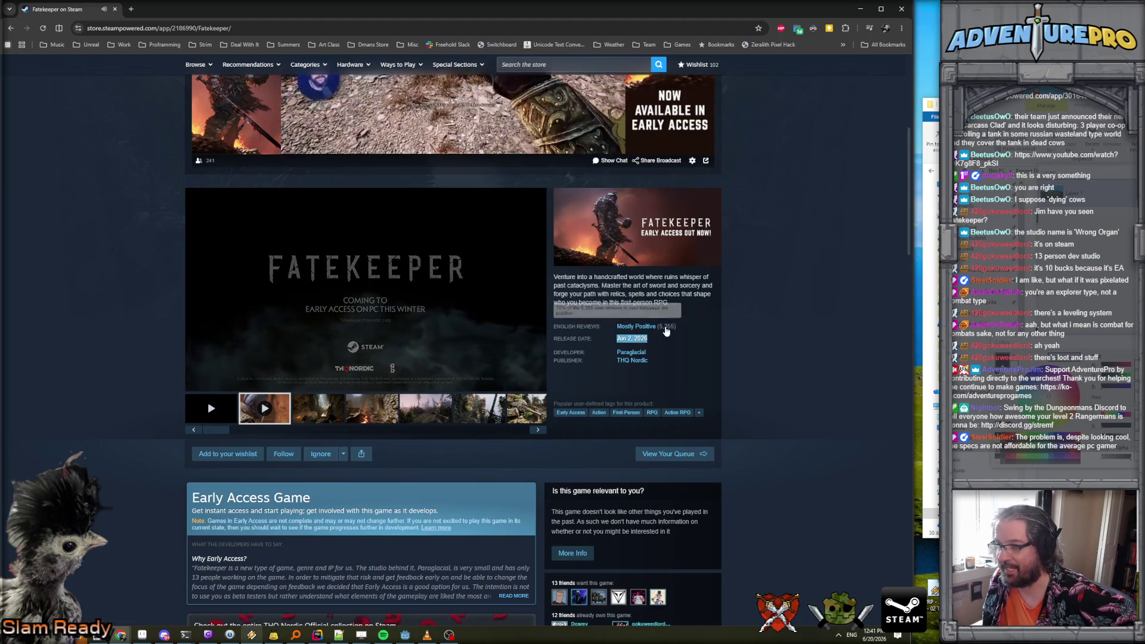
left_click(666, 331)
scroll(588, 345, "up", 8)
Scroll to Most Helpful Reviews and expand the first review with Read More.
scroll(588, 345, "down", 15)
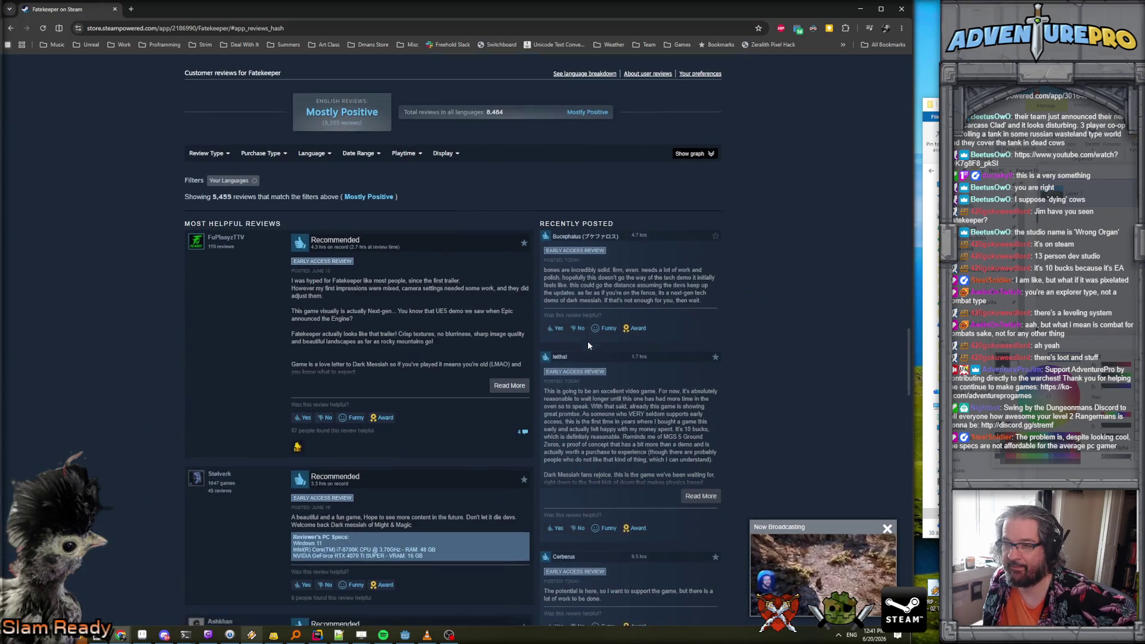
scroll(588, 342, "down", 1)
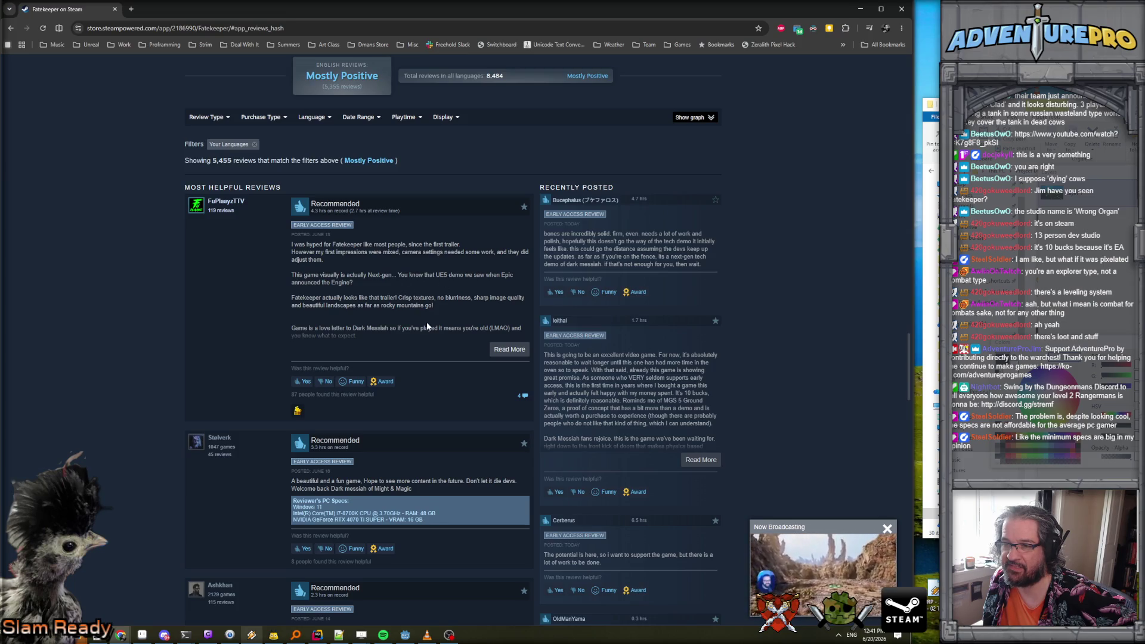
scroll(428, 326, "down", 1)
left_click(491, 305)
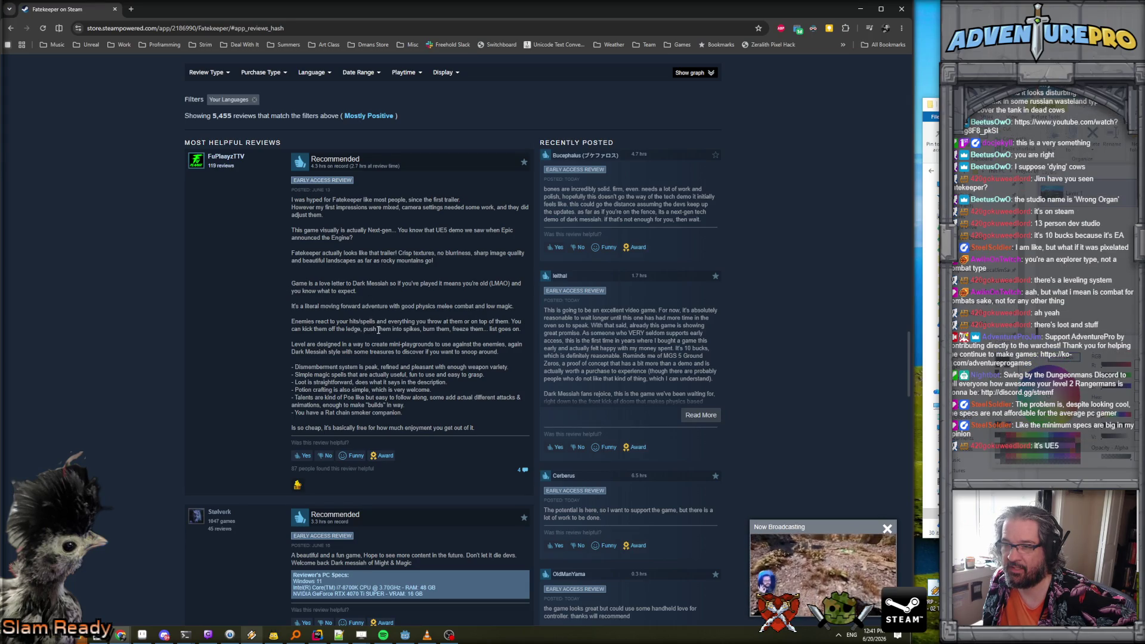
scroll(378, 330, "down", 1)
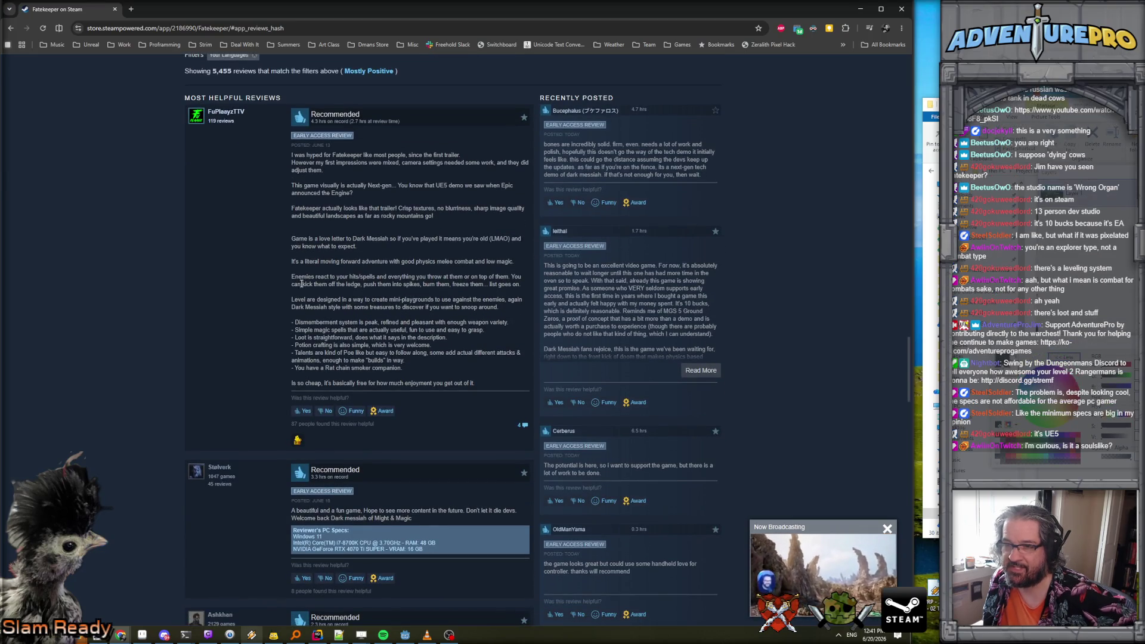
Highlight passages of the review, including the level design paragraph, and read on.
left_click_drag(287, 275, 481, 289)
left_click(482, 289)
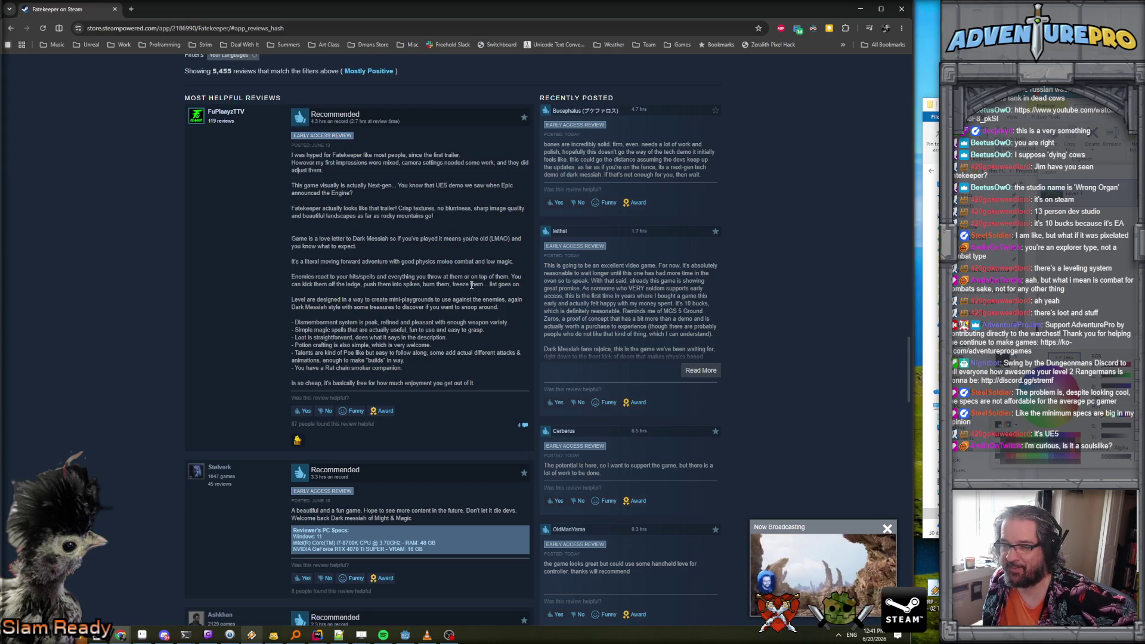
left_click_drag(288, 299, 310, 115)
left_click(486, 305)
triple_click(486, 305)
left_click(486, 305)
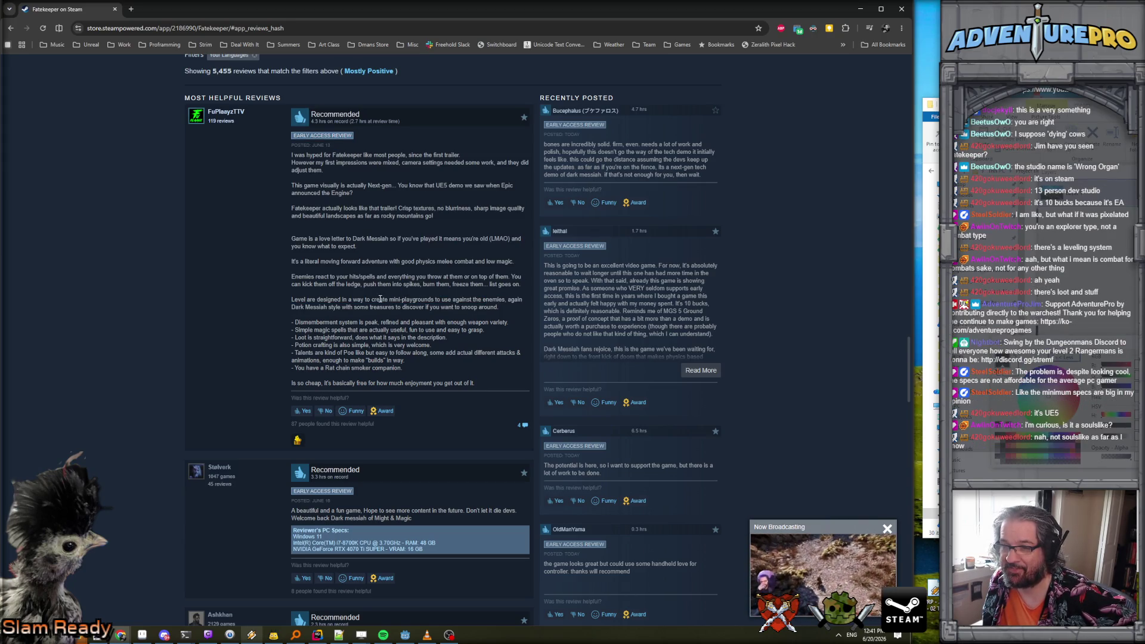
mouse_move(292, 299)
left_mouse_down()
mouse_move(506, 308)
mouse_move(504, 366)
left_mouse_up()
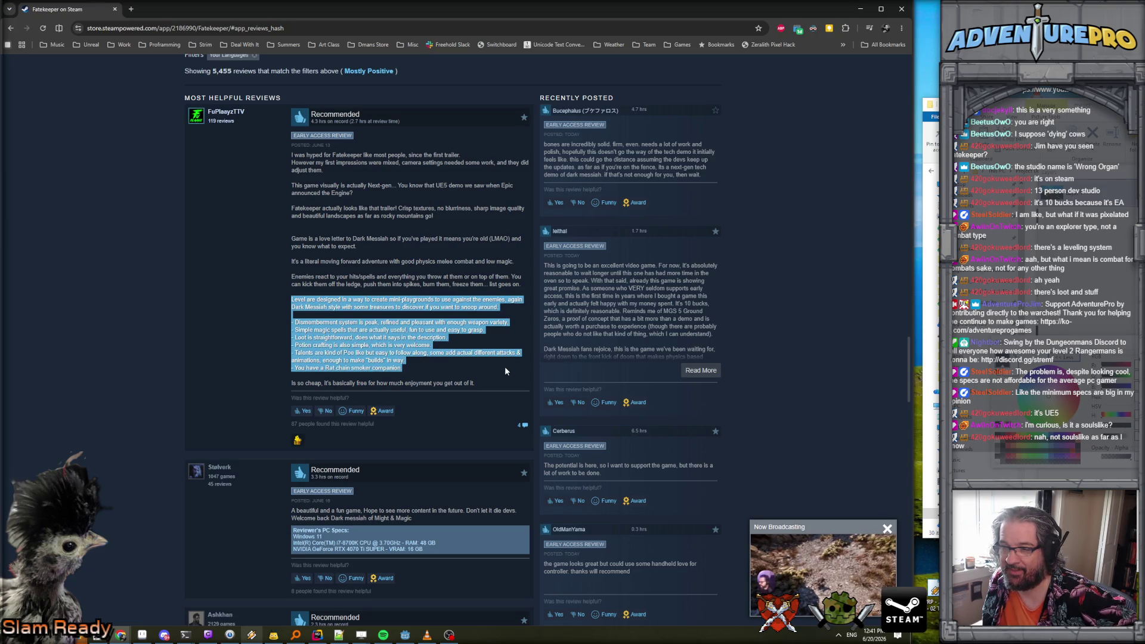
left_click(318, 321)
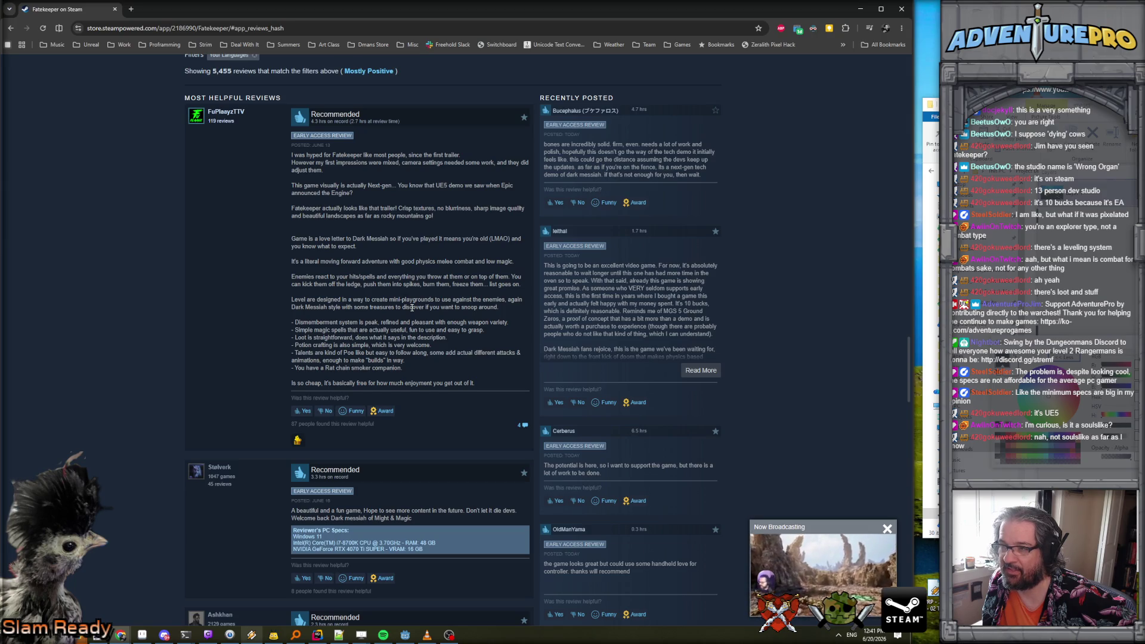
scroll(411, 307, "down", 8)
scroll(412, 310, "down", 1)
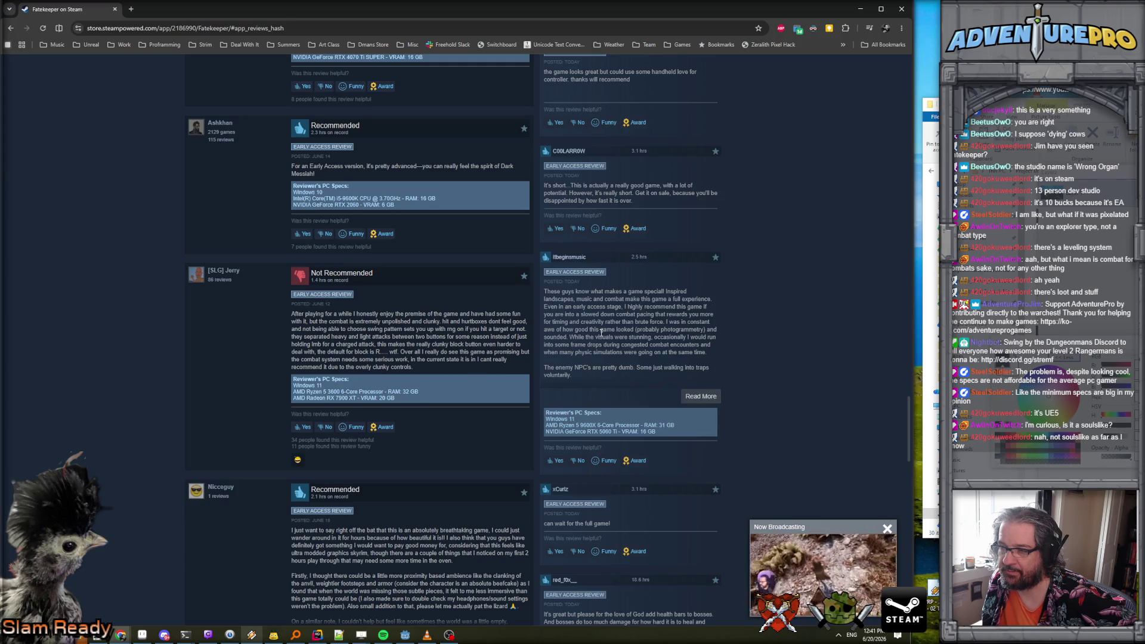
scroll(601, 334, "down", 2)
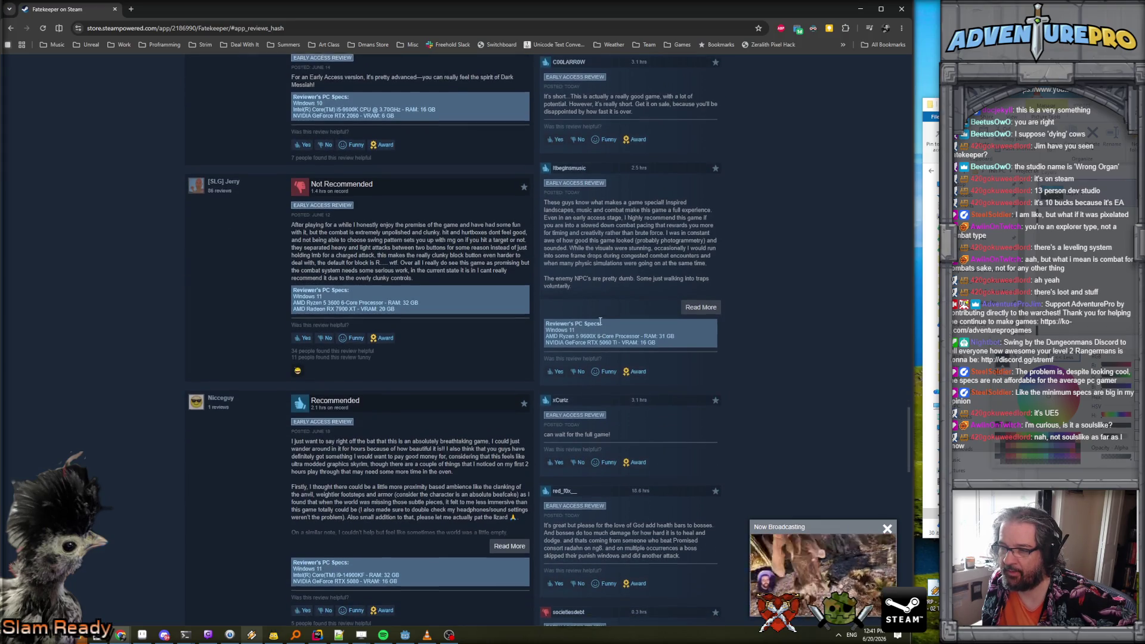
scroll(601, 322, "up", 1)
scroll(600, 322, "down", 1)
scroll(601, 321, "down", 6)
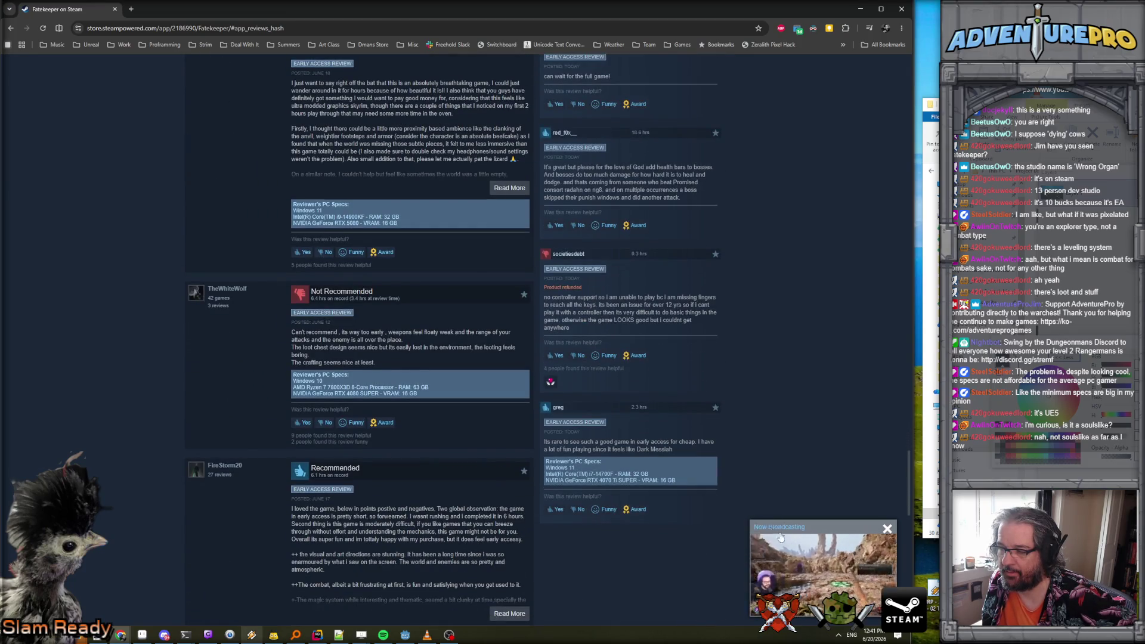
mouse_move(823, 559)
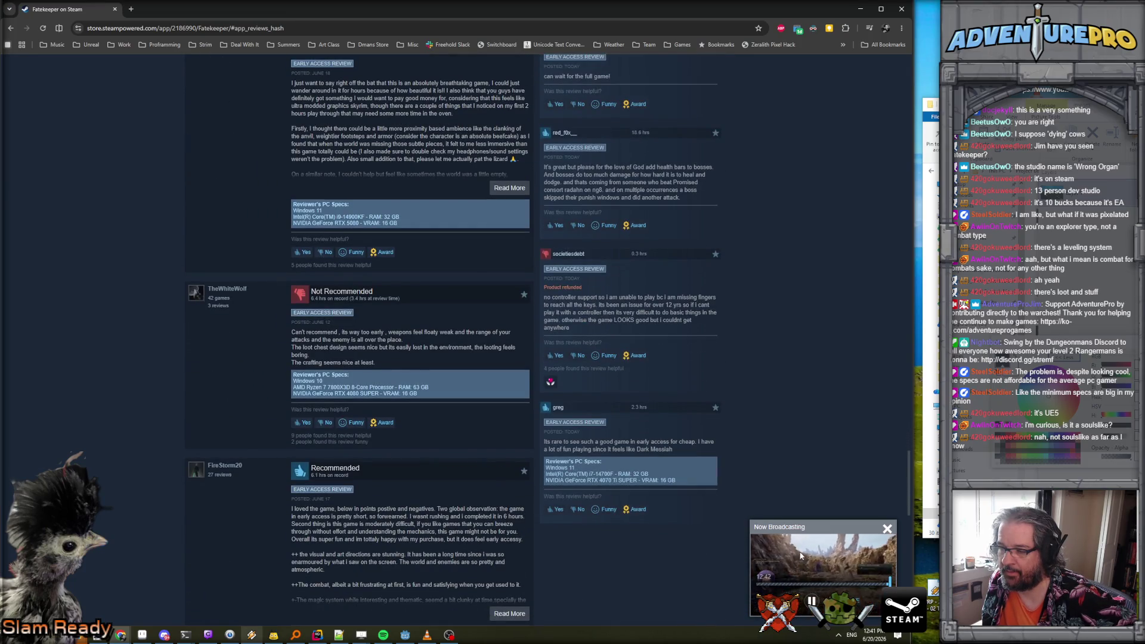
left_click(788, 525)
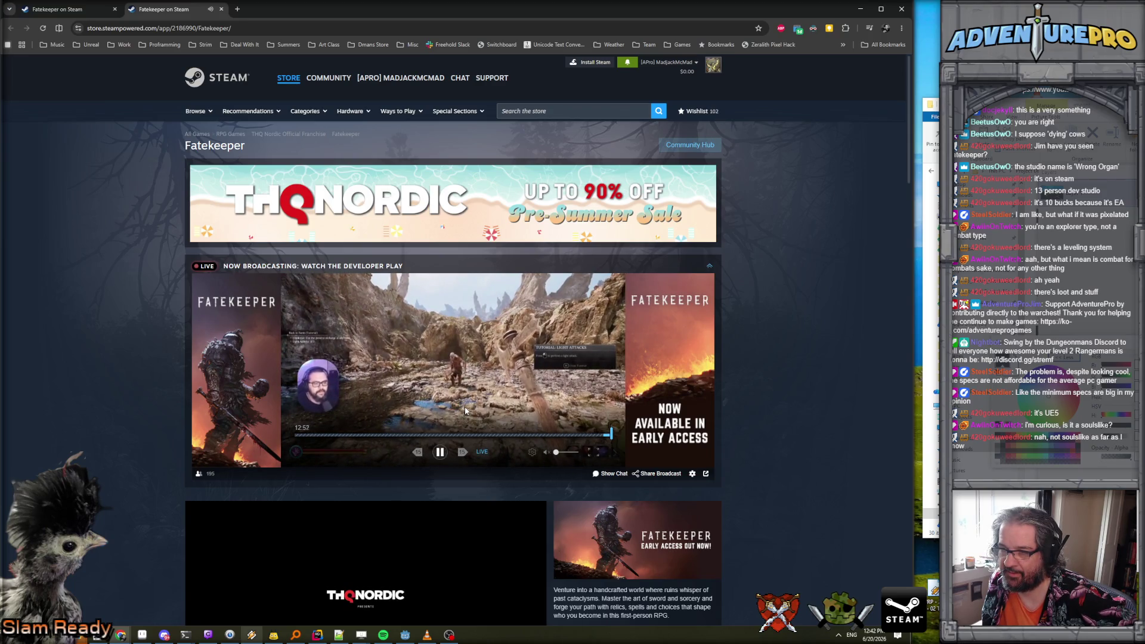
Watch the live broadcast full screen, then exit back to the store page.
left_click(597, 453)
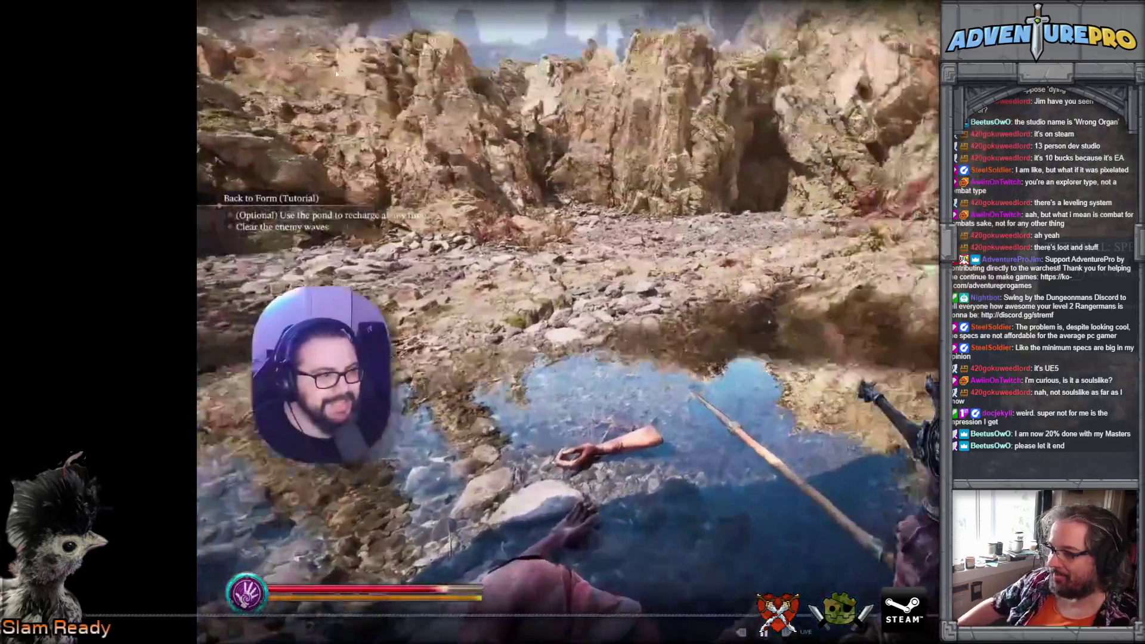
key("Escape")
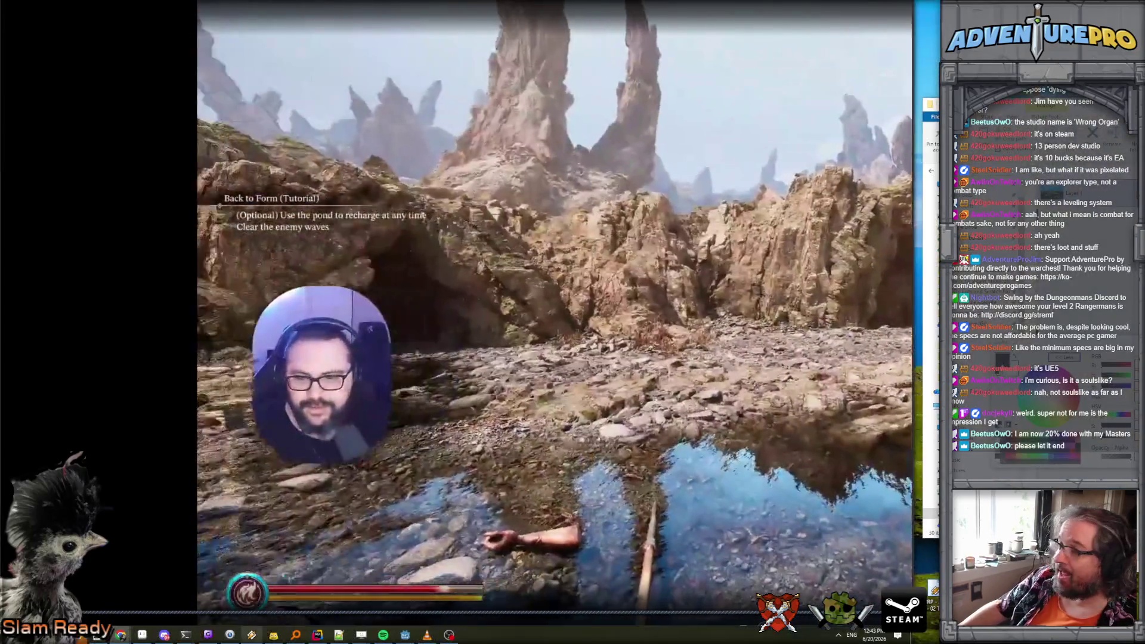
scroll(422, 316, "down", 9)
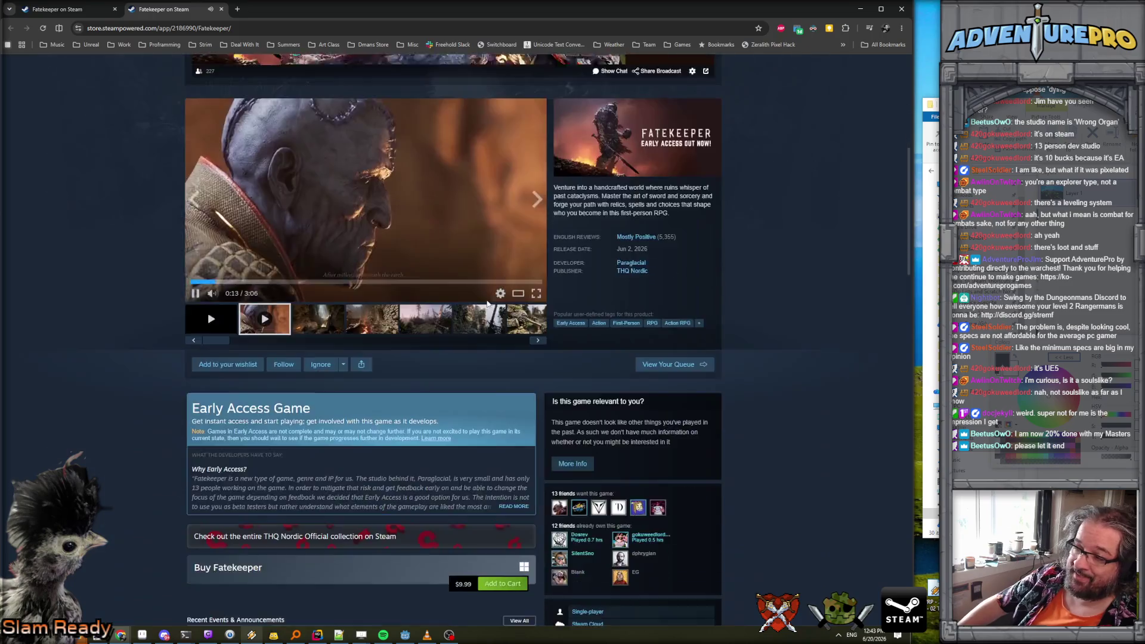
scroll(422, 313, "down", 3)
scroll(422, 312, "up", 10)
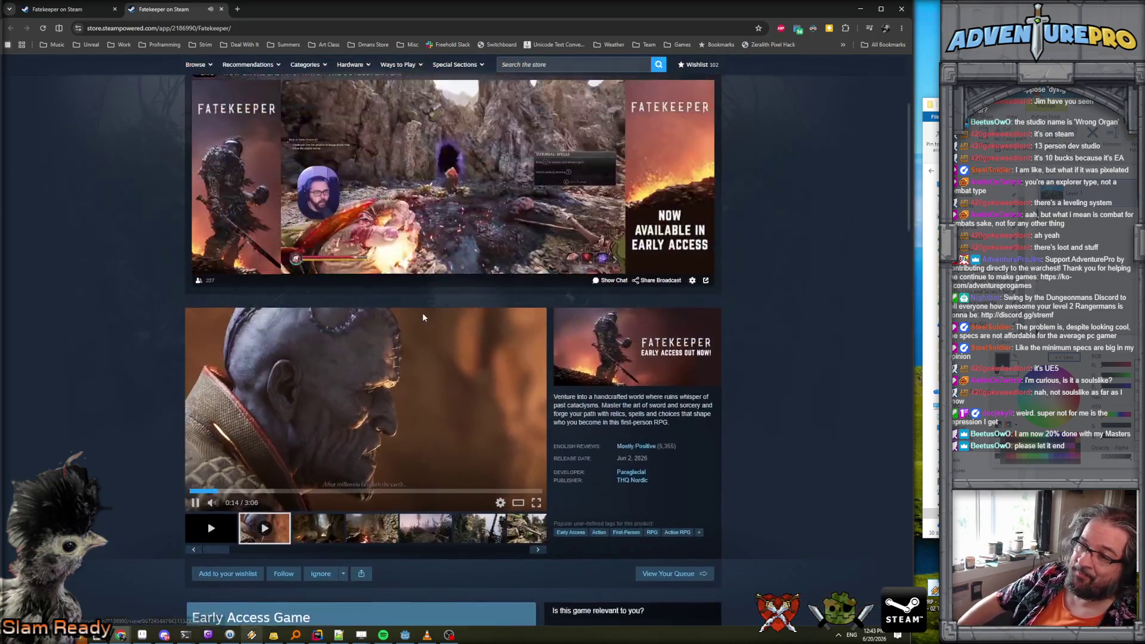
Pause the main Fatekeeper trailer, close the extra tab, and return to Rider.
left_click(195, 518)
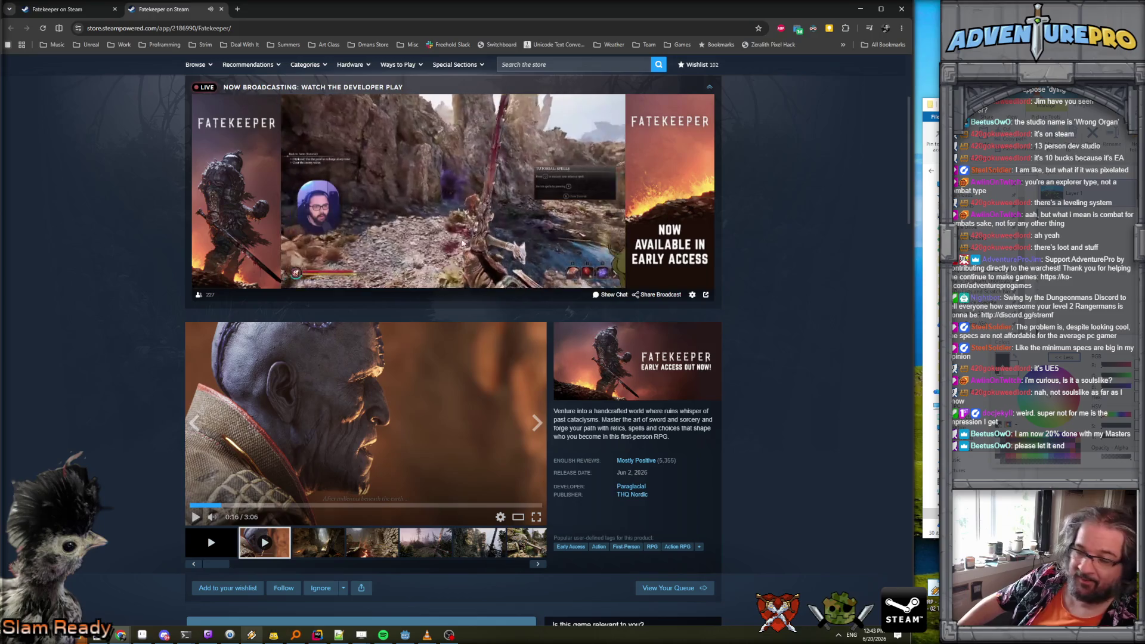
left_click(221, 9)
key("alt+Tab")
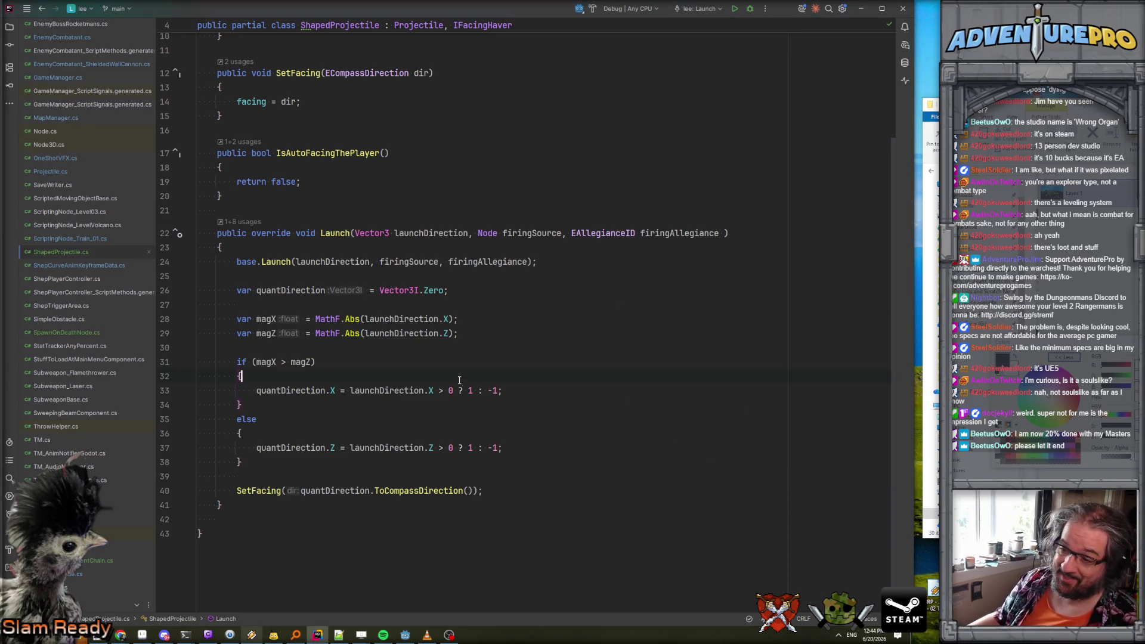
In EnemyCombatant.cs, search 'renderfa' and select the GetRenderFacing method name.
left_click(565, 394)
scroll(587, 314, "up", 3)
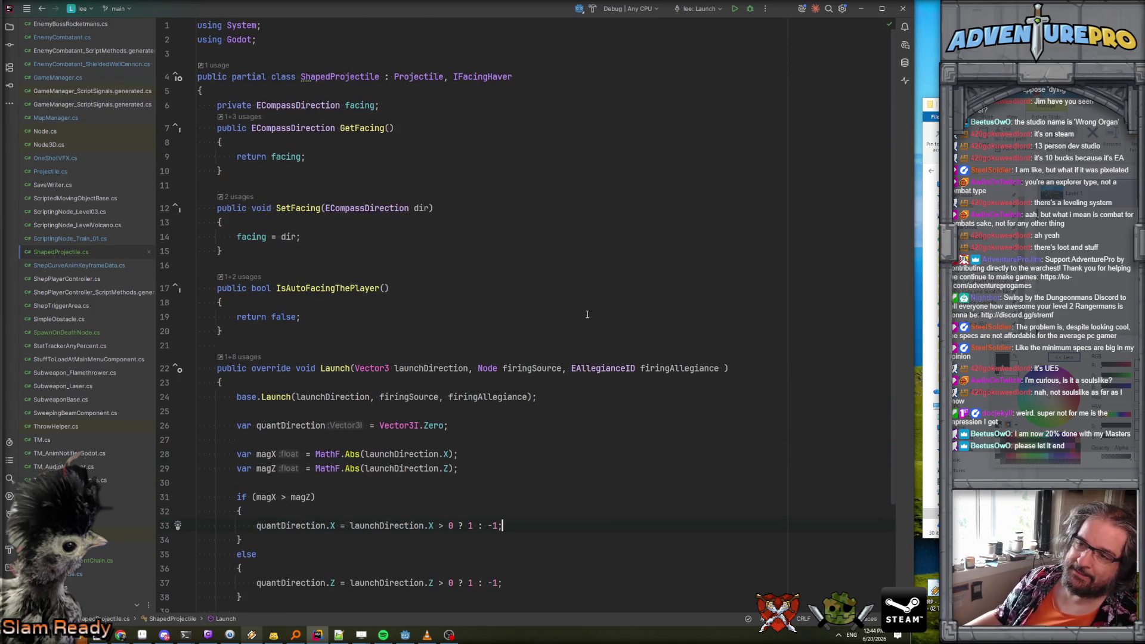
left_click(59, 39)
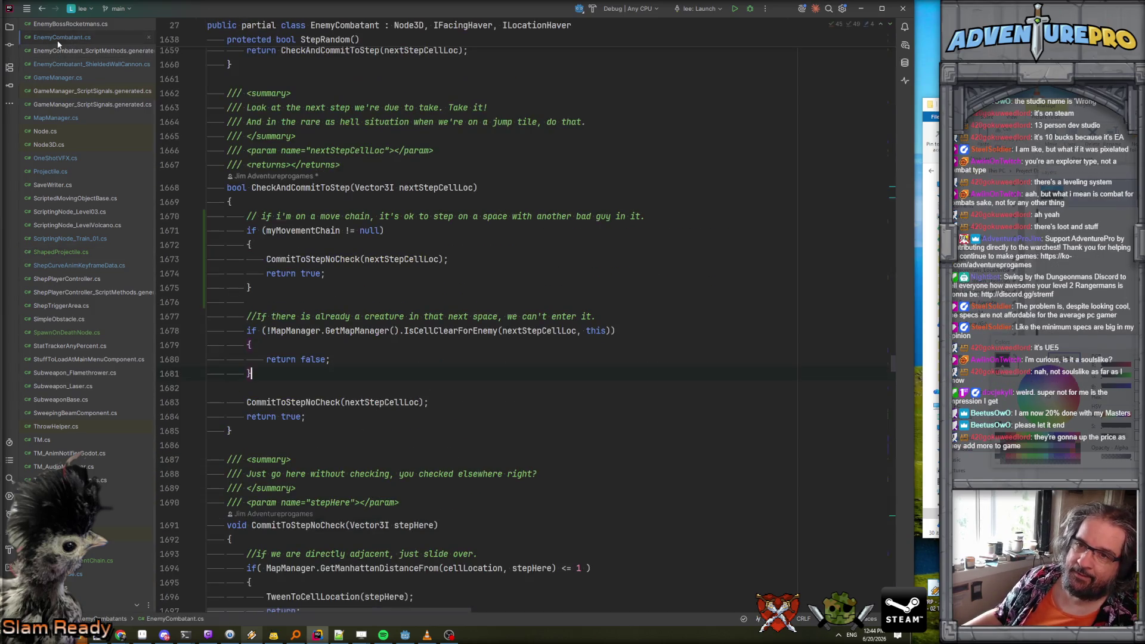
left_click(586, 275)
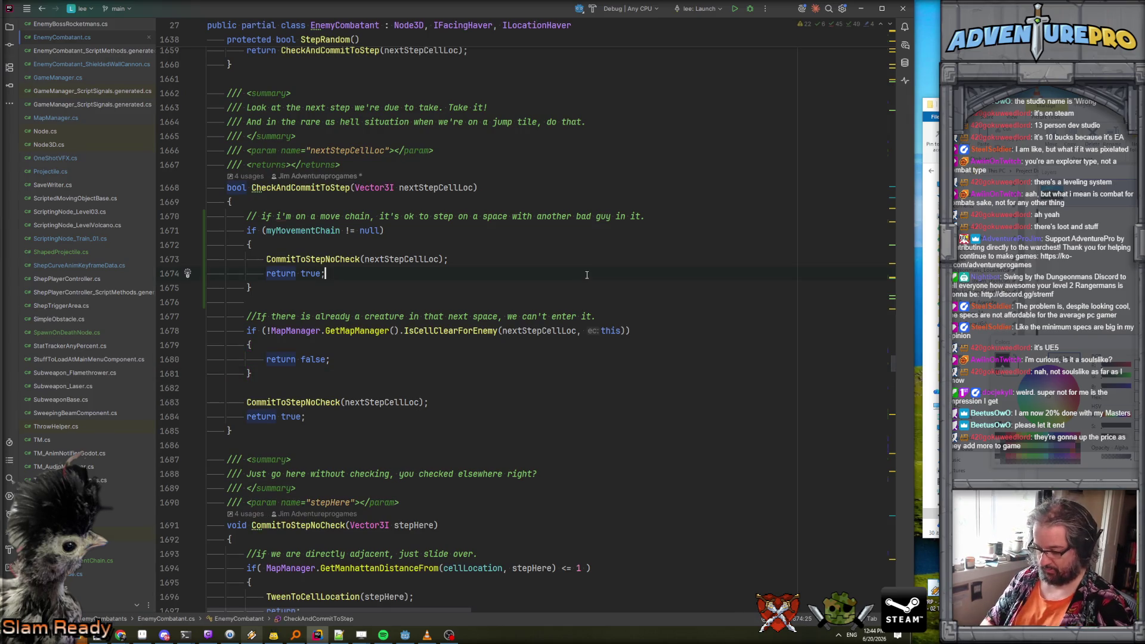
key("ctrl+f")
type("renderfa")
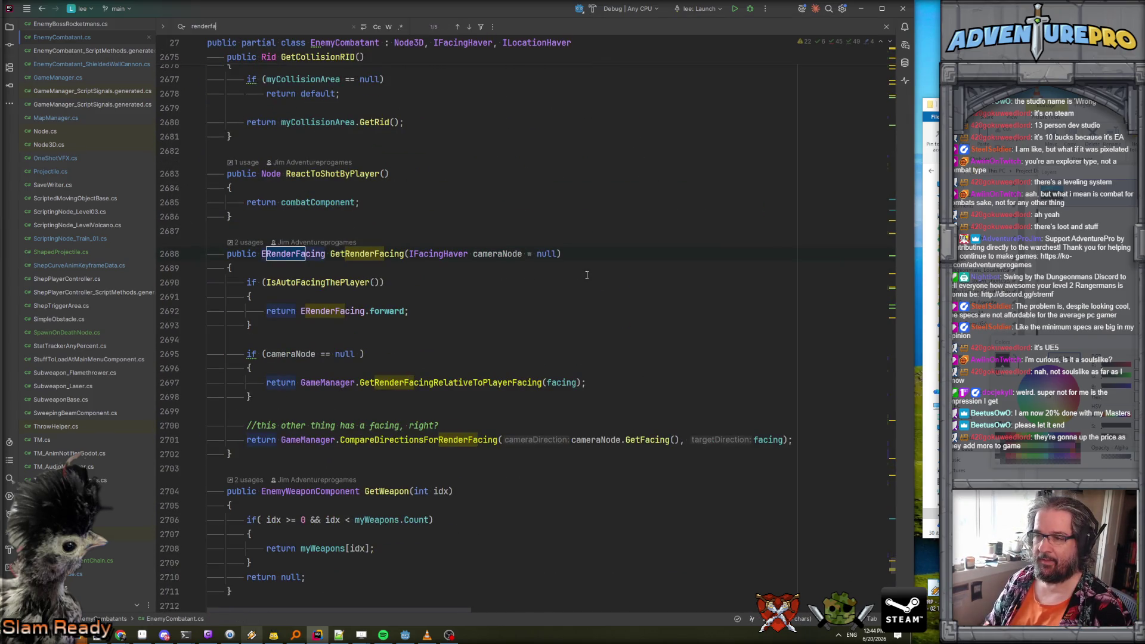
double_click(374, 260)
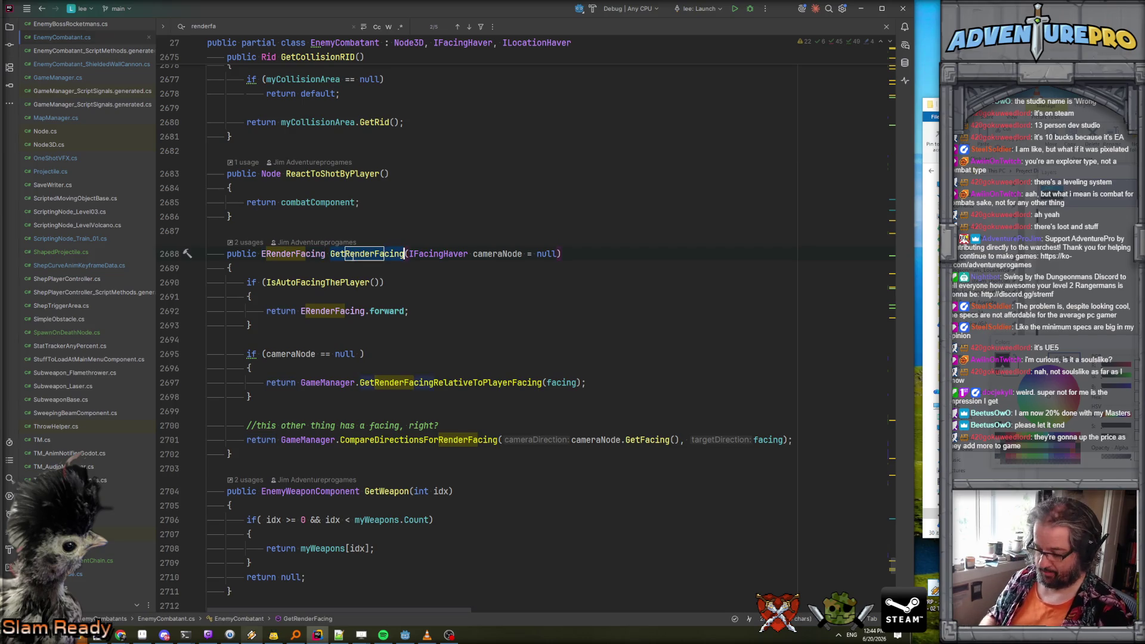
Find GetRenderFacing across the project, previewing the EnemyCombatant.cs and GameManager.cs matches.
key("ctrl+shift+f")
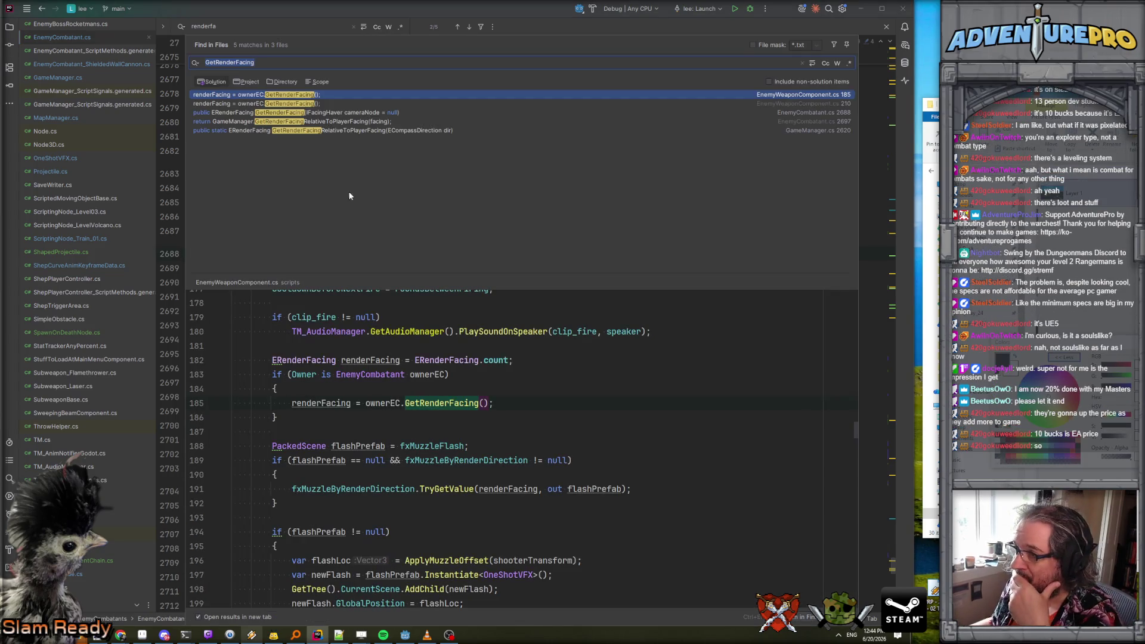
left_click(286, 123)
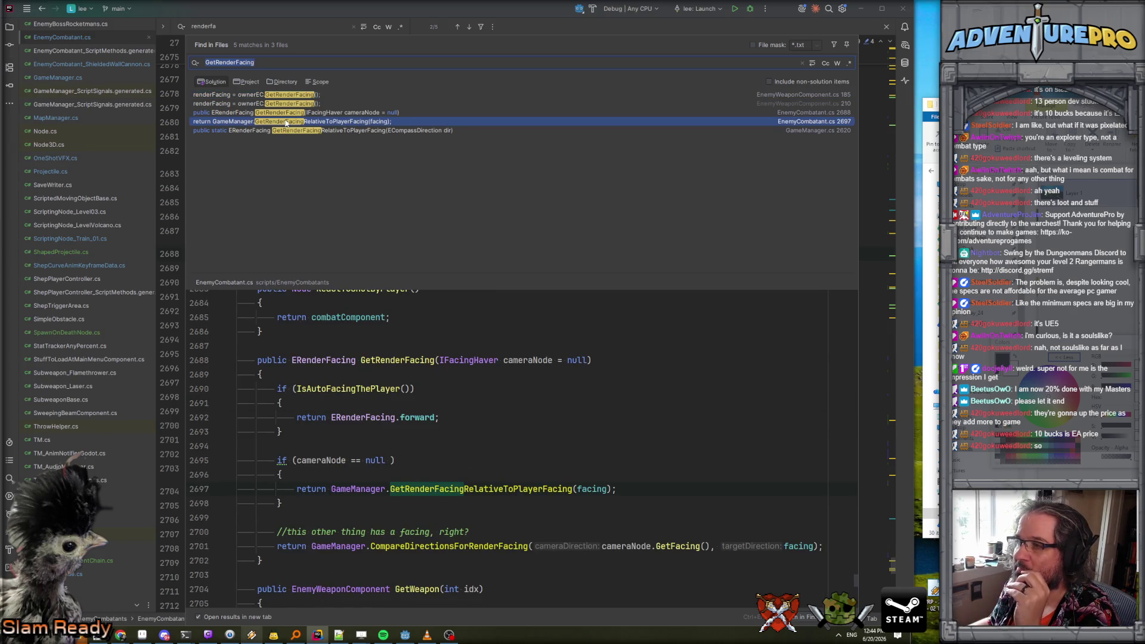
left_click(288, 131)
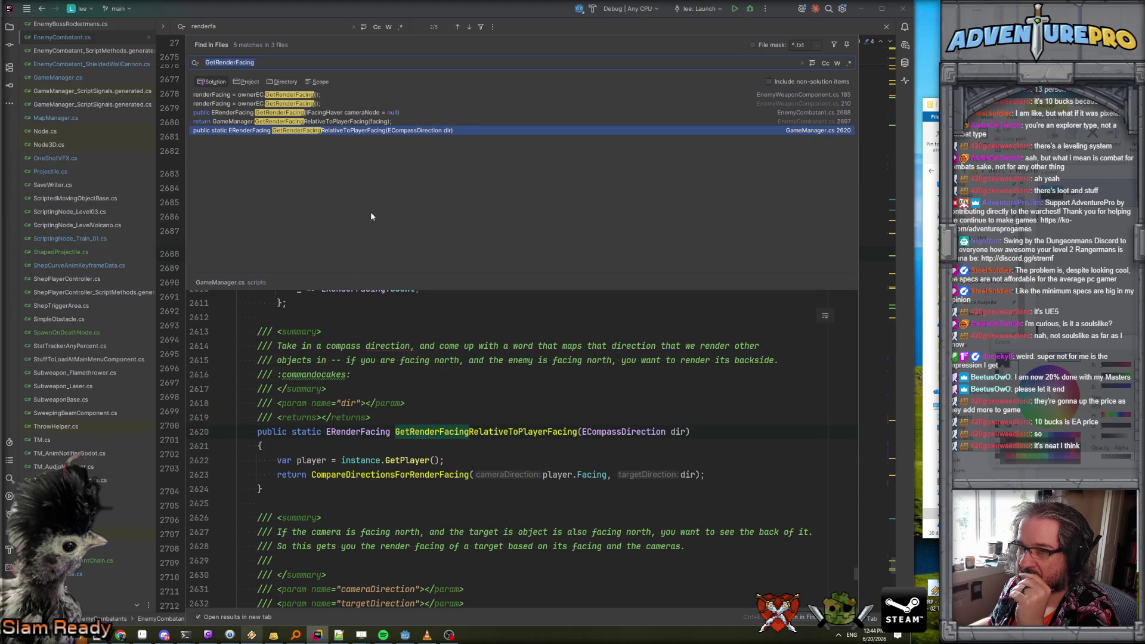
Preview each GetRenderFacing match: EnemyCombatant.cs lines 2697/2688, EnemyWeaponComponent.cs 210/185, GameManager.cs 2620.
left_click(320, 122)
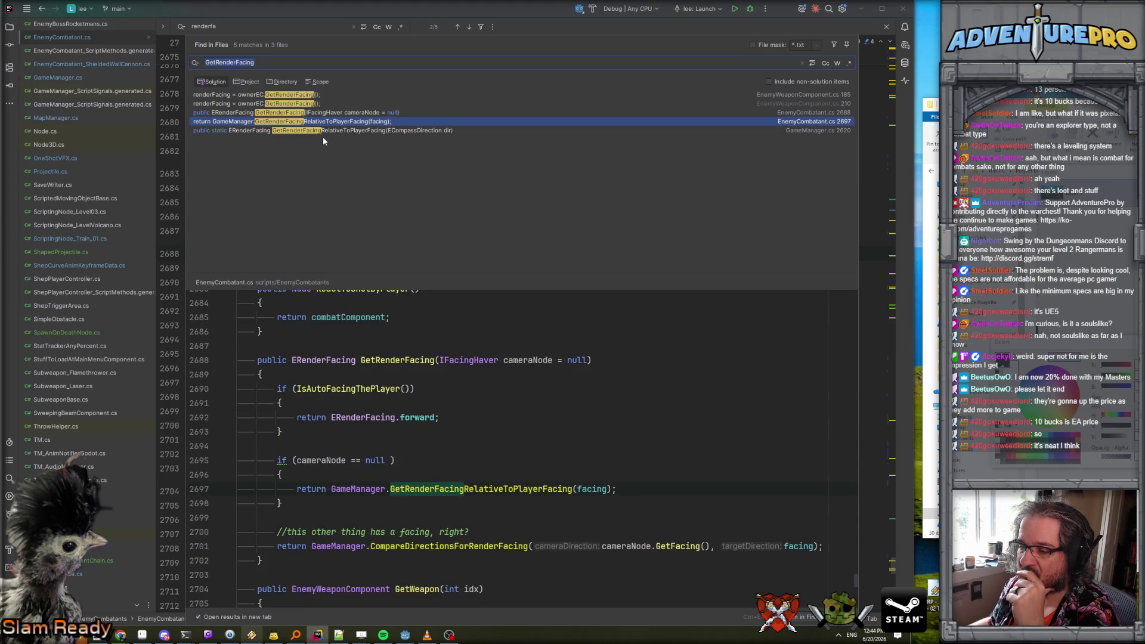
left_click(334, 114)
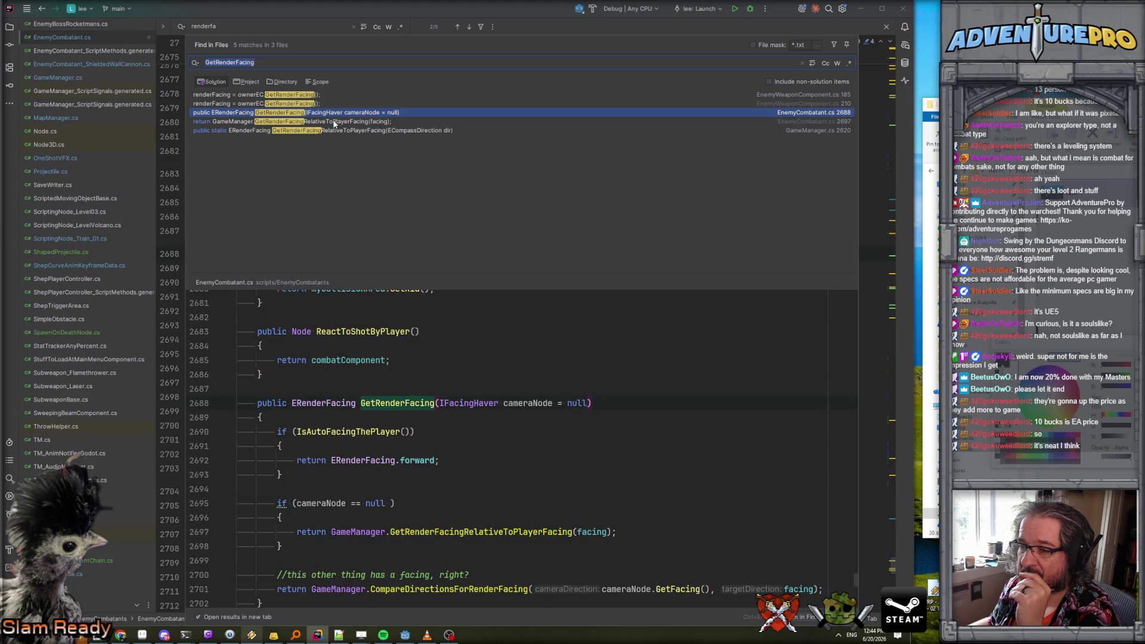
left_click(292, 104)
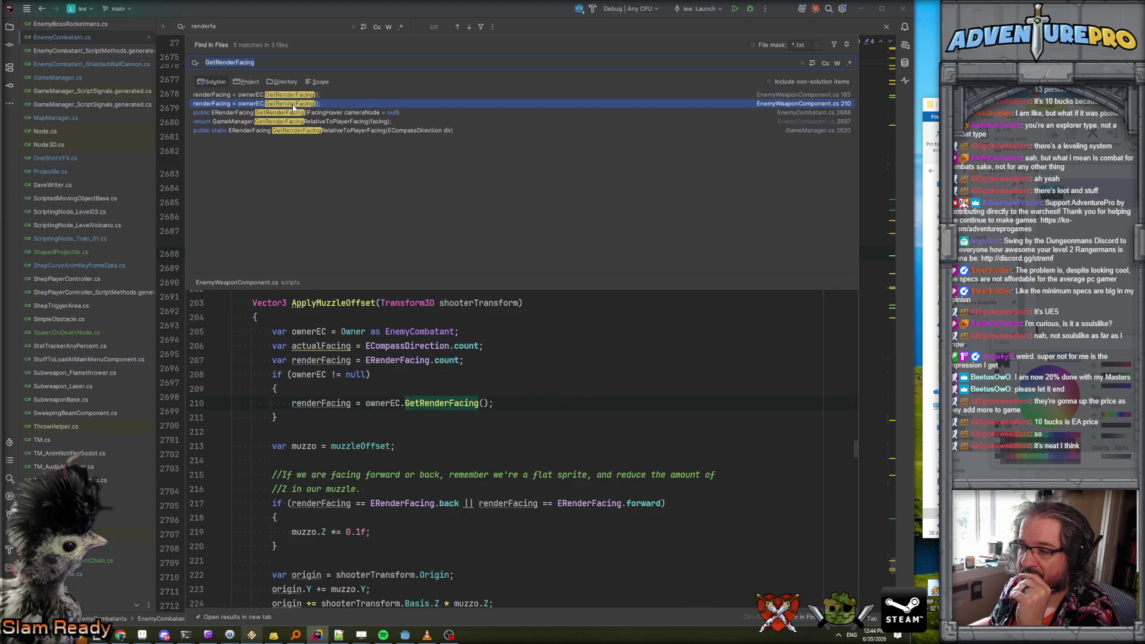
left_click(293, 94)
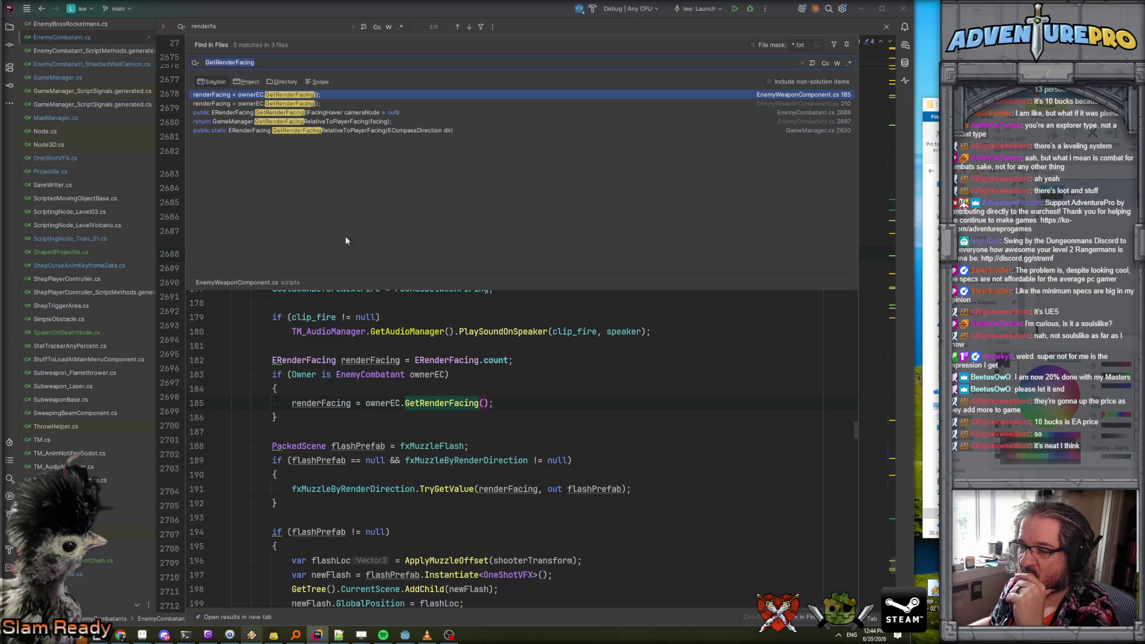
scroll(383, 316, "up", 4)
scroll(382, 316, "up", 5)
scroll(383, 316, "down", 6)
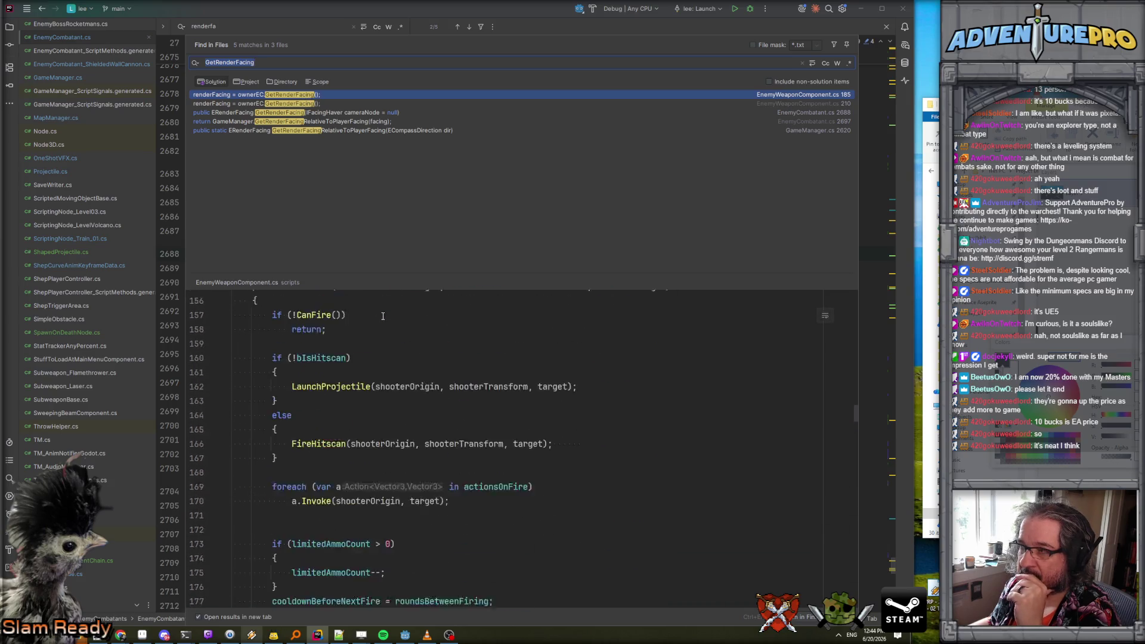
key("Down")
key("Down")
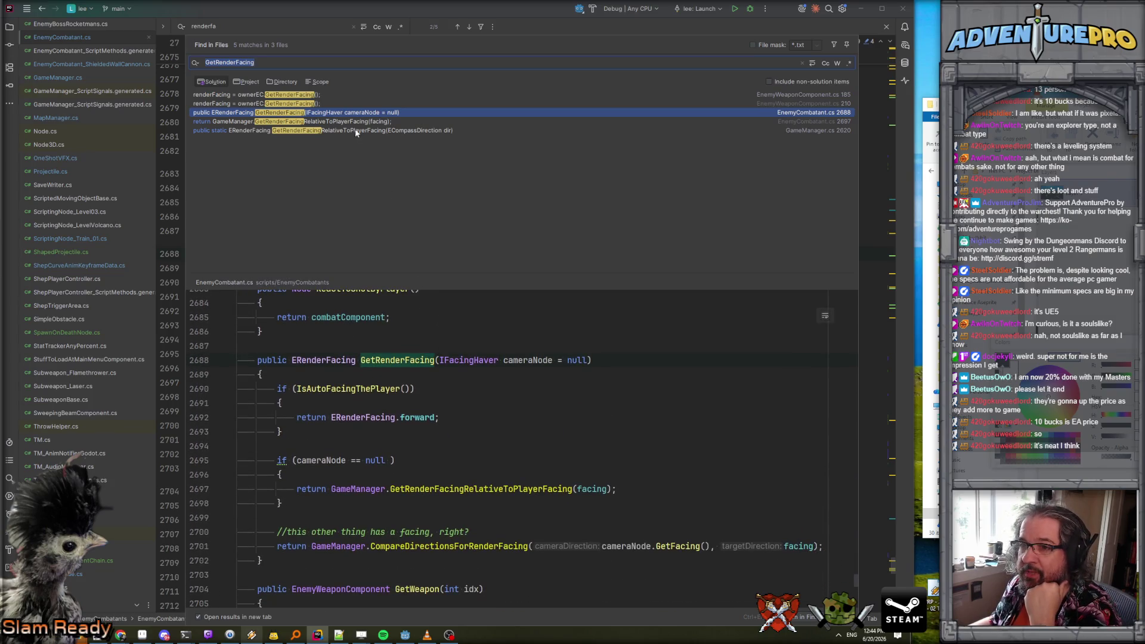
left_click(312, 122)
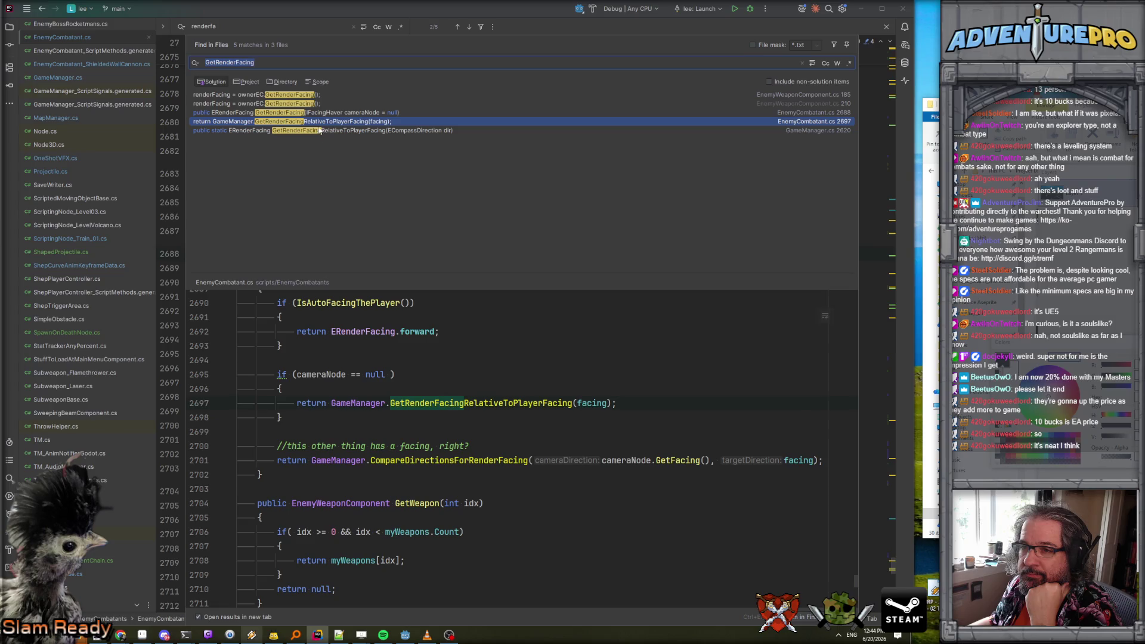
scroll(384, 332, "up", 3)
scroll(384, 332, "down", 2)
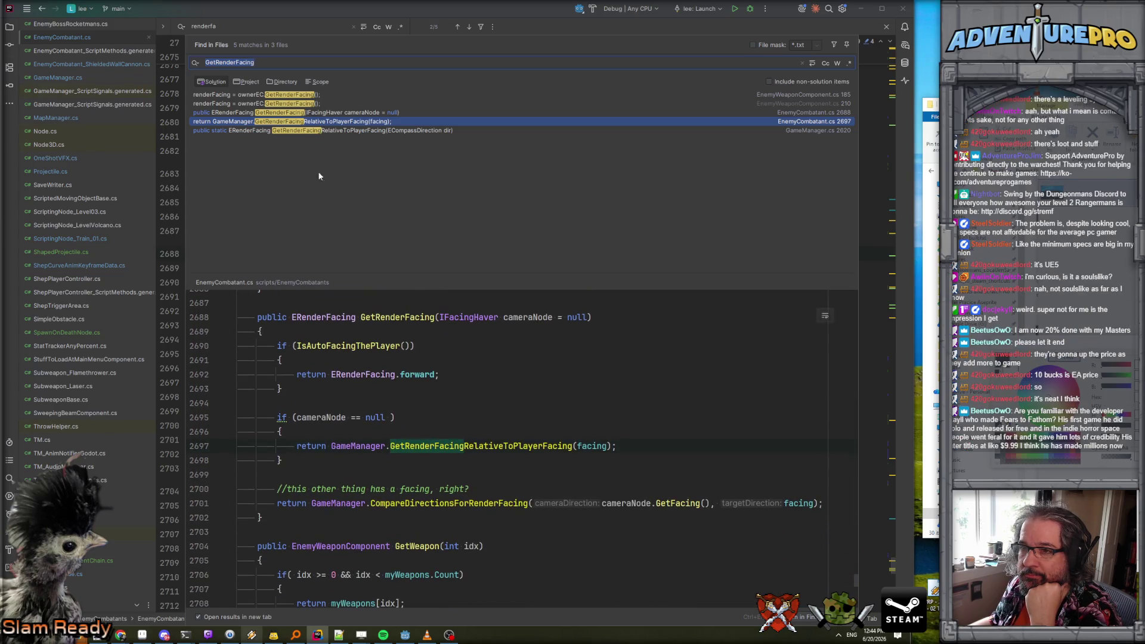
key("Down")
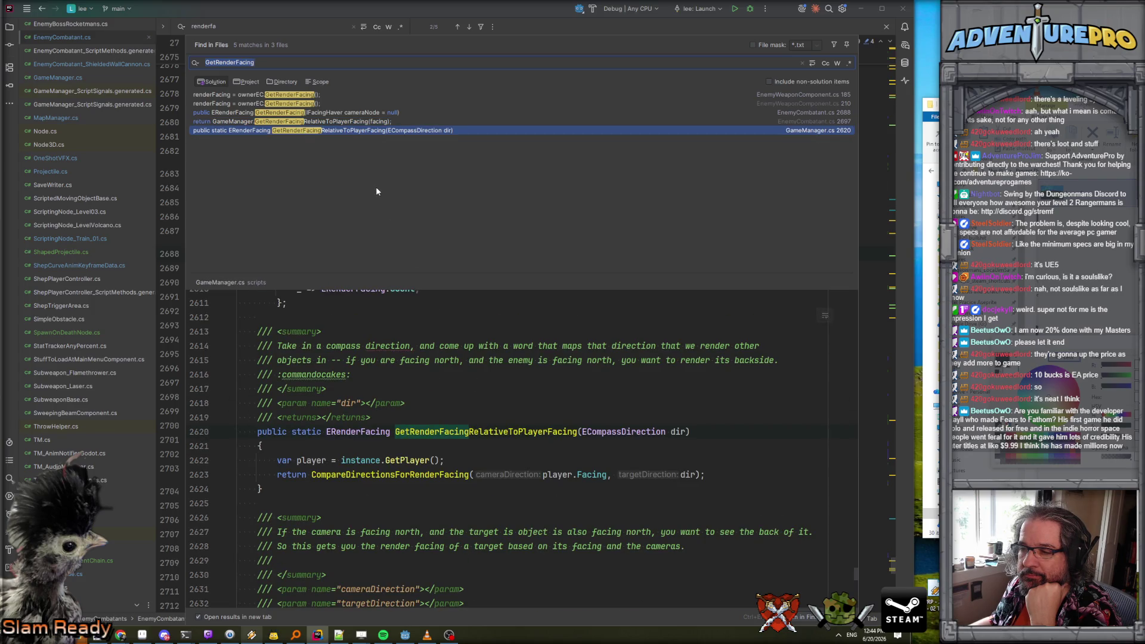
Search GetRenderFacingRelativeToPlayerFacing instead and preview its GameManager definition and EnemyCombatant call.
double_click(498, 433)
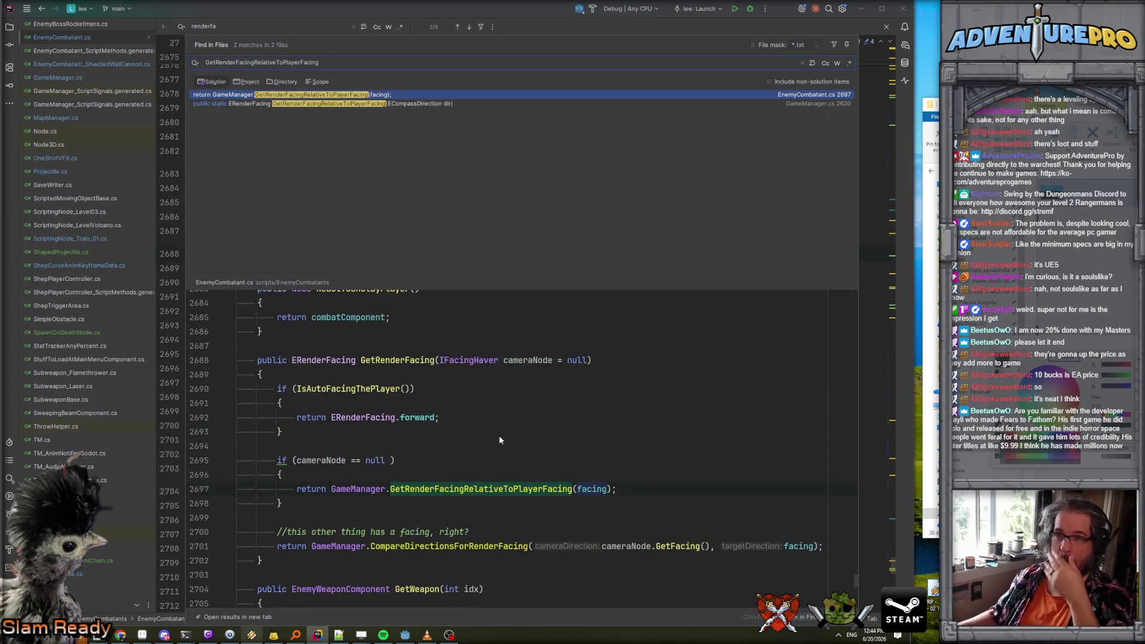
left_click(298, 104)
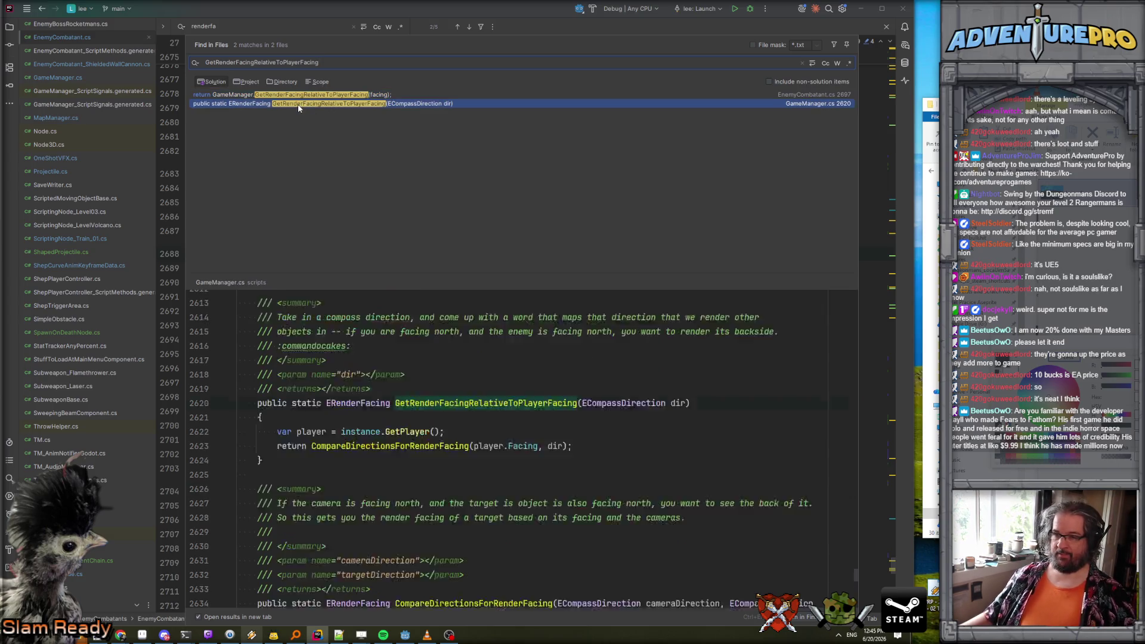
left_click(306, 94)
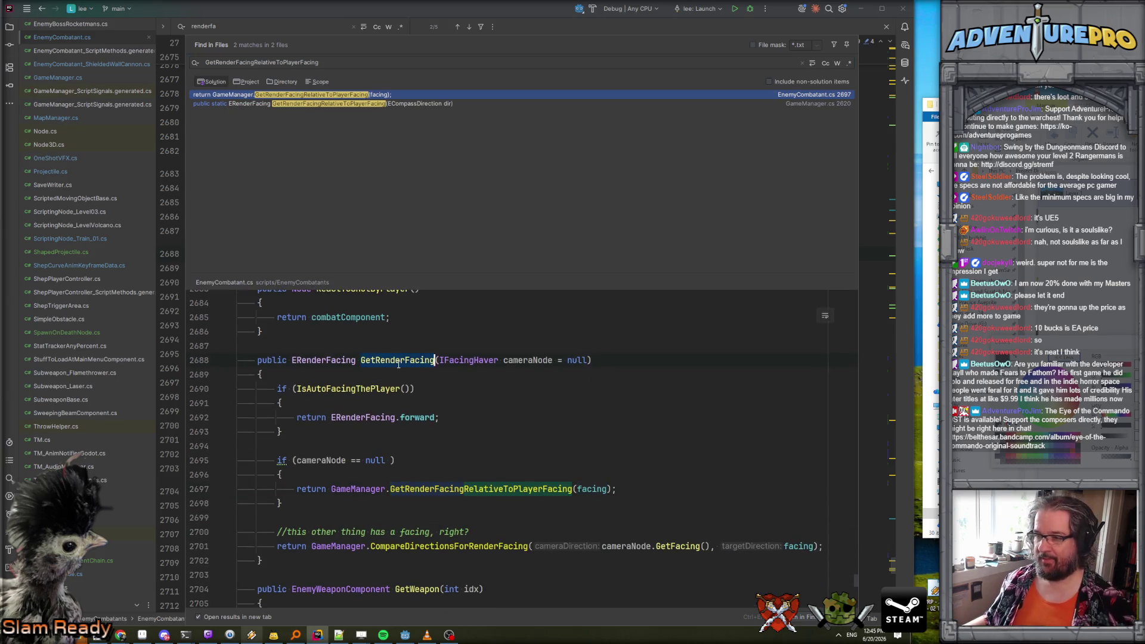
Close Find in Files and search 'playidle' to reach the PlayIdleAnimation call at line 674.
key("Escape")
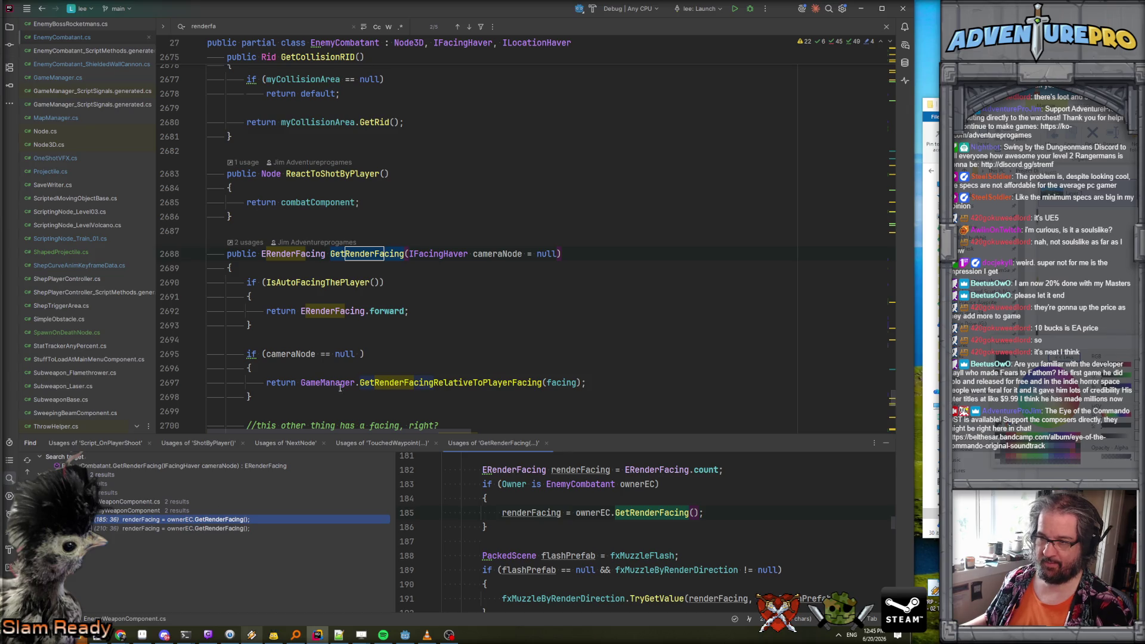
scroll(348, 373, "down", 2)
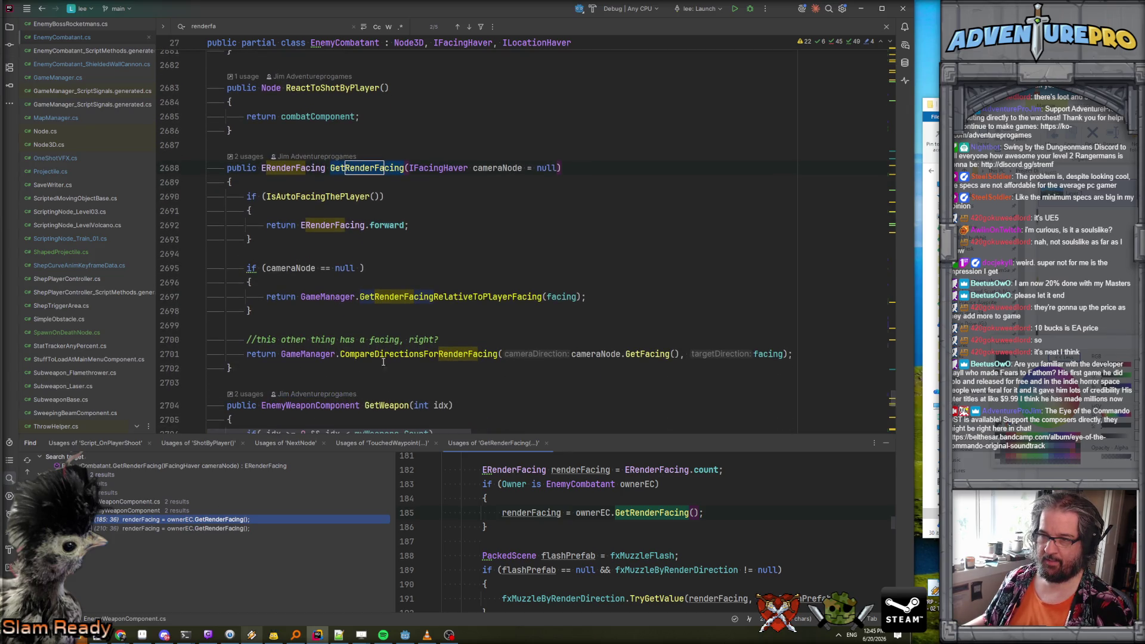
scroll(384, 350, "up", 1)
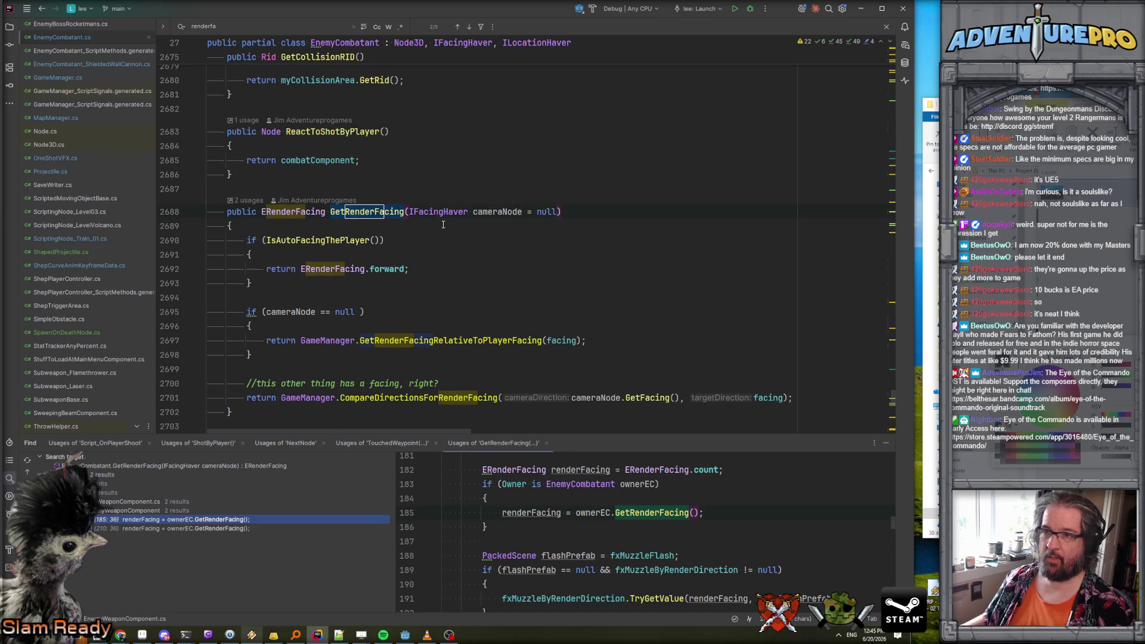
scroll(447, 220, "up", 15)
key("ctrl+f")
type("playidle")
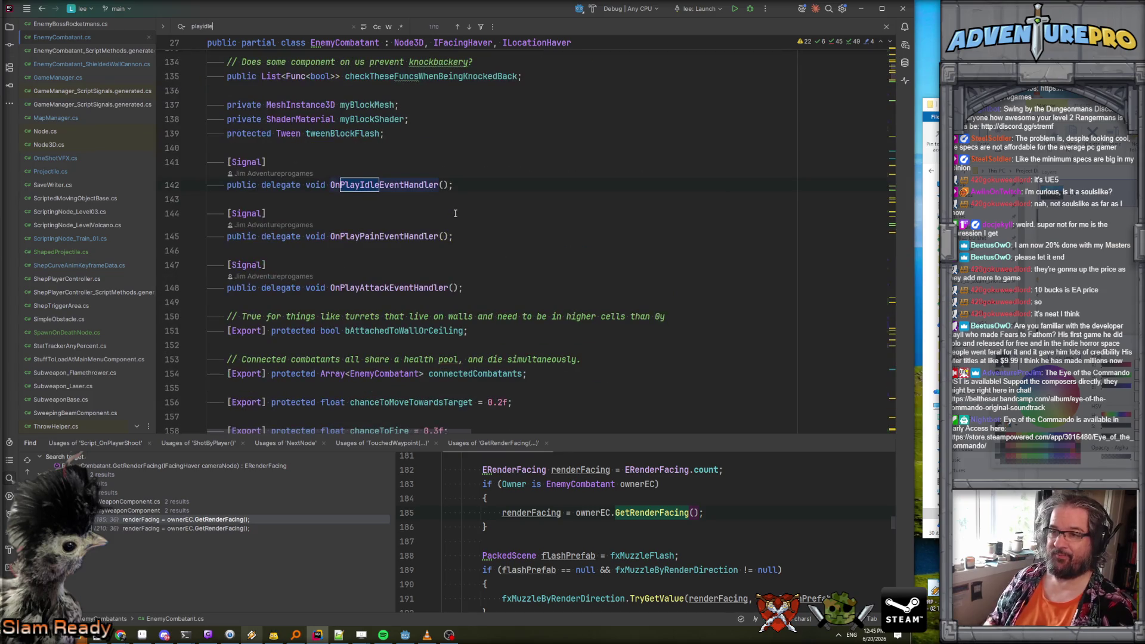
key("Return")
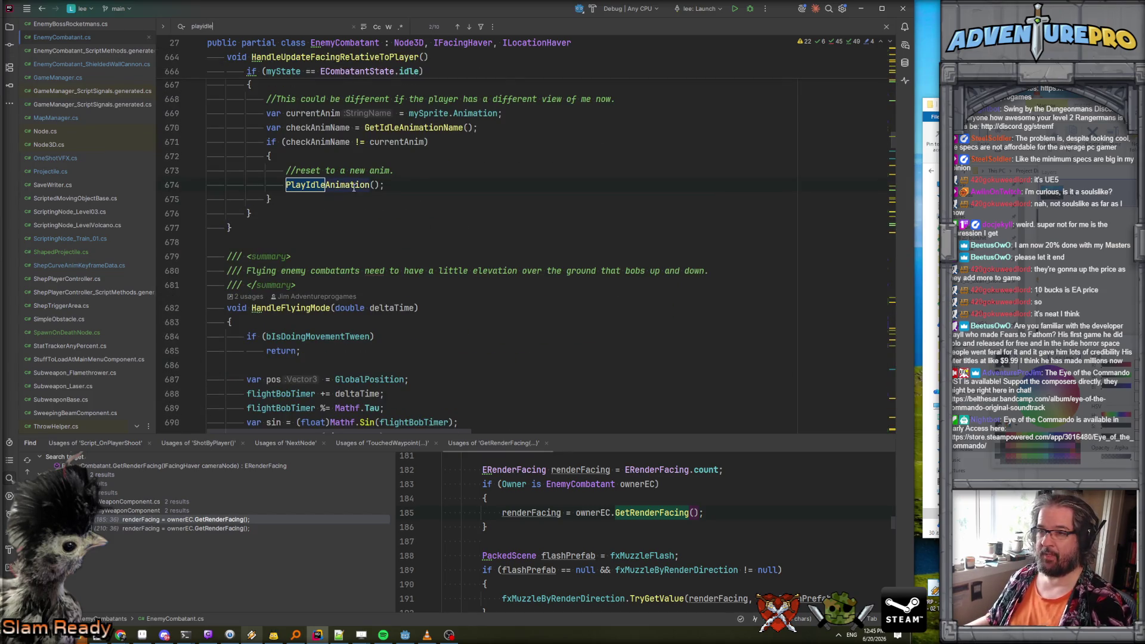
Follow PlayIdleAnimation, GetIdleAnimationName and GetCommonAnim to the GetAnimRelativeToPlayer definition.
left_click(354, 187, "ctrl")
scroll(358, 238, "down", 2)
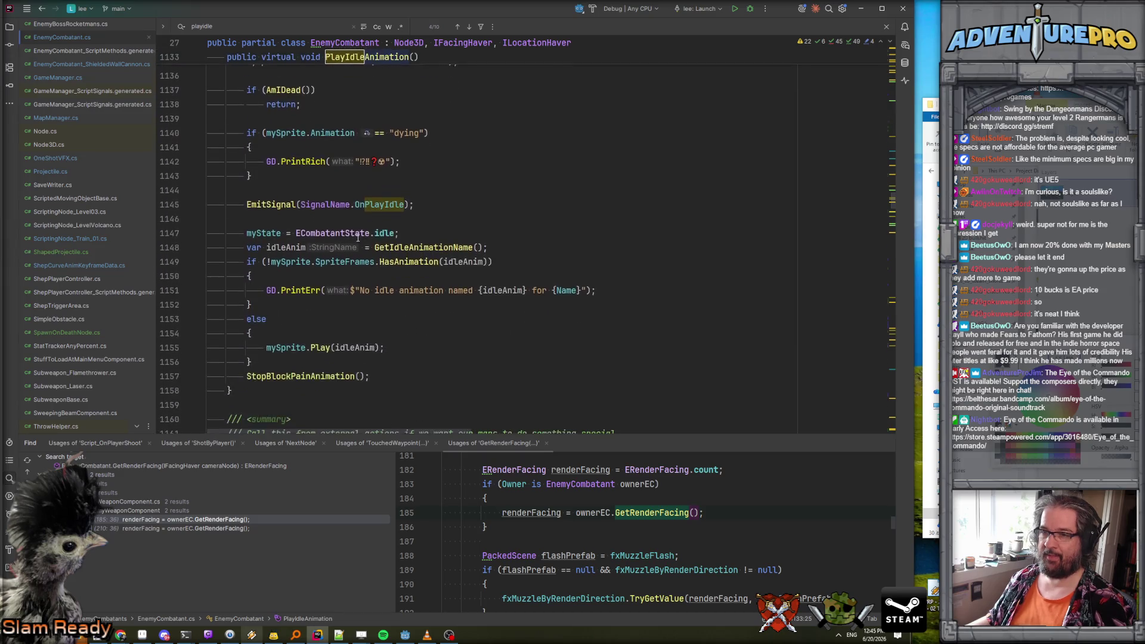
scroll(358, 238, "down", 1)
left_click(424, 204)
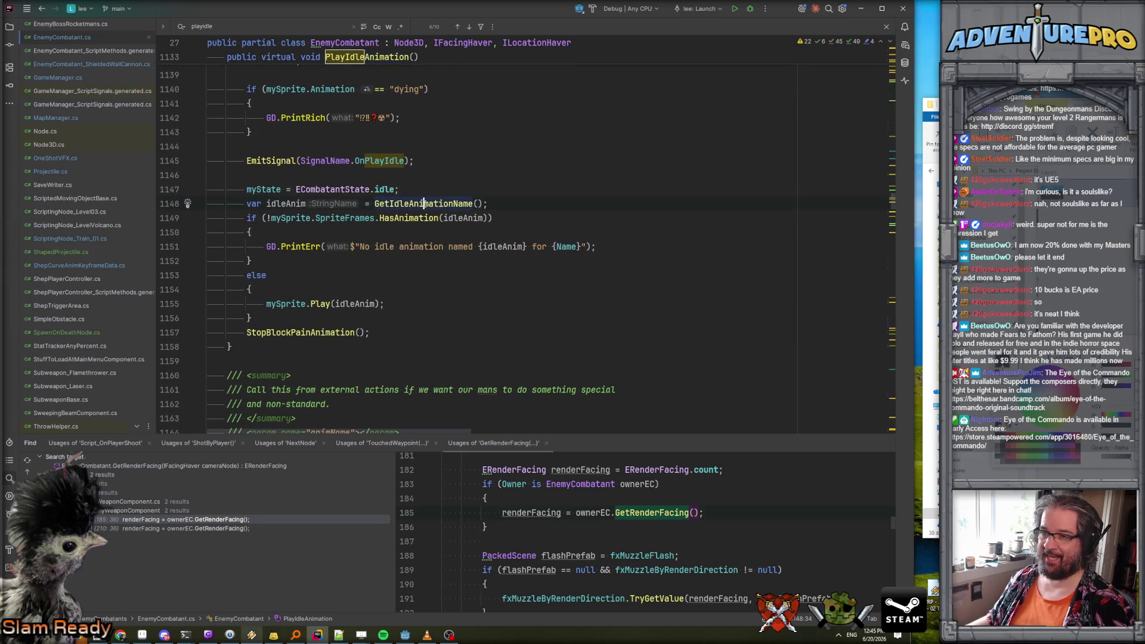
left_click(423, 203, "ctrl")
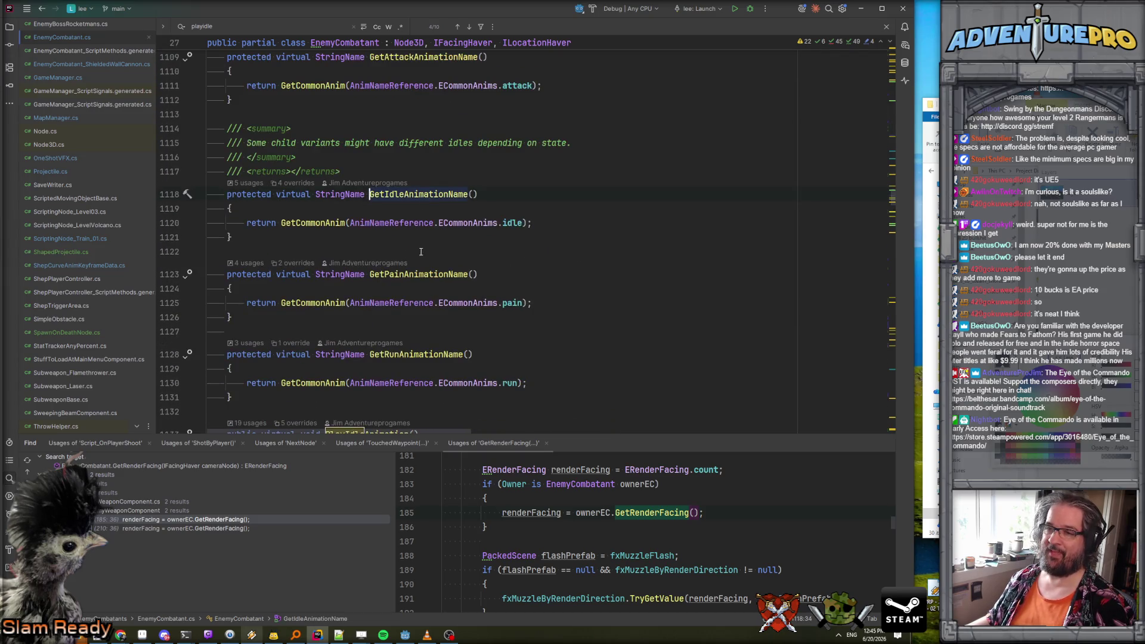
left_click(312, 224, "ctrl")
scroll(569, 201, "down", 2)
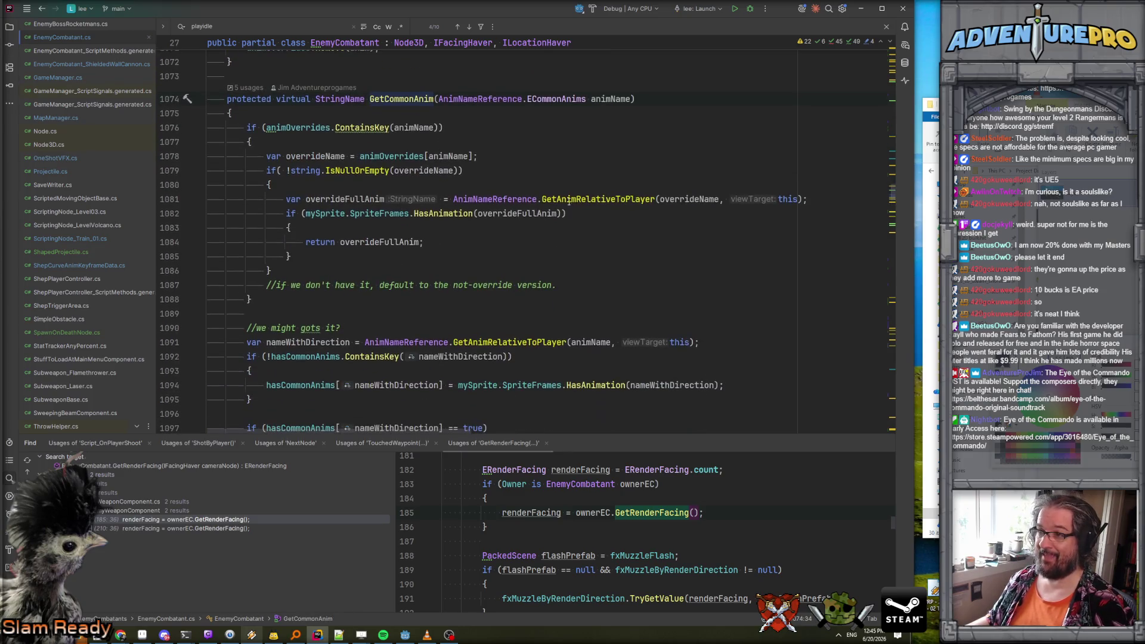
left_click(578, 200)
mouse_move(596, 201)
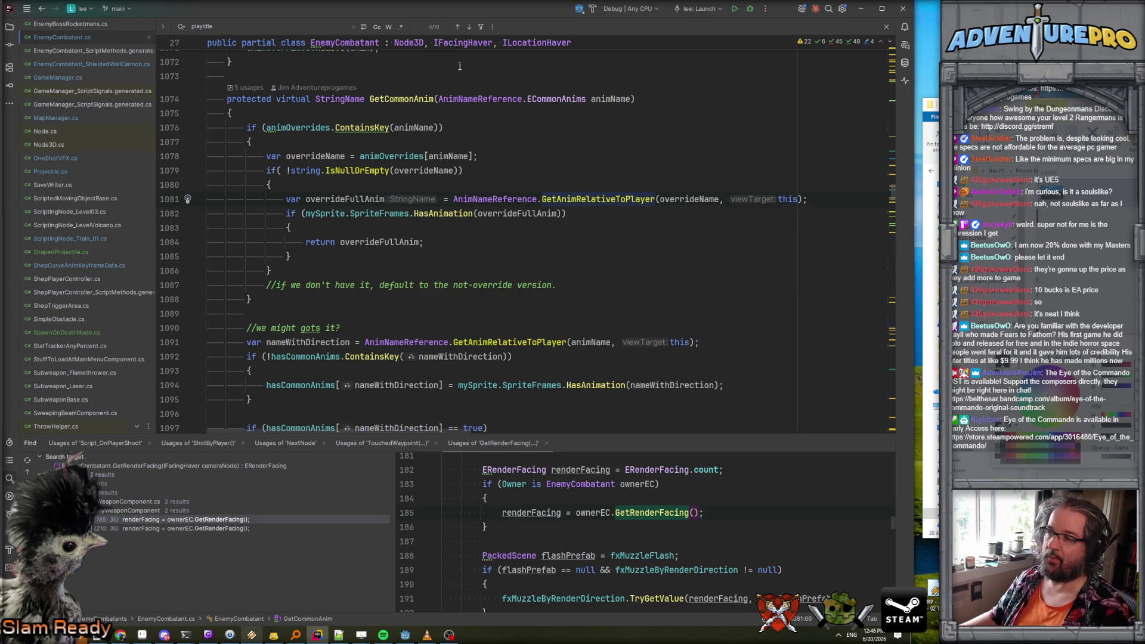
left_click(596, 201, "ctrl")
scroll(286, 205, "down", 2)
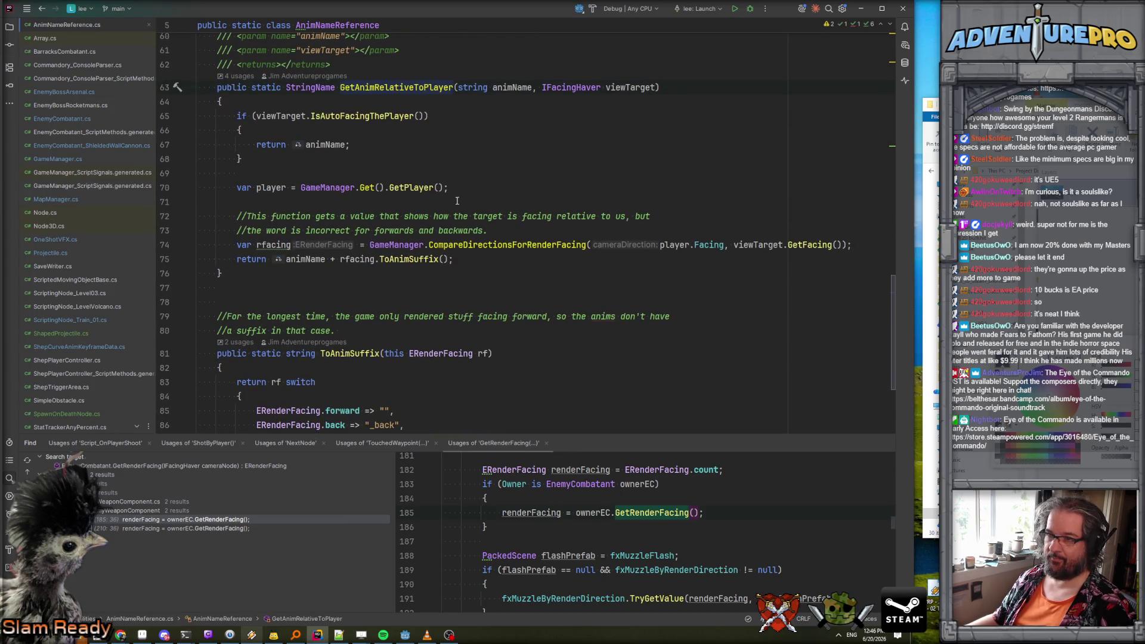
key("ctrl+alt+Left")
mouse_move(601, 199)
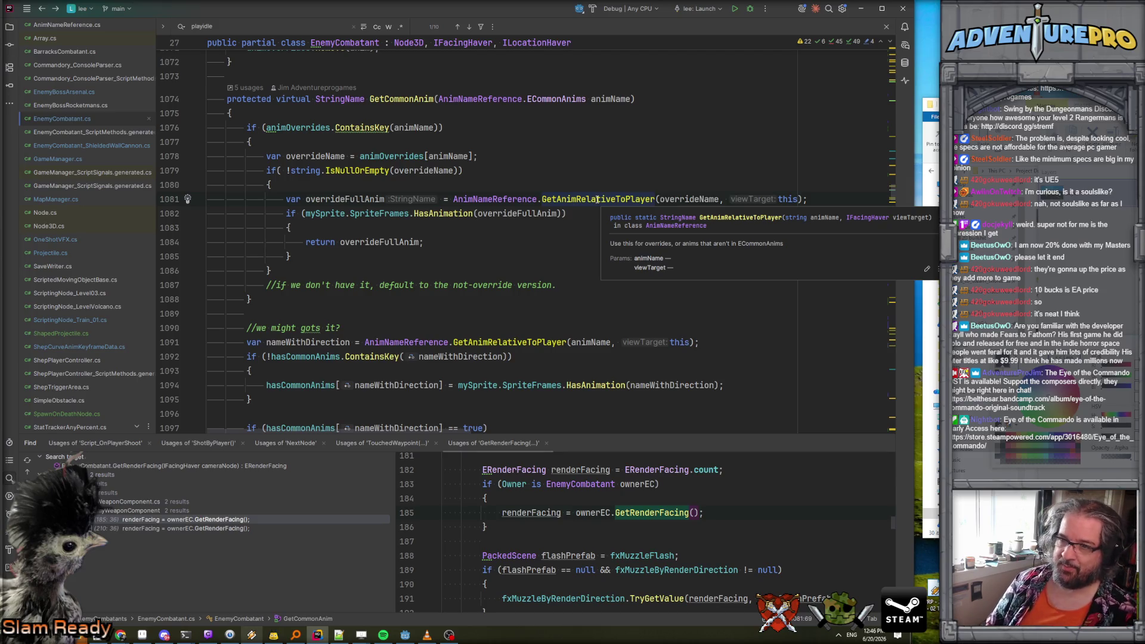
scroll(595, 198, "down", 4)
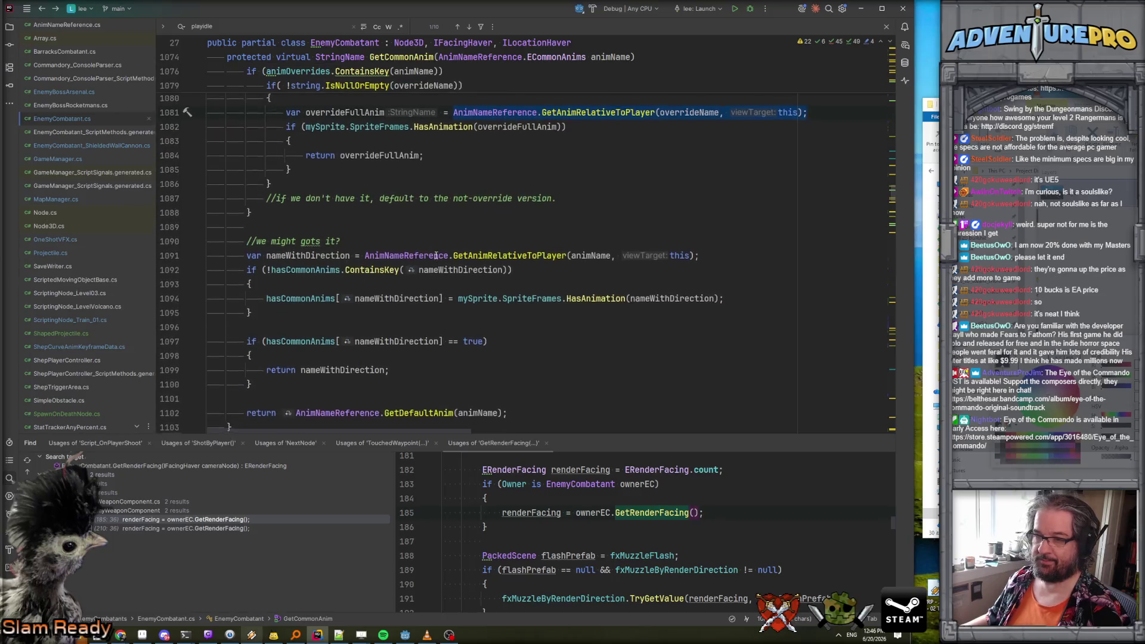
scroll(89, 352, "down", 2)
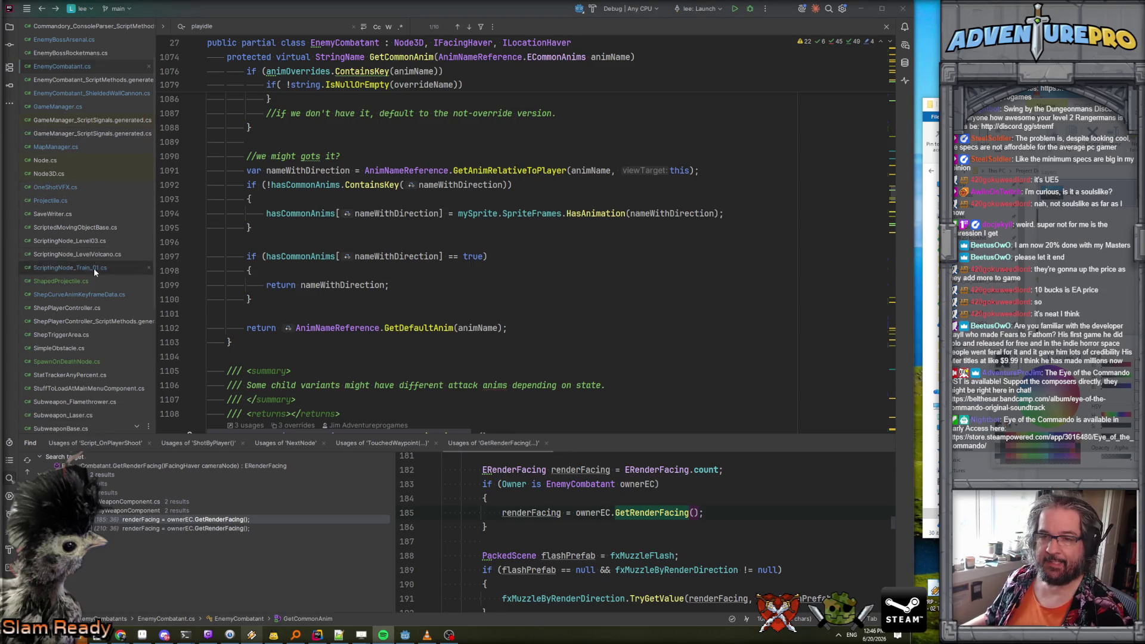
left_click(72, 281)
Open Projectile.cs and scroll to the FinishedMove declaration on line 274.
scroll(385, 280, "up", 5)
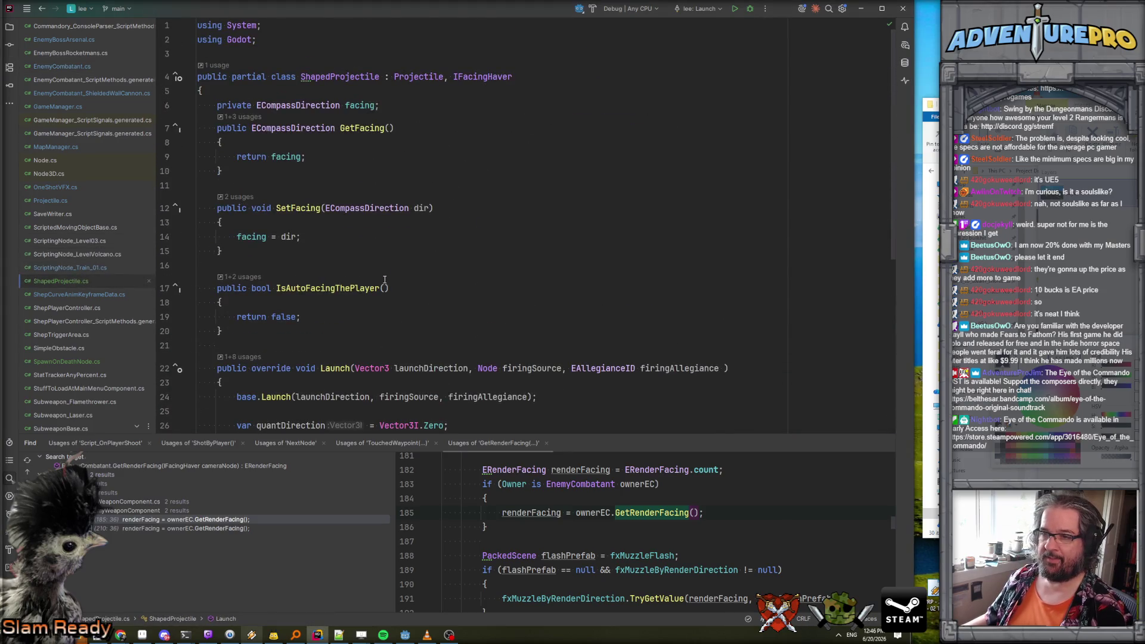
scroll(68, 241, "up", 2)
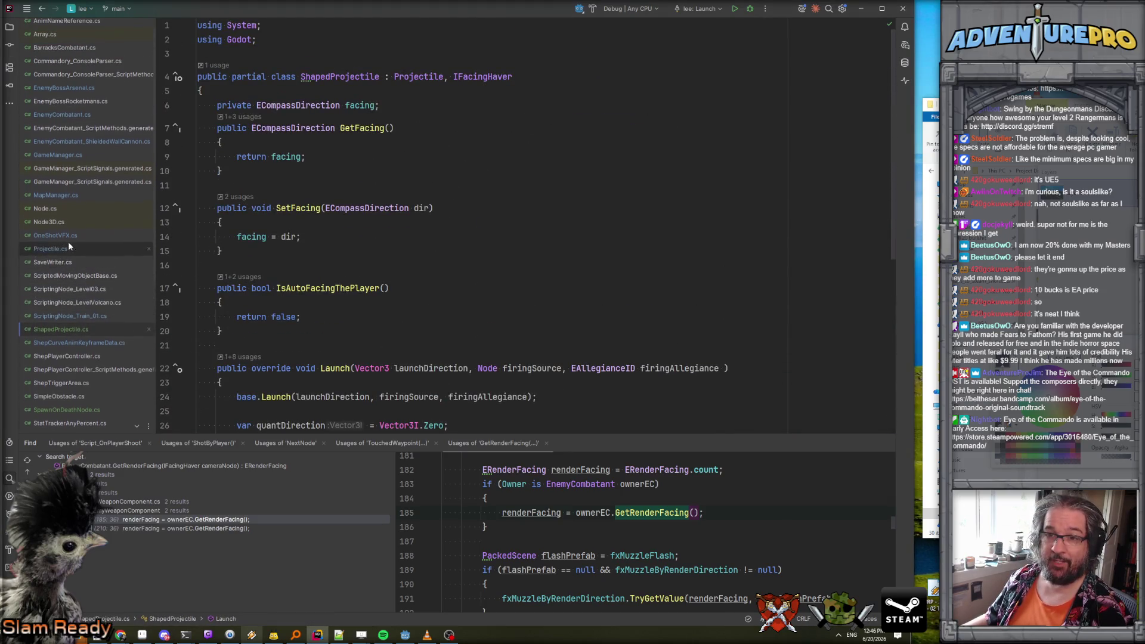
left_click(49, 253)
scroll(363, 265, "up", 20)
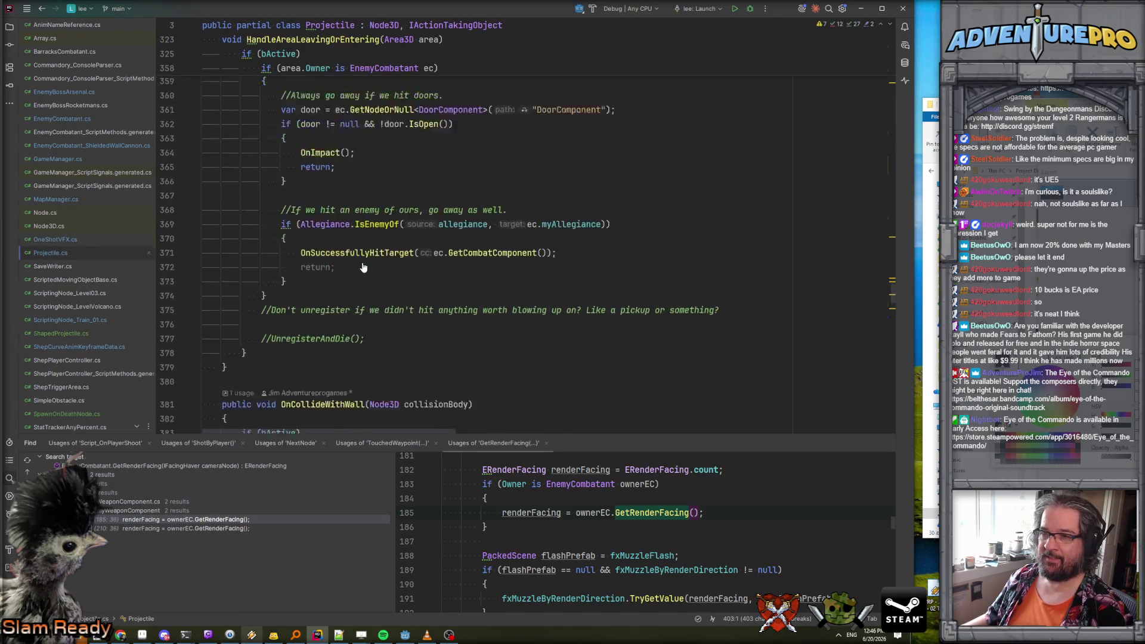
scroll(363, 267, "up", 10)
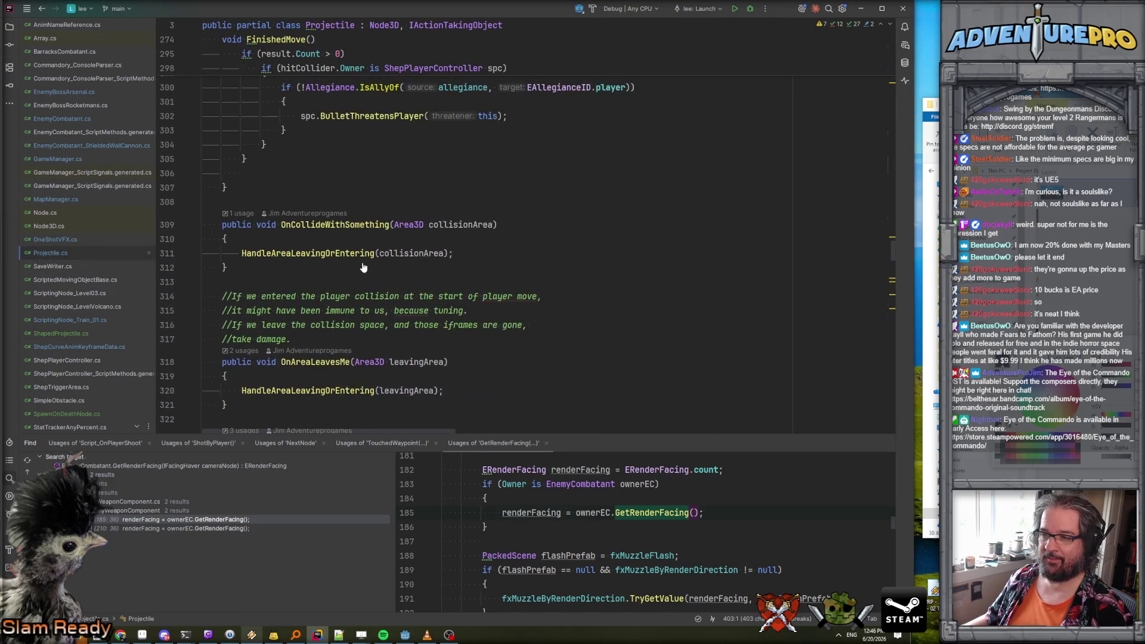
scroll(363, 267, "up", 3)
scroll(362, 266, "down", 2)
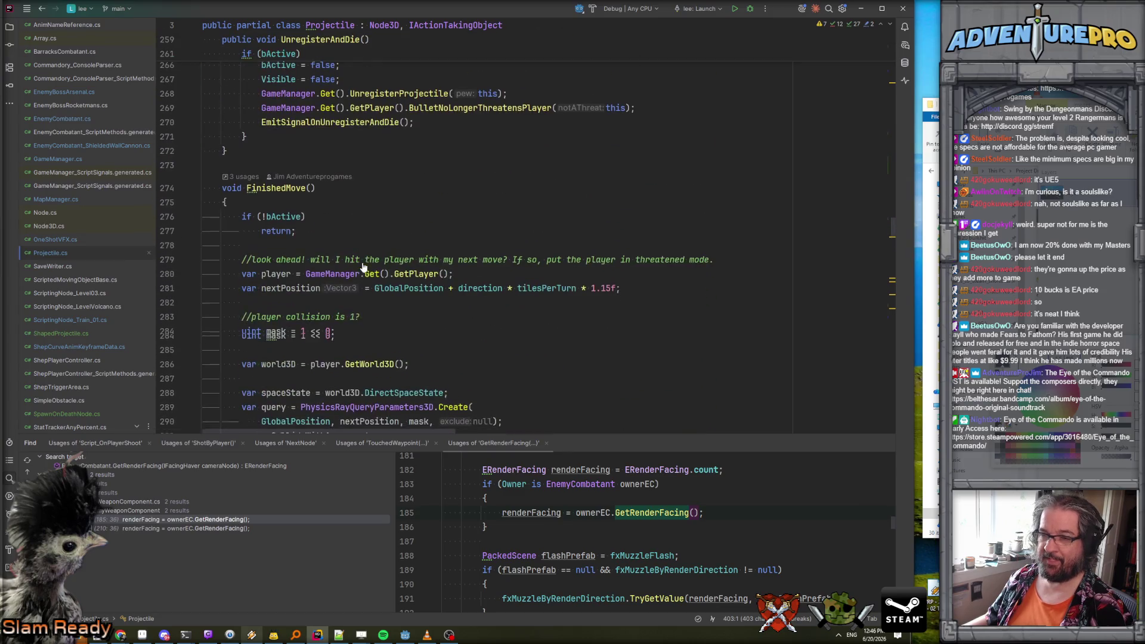
Rewrite the declaration as 'protected virtual void FinishedMove()'.
left_click(222, 187)
type("protected")
key("ctrl+Delete")
type("vir")
key("Return")
type("void")
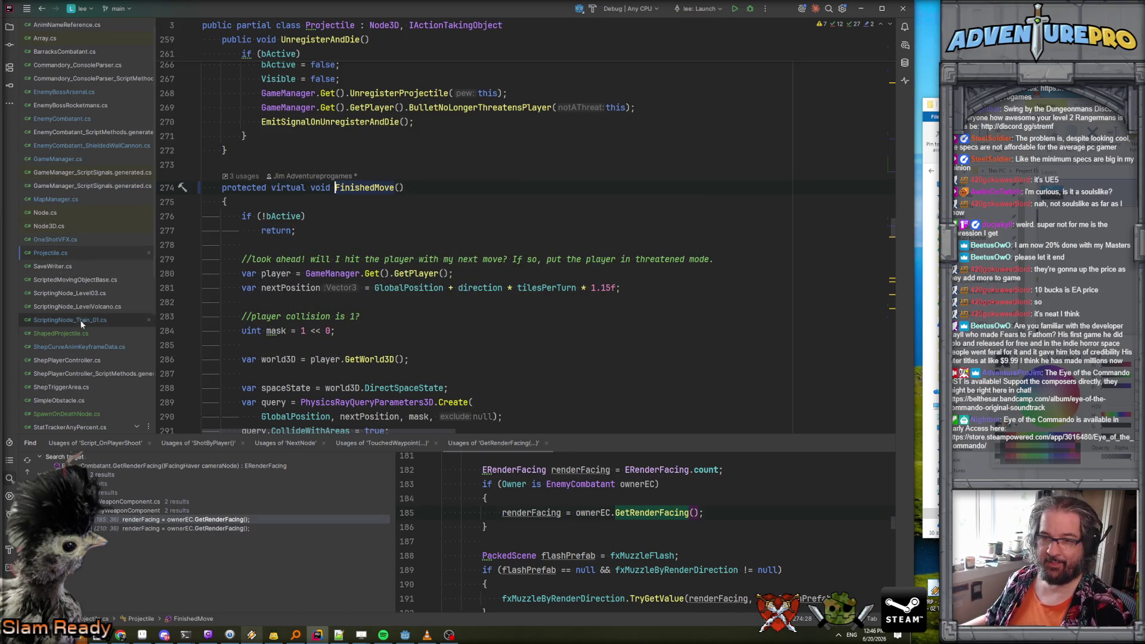
left_click(59, 333)
Add a FinishedMove override in ShapedProjectile that returns early when !bActive.
scroll(298, 268, "down", 7)
left_click(243, 335)
key("Return")
type("override fin")
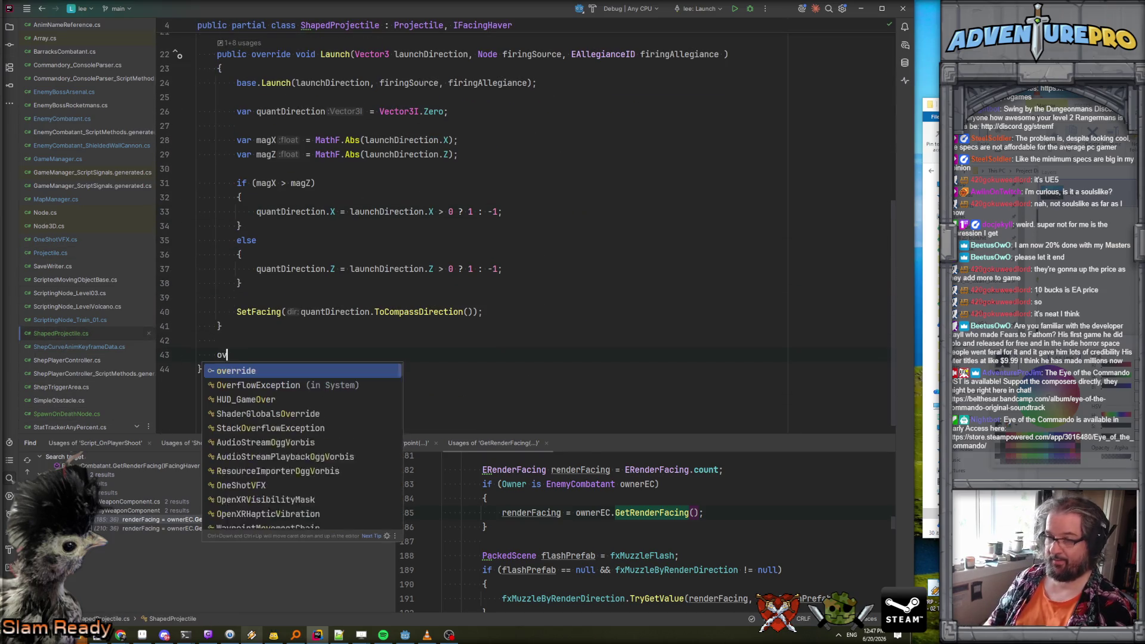
key("Return")
key("Return")
type("if( !bActive")
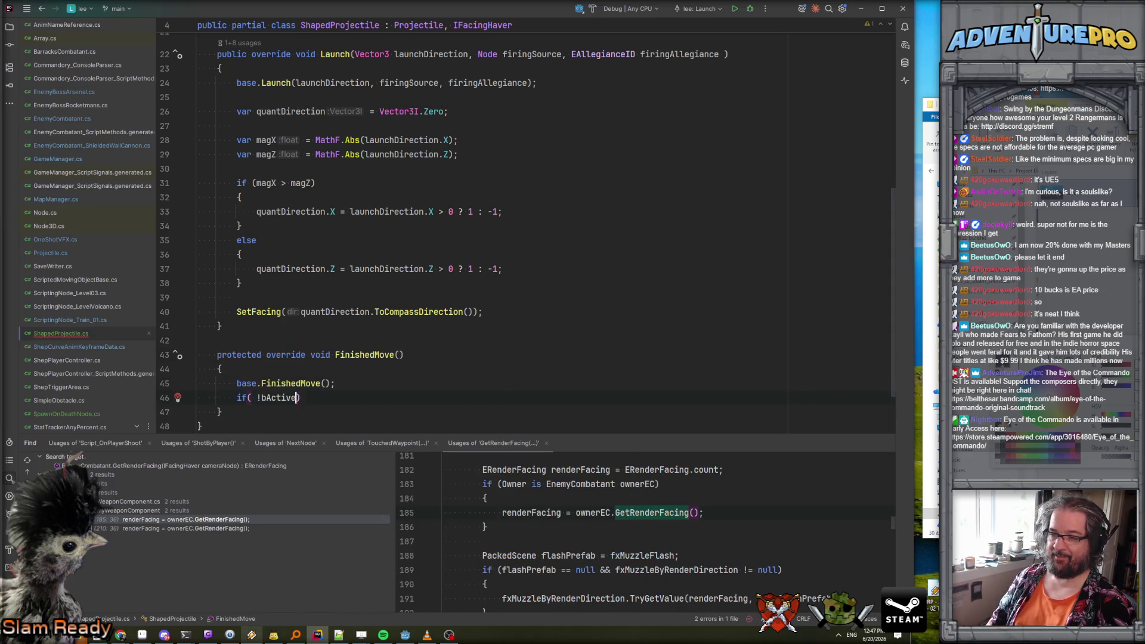
key("End")
key("Return")
type("return")
key("Escape")
type(";")
key("Return")
scroll(536, 239, "down", 2)
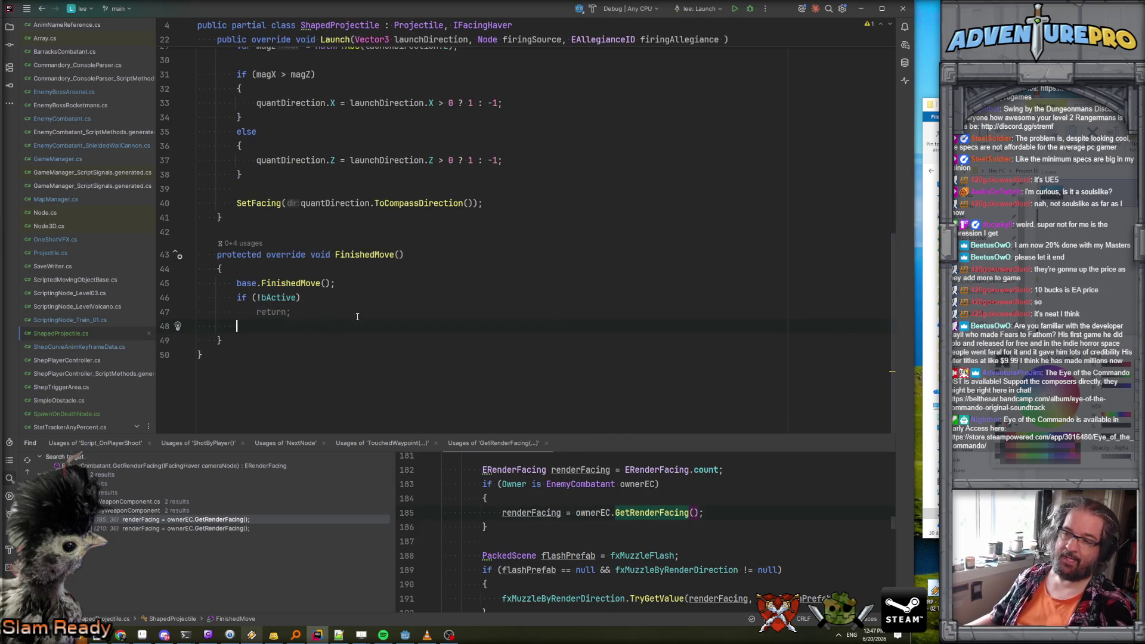
scroll(286, 310, "up", 3)
Add PlayIdleWithFacing storing GetAnimRelativeToPlayer("idle", this) in var animName.
left_click(279, 301)
key("Return")
key("Return")
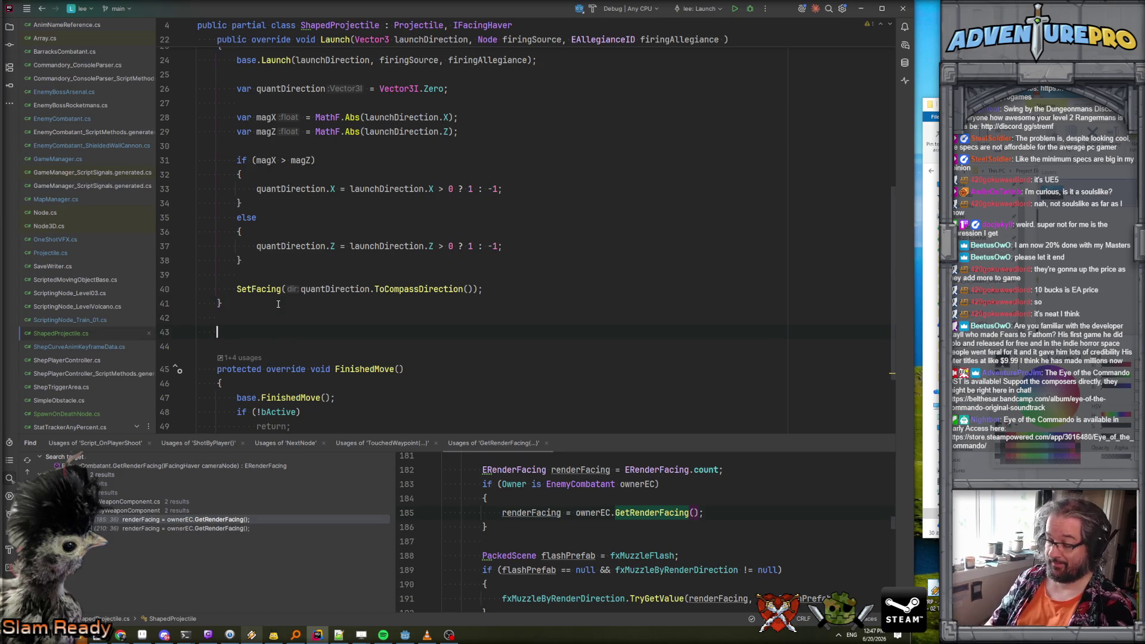
type("void F")
type("lay")
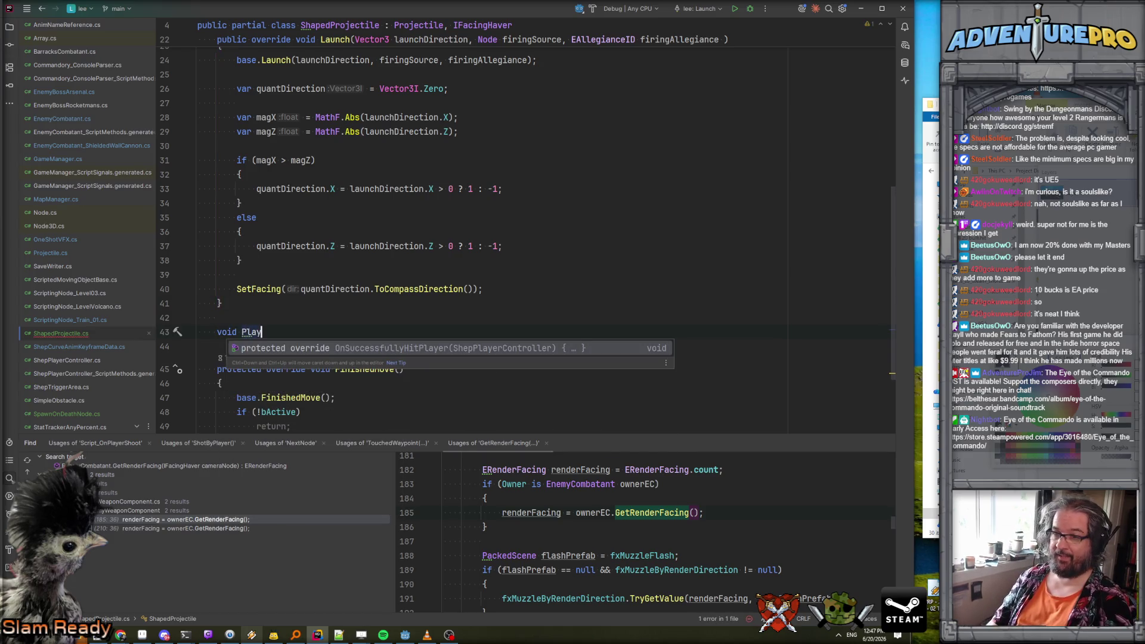
type("IdleWithFacing()")
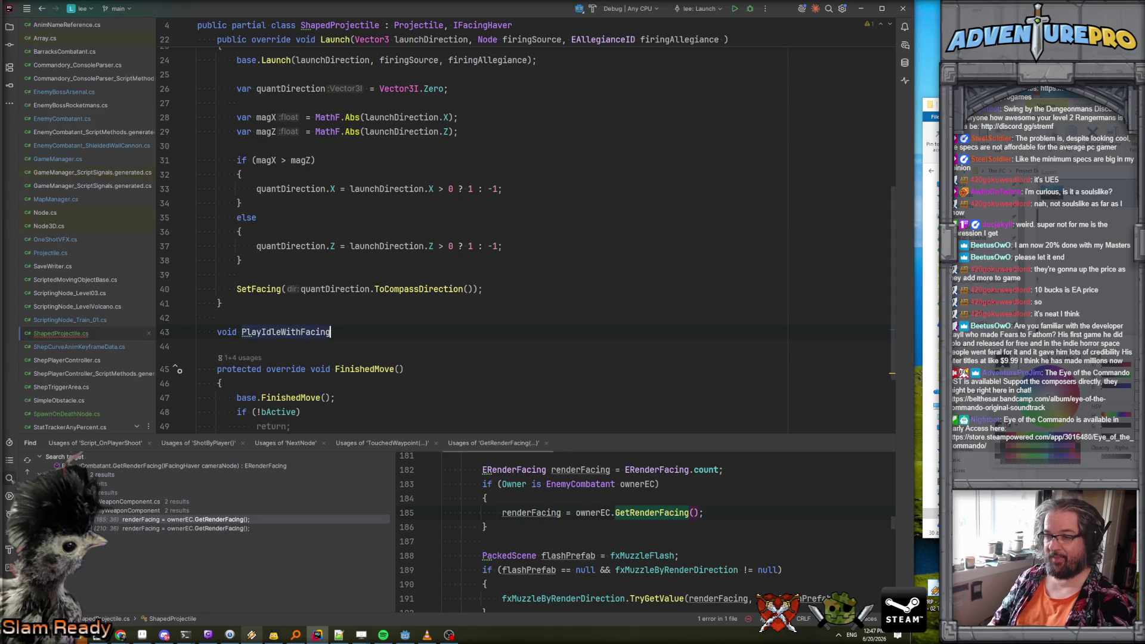
key("Return")
type("{")
key("Return")
type("AnimNameReference.GetAnimRelativeToPlayer(overrideName, this);")
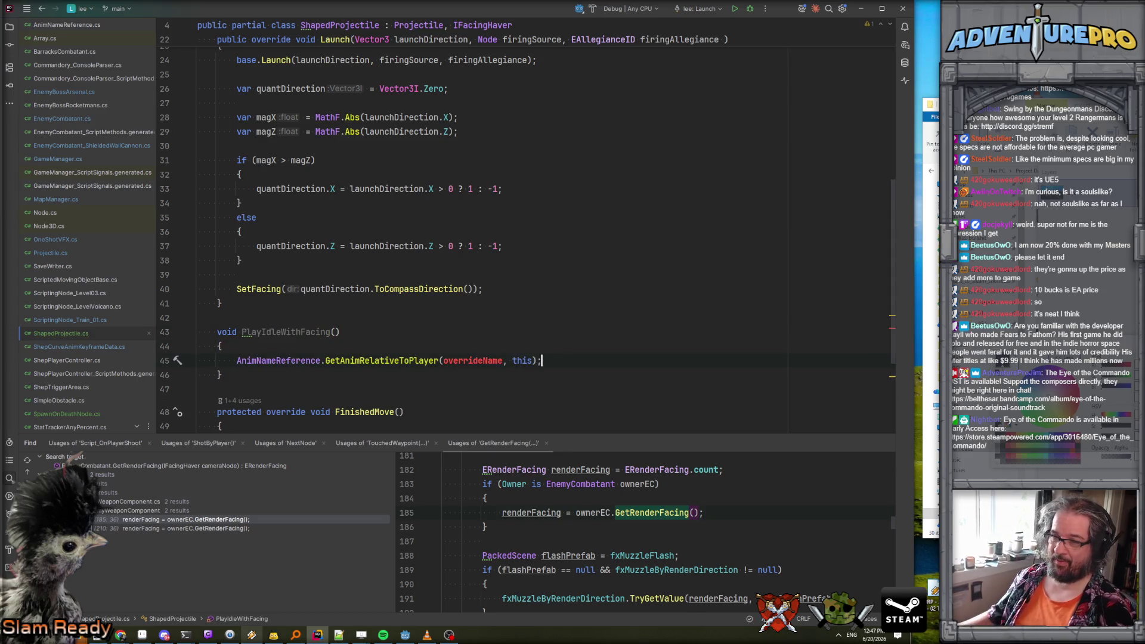
double_click(471, 360)
type("\"idle\"")
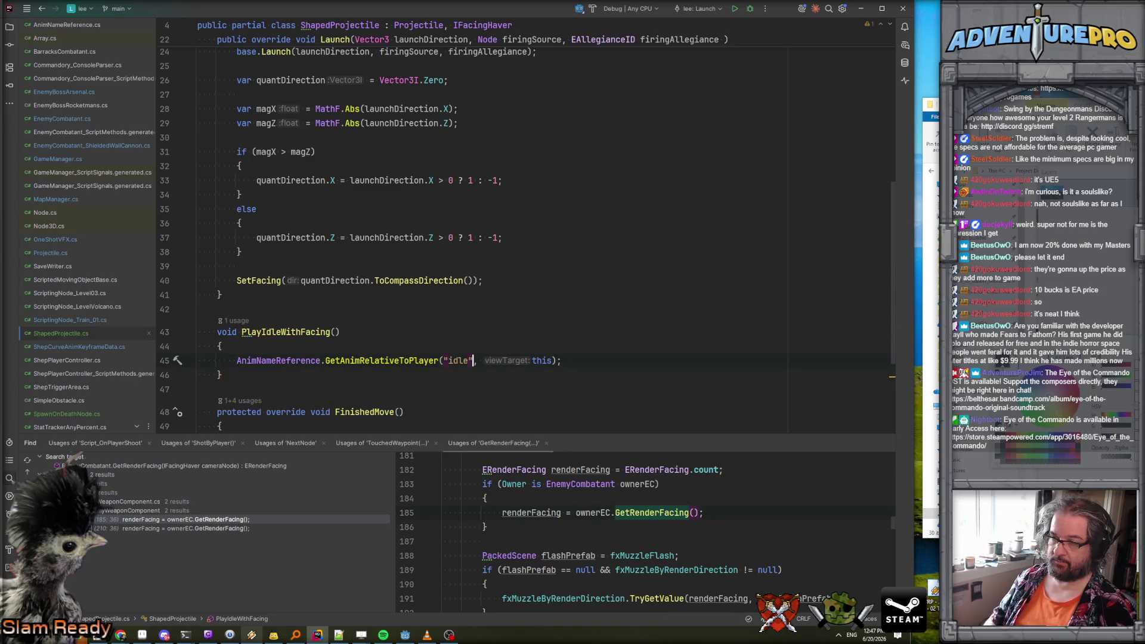
key("Home")
type("var ")
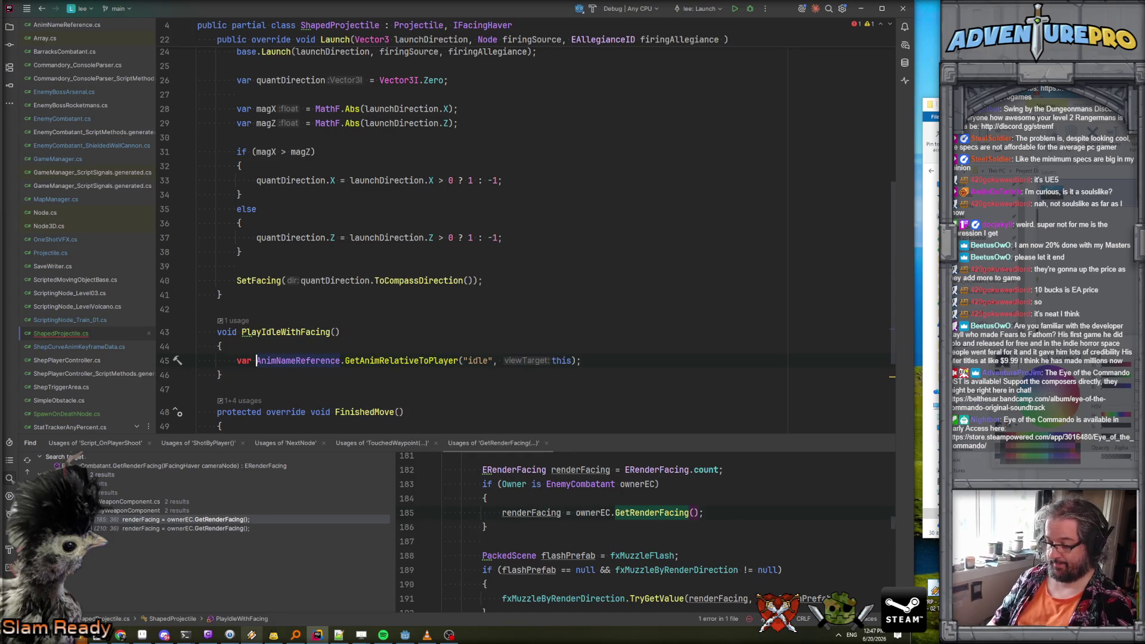
type("animName =")
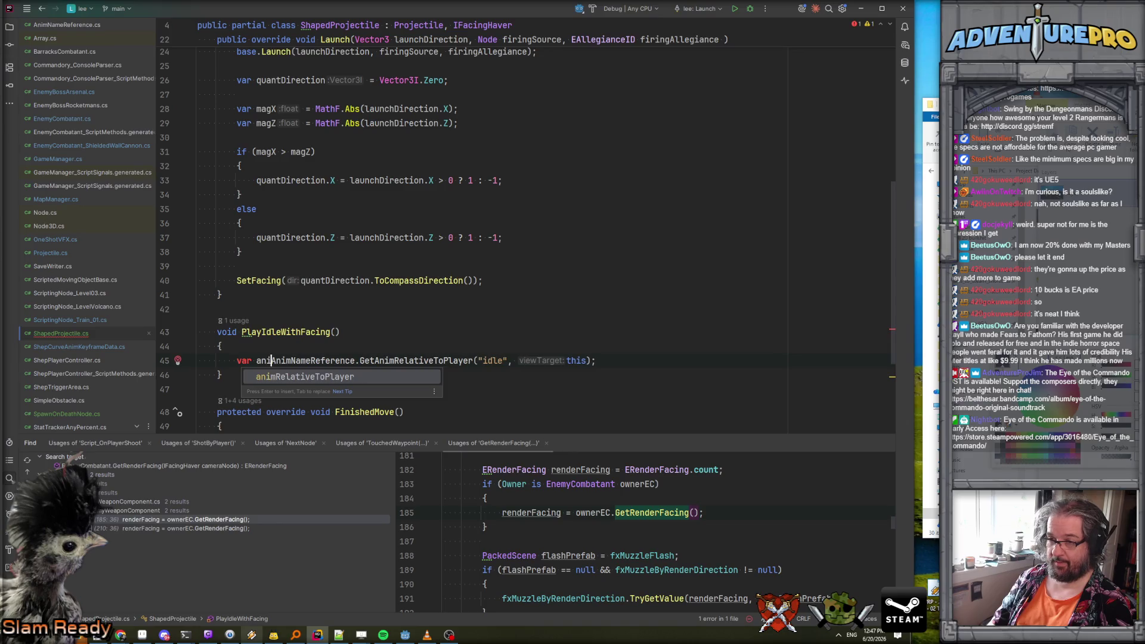
key("Return")
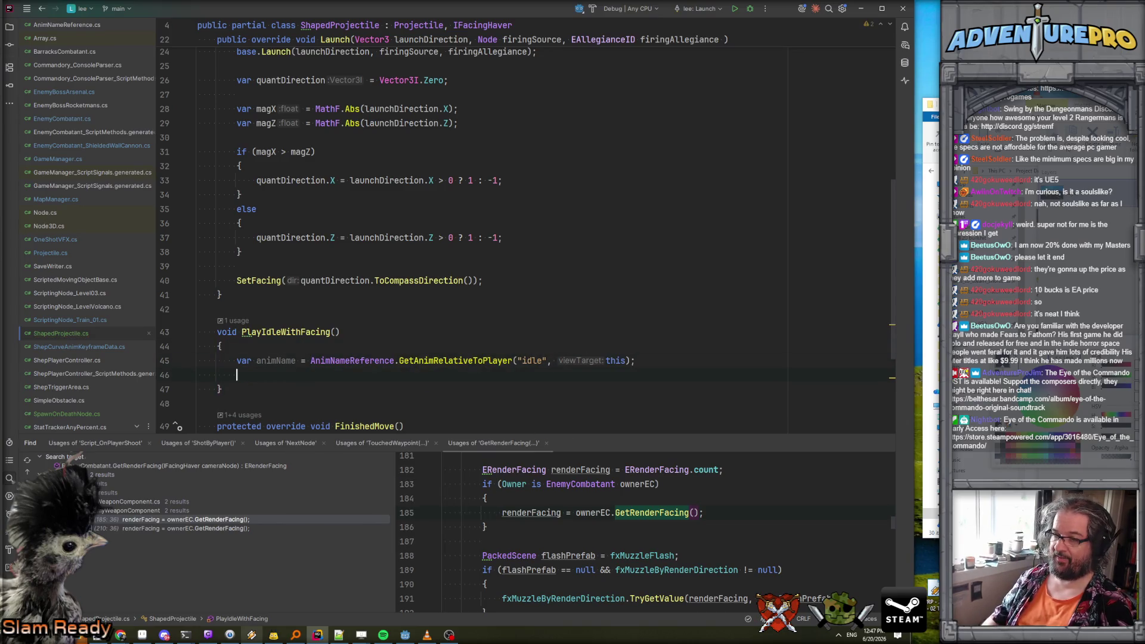
Begin a 'playshie' call below animName, then switch over to Projectile.cs.
scroll(255, 232, "up", 8)
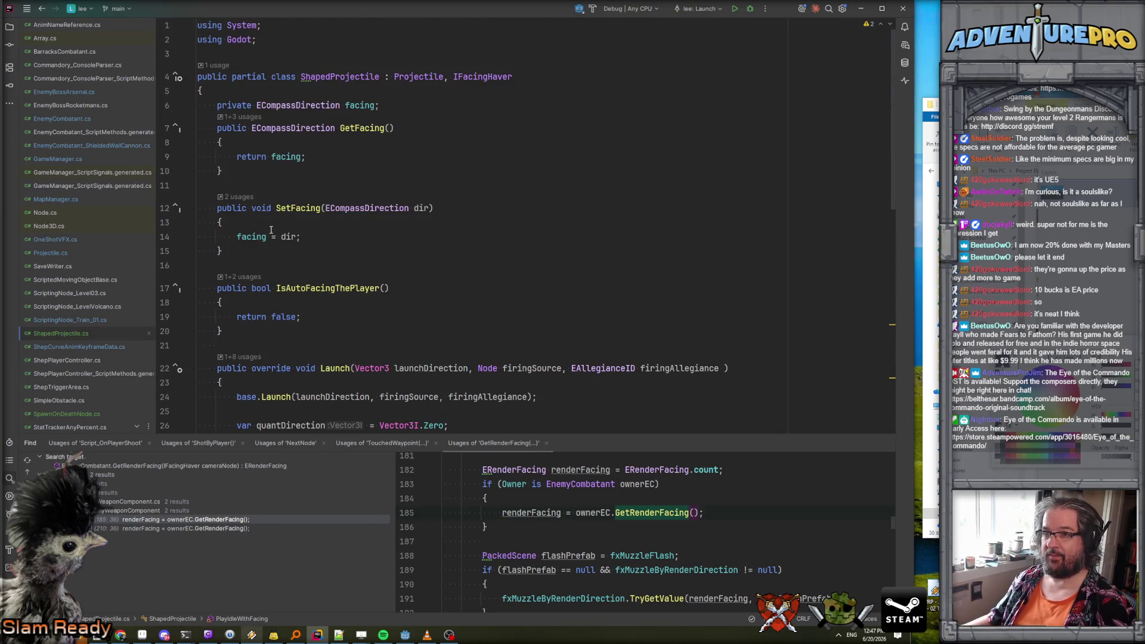
scroll(270, 230, "down", 9)
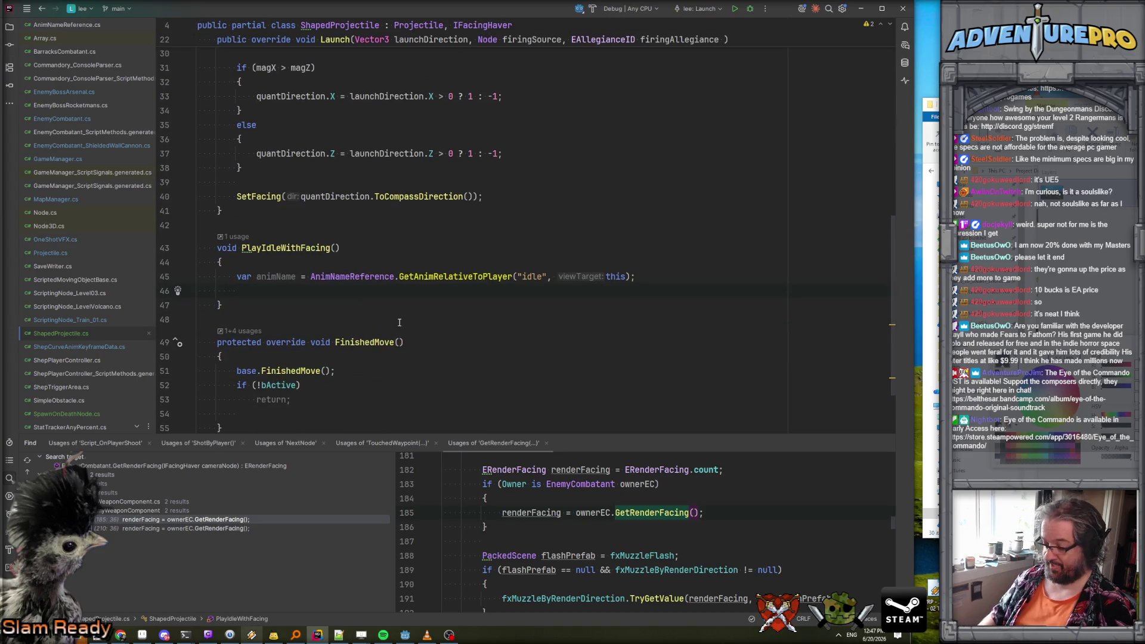
type("plays")
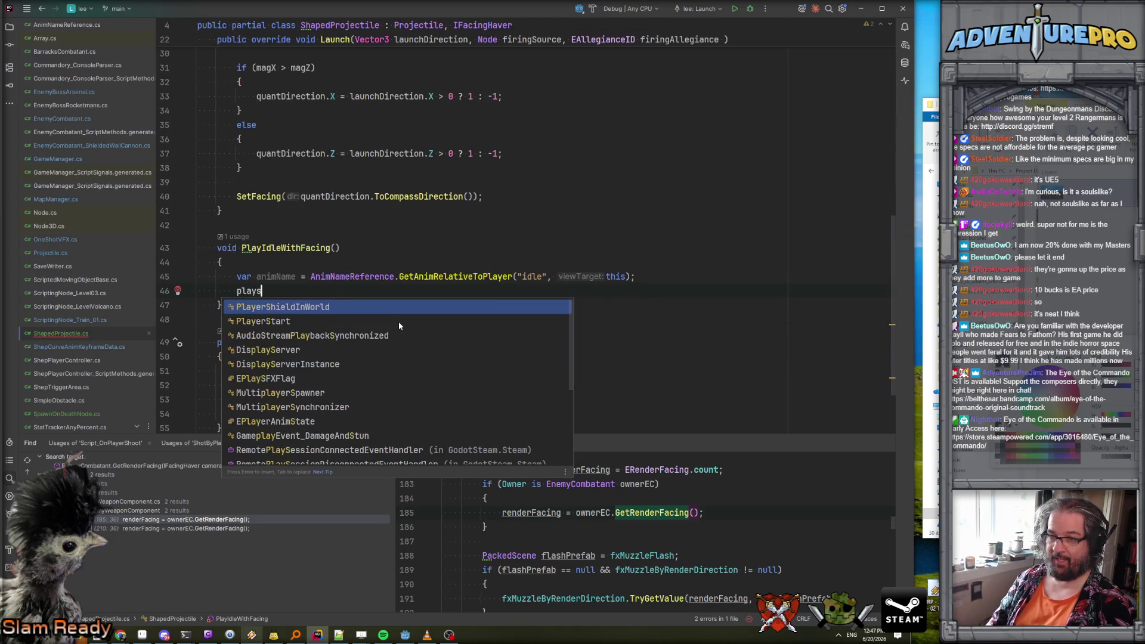
type("hie")
key("BackSpace")
key("BackSpace")
key("BackSpace")
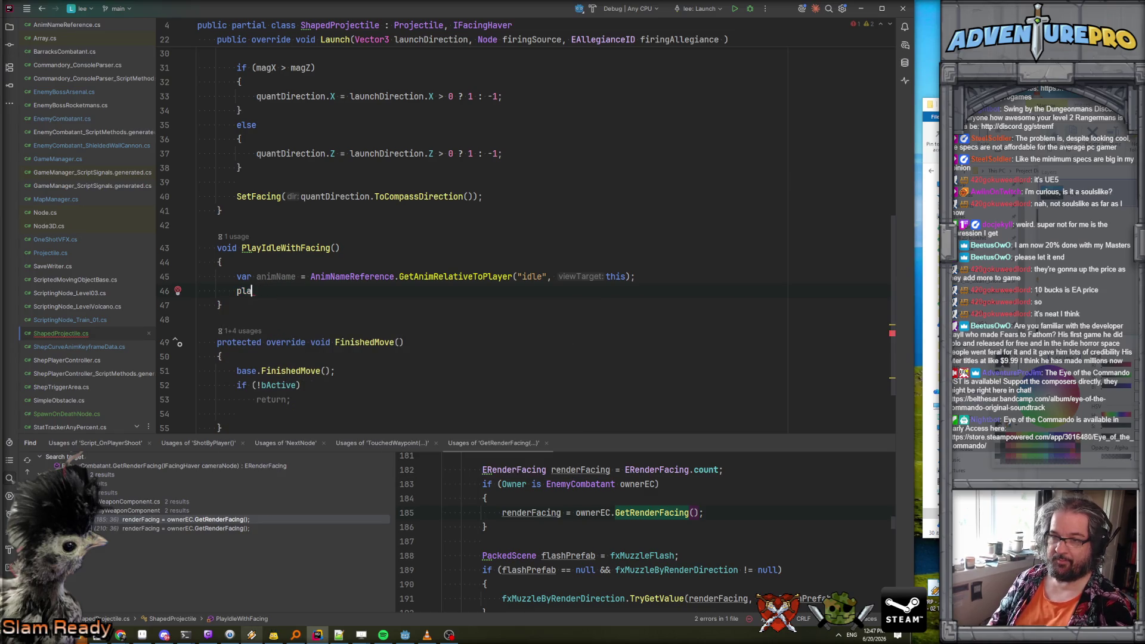
left_click(45, 253)
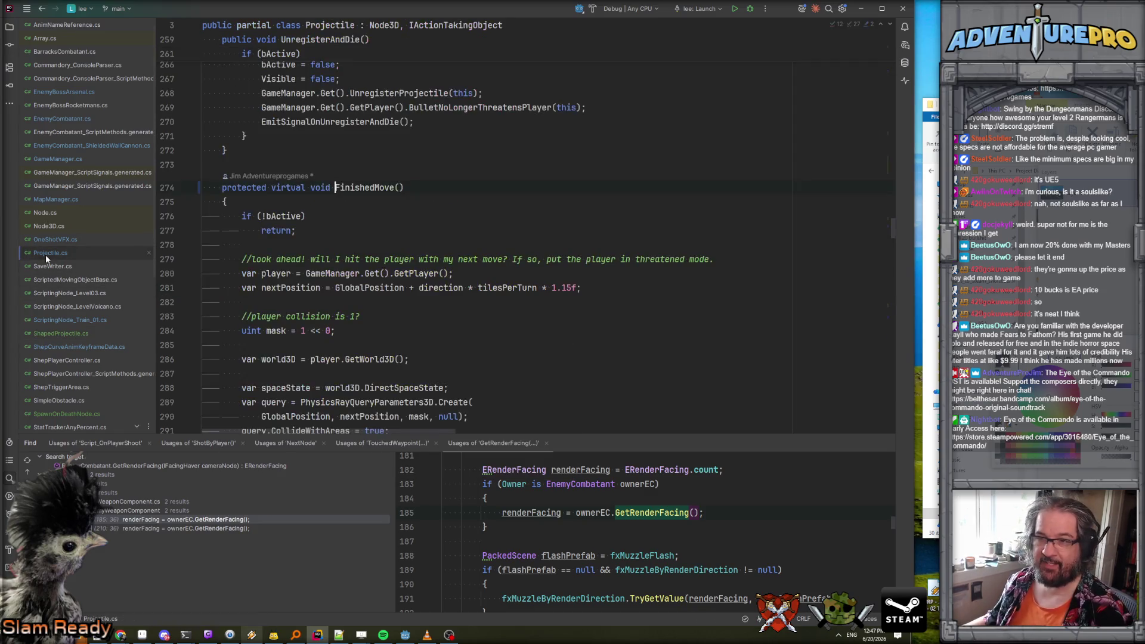
Search Projectile.cs for 'spriteanim' references, then go back to ShapedProjectile.cs.
scroll(400, 160, "up", 10)
scroll(400, 160, "up", 20)
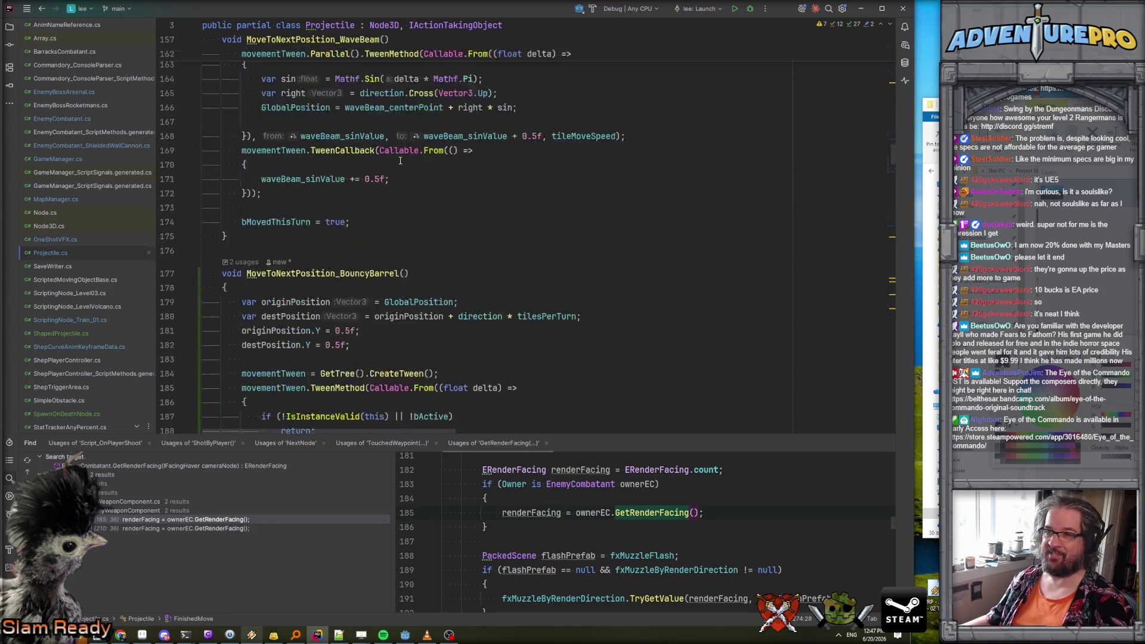
scroll(543, 182, "up", 2)
key("ctrl+f")
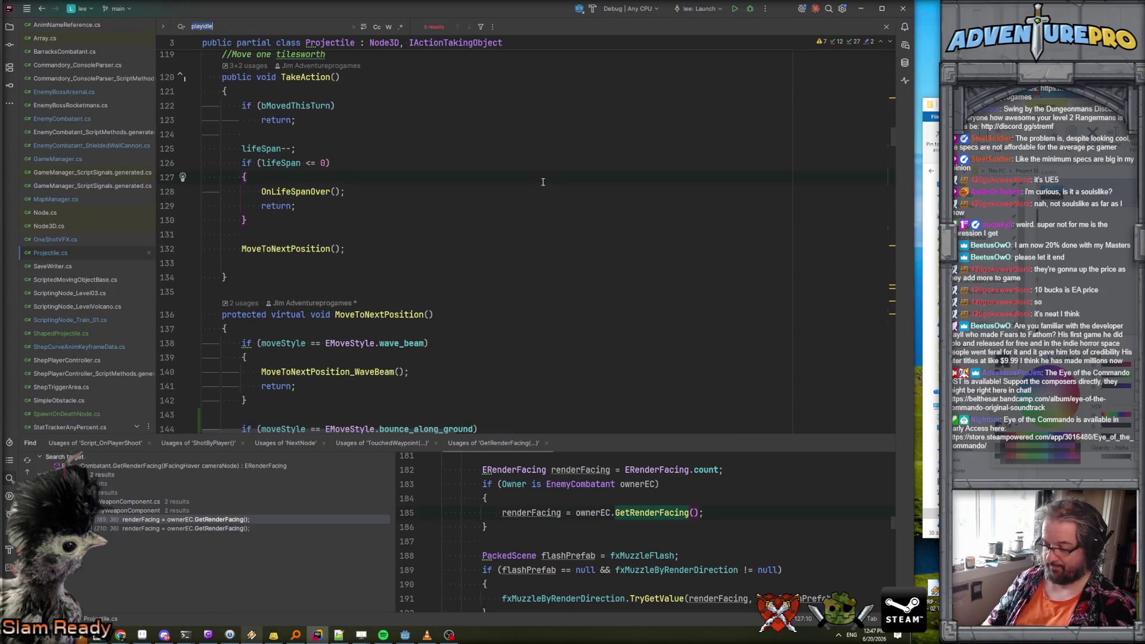
type("sprite")
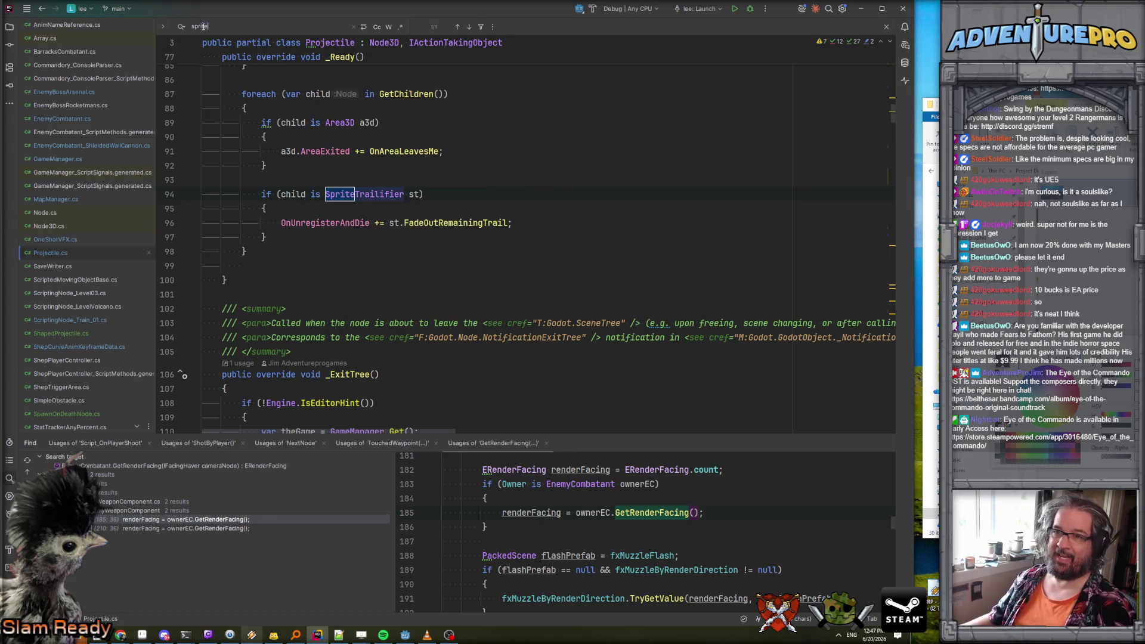
type("anim")
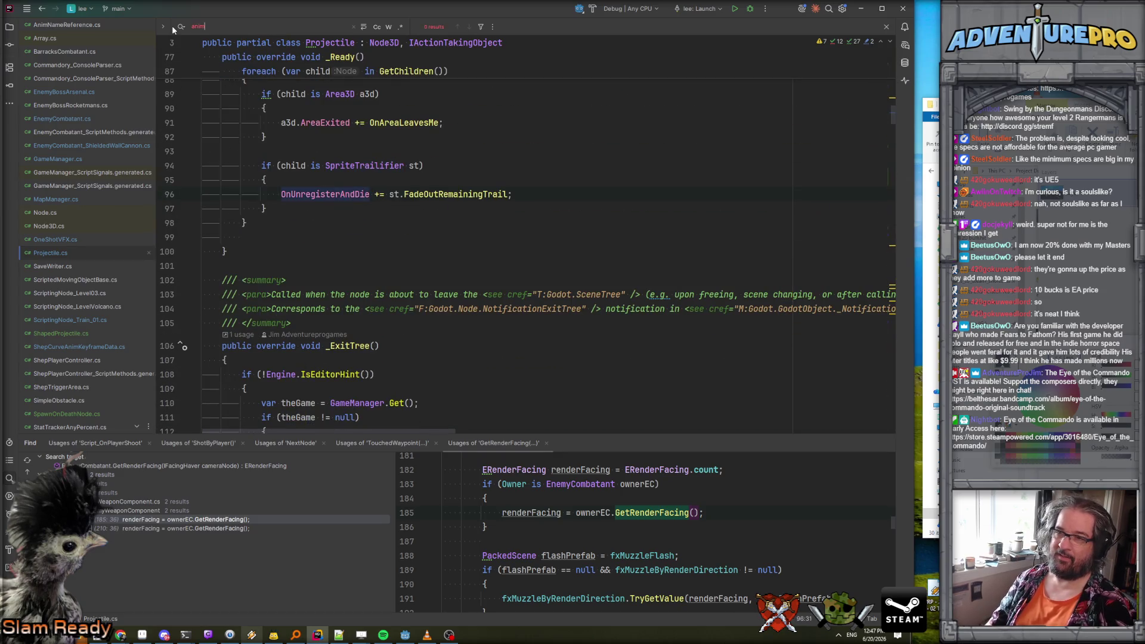
scroll(548, 137, "up", 3)
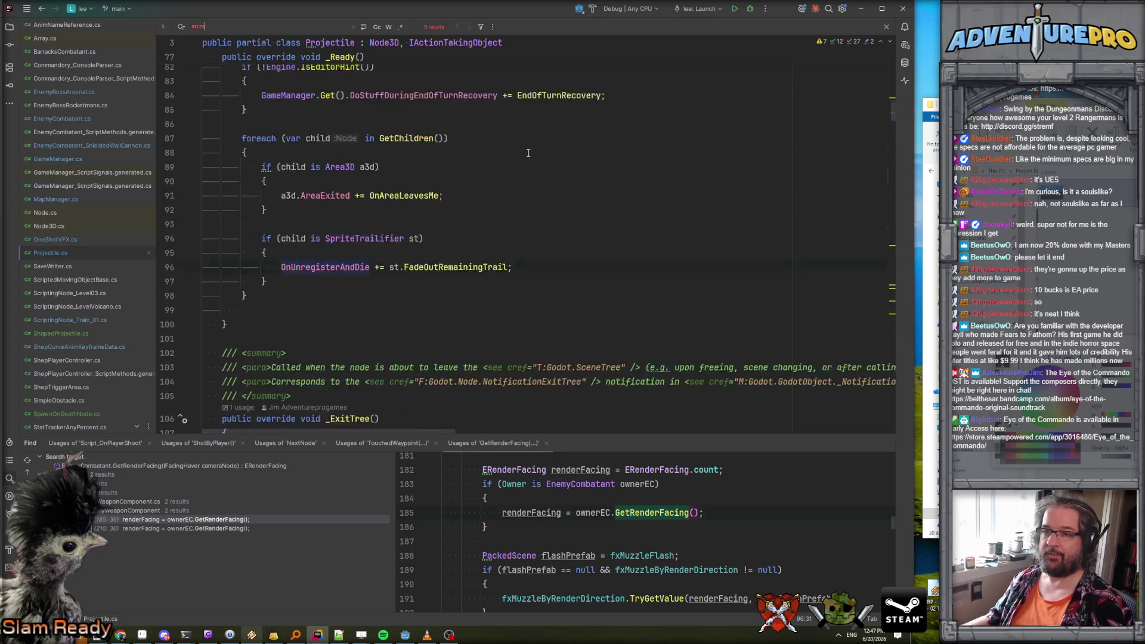
left_click(73, 332)
scroll(361, 236, "up", 10)
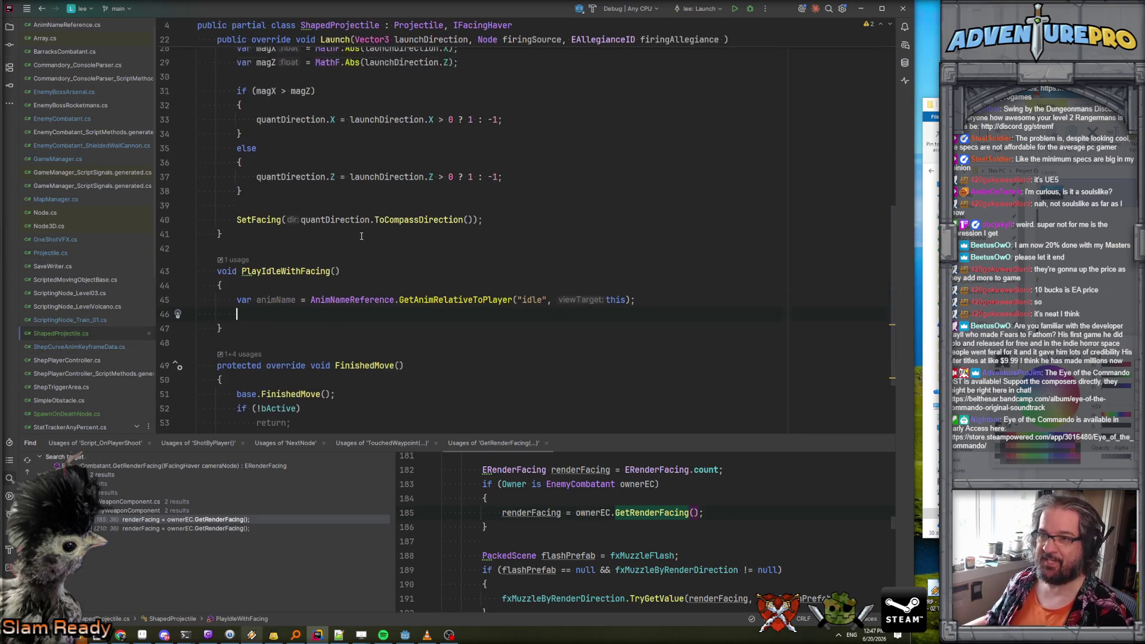
Declare '[Export] private AnimatedSprite3D mySprite;' at the top of the ShapedProjectile class.
key("Return")
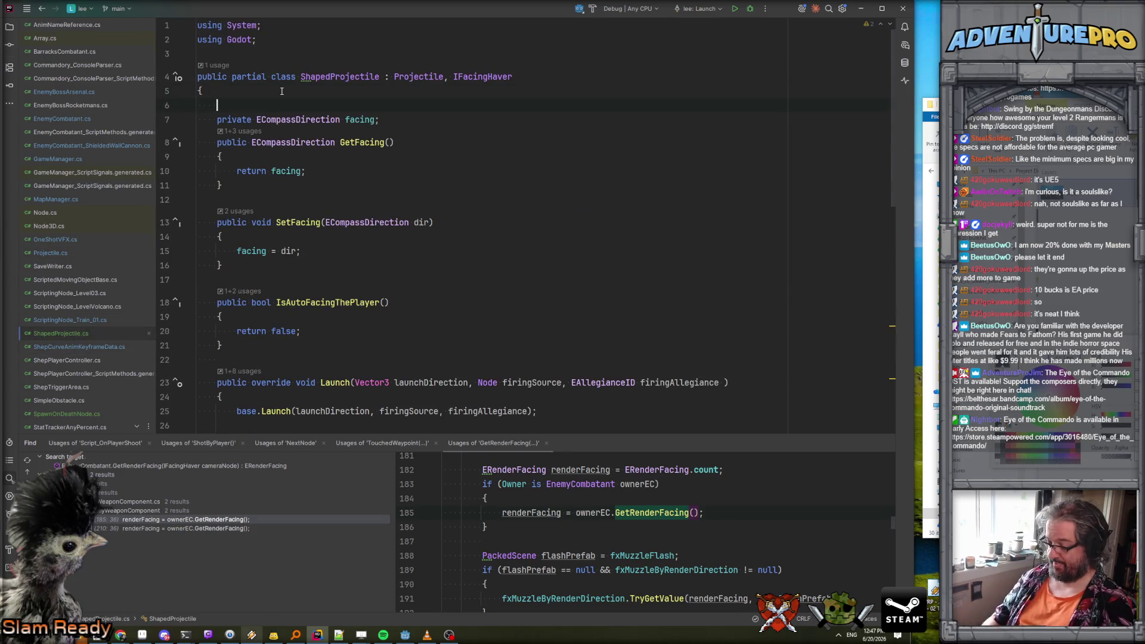
type("[Exp")
key("Return")
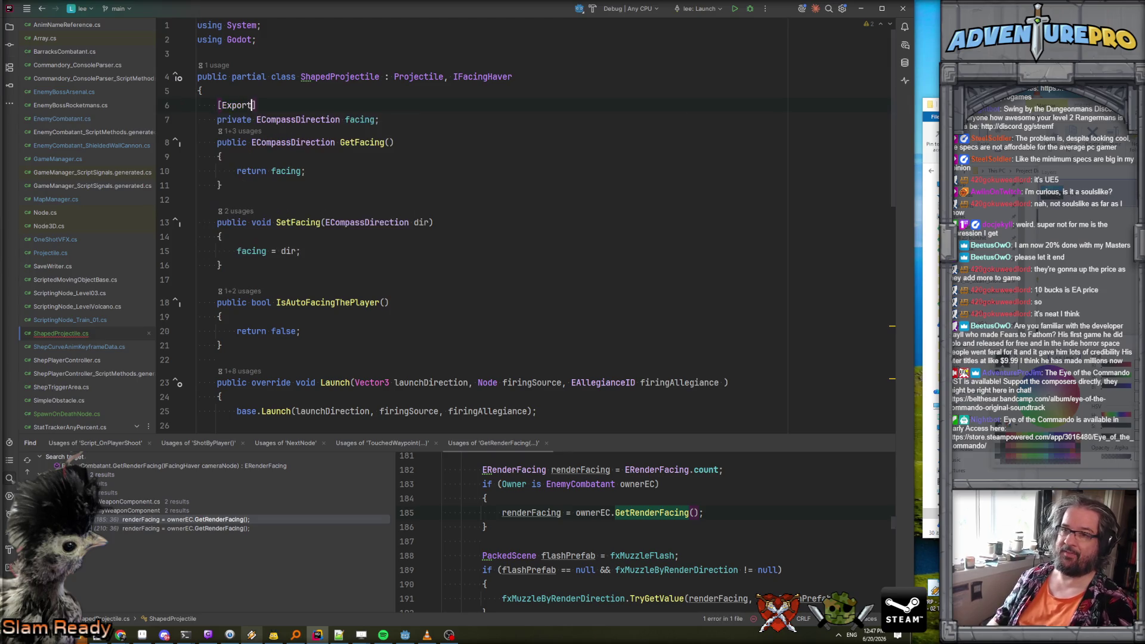
key("Return")
type("Anima")
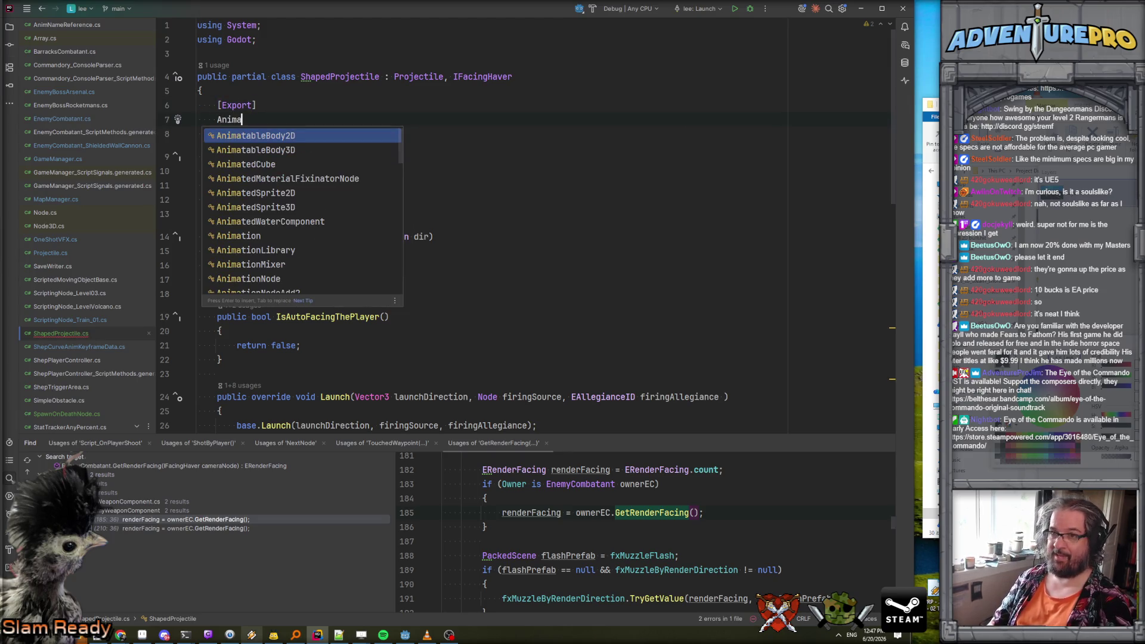
key("Down")
key("Down")
key("Down")
key("Return")
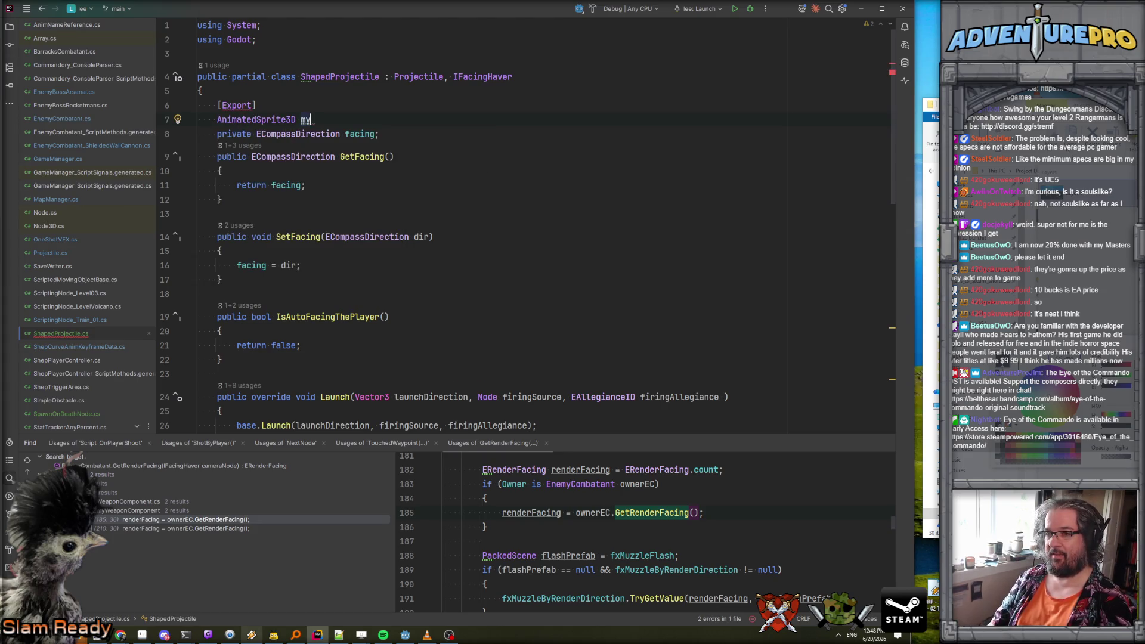
type("Sprite;")
key("Return")
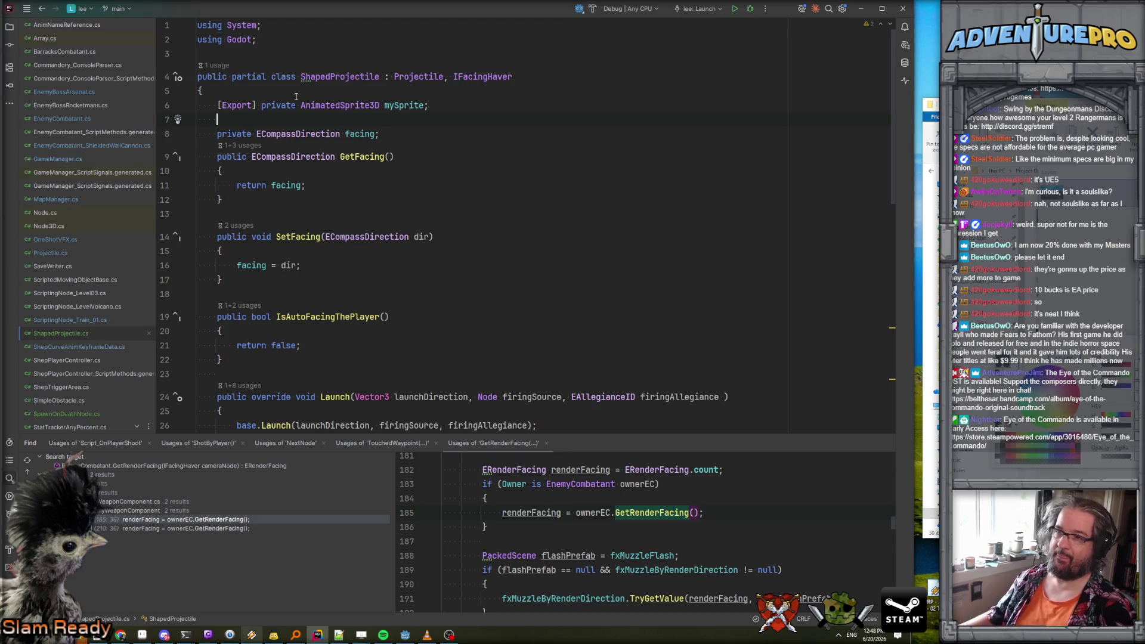
scroll(453, 201, "down", 10)
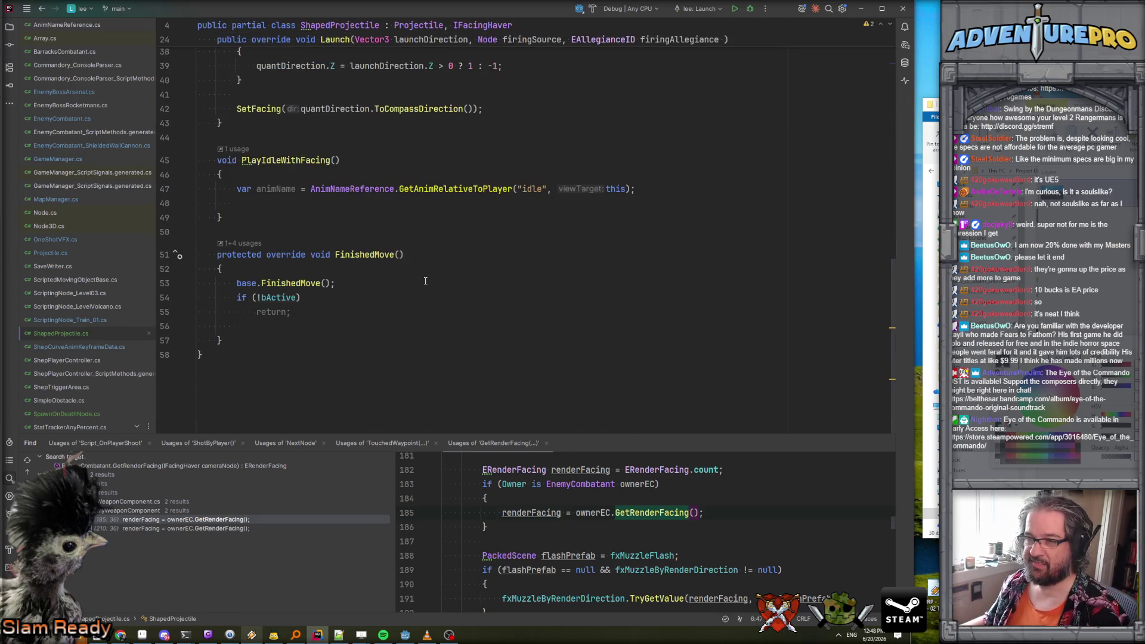
Make PlayIdleWithFacing call mySprite.Play(animName).
type("mySprite")
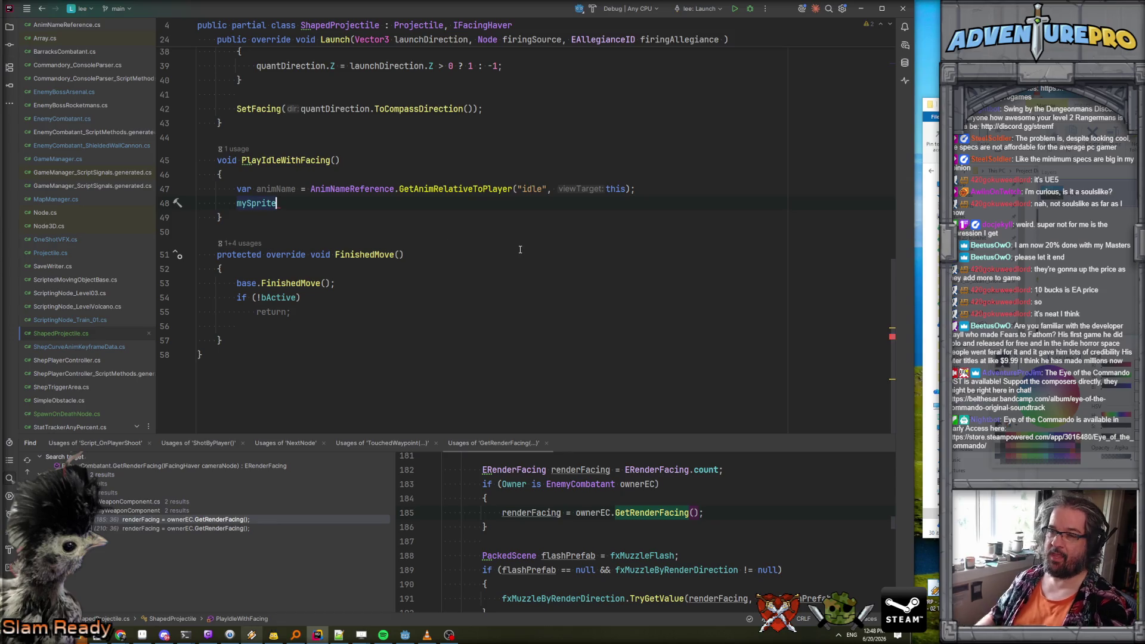
type(".Play")
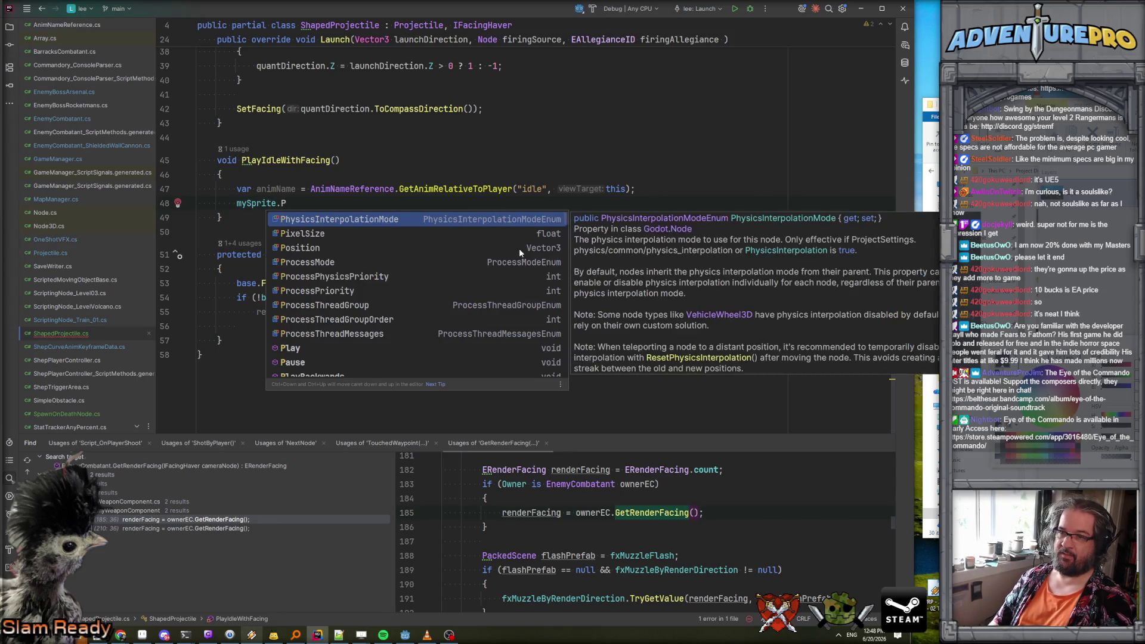
key("Return")
type("animN);")
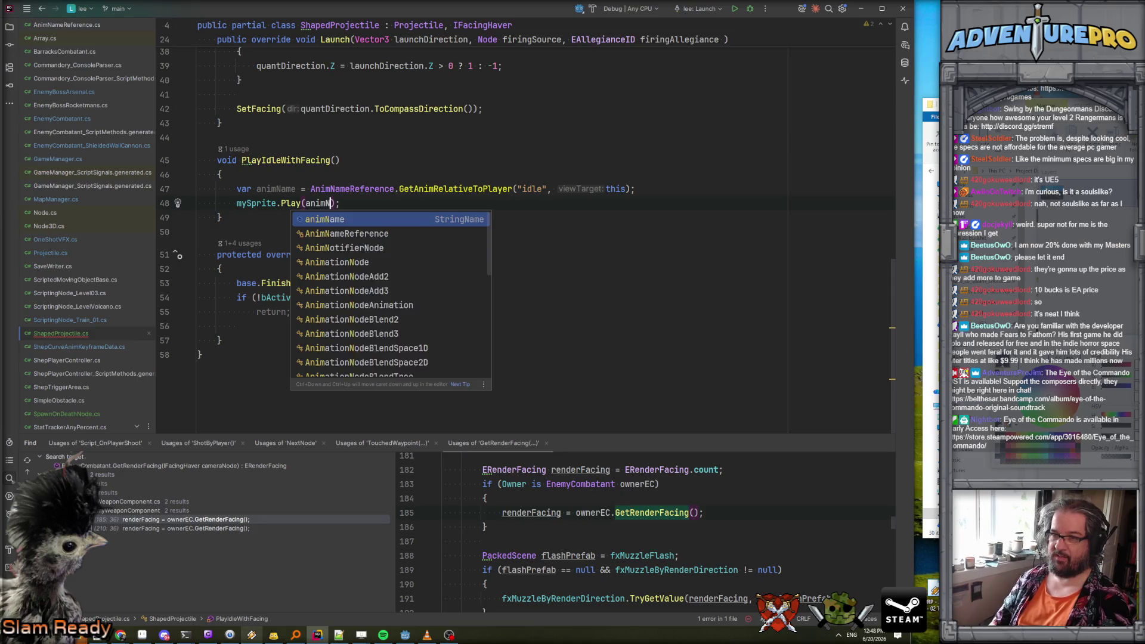
key("Return")
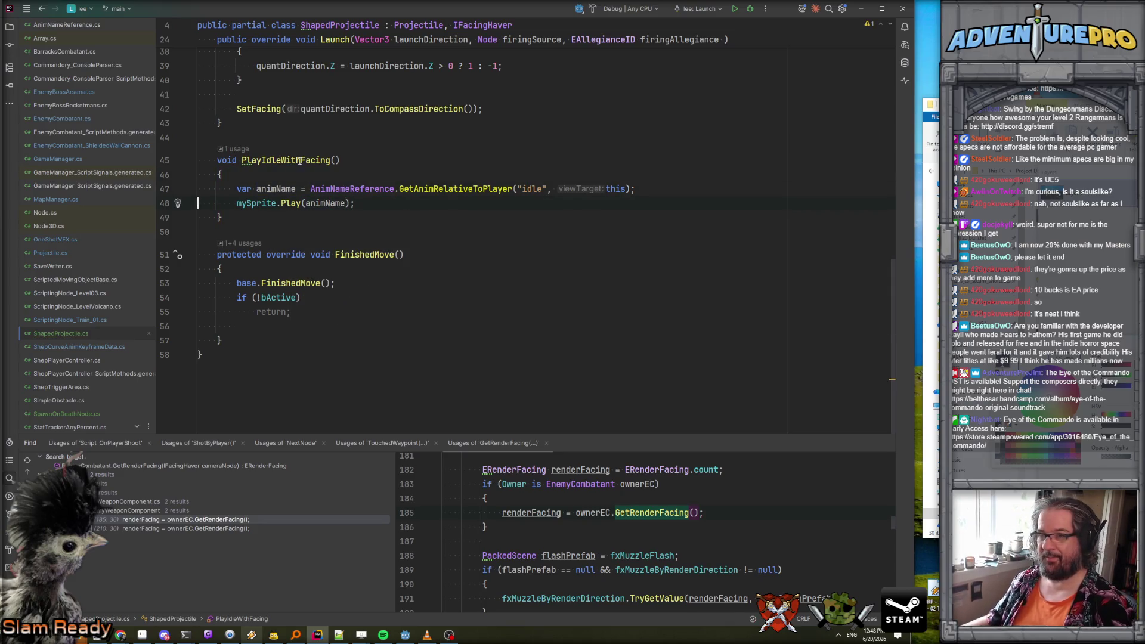
scroll(316, 178, "up", 10)
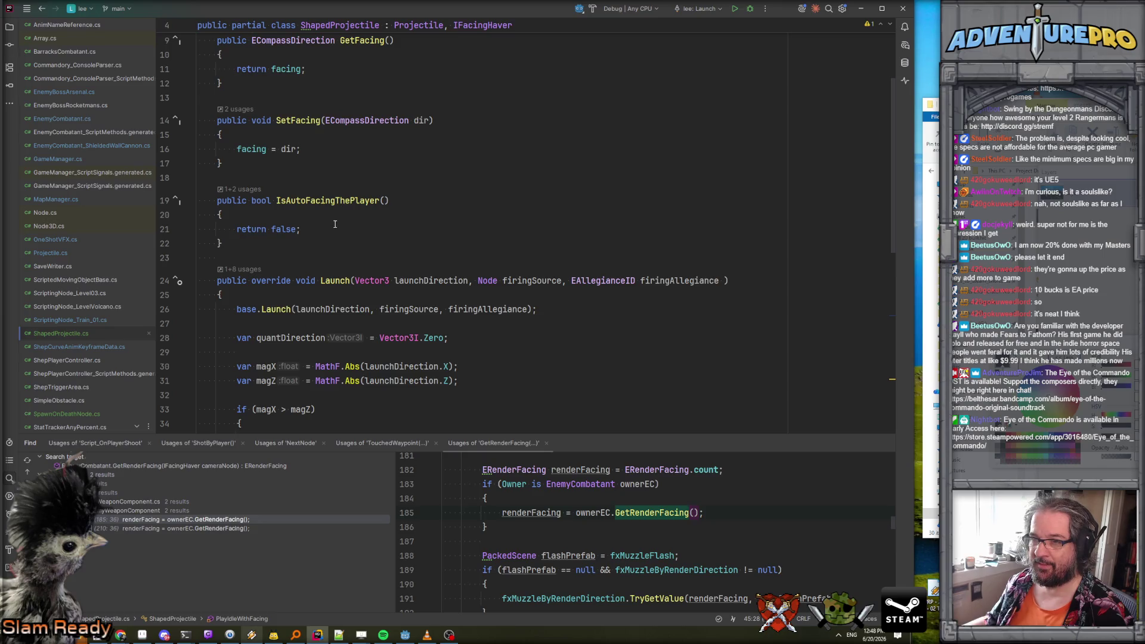
scroll(333, 228, "down", 5)
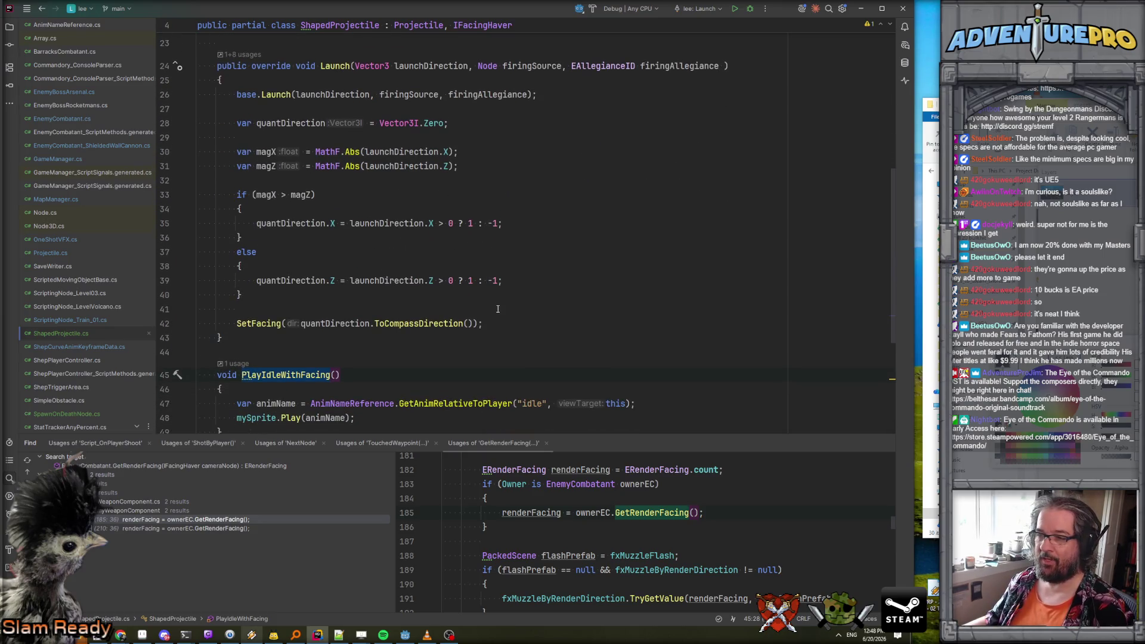
Add a PlayIdleWithFacing() call on the line below SetFacing in Launch.
left_click(540, 327)
key("Return")
type("PlayIdleWithFacing();")
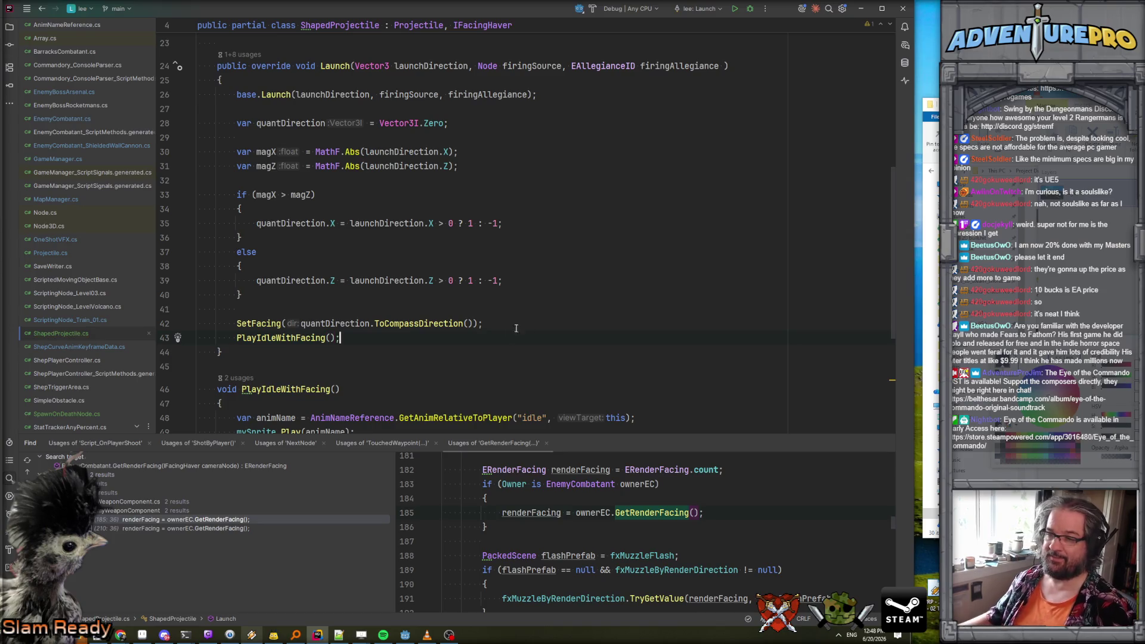
scroll(516, 329, "up", 3)
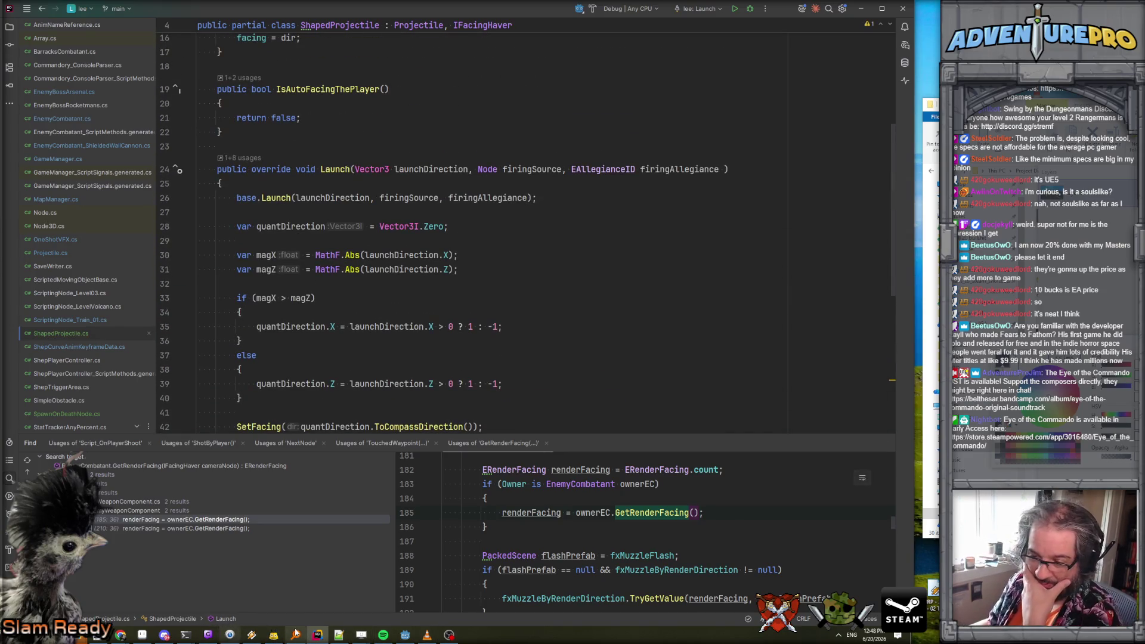
scroll(450, 230, "down", 7)
Follow GetAnimRelativeToPlayer and CompareDirectionsForRenderFacing to ToAnimSuffix's _back/_left/_right suffixes, then switch to Aseprite.
left_click(449, 227, "ctrl")
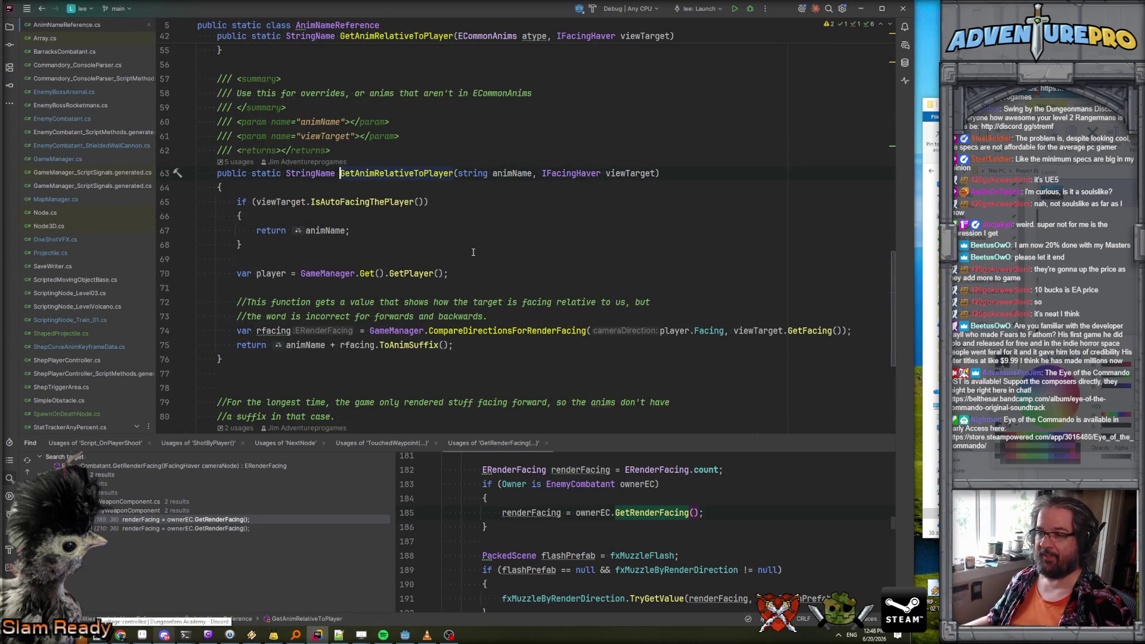
left_click(518, 332, "ctrl")
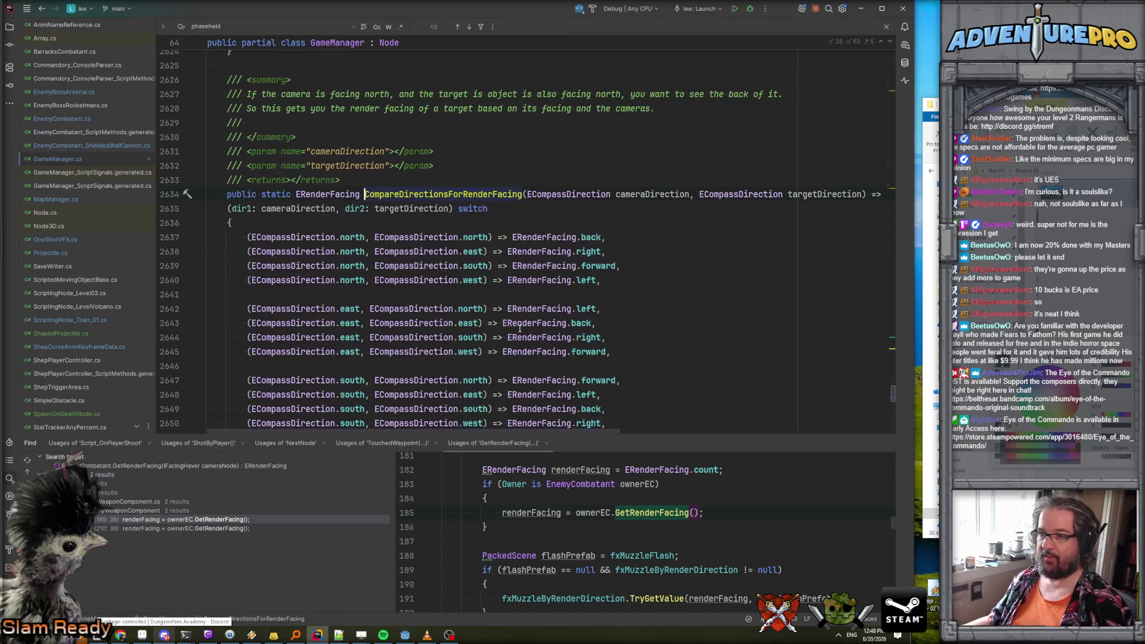
key("ctrl+alt+Left")
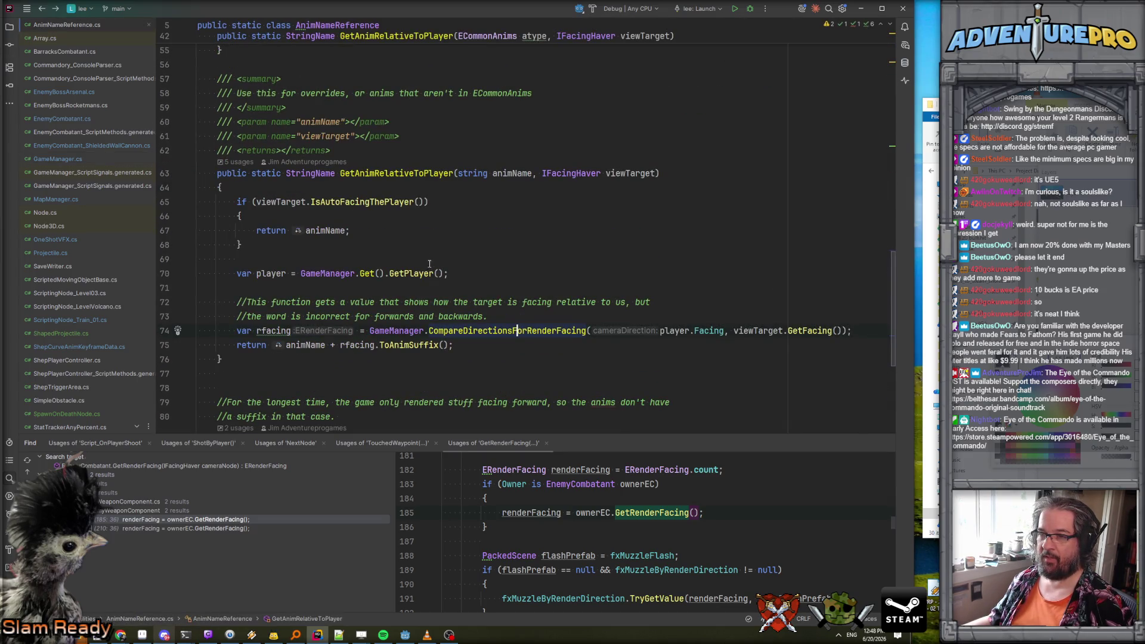
scroll(402, 267, "down", 4)
left_click(402, 259, "ctrl")
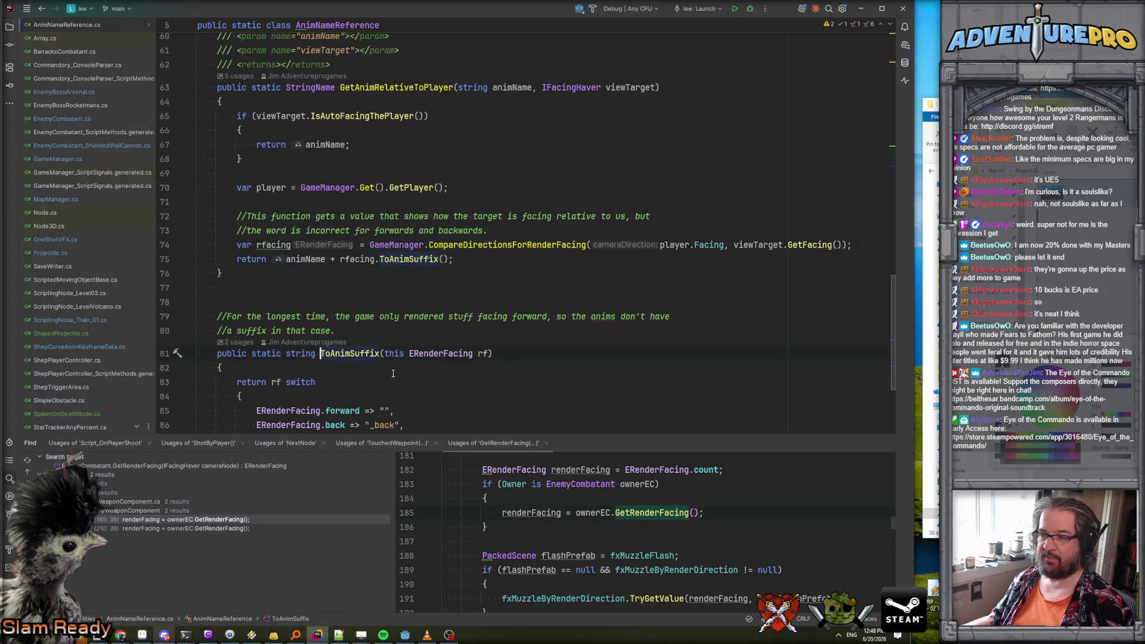
scroll(430, 312, "down", 4)
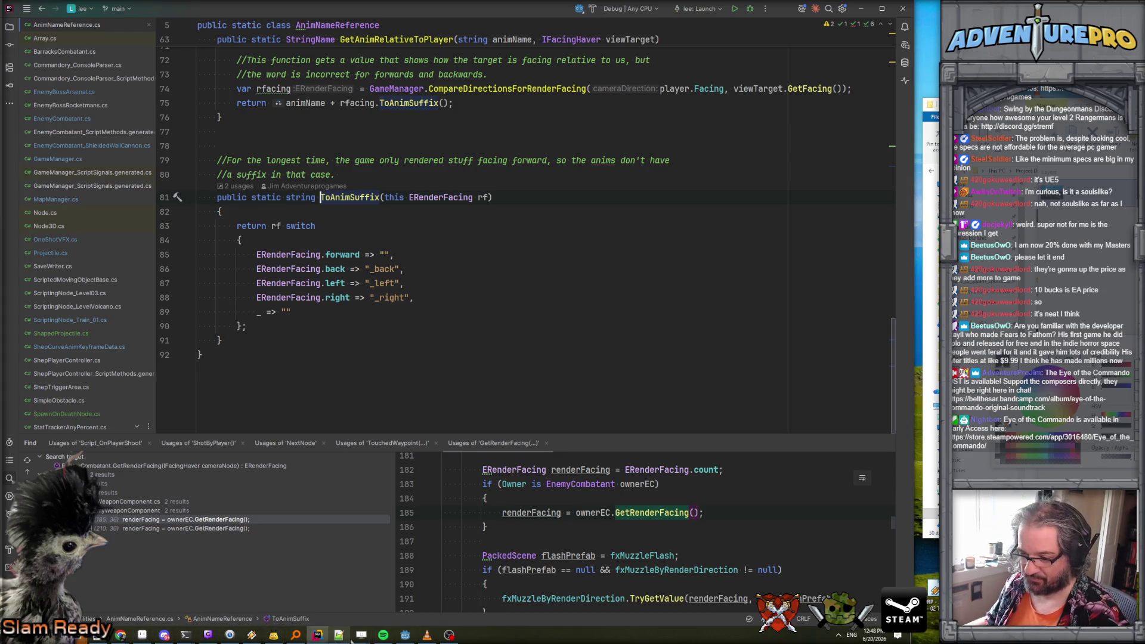
key("alt+Tab")
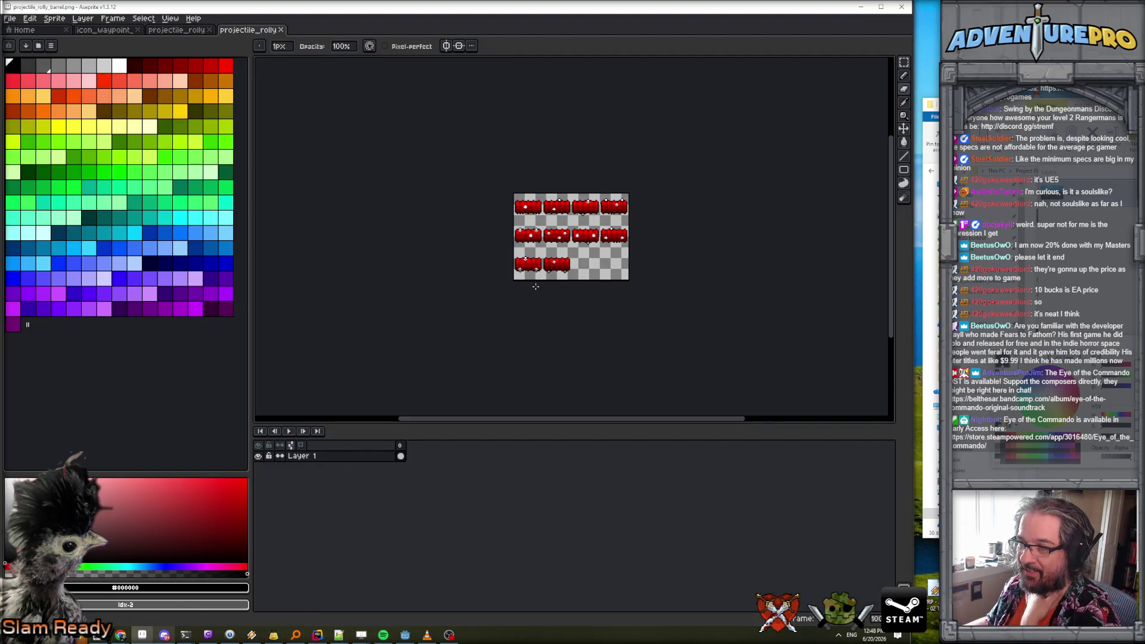
Open the projectile_enemy_rolly_barrel scene and rename its AnimatedSprite3D's 'default' animation to 'idle'.
left_click(405, 635)
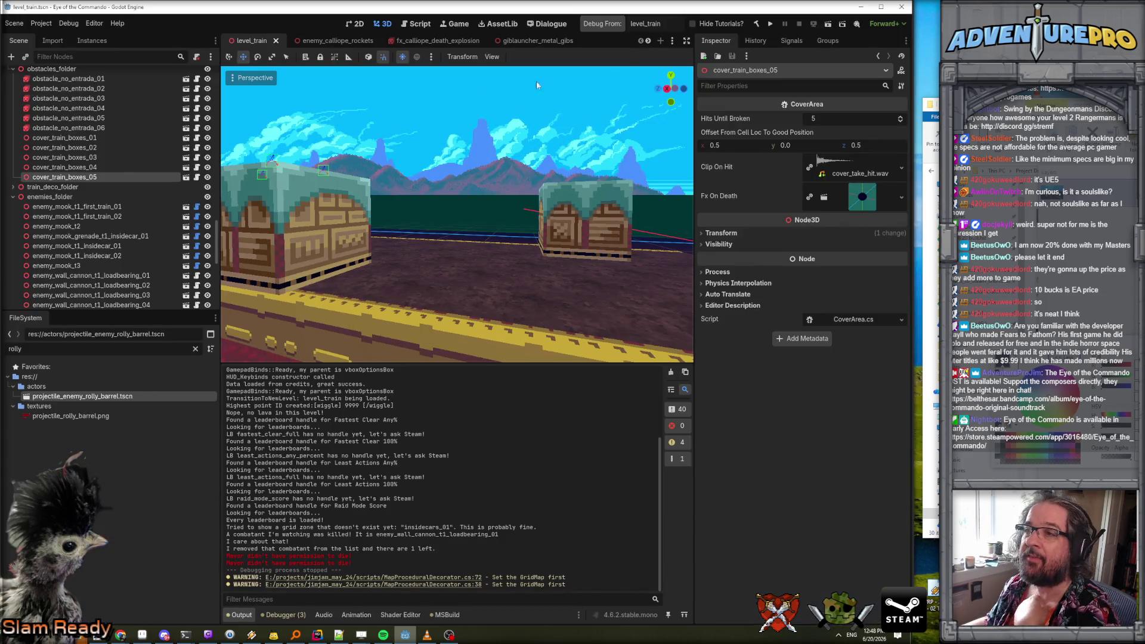
left_click(648, 42)
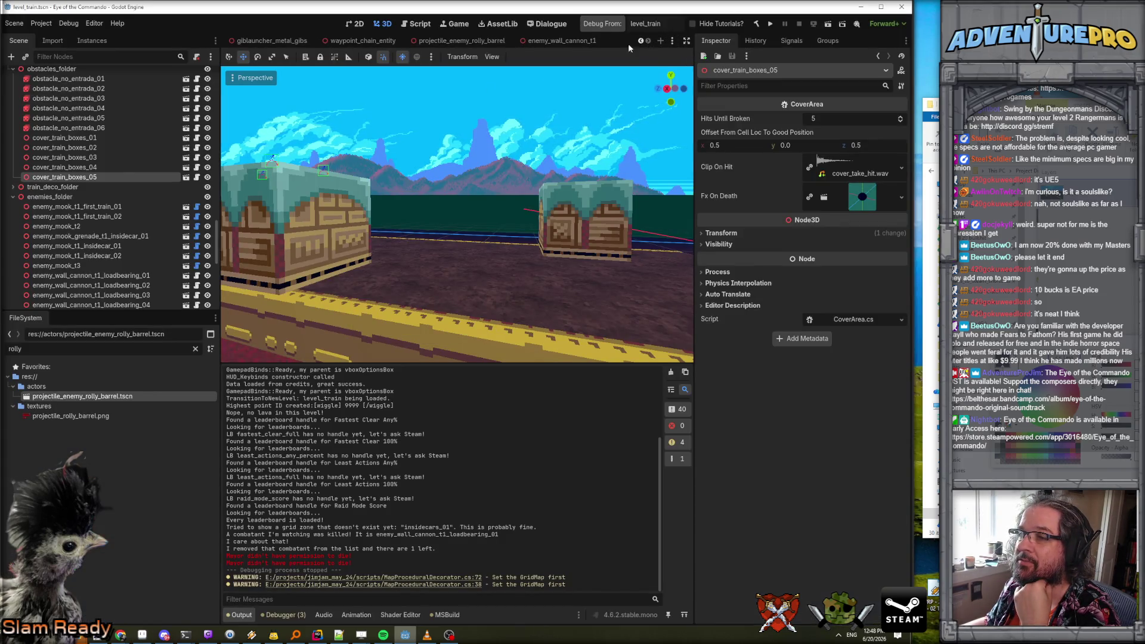
left_click(436, 41)
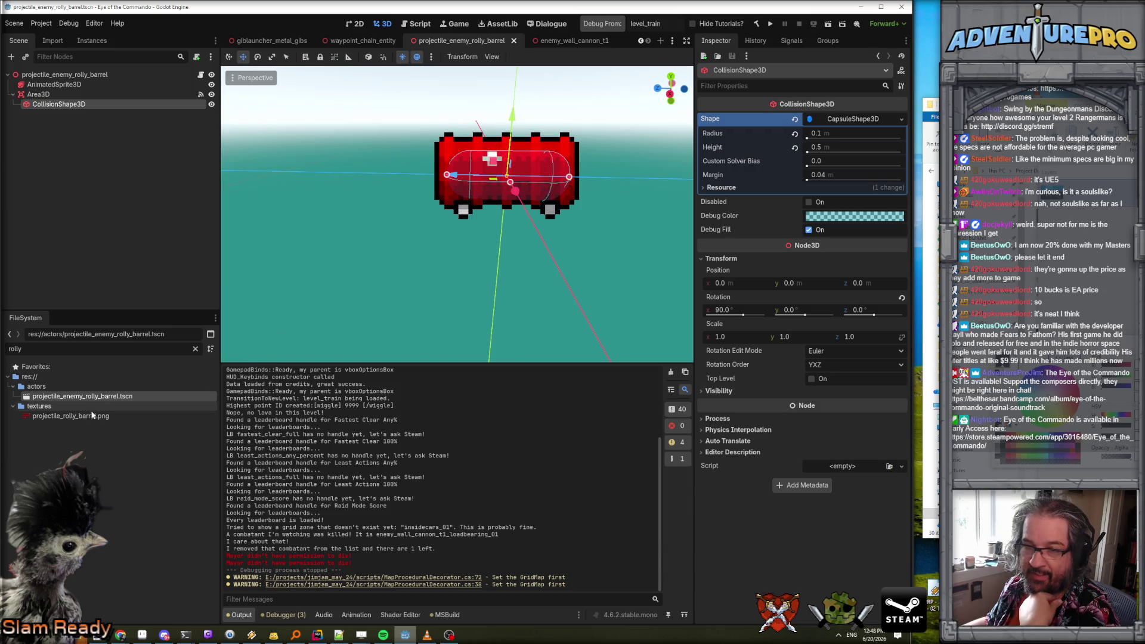
left_click(53, 84)
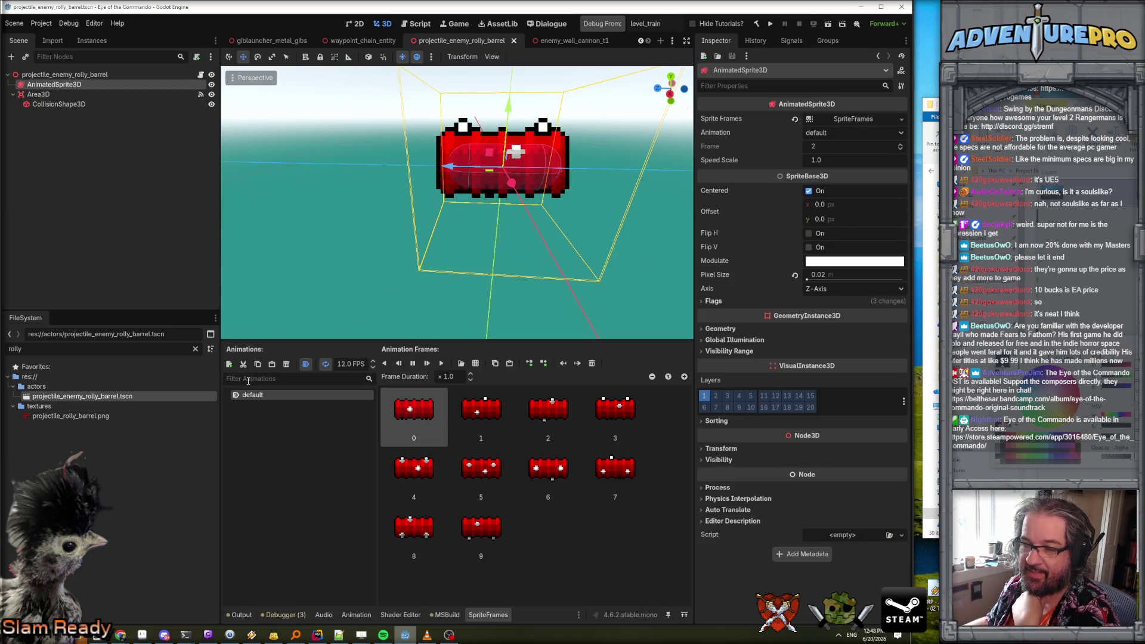
double_click(262, 395)
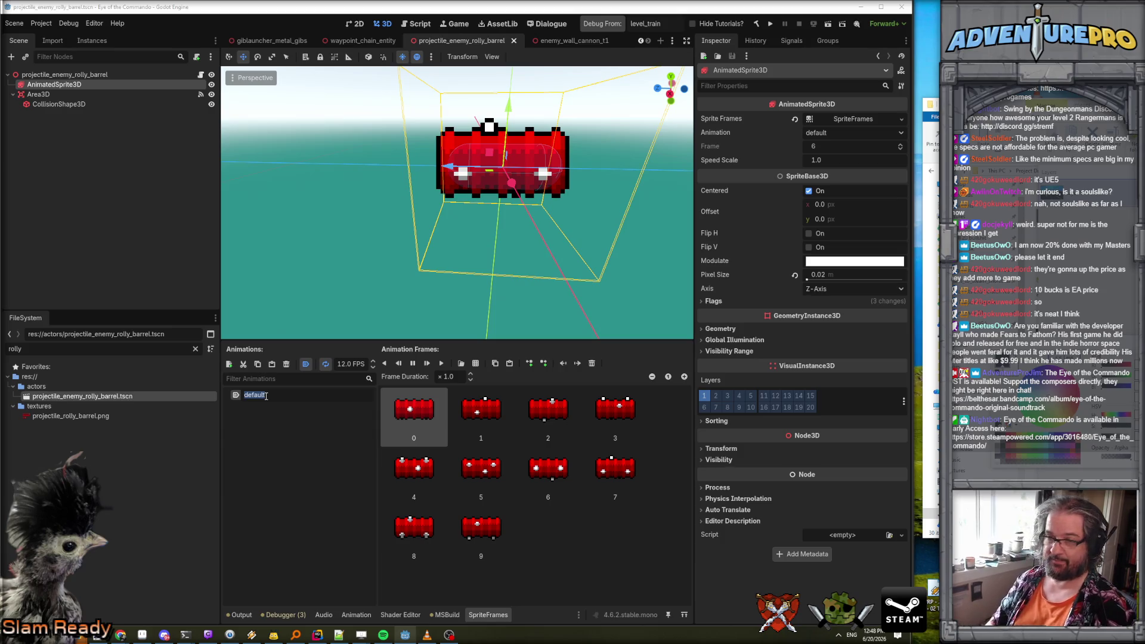
type("idle")
key("Return")
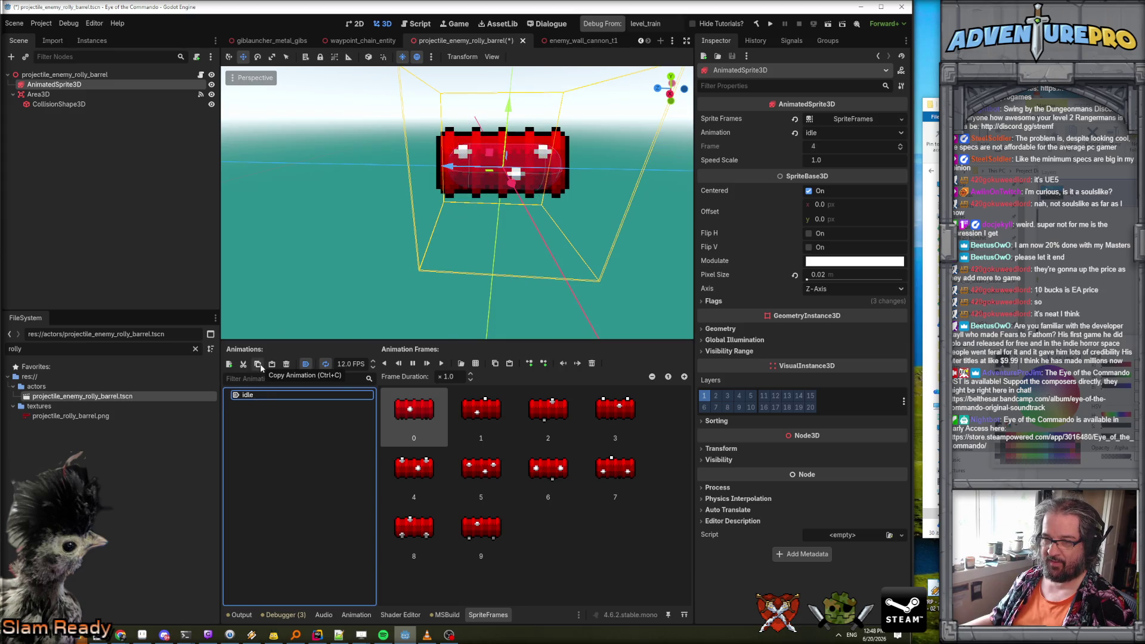
Duplicate the idle animation and name the copy idle_back.
left_click(273, 367)
left_click(273, 368)
left_click(249, 404)
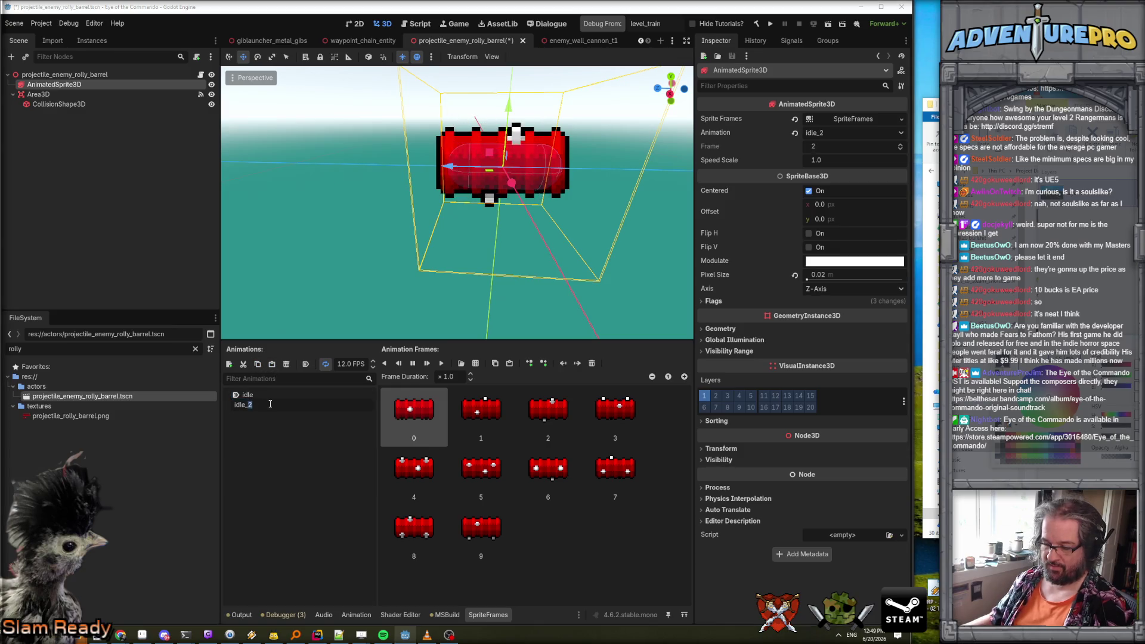
type("back")
key("Return")
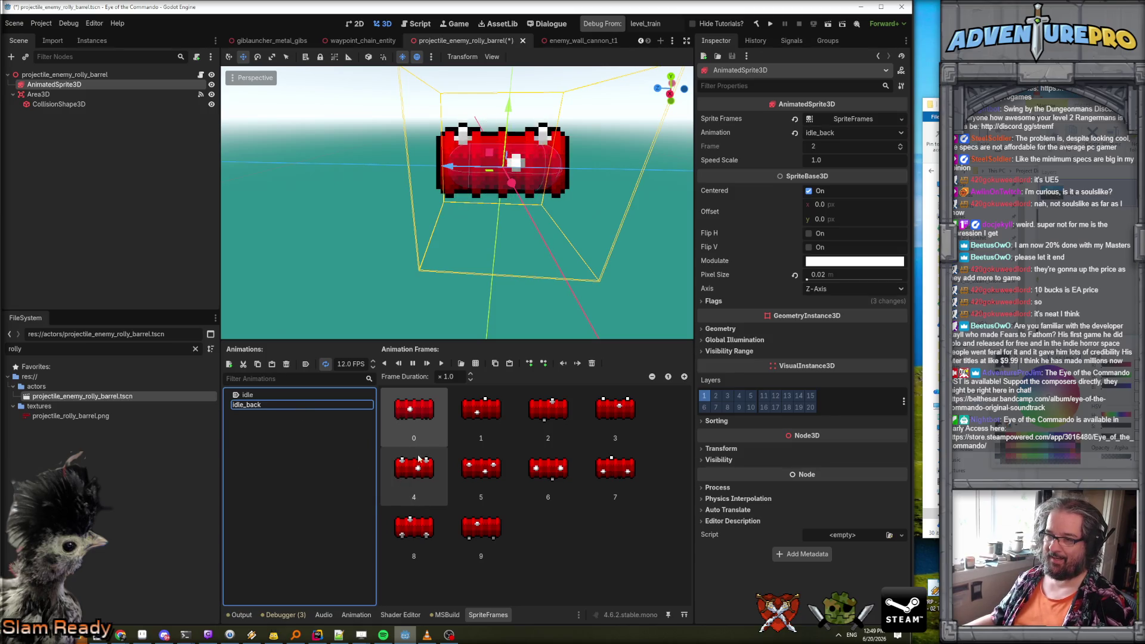
Remove all the copied frames from idle_back.
left_click(416, 421)
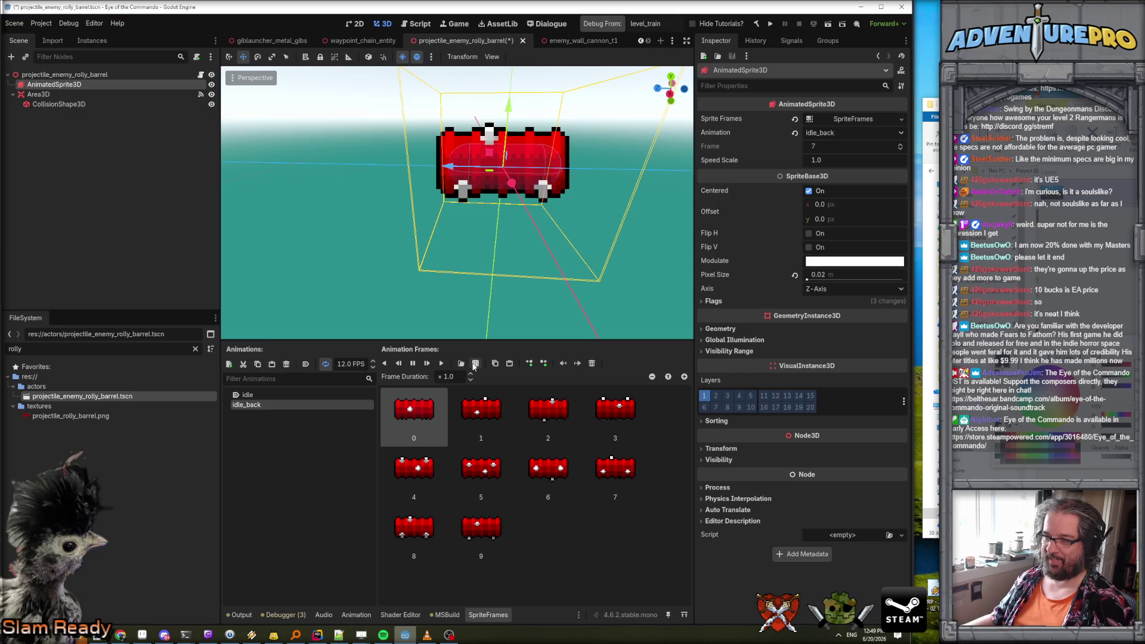
left_click(592, 363)
left_click(592, 363)
left_click(592, 363)
left_click(592, 363)
left_click(592, 363)
left_click(592, 363)
left_click(592, 363)
left_click(592, 363)
left_click(592, 363)
left_click(592, 363)
Fill idle_back with ten frames from the barrel sprite sheet and save the scene.
left_click(475, 363)
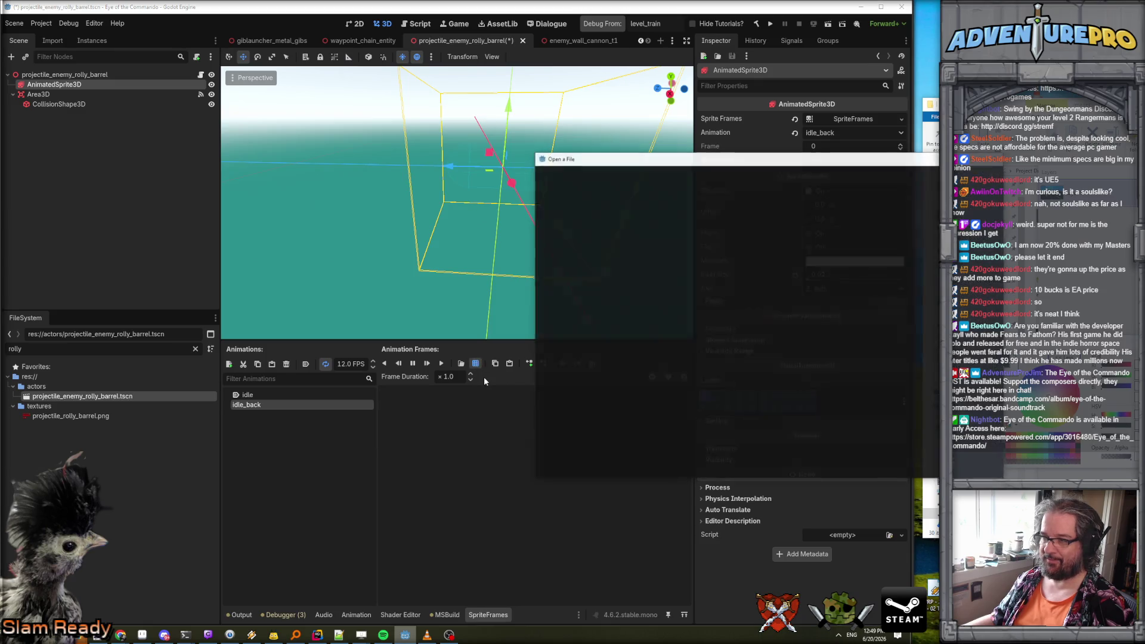
left_click(679, 382)
left_click(691, 464)
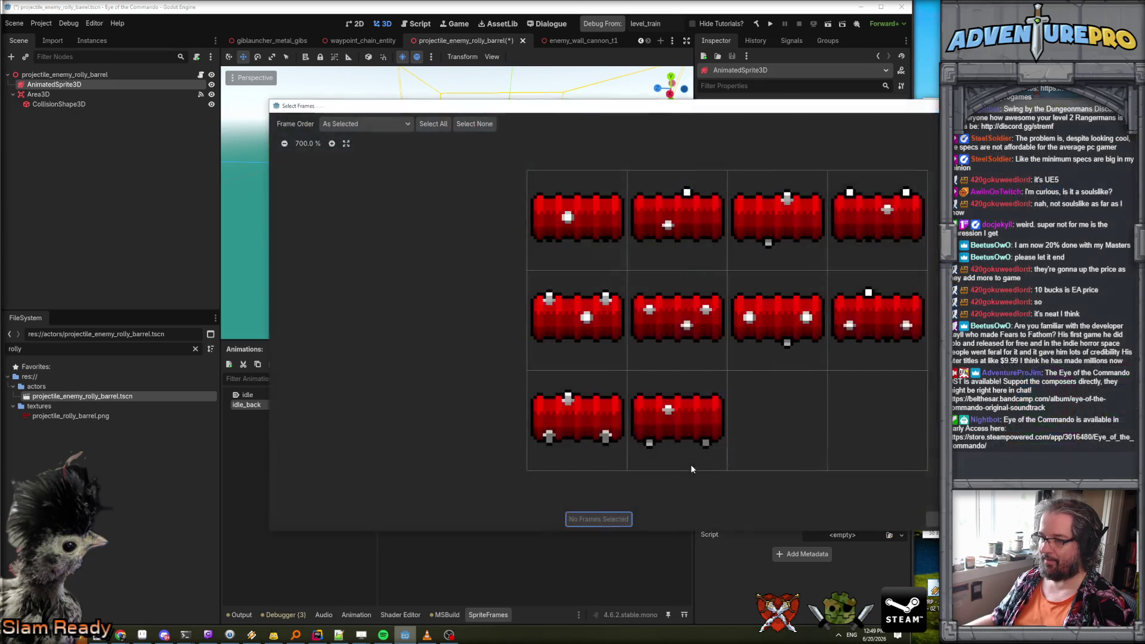
left_click(686, 434)
left_click(591, 420)
left_click(870, 322)
left_click(787, 313)
left_click(678, 320)
left_click(581, 319)
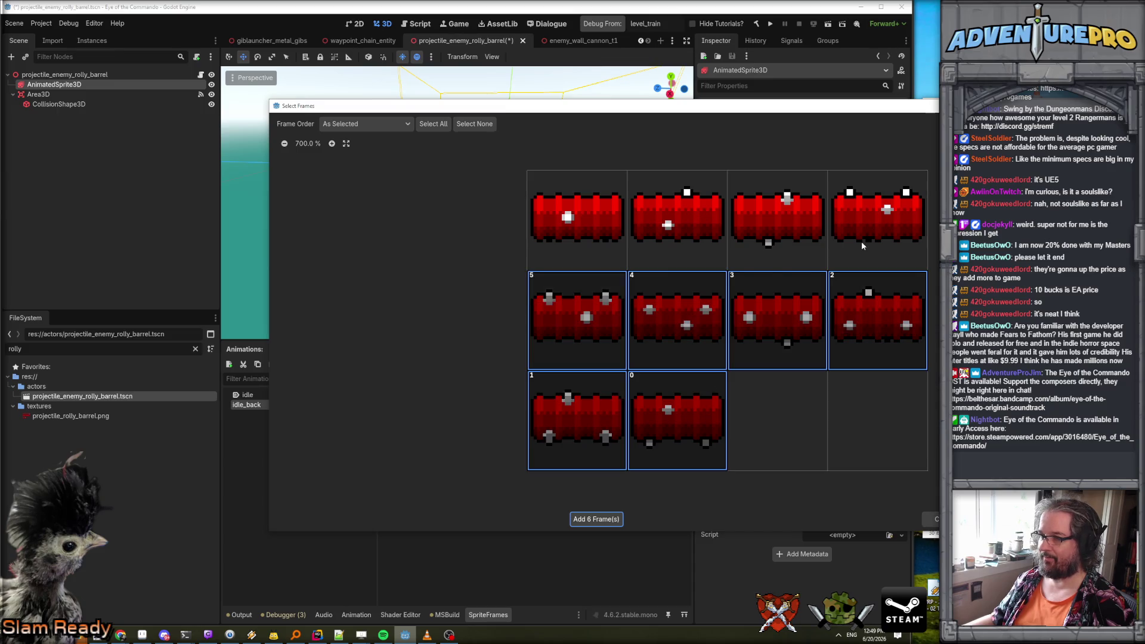
left_click(861, 241)
left_click(795, 231)
left_click(680, 229)
left_click(564, 227)
left_click(600, 518)
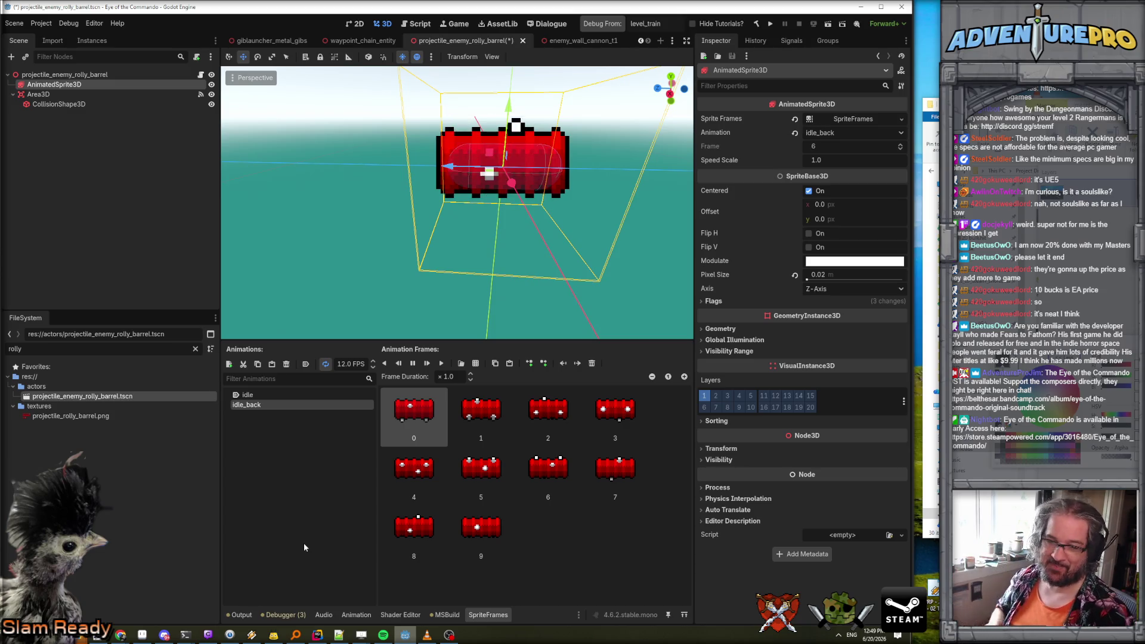
key("ctrl+s")
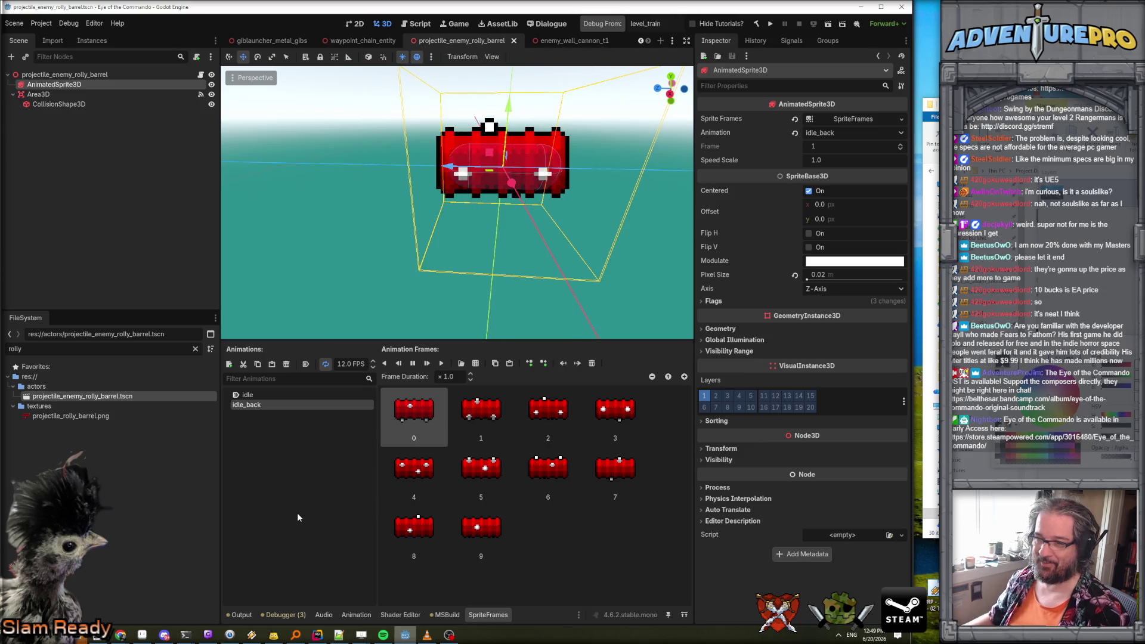
left_click(142, 634)
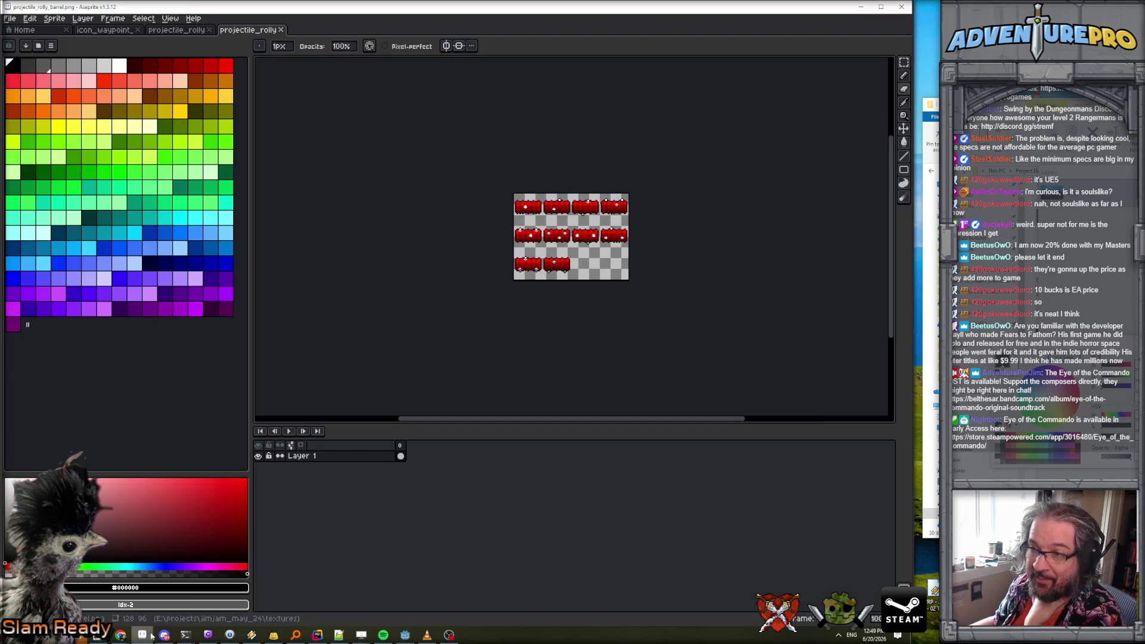
In the barrel's .ase file, tag frames 0–9 as 'loop fwd'.
left_click(187, 33)
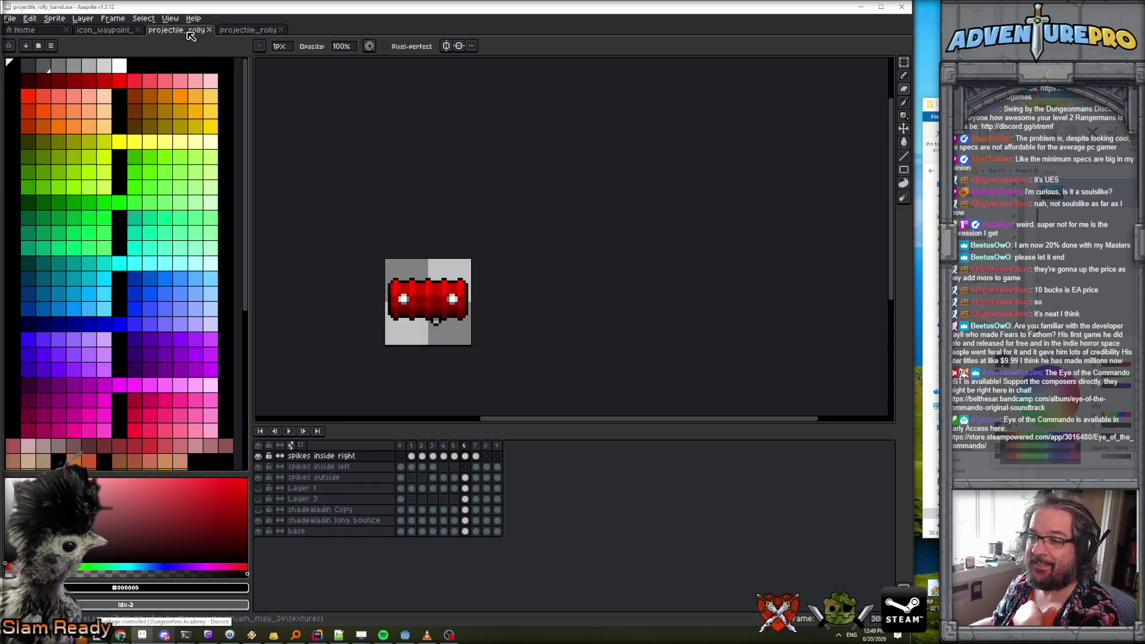
key("Home")
left_click_drag(399, 445, 503, 453)
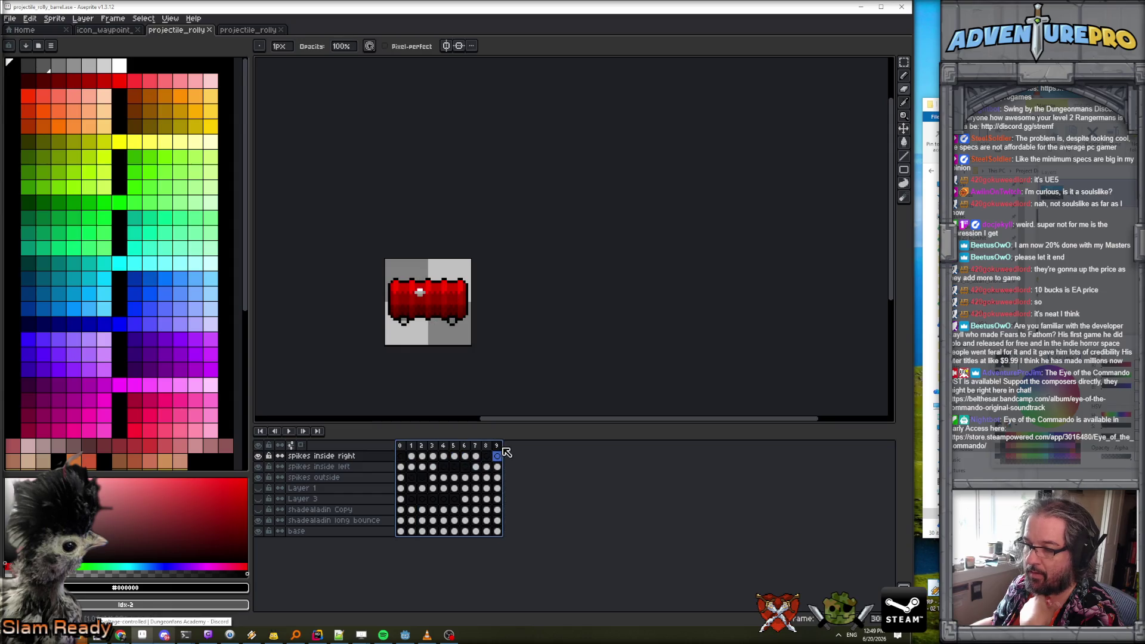
key("F2")
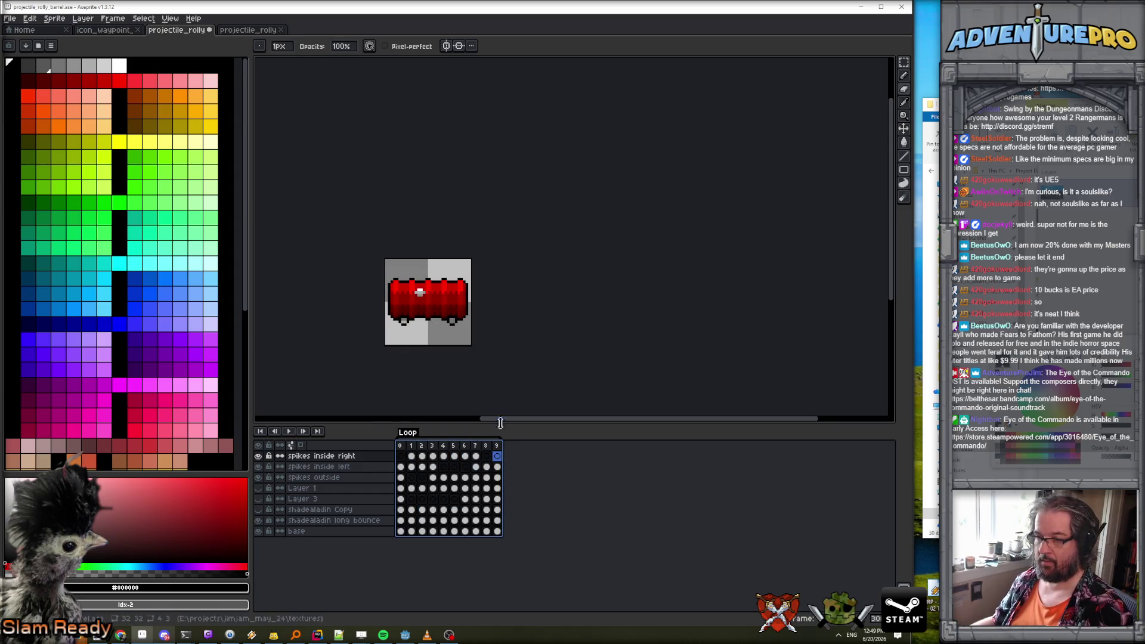
double_click(406, 434)
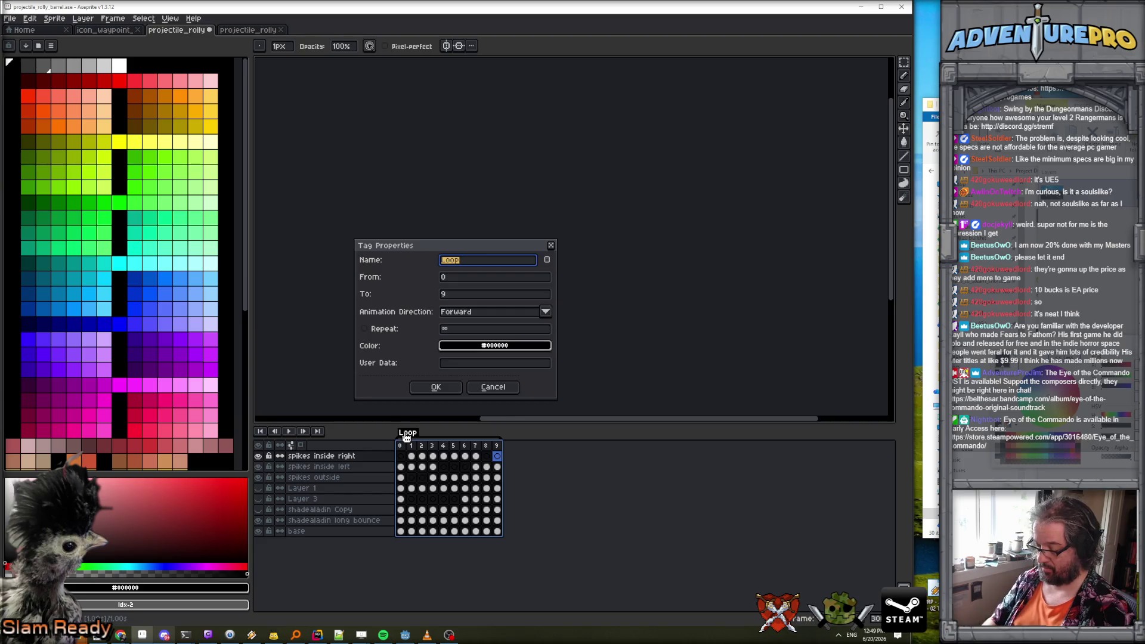
type("wd")
key("Return")
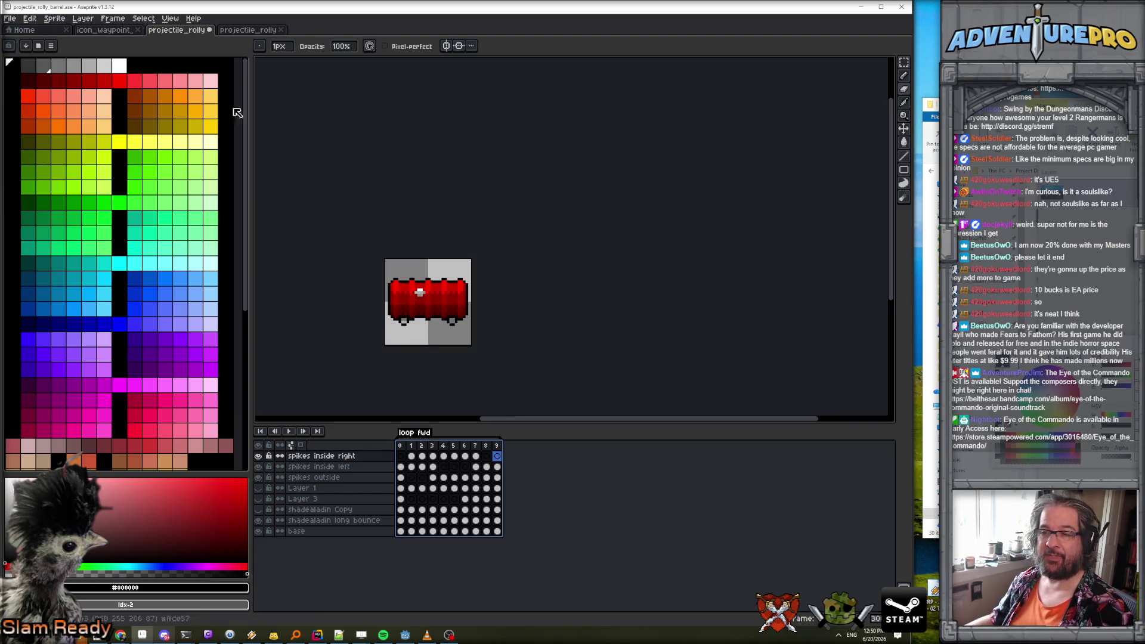
Add a new frame 10 and extend the loop fwd tag to end at frame 10.
left_click(112, 18)
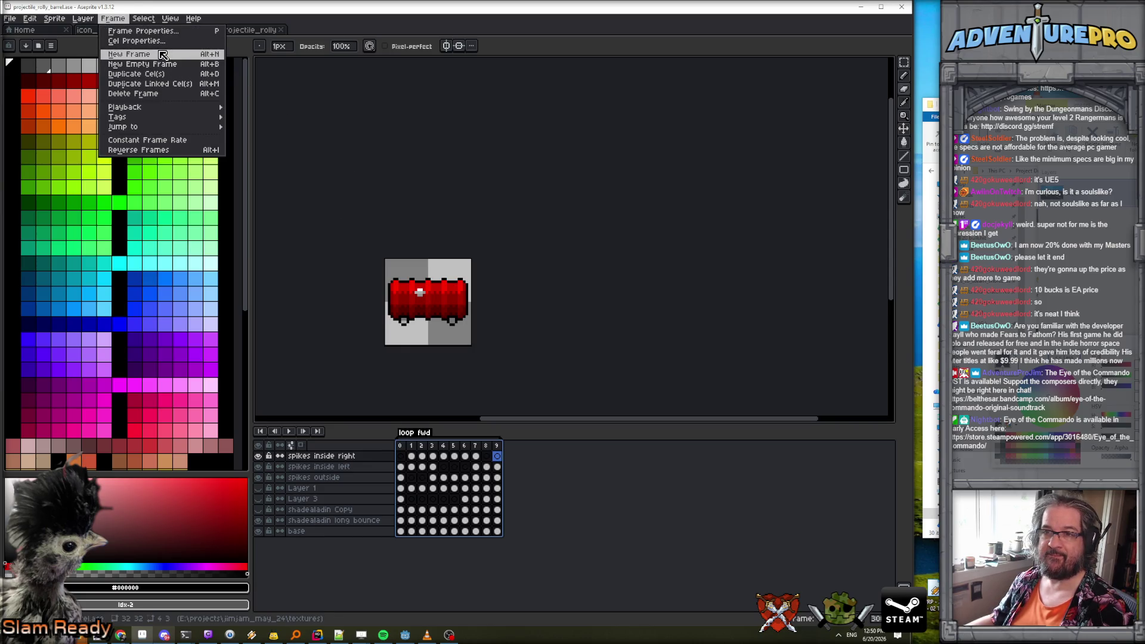
left_click(163, 55)
left_click(510, 445)
right_click(521, 449)
key("Escape")
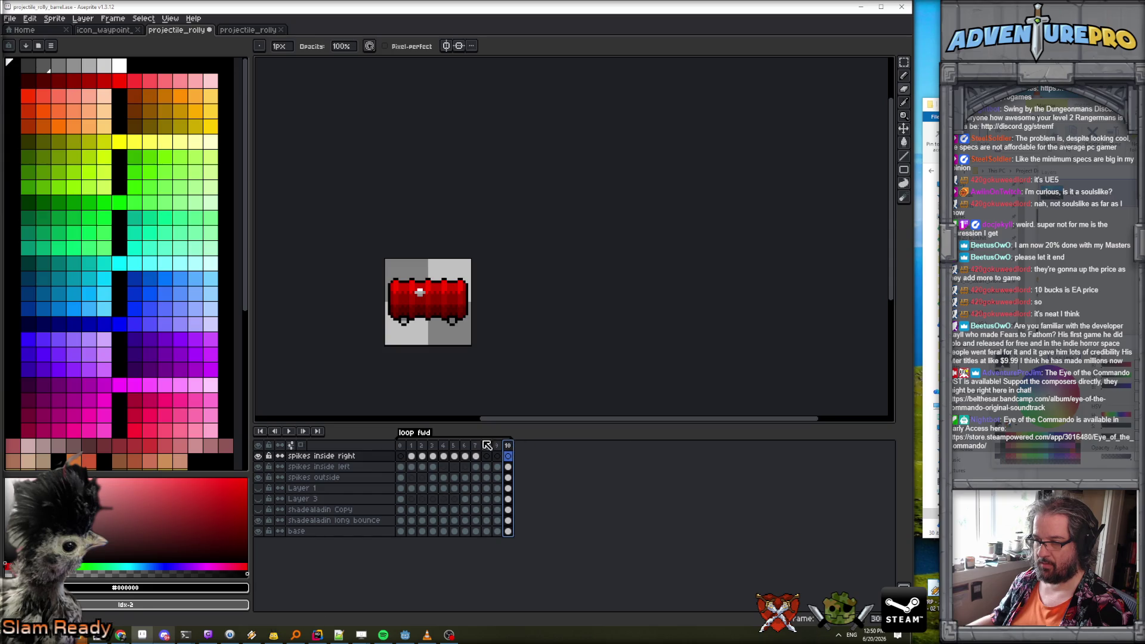
double_click(417, 432)
left_click(471, 295)
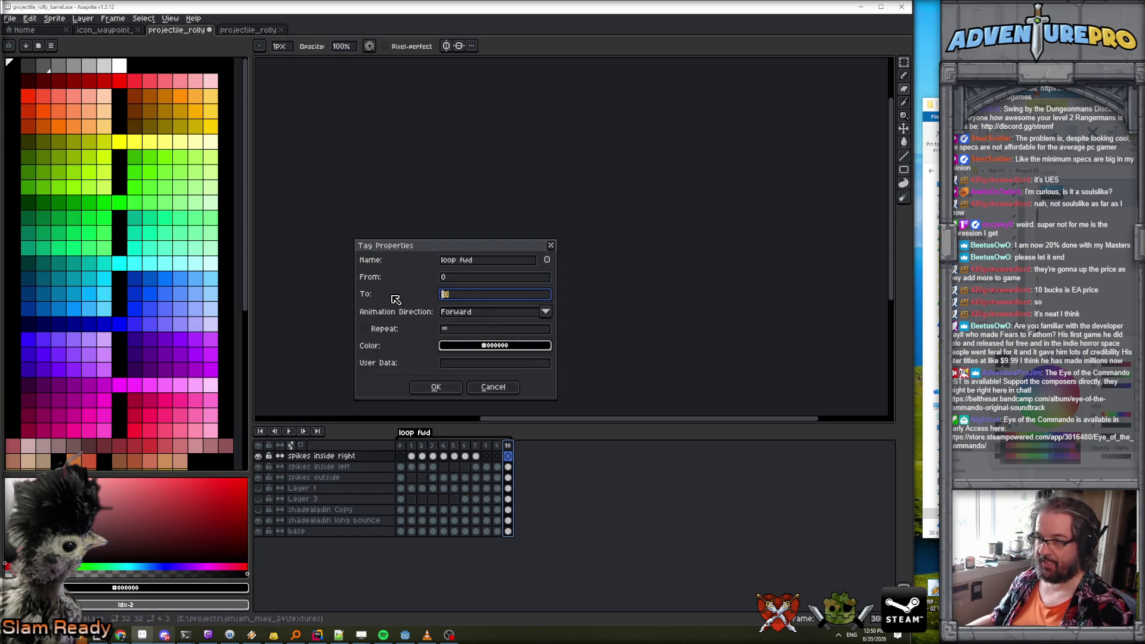
key("Return")
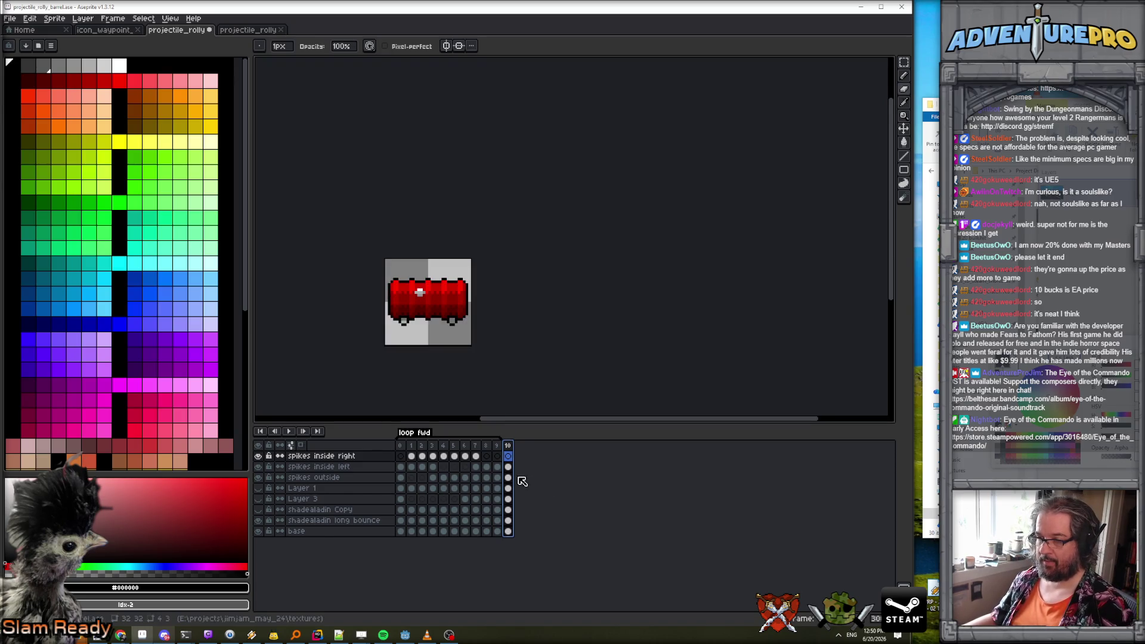
left_click(508, 531)
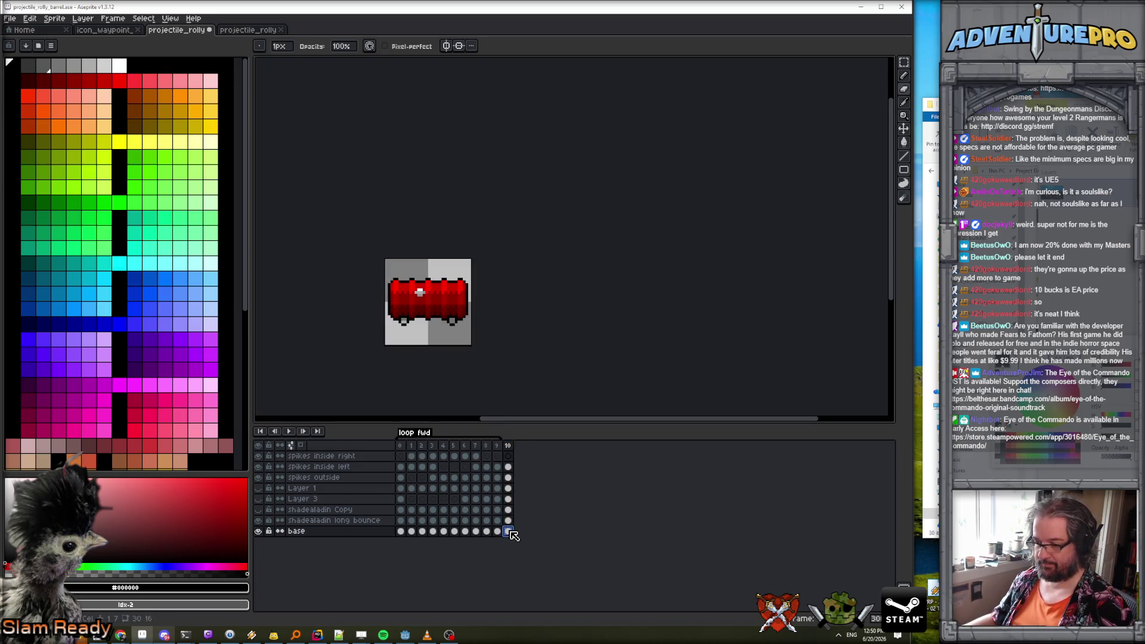
Clear frame 10's cels on the base, Layer 3 and spikes inside left layers.
key("Delete")
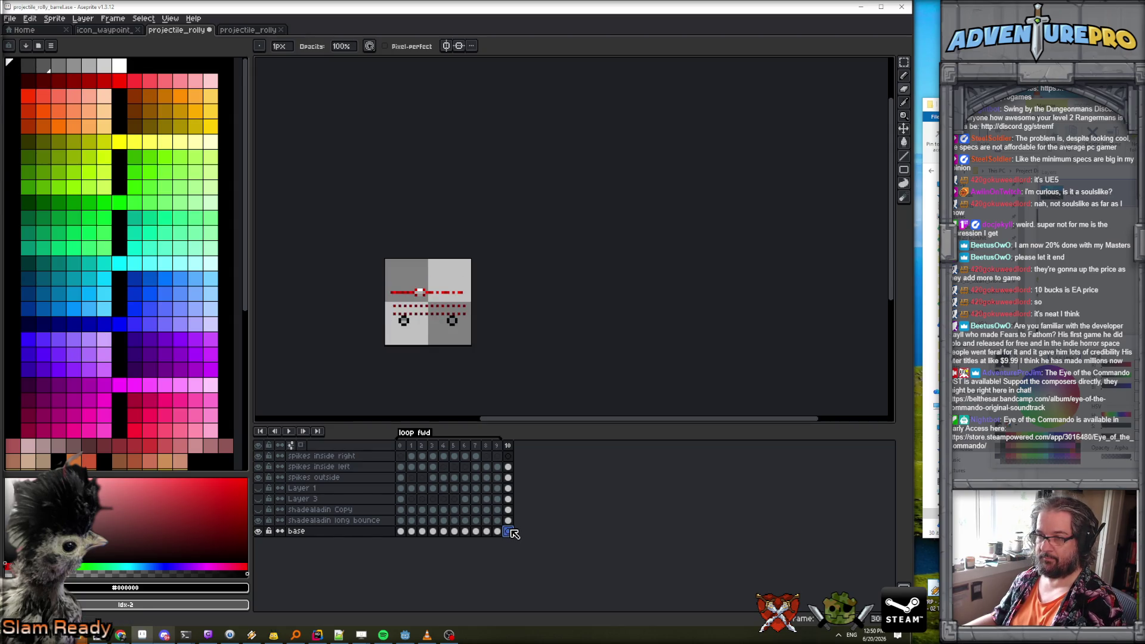
left_click(508, 520)
left_click(508, 510)
left_click(508, 499)
key("Delete")
left_click(508, 520)
left_click(508, 488)
left_click(508, 477)
left_click(508, 467)
key("Delete")
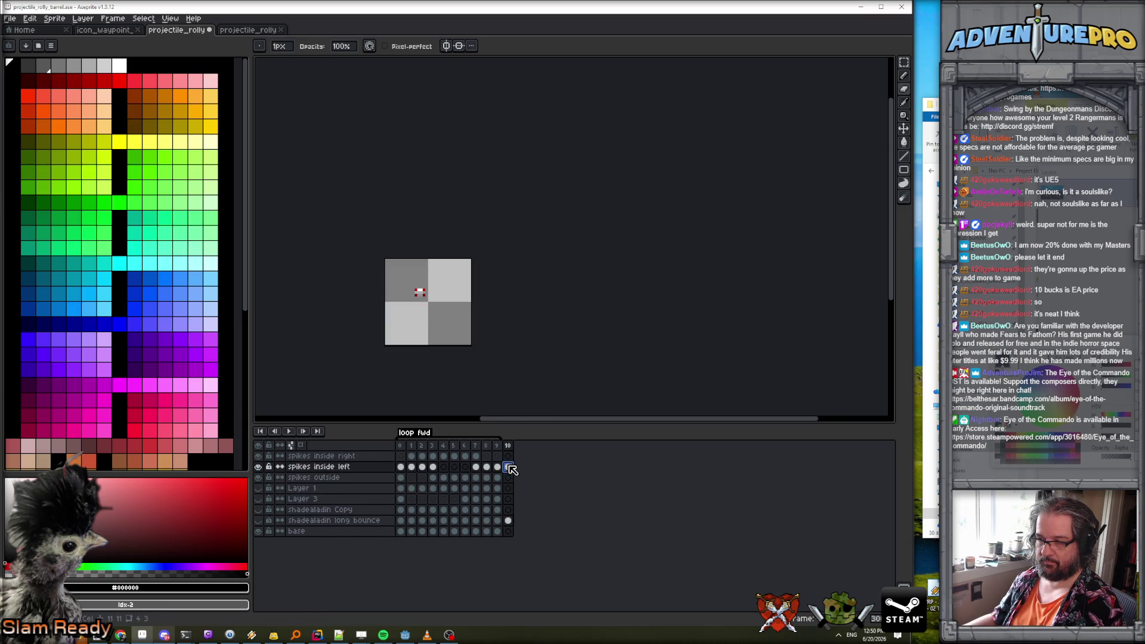
left_click(509, 521)
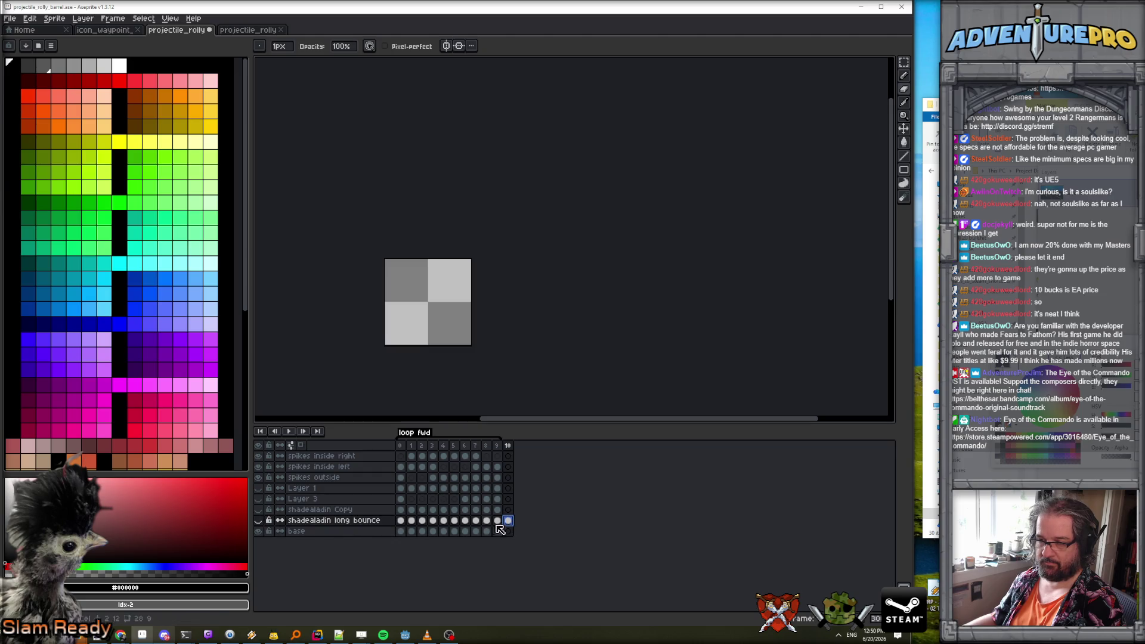
Hide shadealadin Copy, keep shadealadin long bounce visible, and play the loop to preview it.
left_click(258, 522)
key("Left")
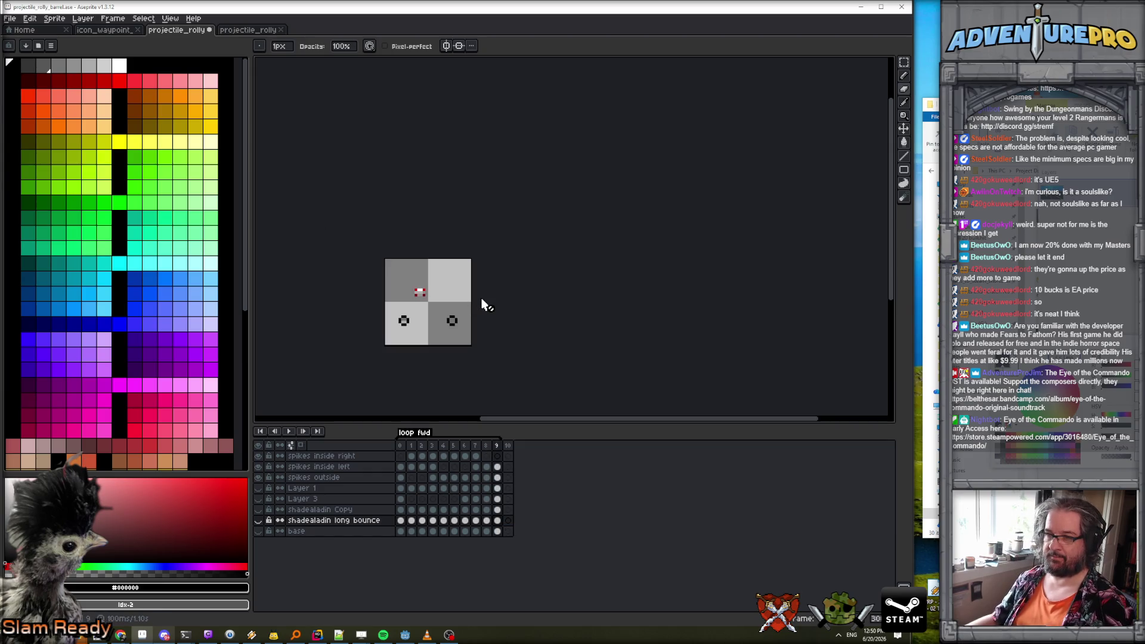
key("Left")
key("Left")
key("Left")
left_click(260, 510)
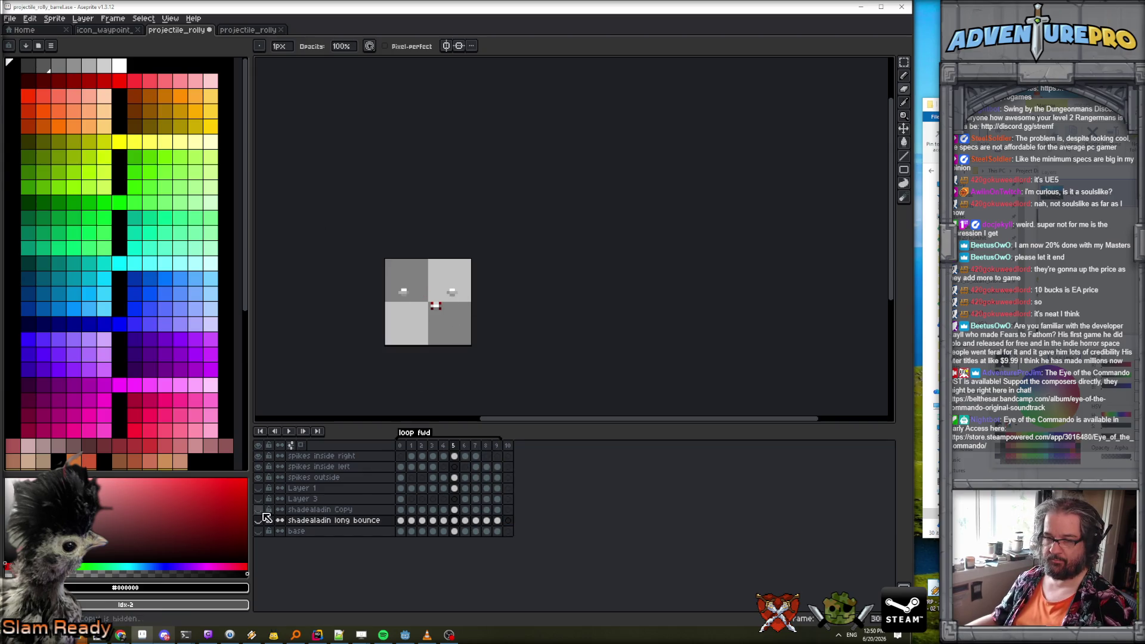
key("Left")
key("Left")
key("Left")
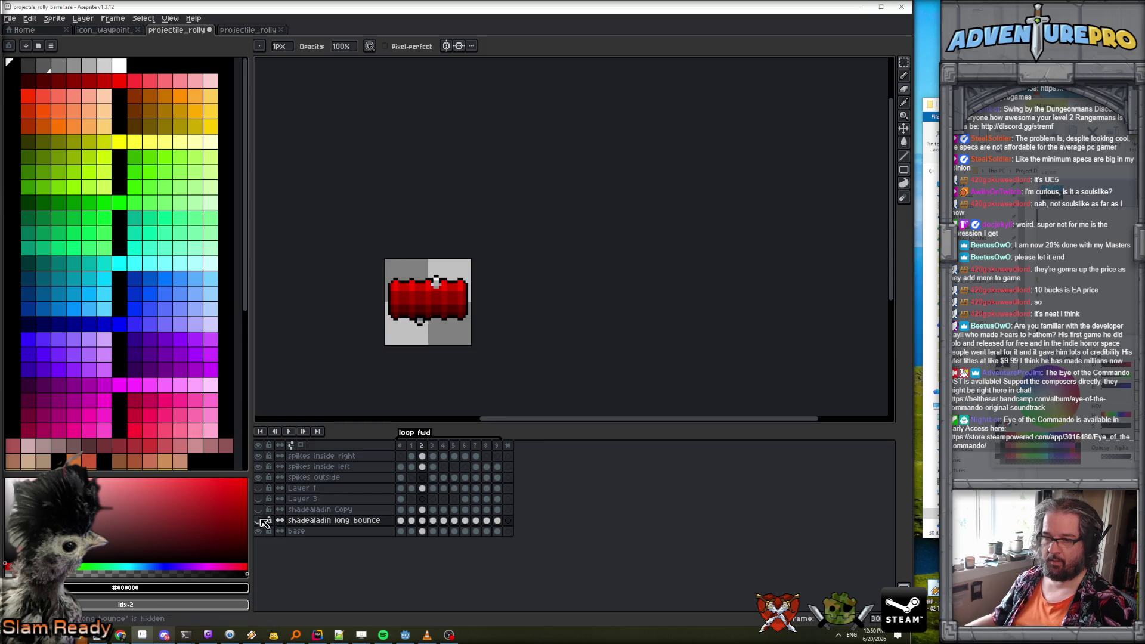
left_click(259, 521)
key("Return")
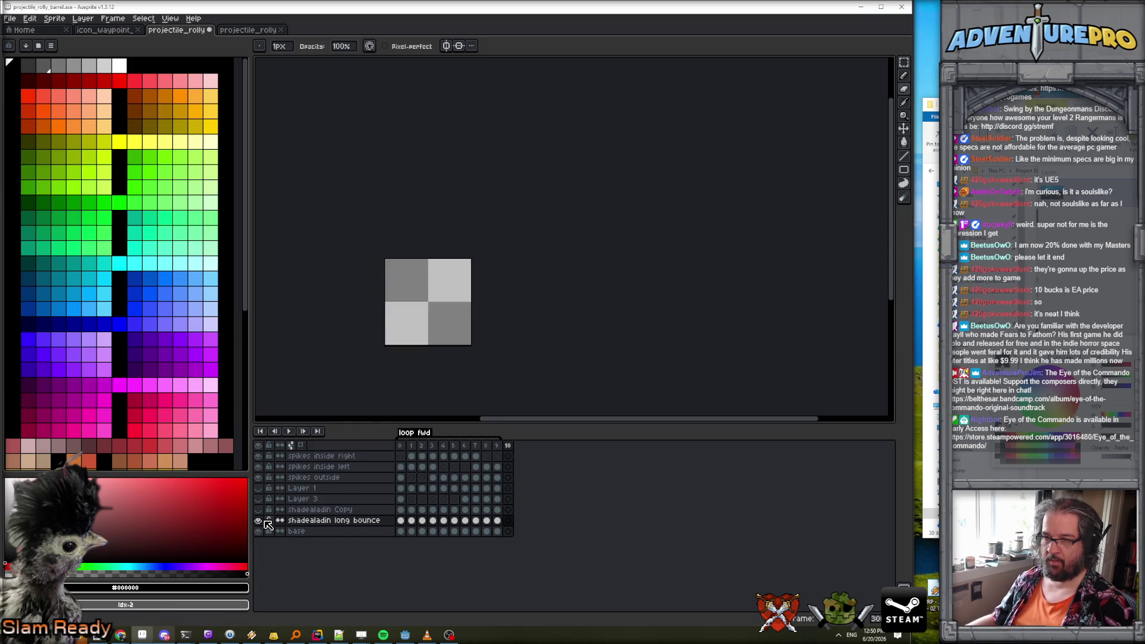
key("Return")
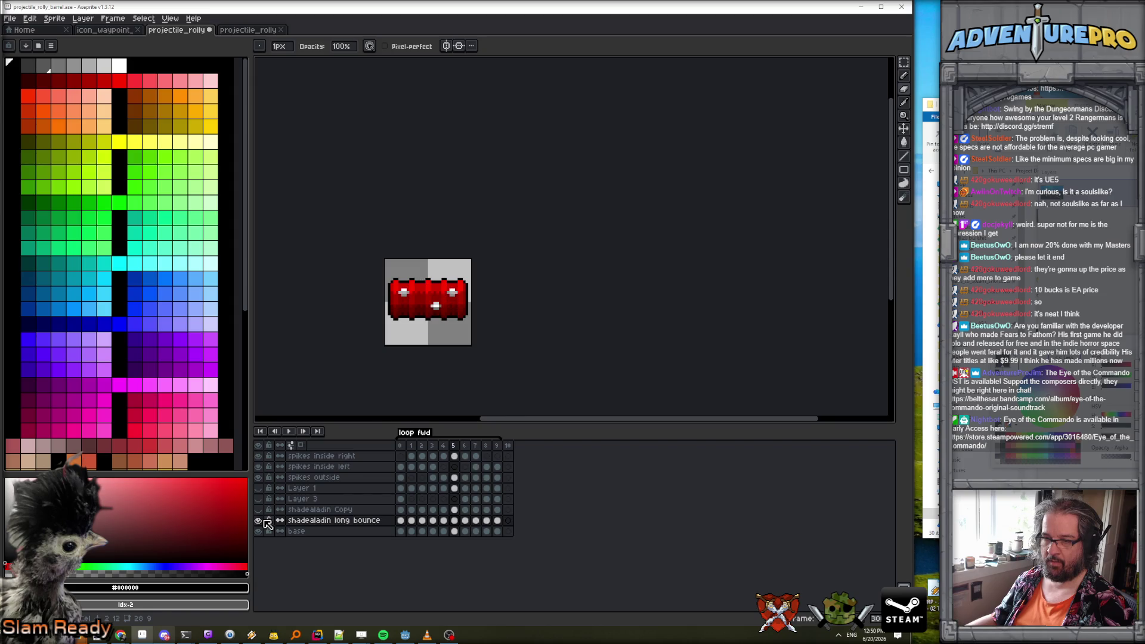
left_click(258, 510)
key("Left")
key("Left")
key("Left")
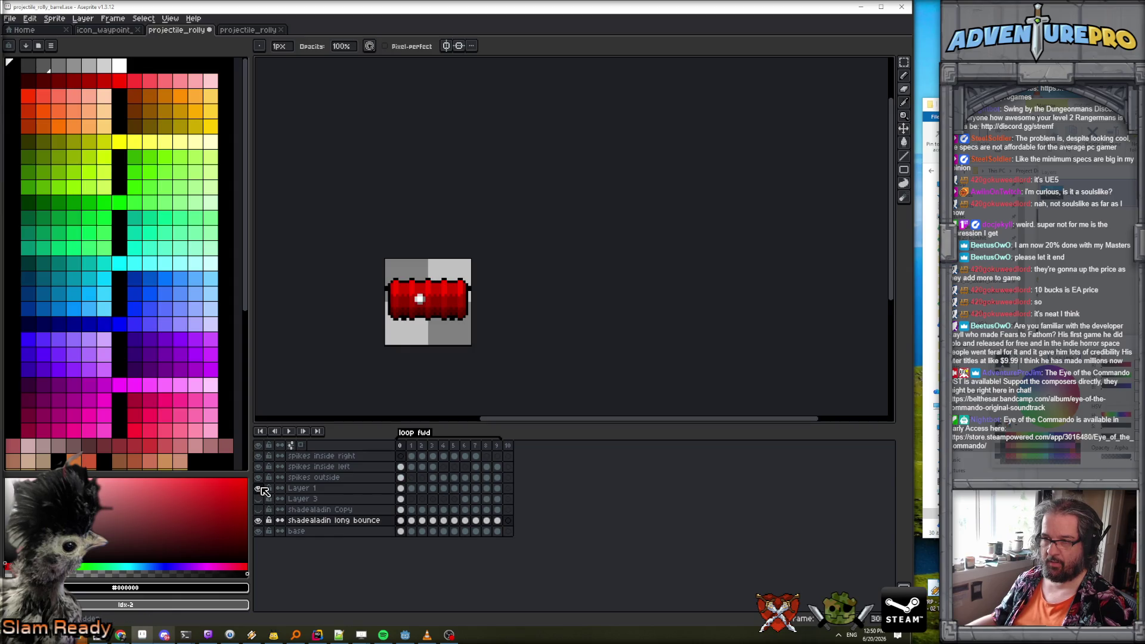
key("Return")
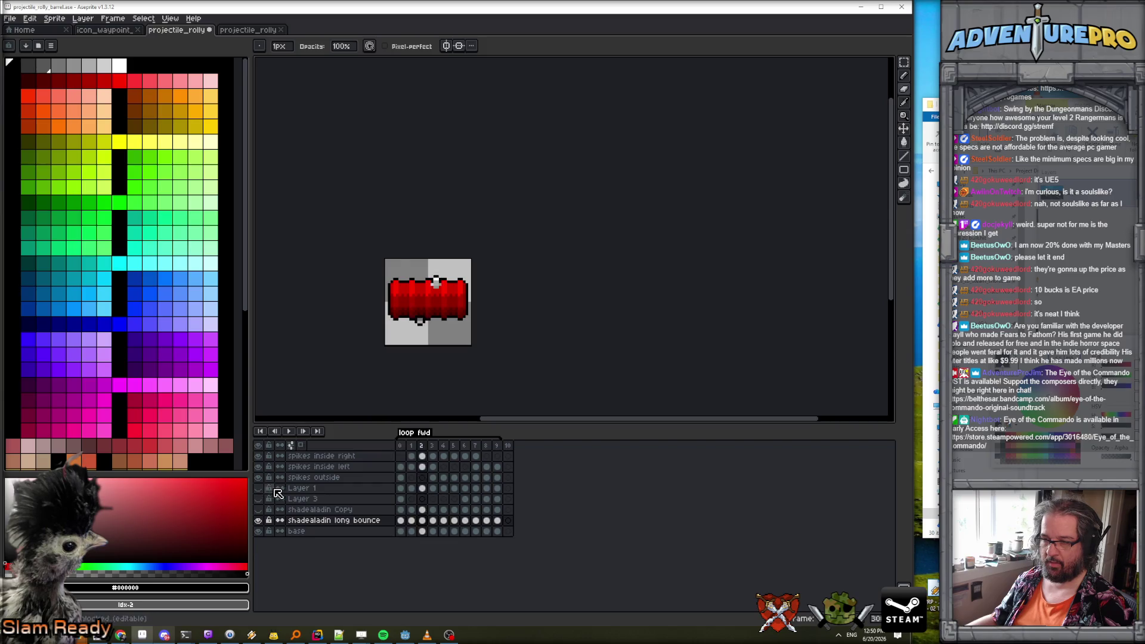
scroll(468, 346, "up", 2)
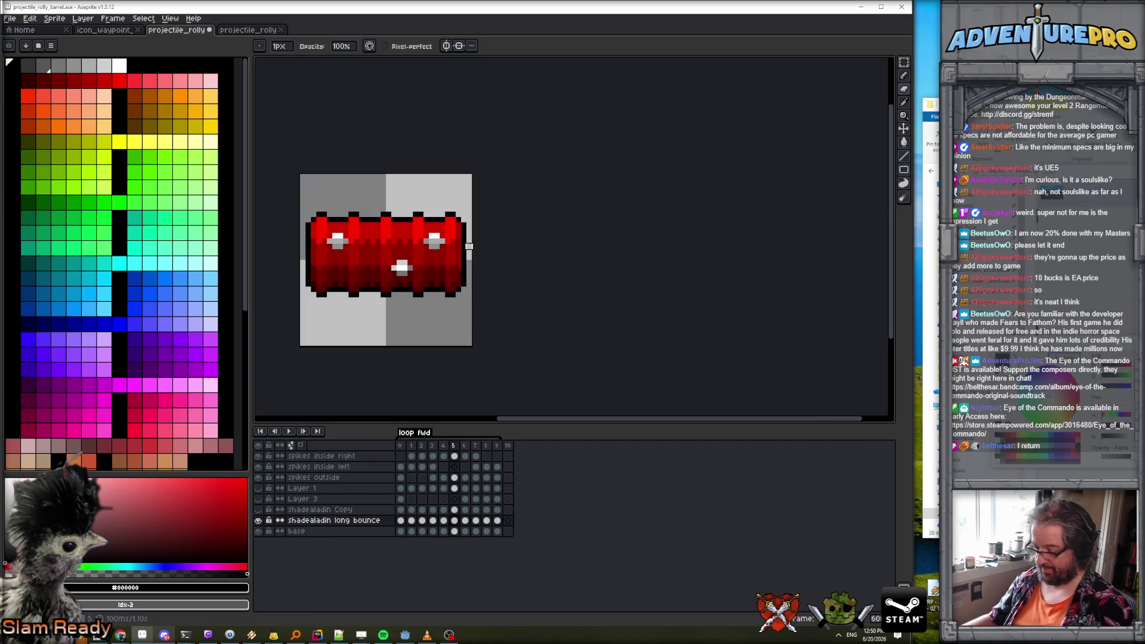
On frame 10, draw a black circle outline with the Ellipse tool under vertical mirror symmetry.
key("e")
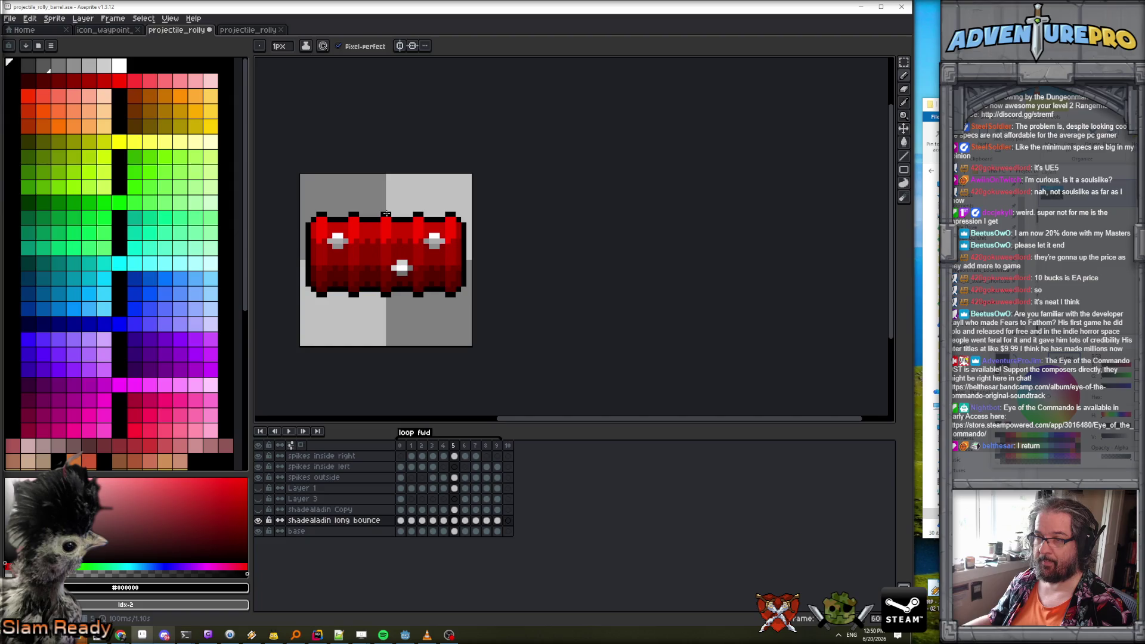
left_click(384, 214)
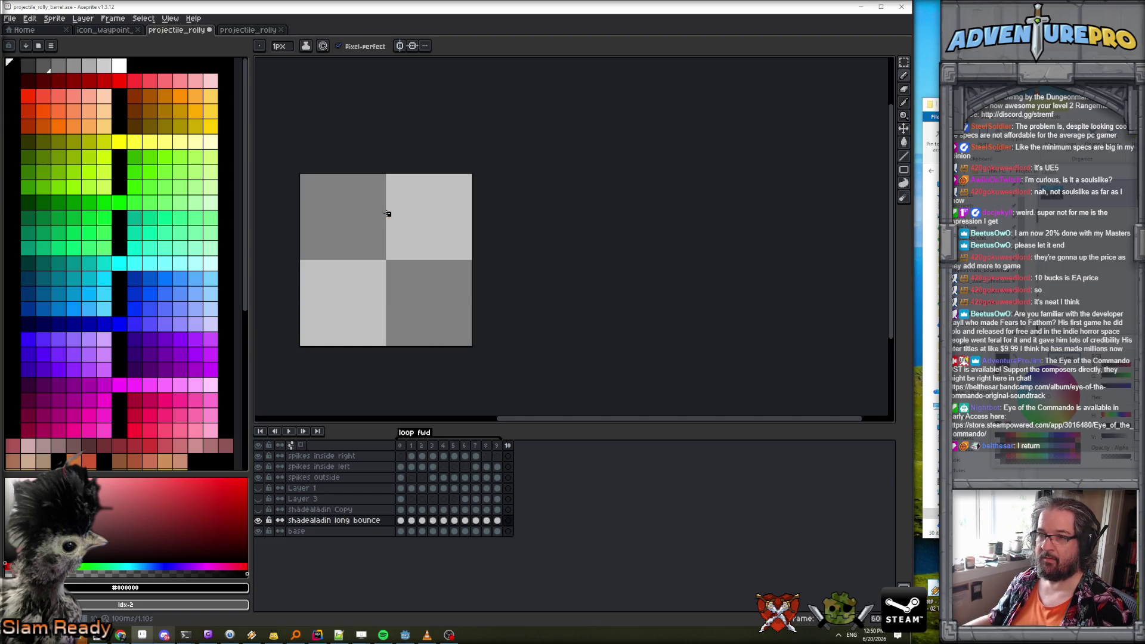
left_click(400, 46)
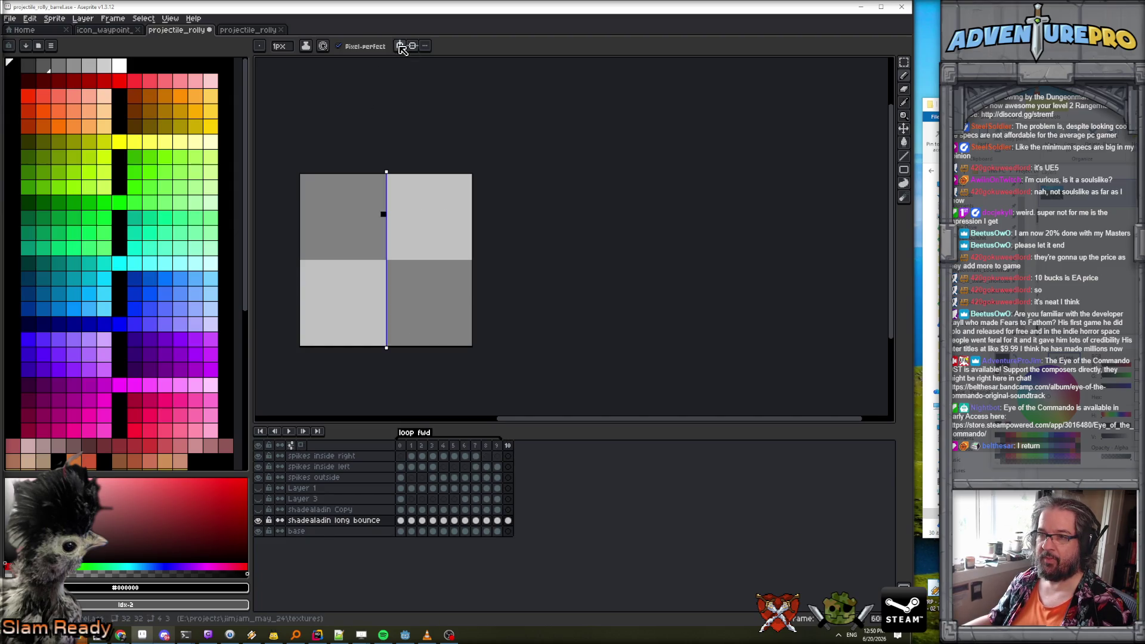
key("u")
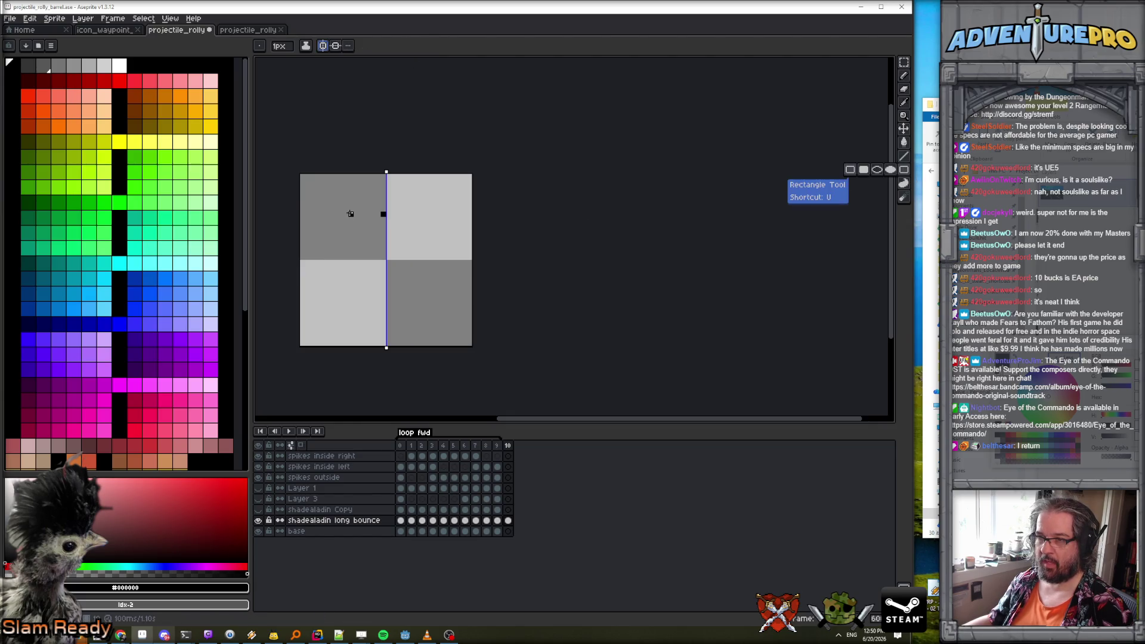
left_click(880, 170)
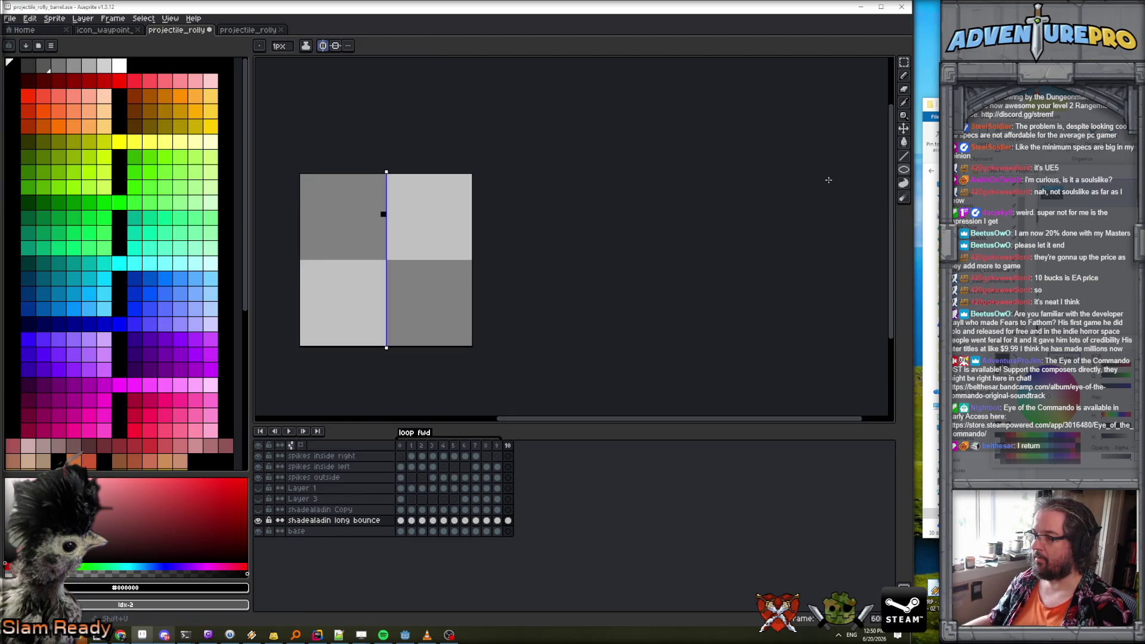
mouse_move(345, 214)
left_mouse_down()
mouse_move(428, 281)
mouse_move(426, 298)
left_mouse_up()
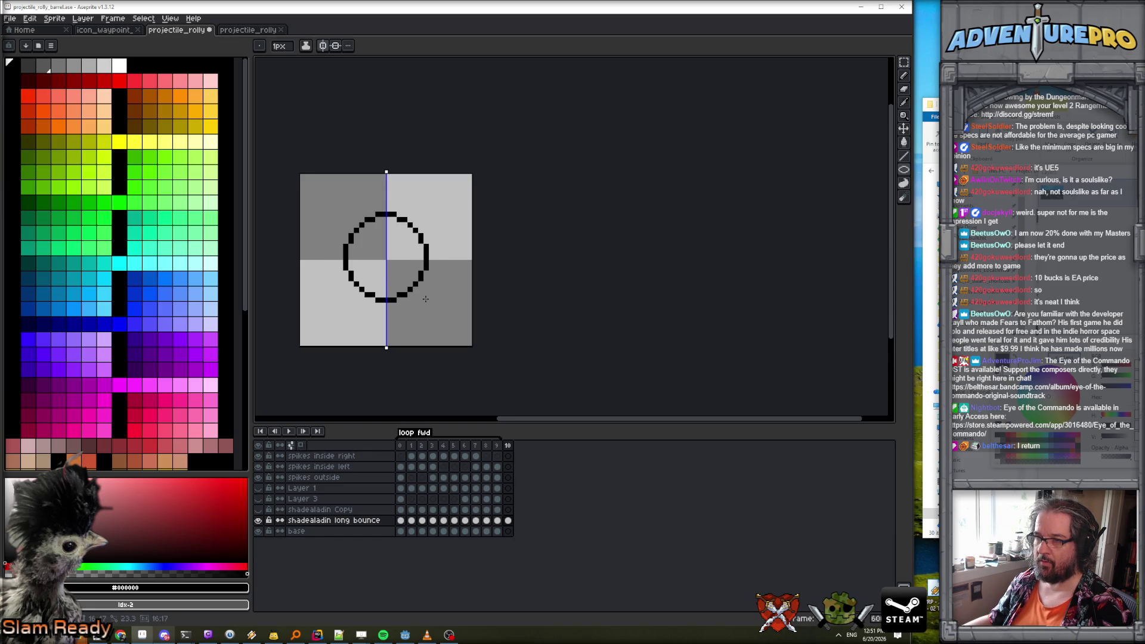
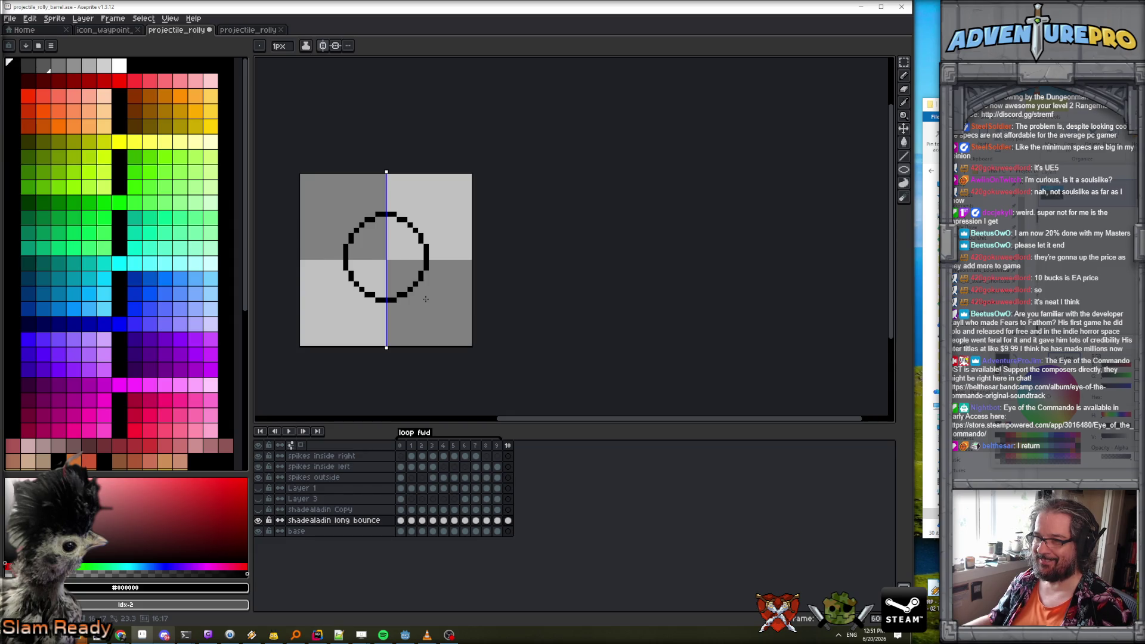
Finish the circle outline, shift its lower half up one pixel, and nudge the circle down one pixel.
left_click_drag(426, 299, 426, 299)
scroll(426, 299, "up", 3)
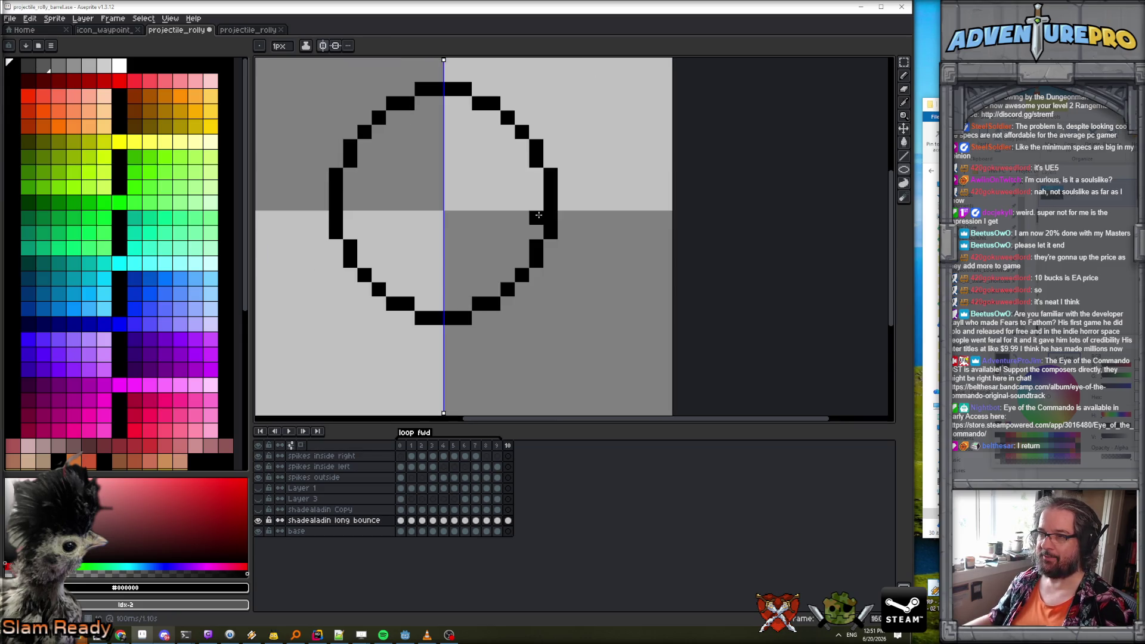
key("m")
mouse_move(298, 209)
left_mouse_down()
mouse_move(588, 327)
mouse_move(539, 296)
left_mouse_up()
key("ctrl+d")
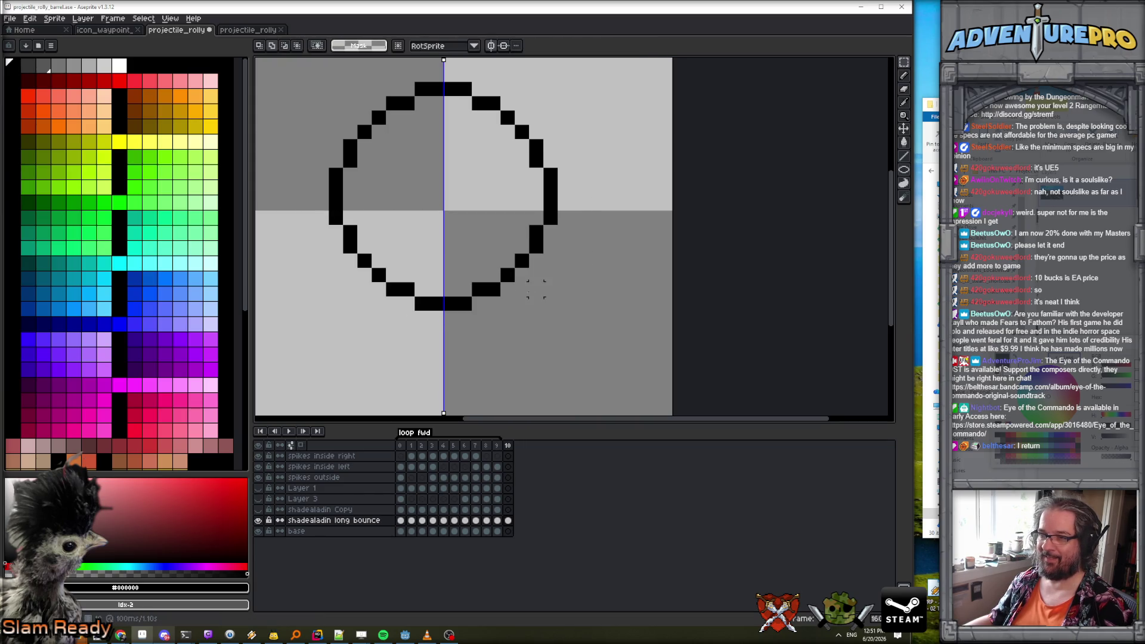
left_click(903, 128)
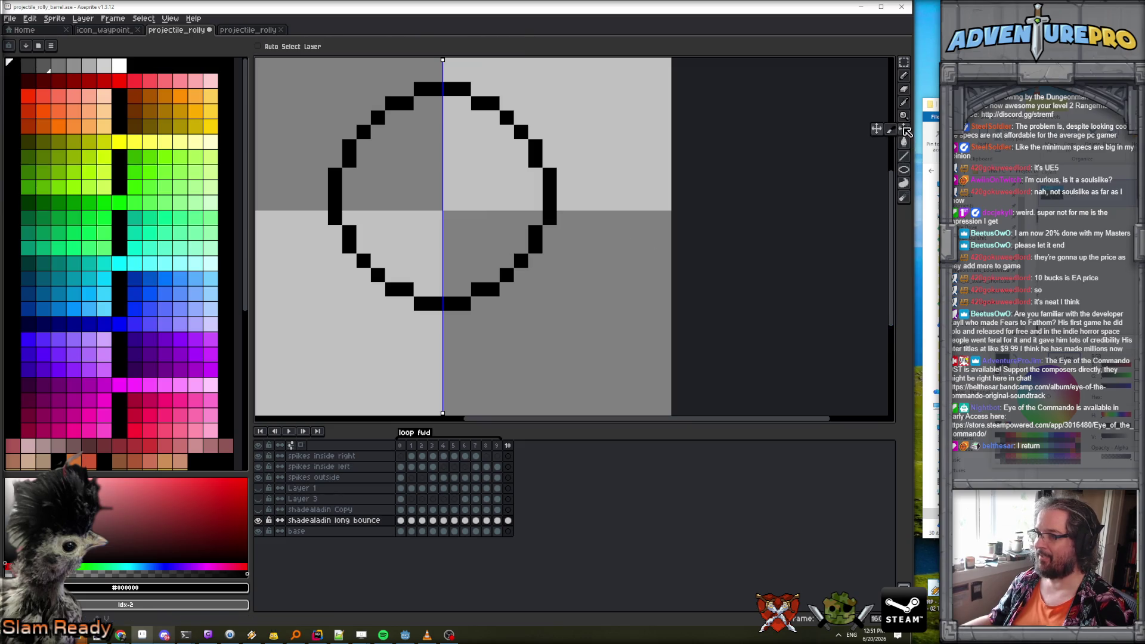
left_click_drag(521, 238, 522, 248)
scroll(519, 247, "down", 1)
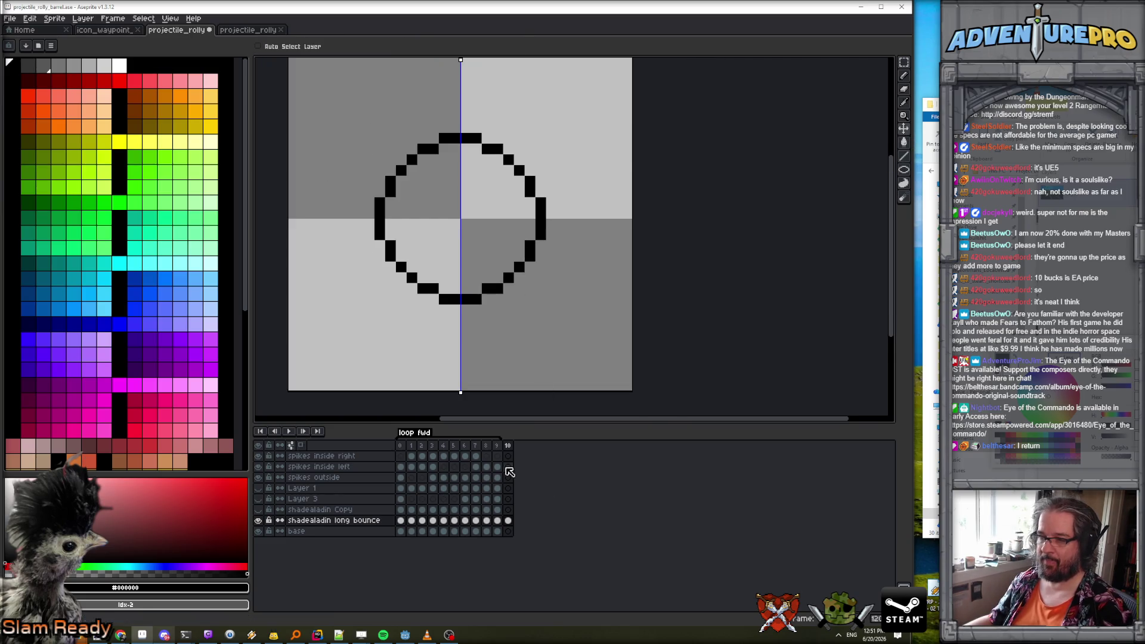
Flip repeatedly between the barrel frame and frame 10 to check the circle's alignment.
left_click(401, 446)
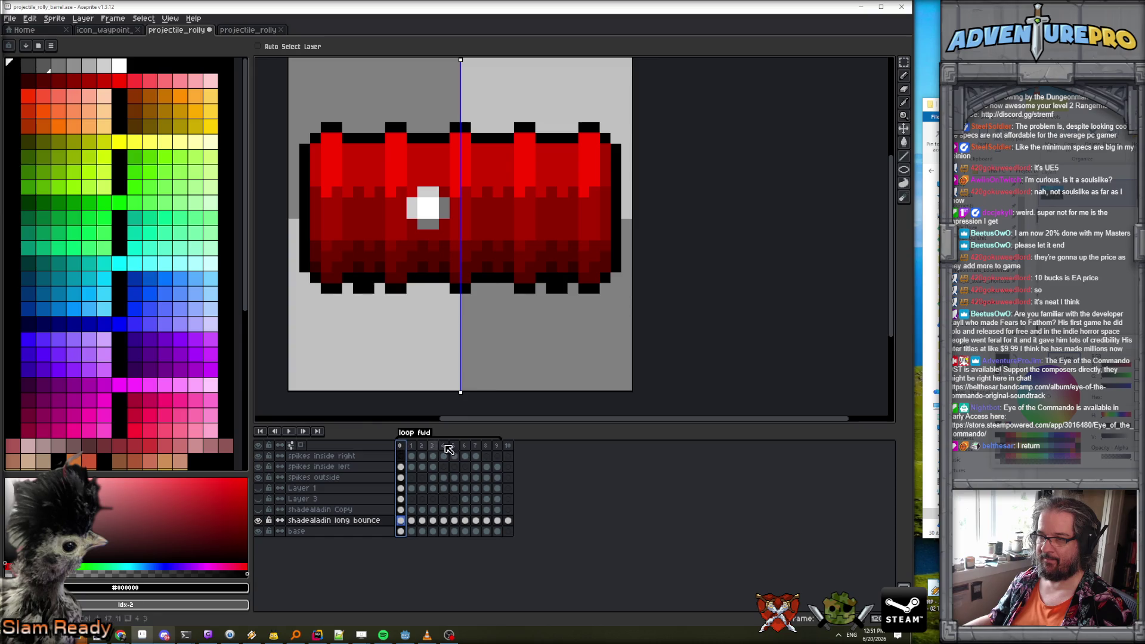
left_click(509, 446)
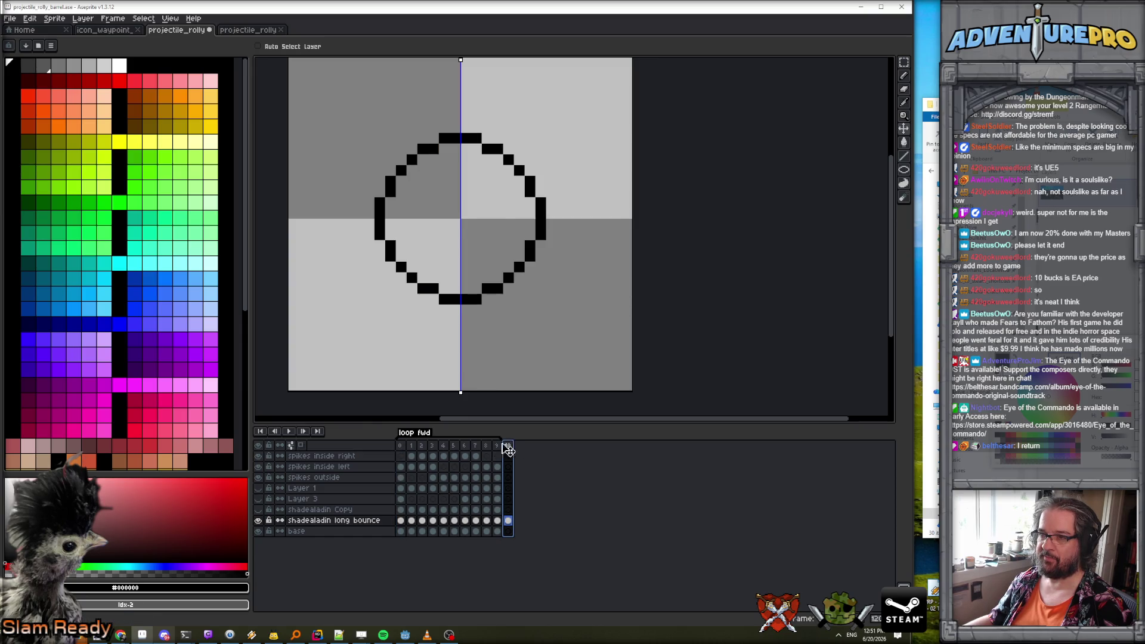
left_click(403, 446)
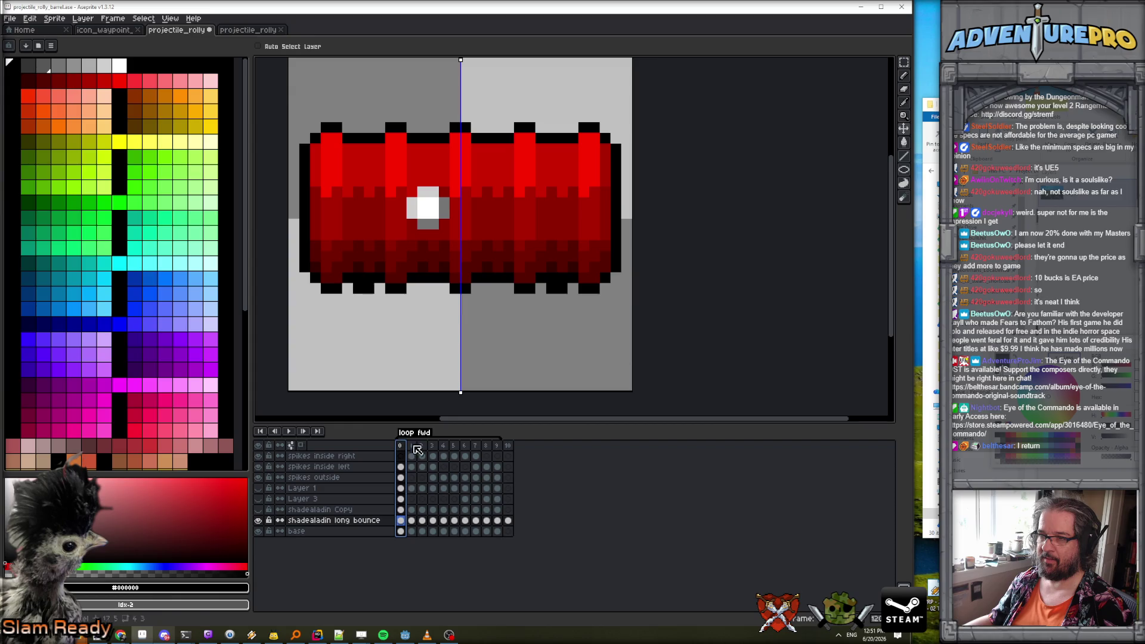
left_click(508, 446)
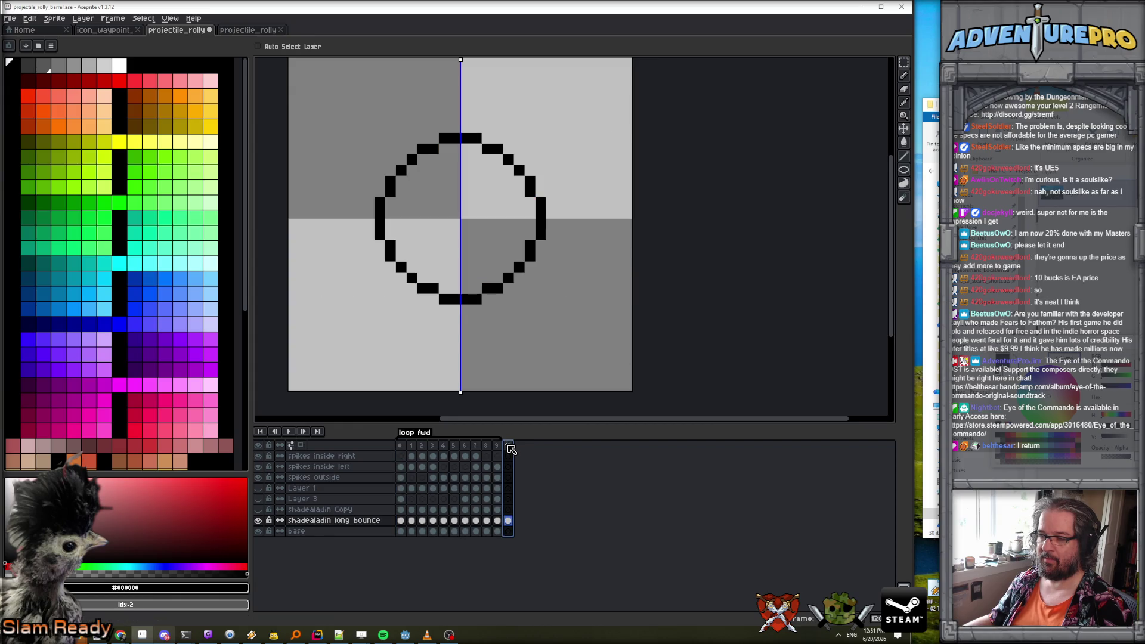
key("Right")
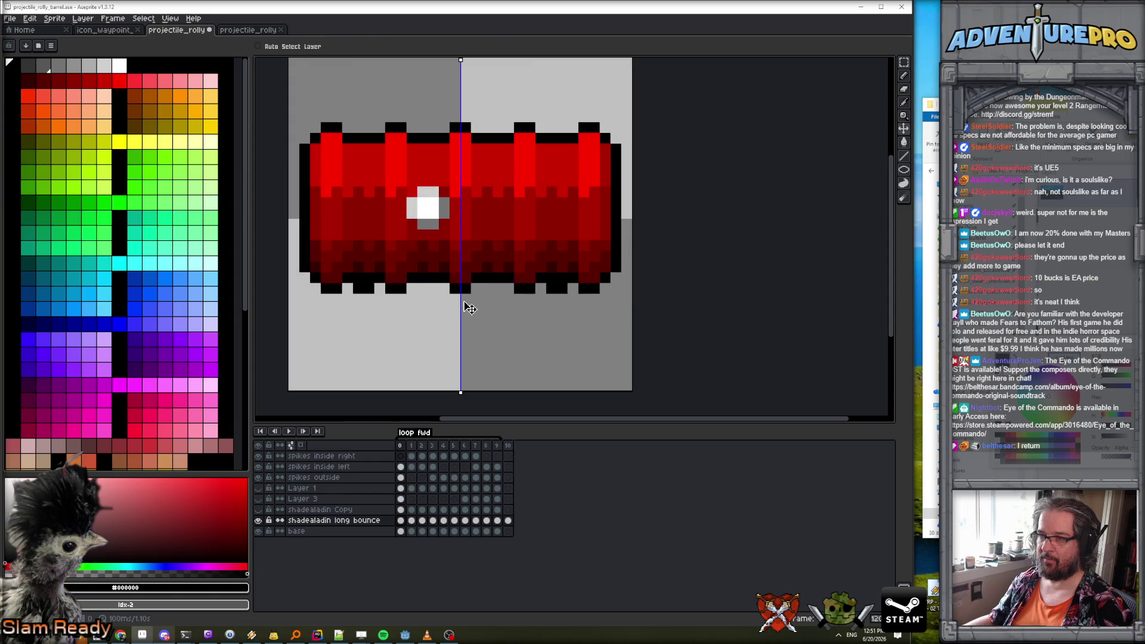
key("Left")
key("Right")
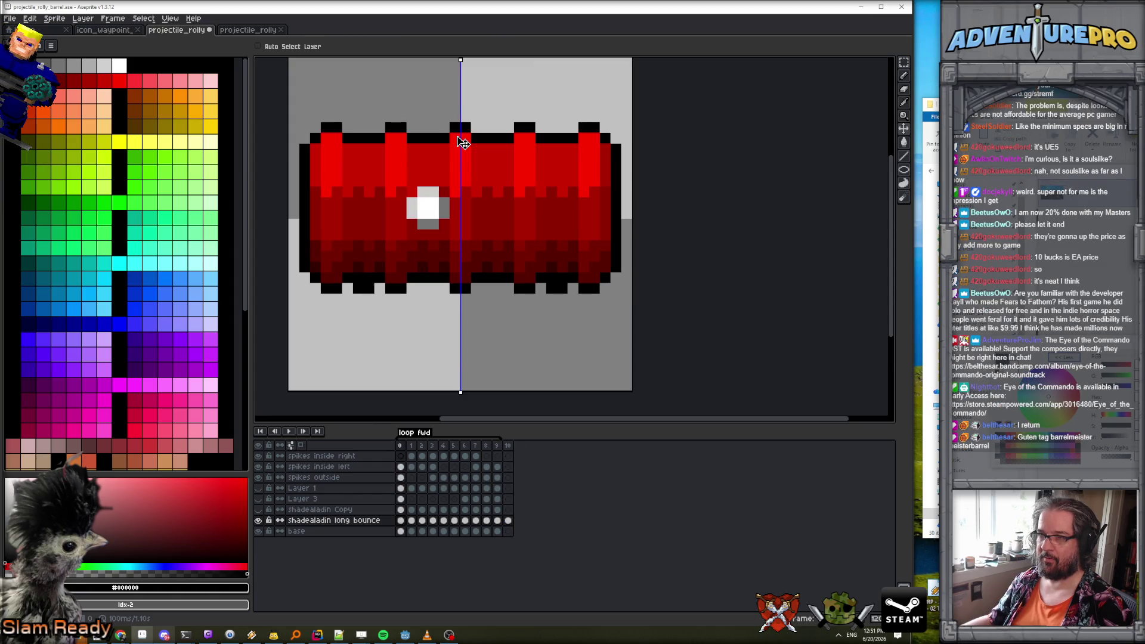
key("Left")
key("Right")
key("Left")
key("Right")
key("Left")
key("Right")
key("Left")
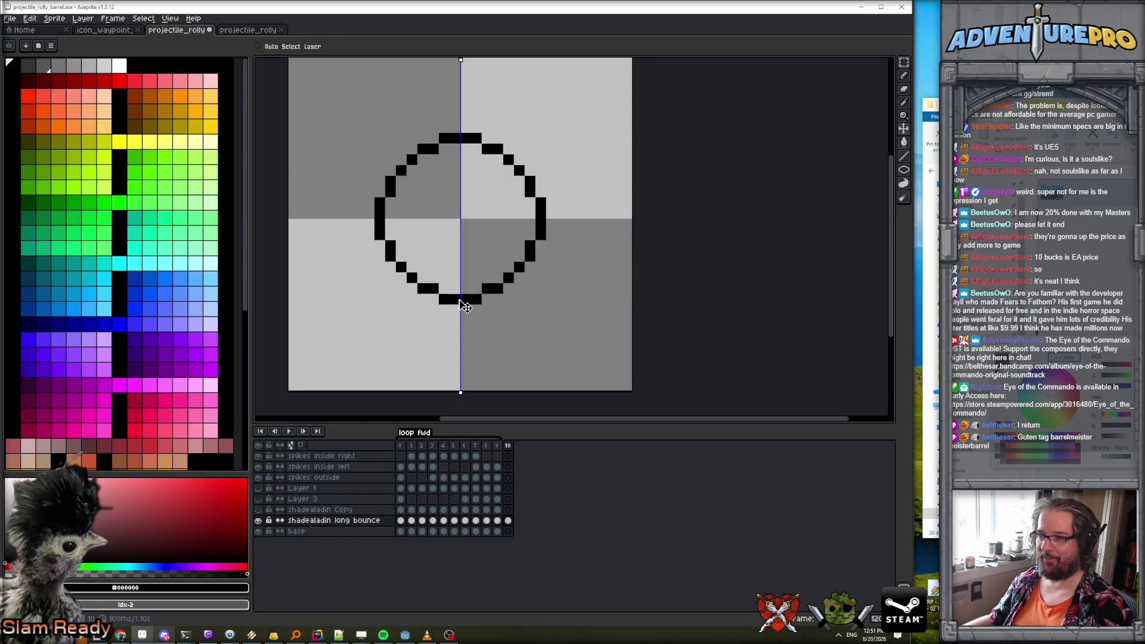
With the Move tool active, compare the circle against the barrel on frame 0 again.
left_click(903, 62)
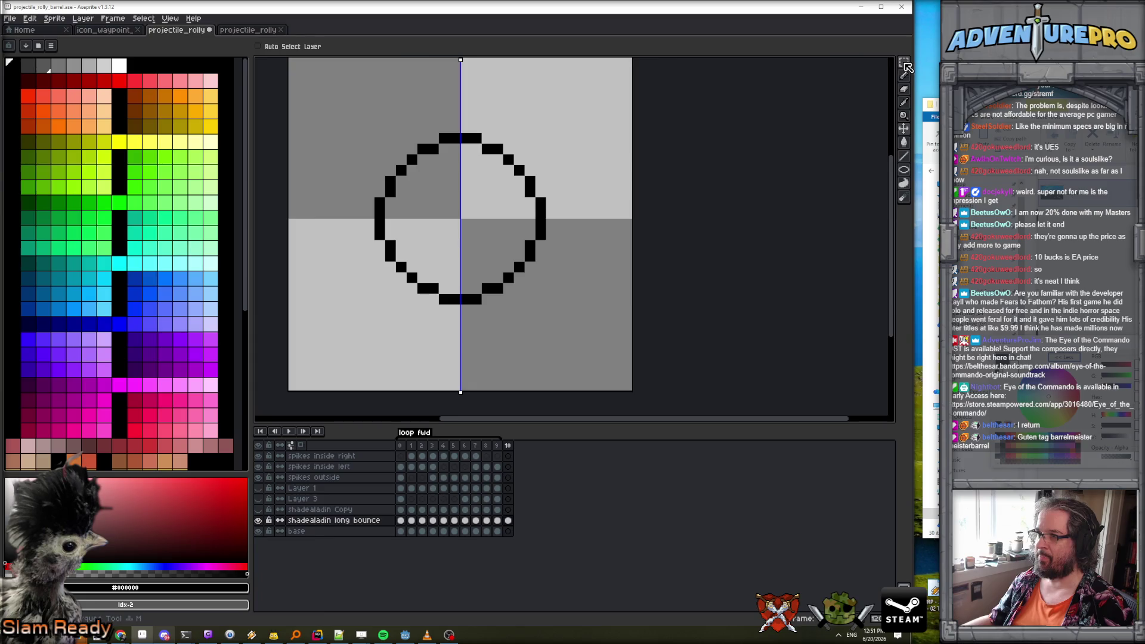
key("v")
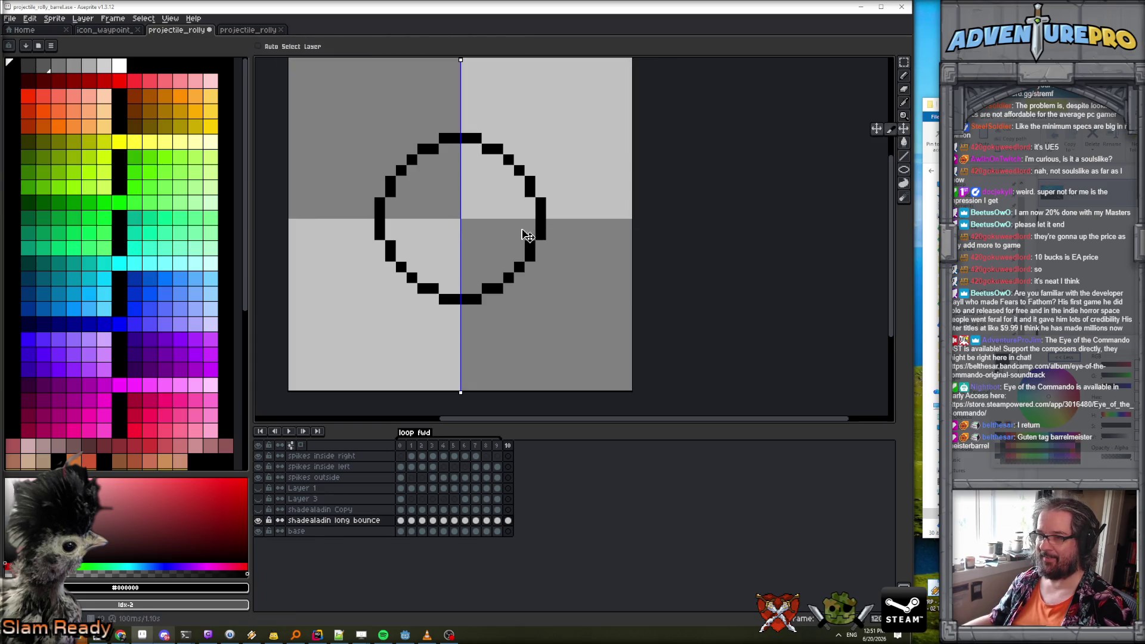
key("Right")
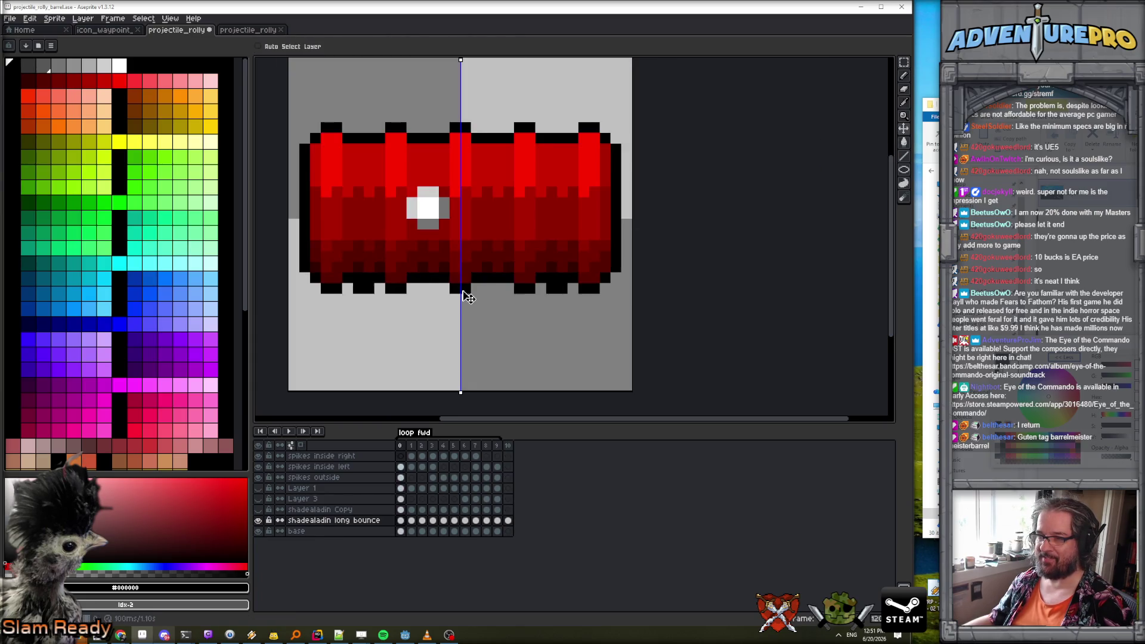
key("Left")
key("Right")
key("Left")
key("Right")
key("Left")
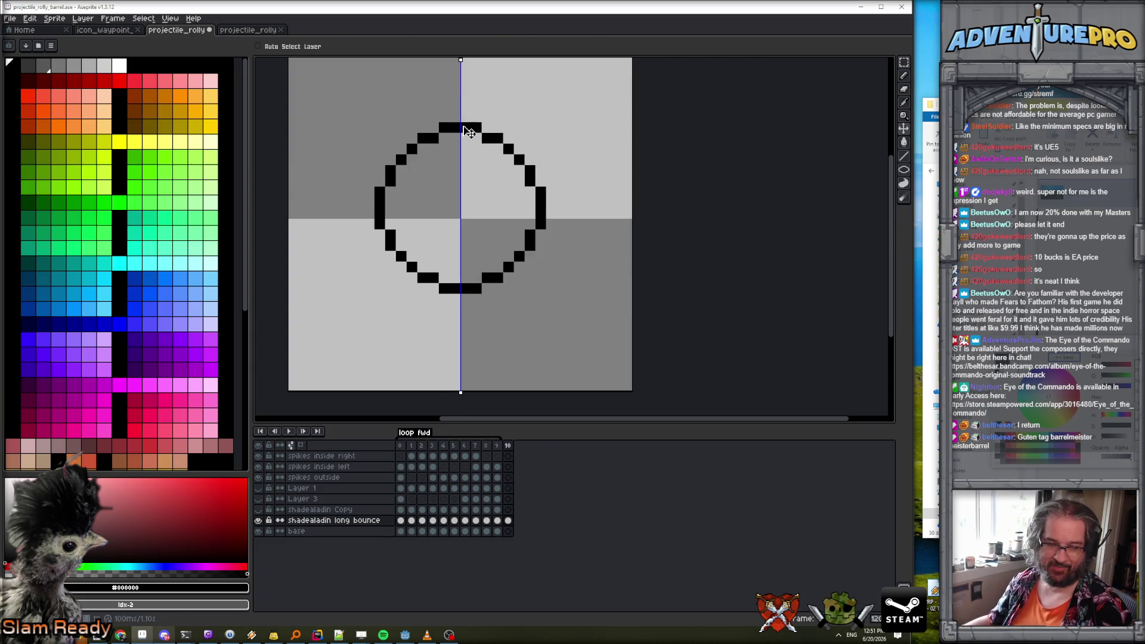
Sample the barrel's dark red on frame 9 and return to the circle on frame 10.
scroll(475, 220, "up", 1)
scroll(475, 219, "down", 3)
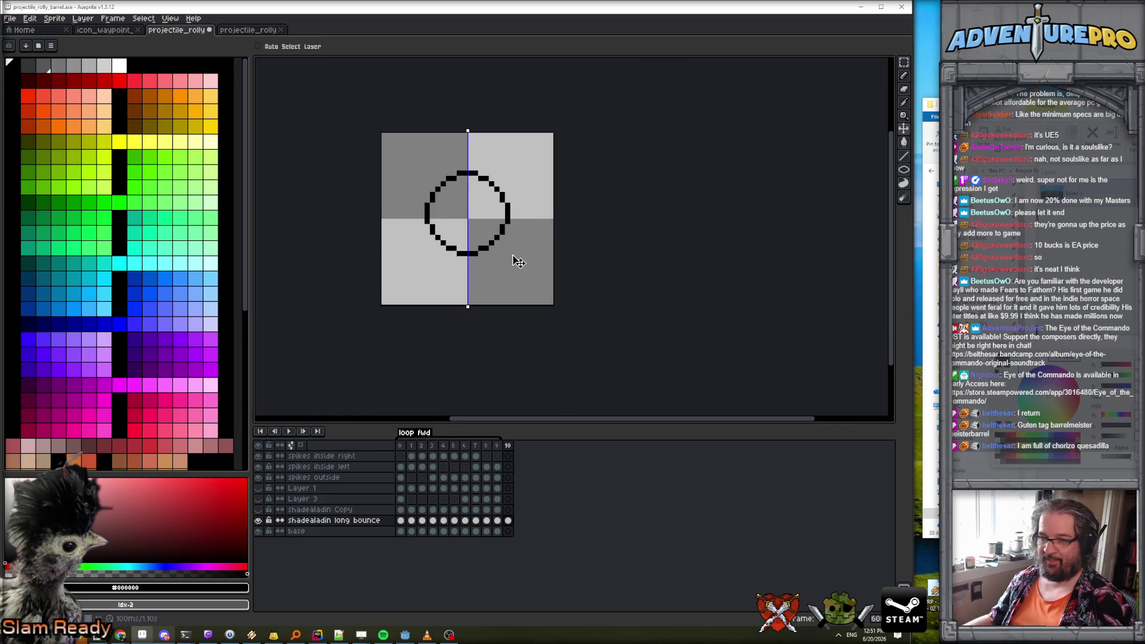
scroll(516, 258, "up", 1)
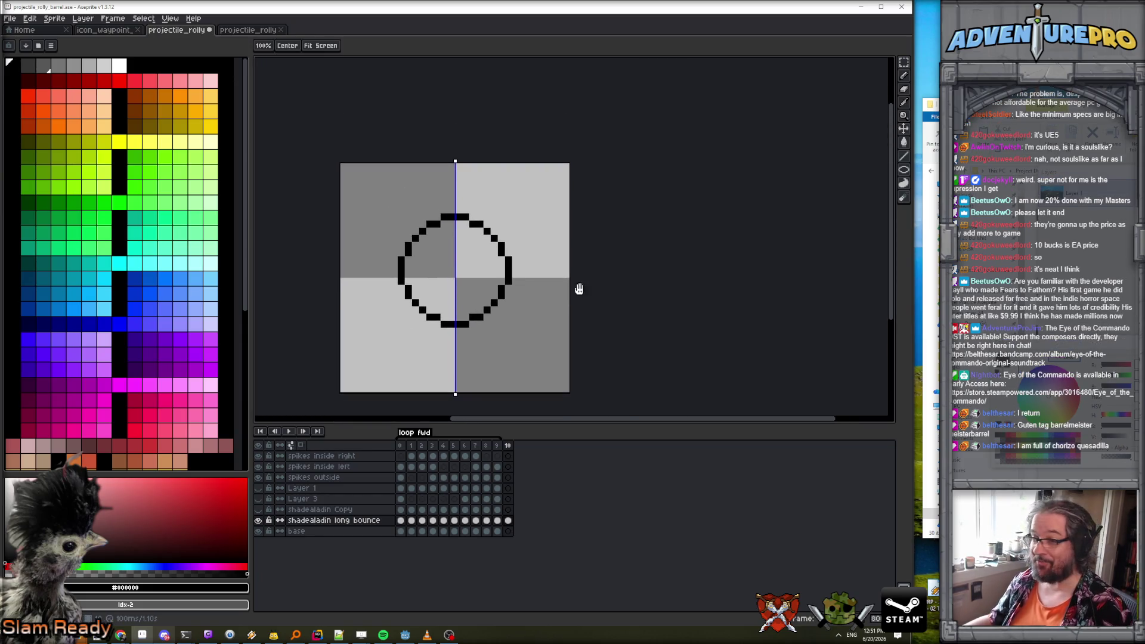
key("Left")
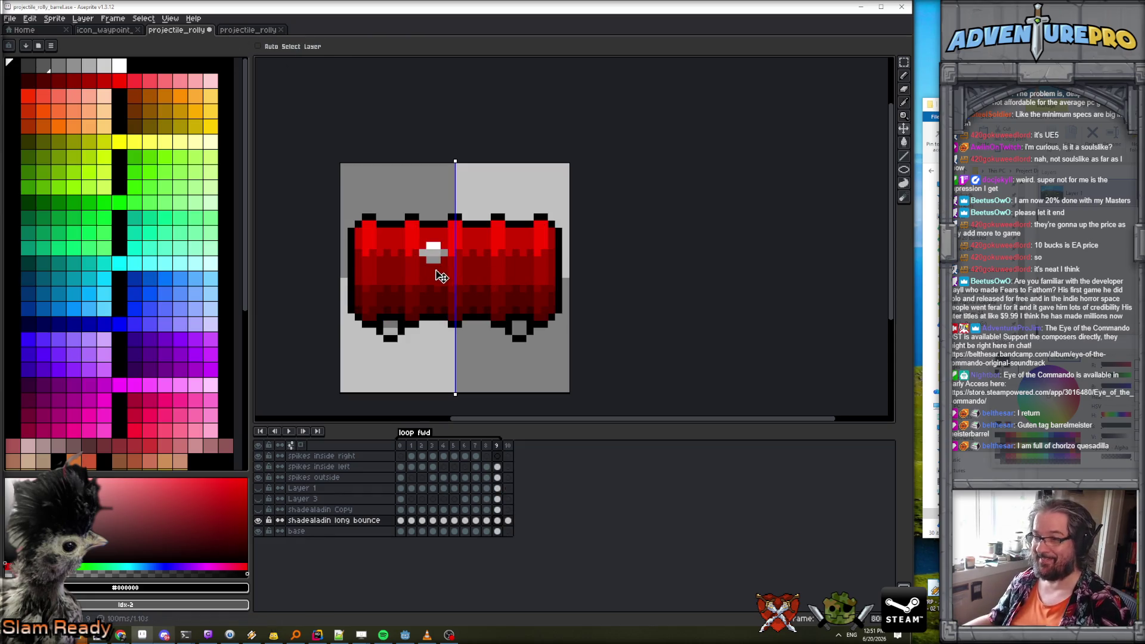
key("b")
left_click(445, 279, "alt")
key("Right")
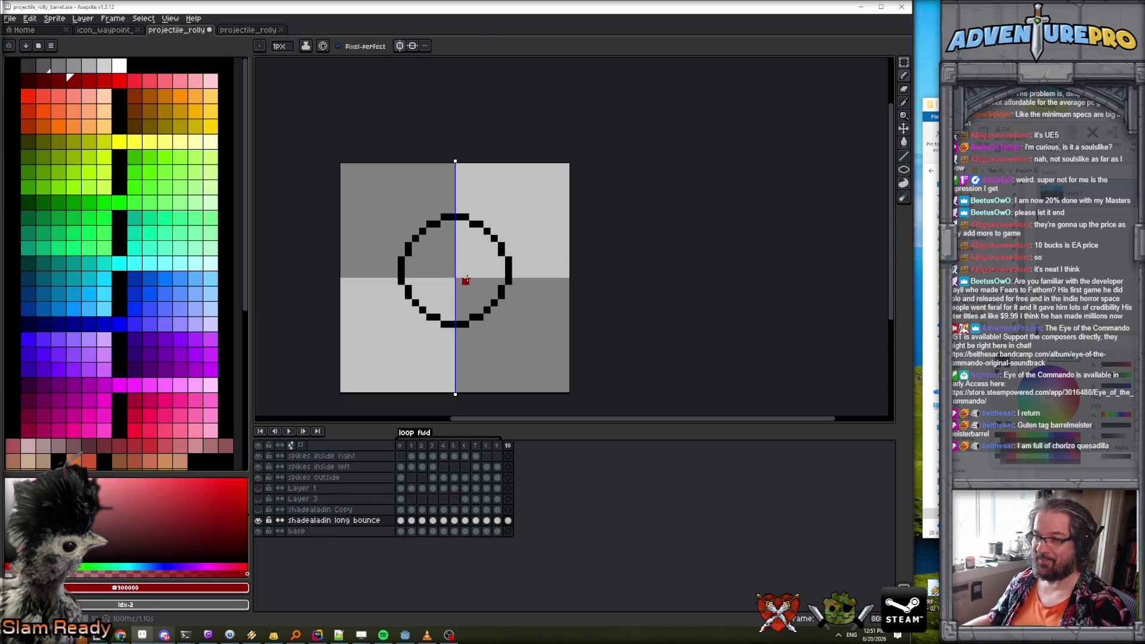
Flood-fill the circle interior with dark red, then sample bright red from the barrel.
key("g")
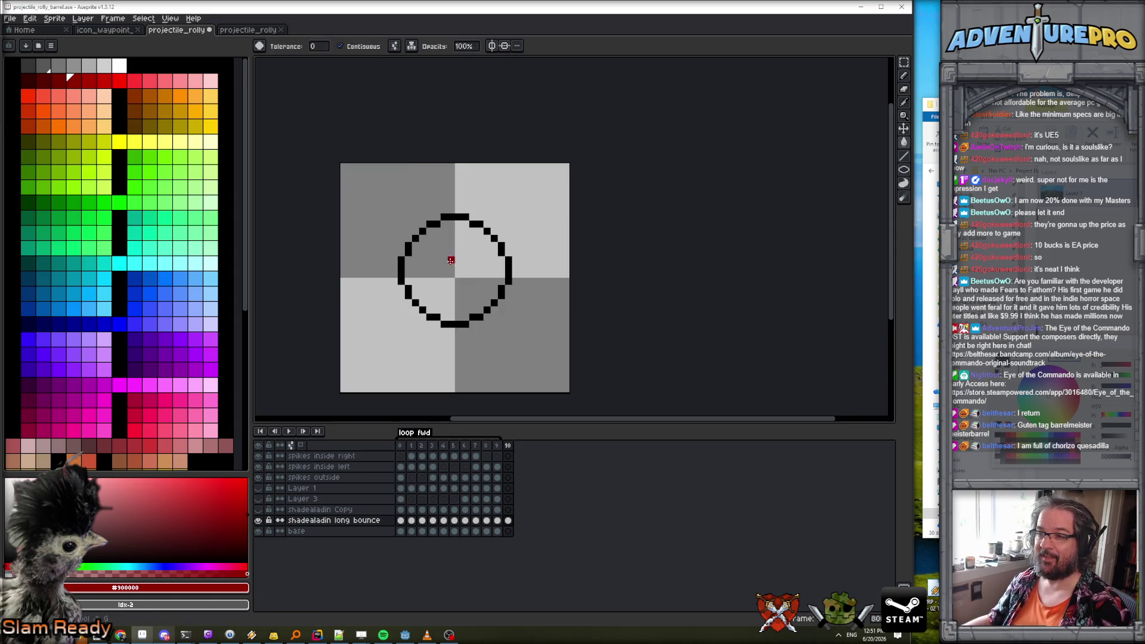
left_click(457, 255)
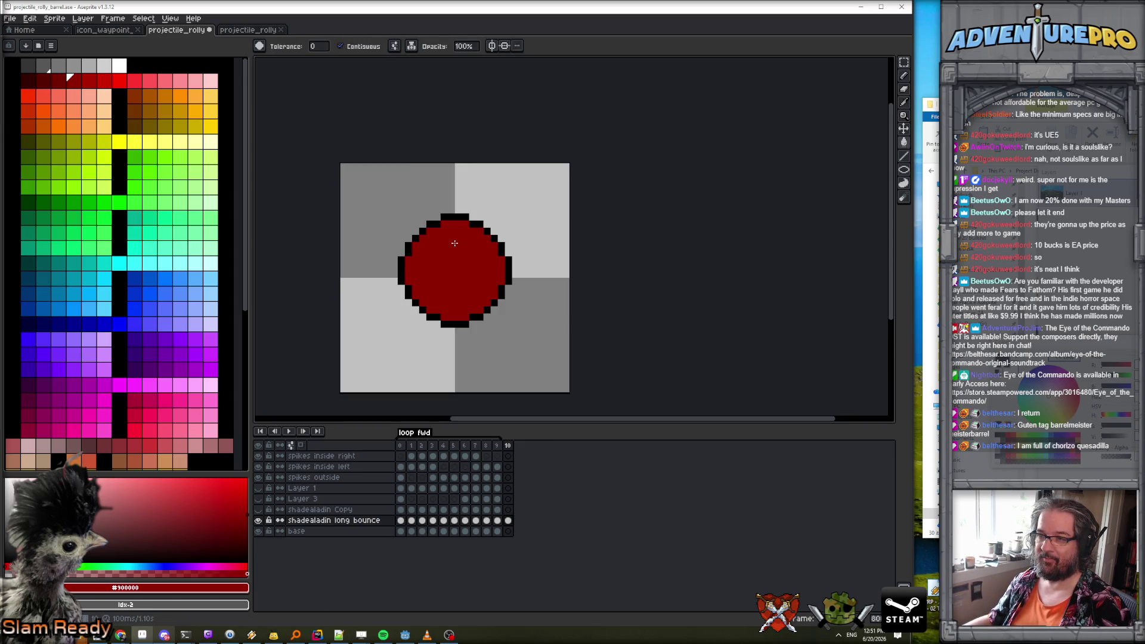
key("Left")
left_click(430, 319, "alt")
key("Right")
Pencil a bright red highlight line across the circle's top edge.
key("b")
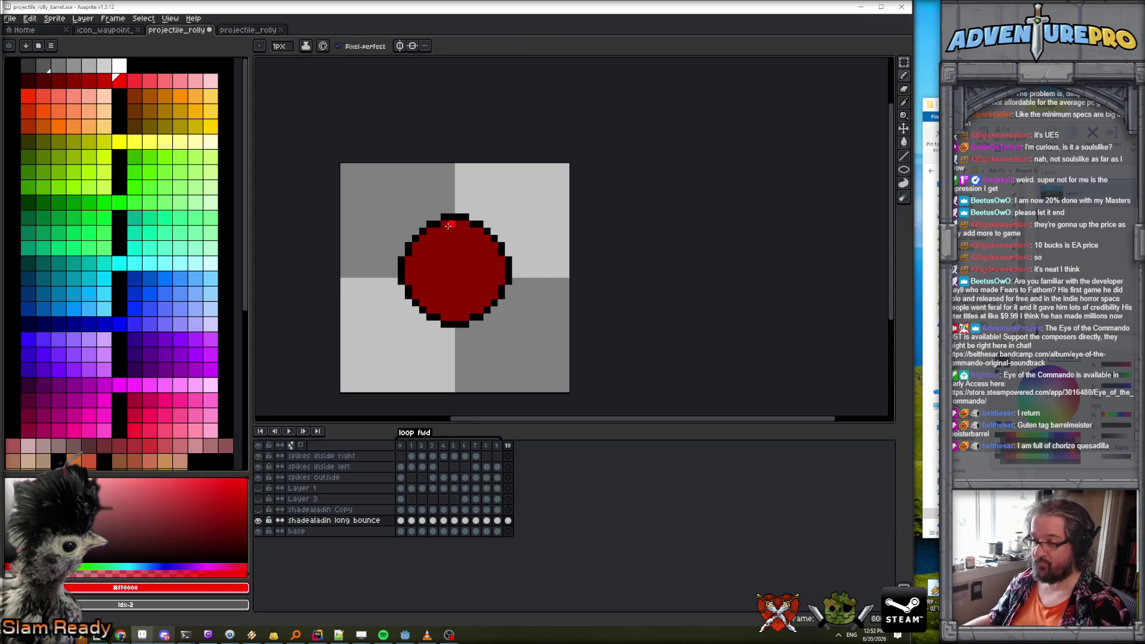
left_click(423, 239)
left_click(488, 238, "shift")
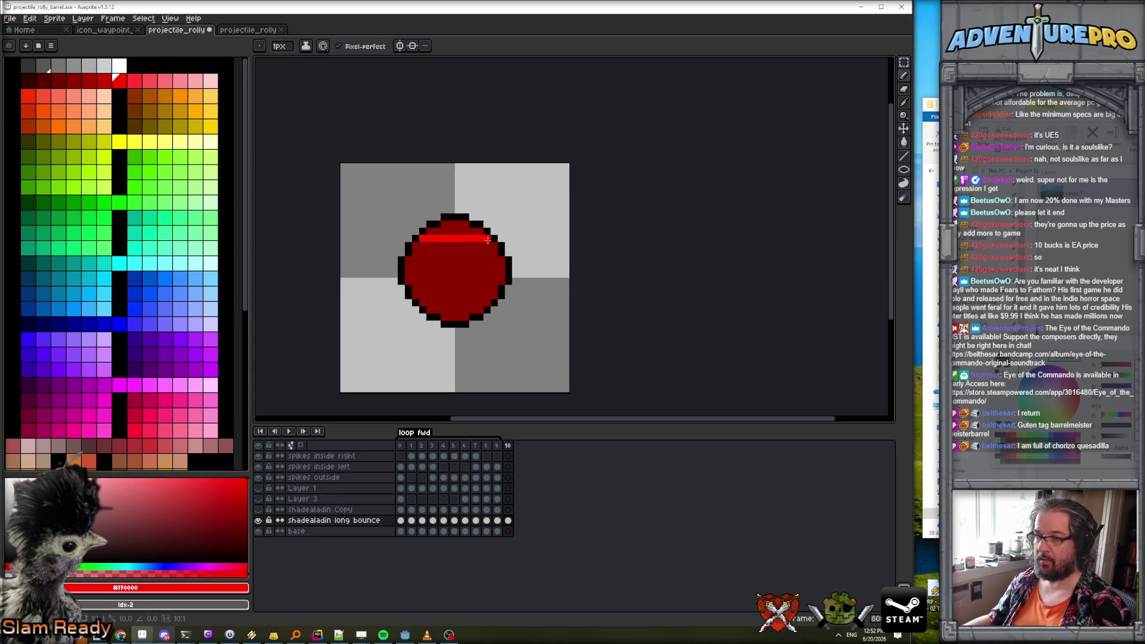
mouse_move(416, 244)
left_mouse_down()
mouse_move(487, 232)
mouse_move(431, 224)
mouse_move(470, 223)
left_mouse_up()
key("ctrl+z")
left_click(437, 238, "alt")
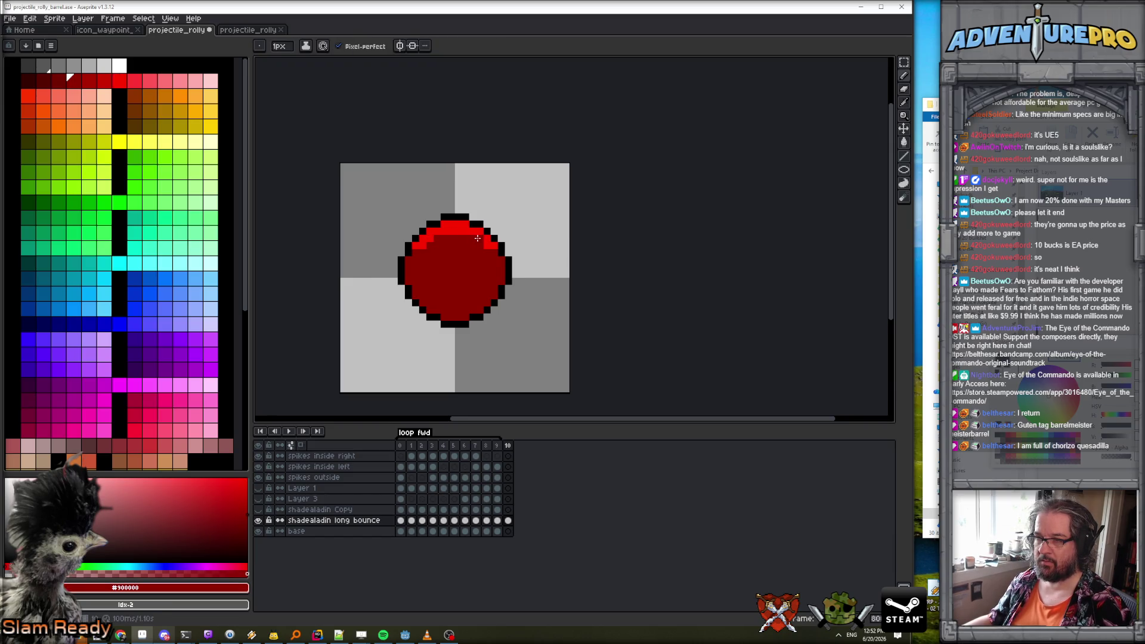
left_click(399, 45)
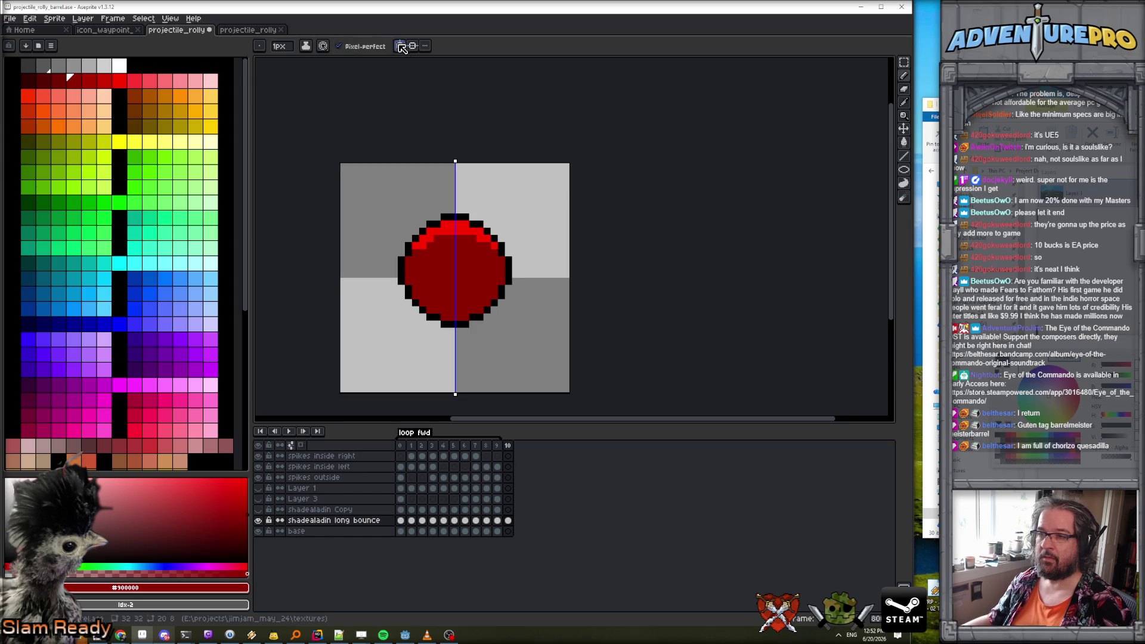
Recolour stray top highlight pixels dark red, mirrored on both halves.
scroll(425, 245, "up", 1)
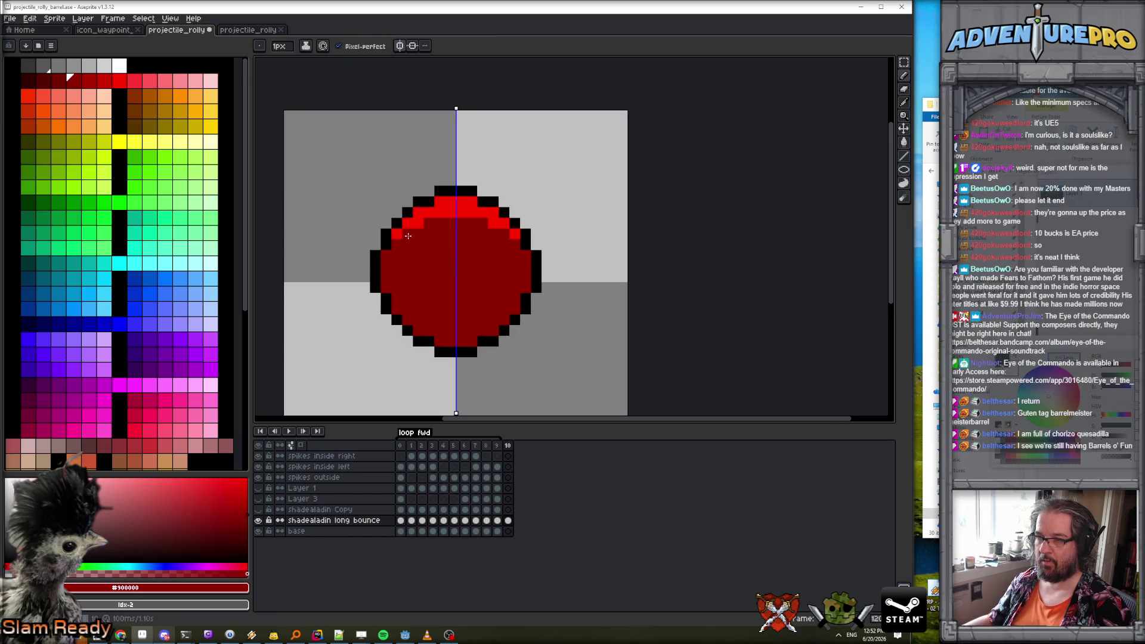
left_click_drag(485, 225, 493, 224)
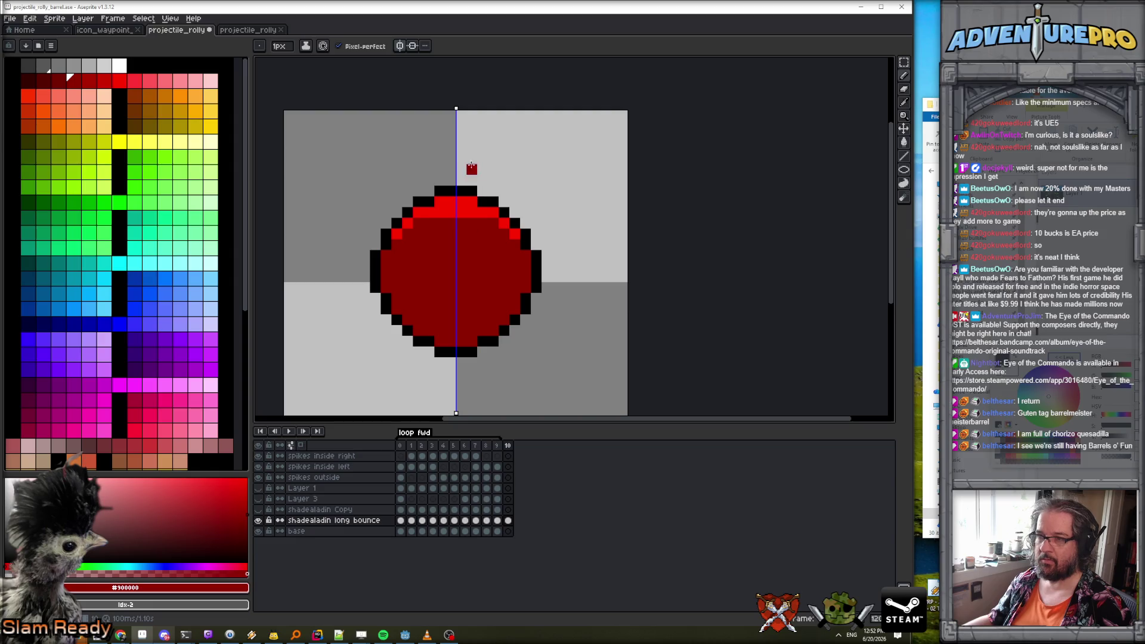
right_click(477, 204)
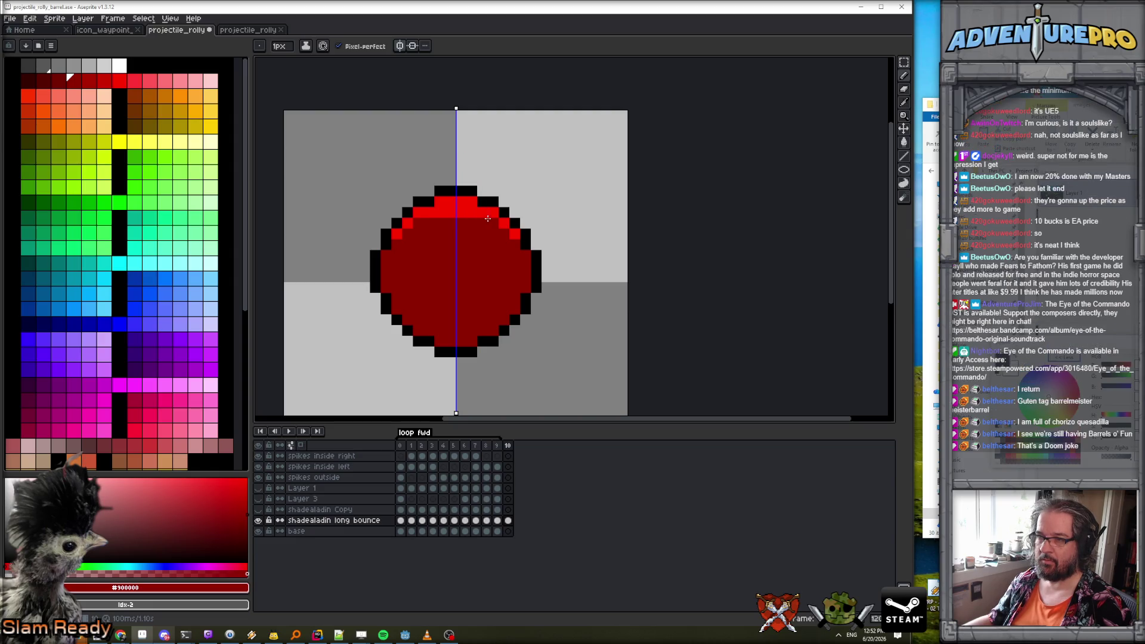
left_click(469, 217)
scroll(465, 239, "down", 3)
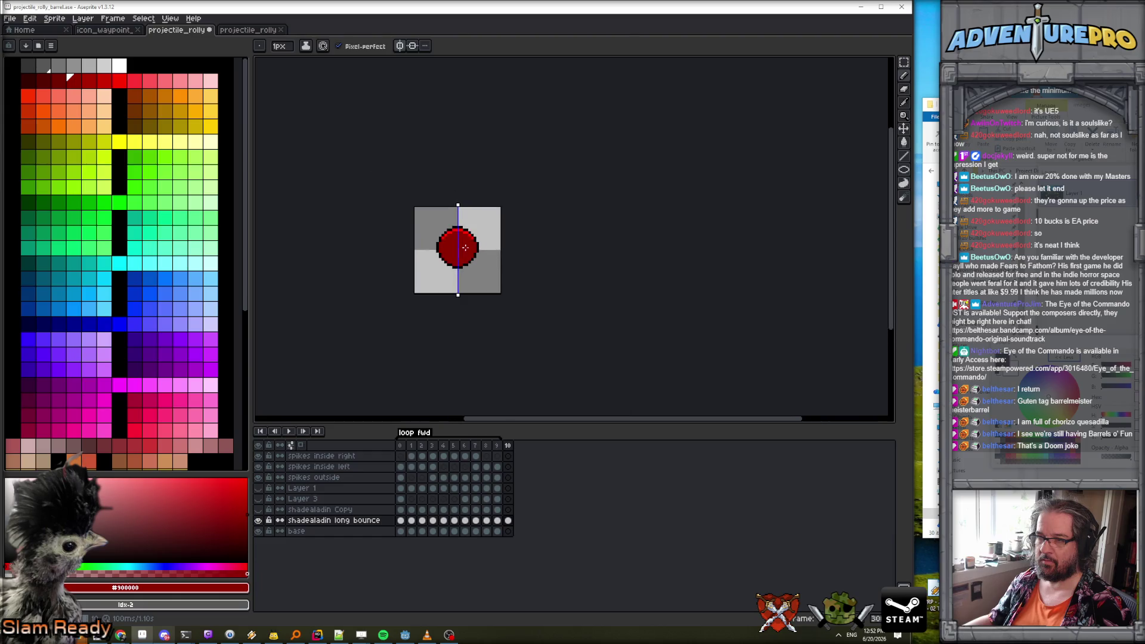
scroll(466, 248, "up", 1)
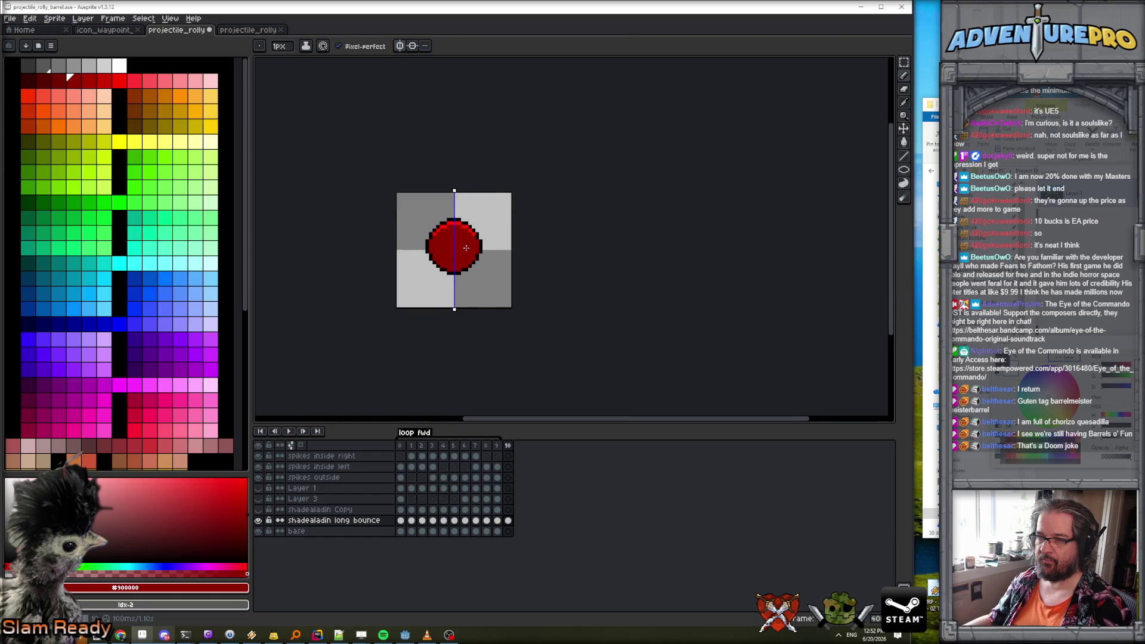
scroll(465, 247, "up", 1)
Shade the ball's lower rim with dark red pixels, mirrored symmetrically.
key("Left")
scroll(431, 273, "up", 4)
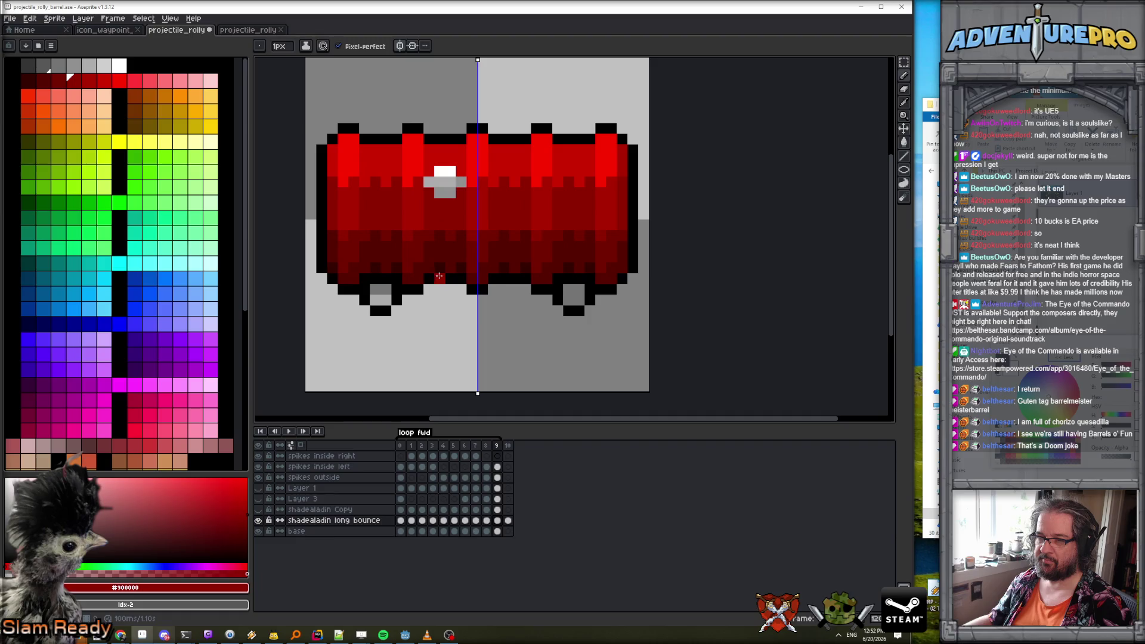
key("Right")
mouse_move(463, 280)
left_mouse_down()
mouse_move(452, 268)
mouse_move(515, 268)
mouse_move(434, 256)
left_mouse_up()
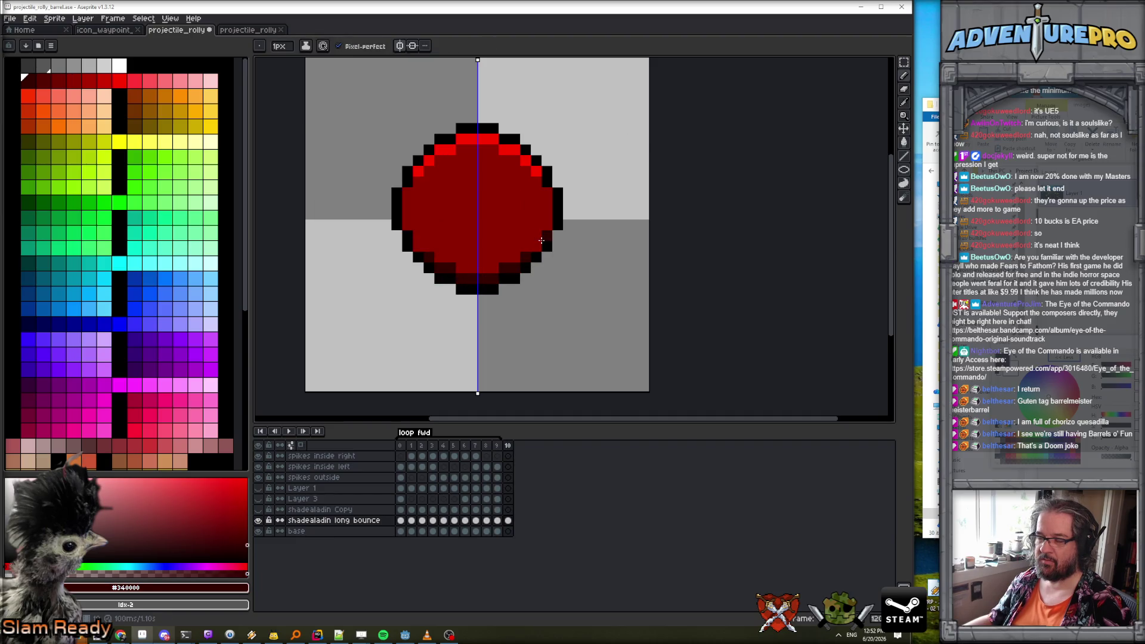
scroll(541, 238, "down", 3)
scroll(521, 213, "up", 1)
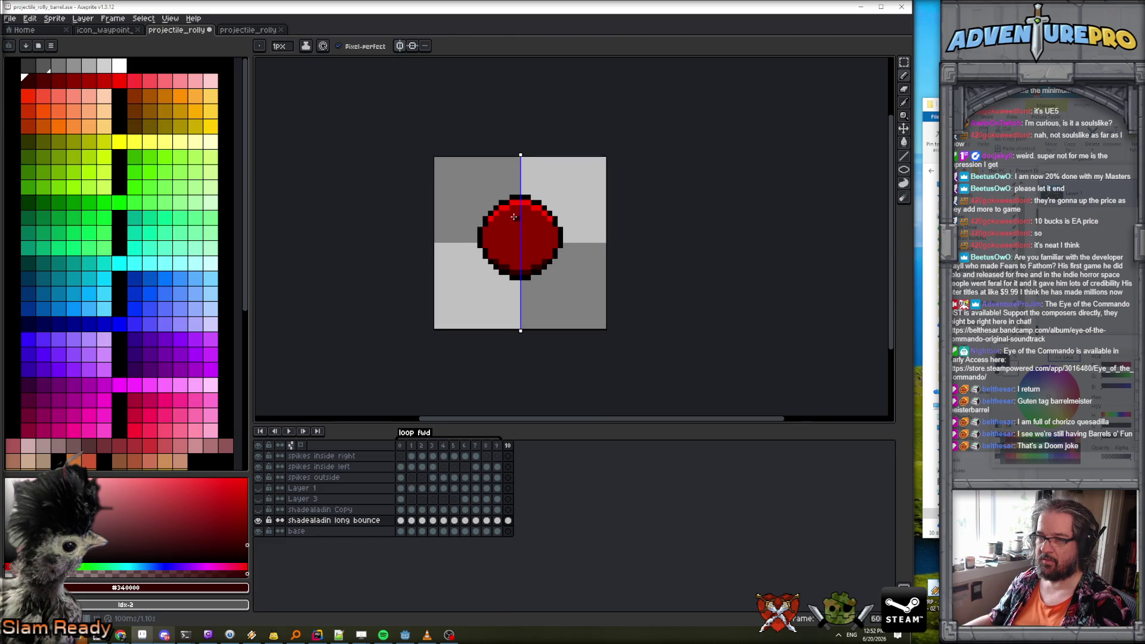
scroll(514, 217, "up", 2)
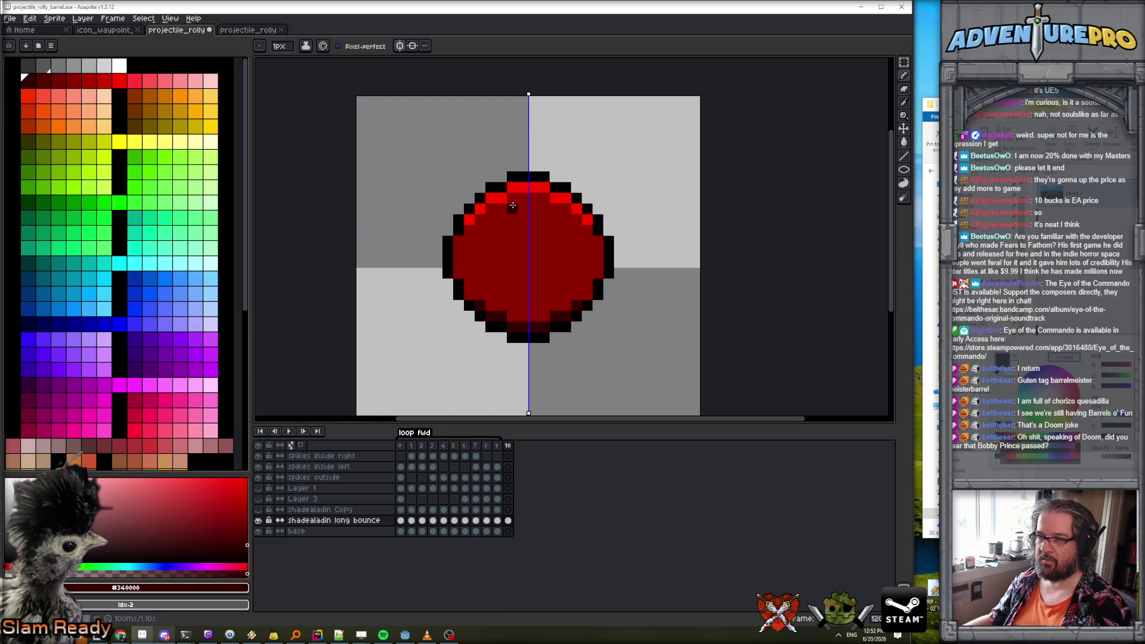
Sample the ball's dark red fill and the barrel's bright red as drawing colours.
left_click(471, 219, "alt")
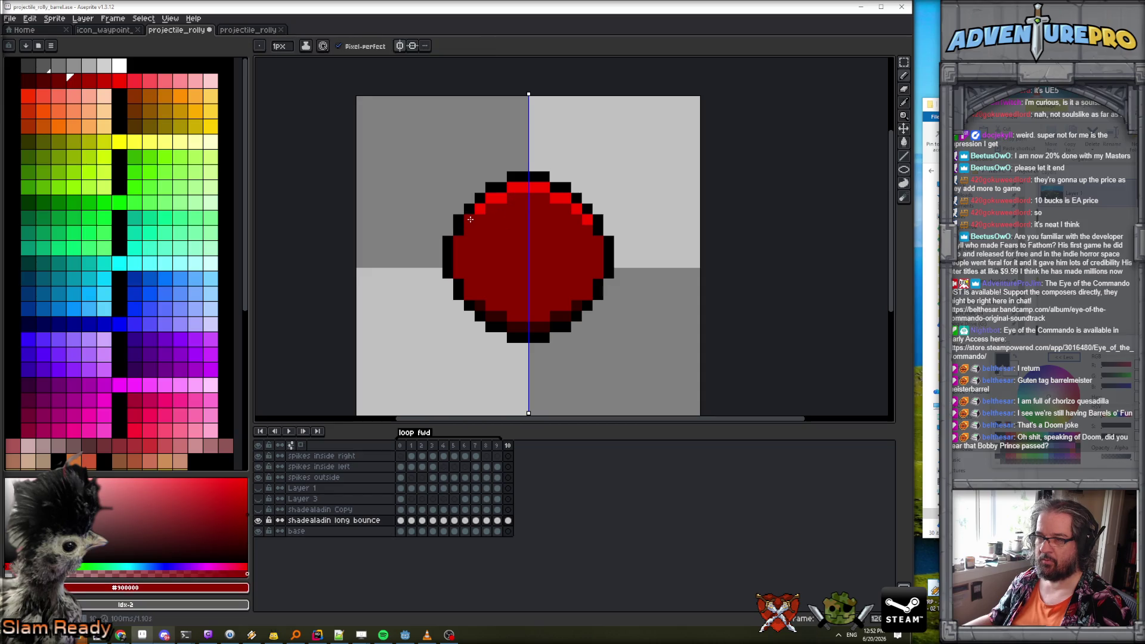
scroll(547, 222, "down", 3)
scroll(542, 222, "up", 1)
key("Left")
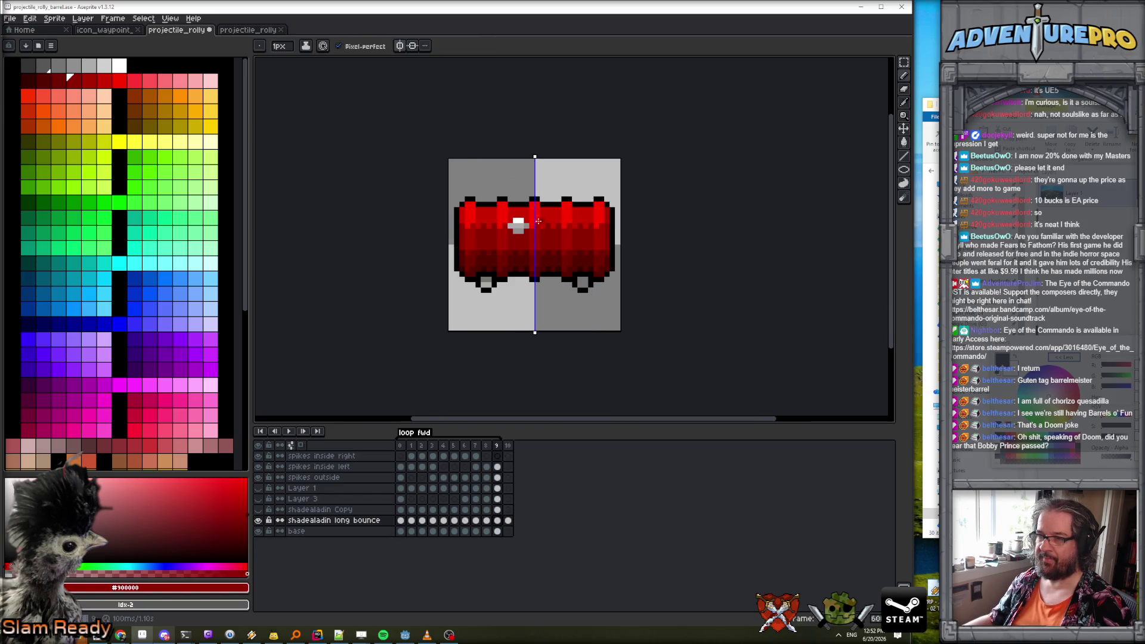
left_click(522, 214, "alt")
key("Right")
scroll(528, 212, "up", 2)
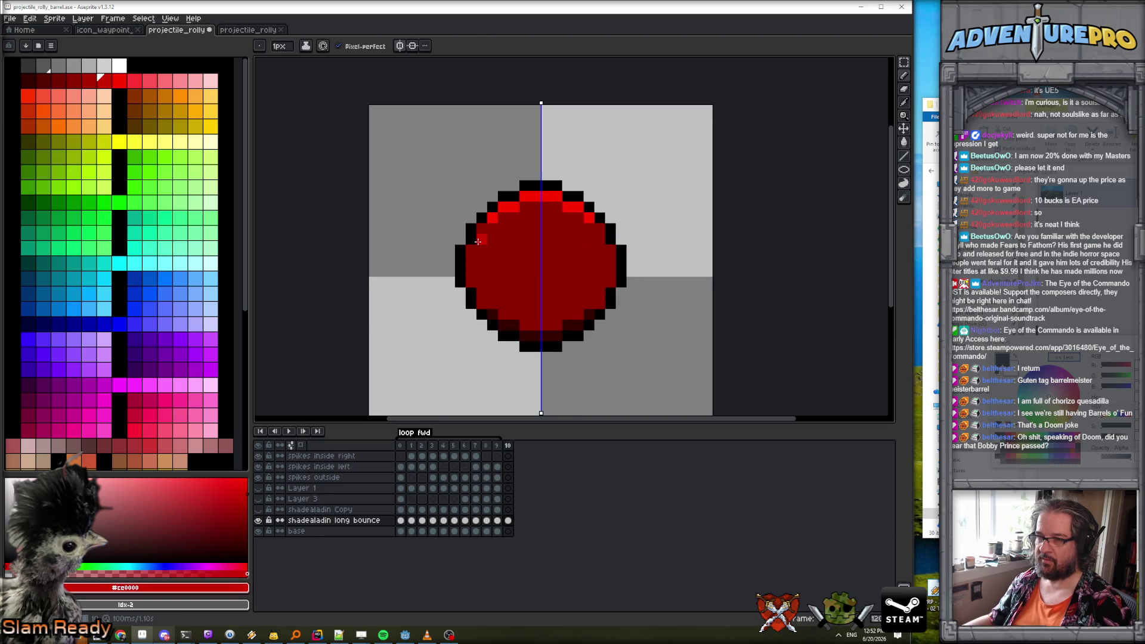
Paint a bright red highlight along the ball's upper-left edge, mirrored right.
mouse_move(473, 248)
left_mouse_down()
mouse_move(483, 230)
mouse_move(534, 213)
mouse_move(491, 250)
left_mouse_up()
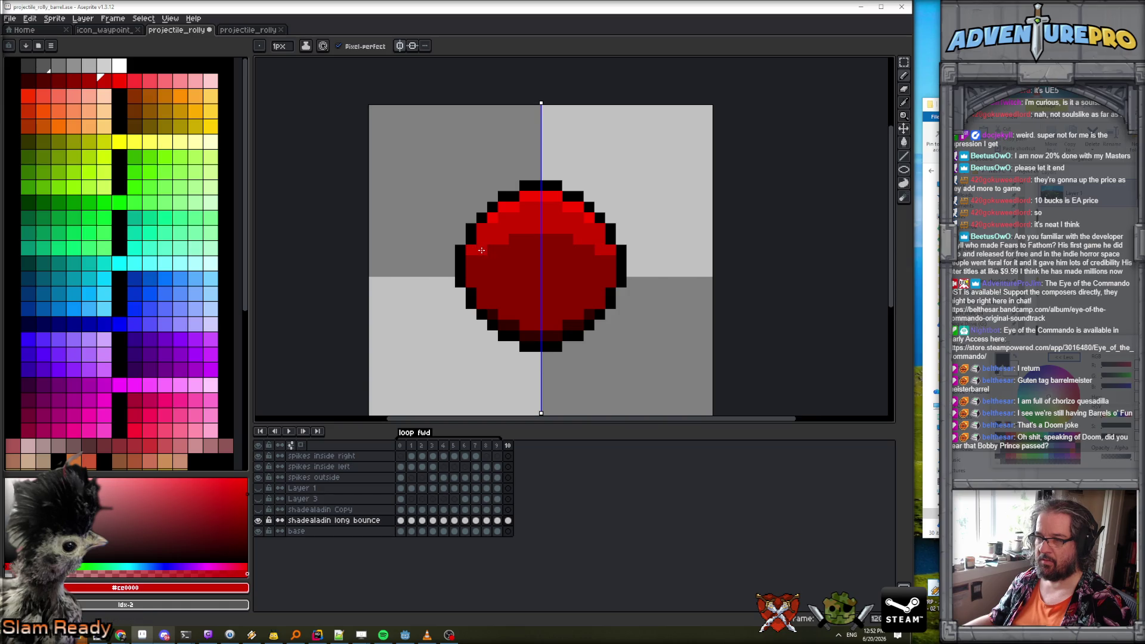
scroll(591, 258, "down", 5)
scroll(592, 260, "up", 2)
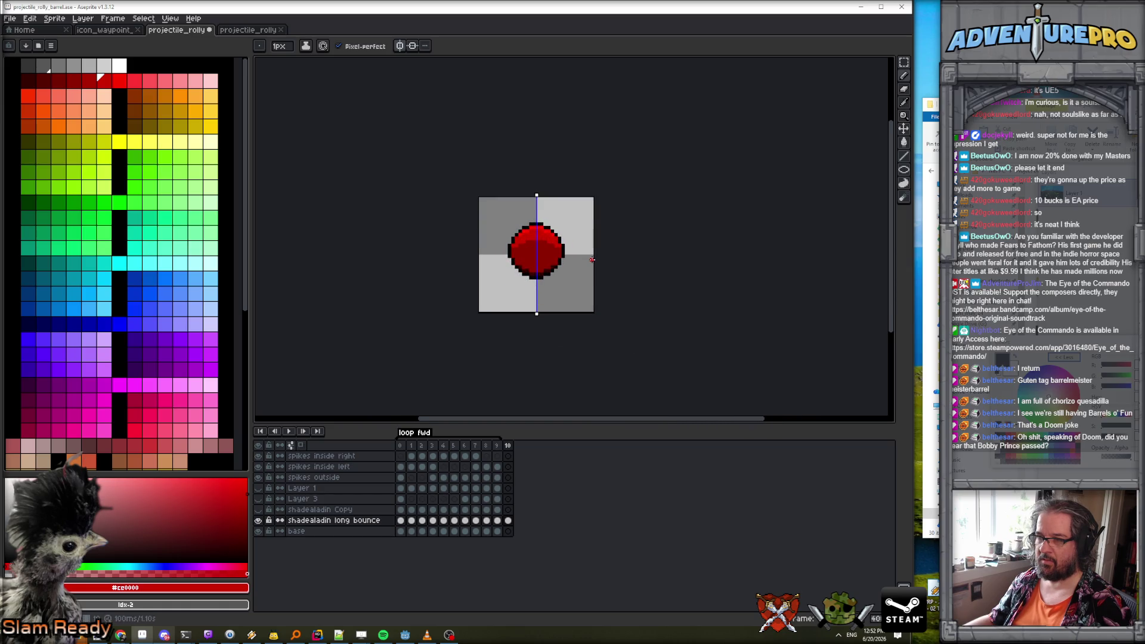
scroll(565, 254, "up", 1)
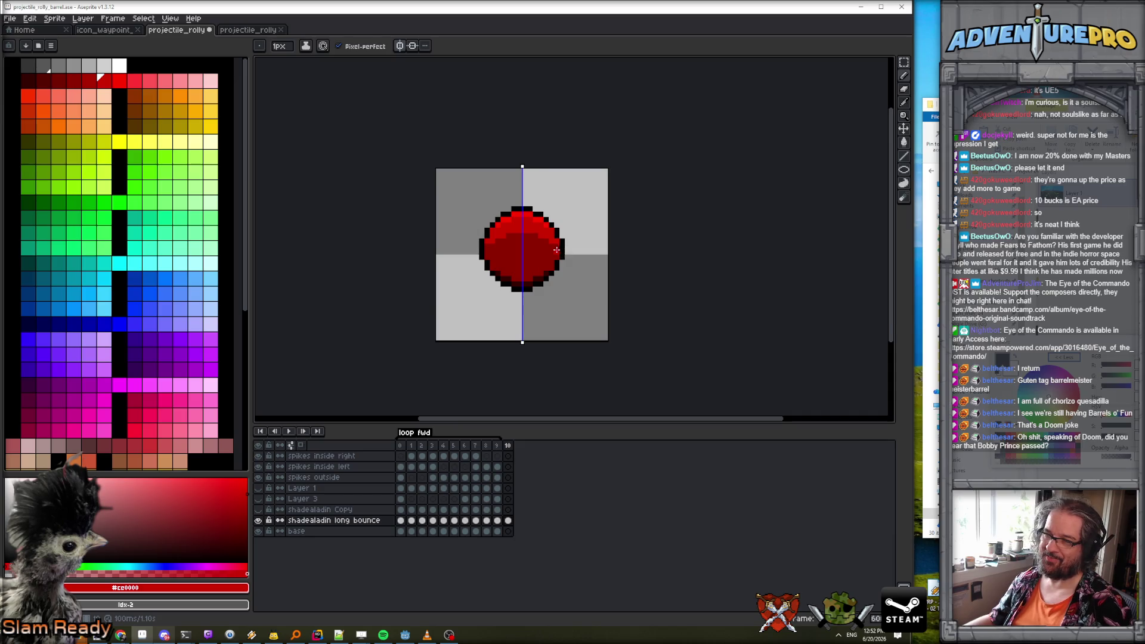
scroll(554, 250, "up", 1)
Sample the ball's dark red fill colour with the Pencil active.
key("v")
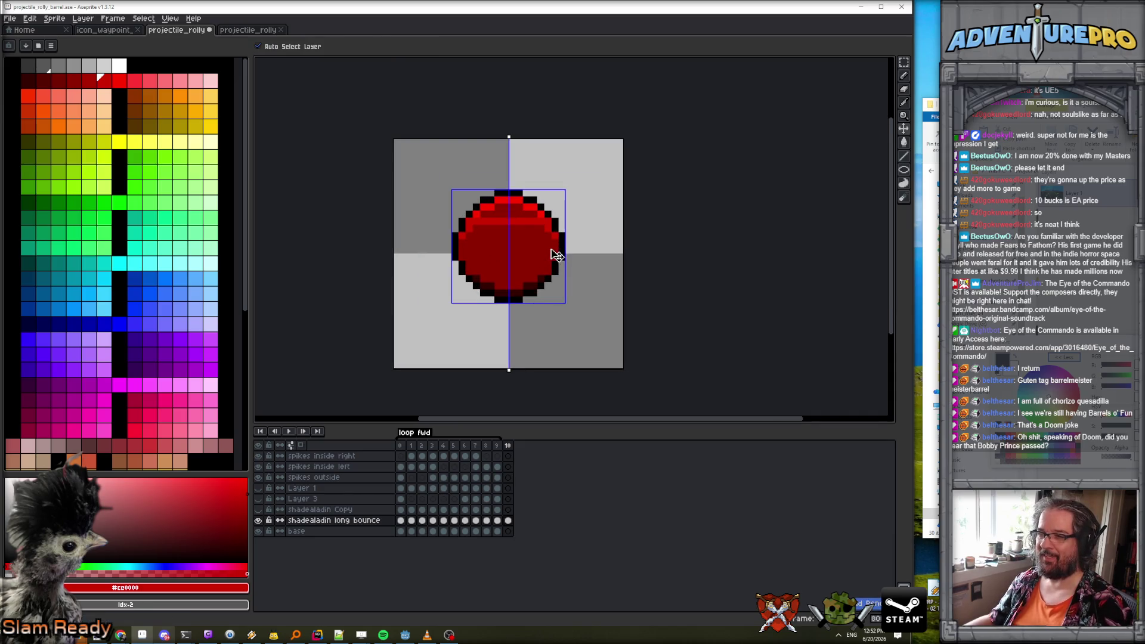
key("b")
scroll(531, 244, "up", 1)
left_click(468, 242, "alt")
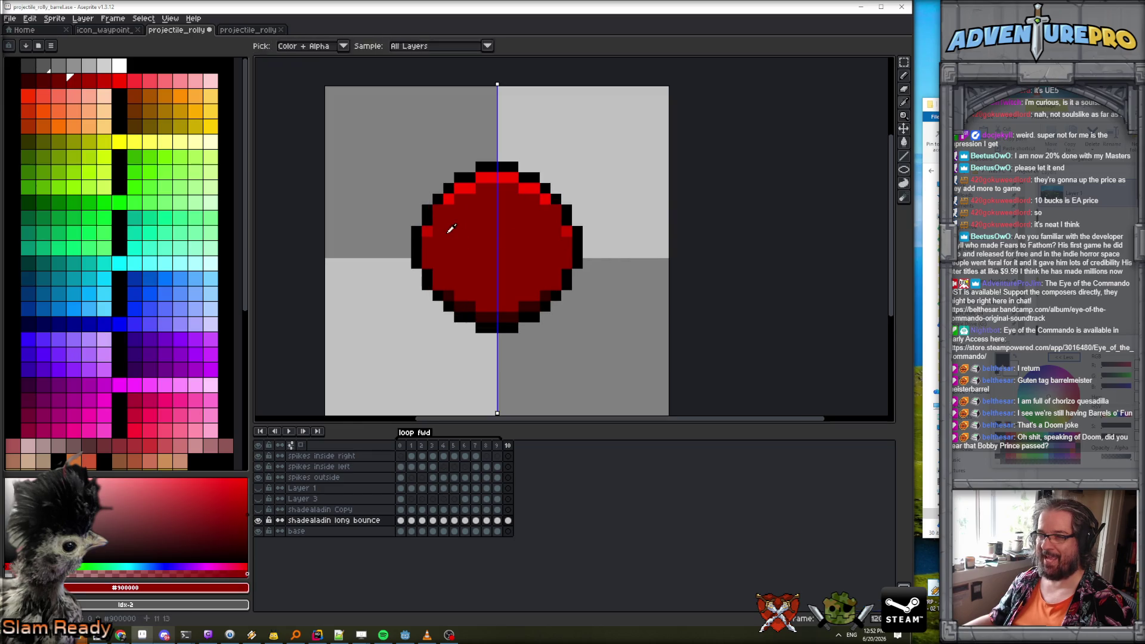
scroll(428, 232, "down", 3)
scroll(482, 259, "up", 1)
scroll(482, 260, "up", 3)
scroll(482, 260, "down", 3)
Paint a mid red from the barrel along the ball's lower-left rim, mirrored.
key("Left")
left_click(441, 241, "alt")
key("Right")
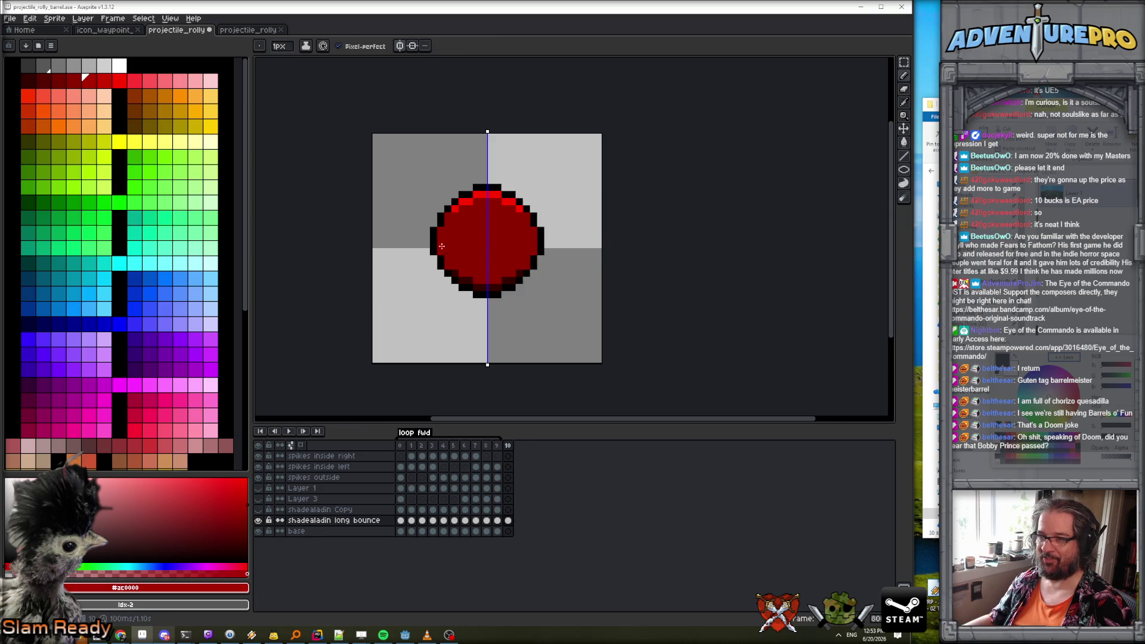
scroll(456, 266, "up", 2)
left_click_drag(459, 274, 514, 302)
left_click(431, 232)
left_click(453, 255, "alt")
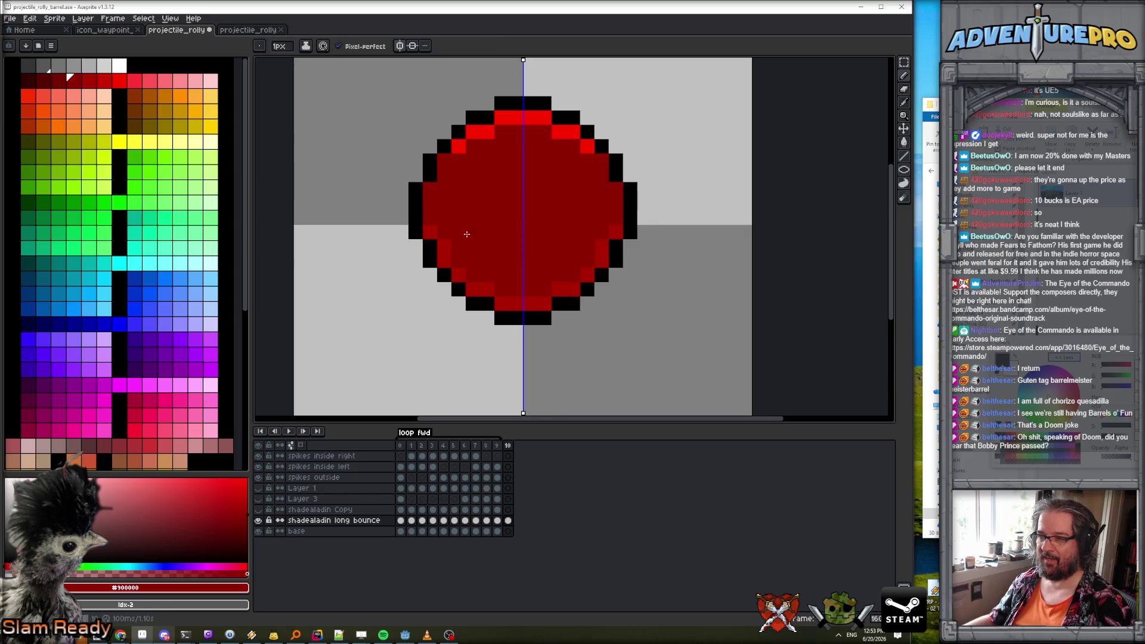
Paint pure bright red pixels down the ball's left rim, mirrored to the right.
left_click(459, 146, "alt")
left_click_drag(430, 204, 431, 185)
left_click(444, 160)
left_click(444, 175)
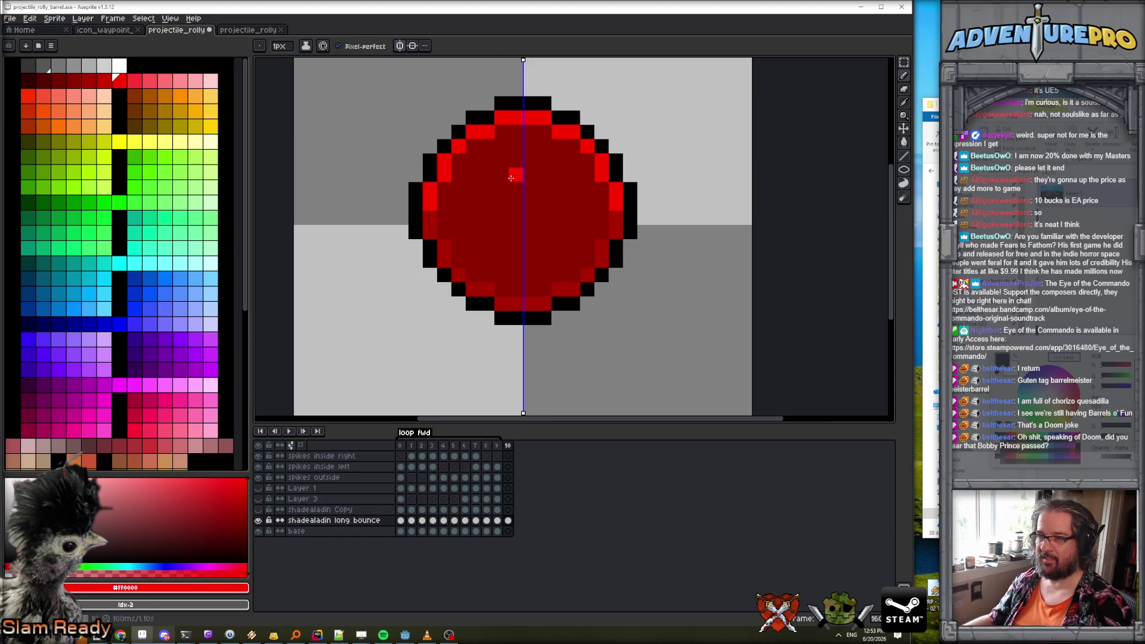
scroll(516, 174, "down", 3)
scroll(557, 195, "up", 1)
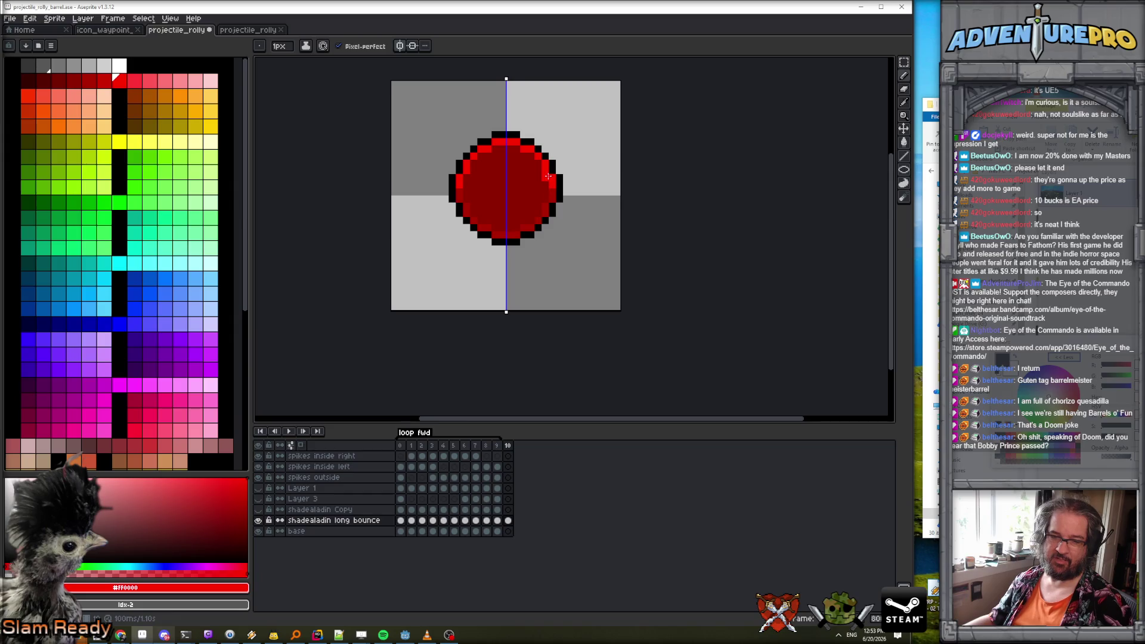
scroll(546, 172, "up", 1)
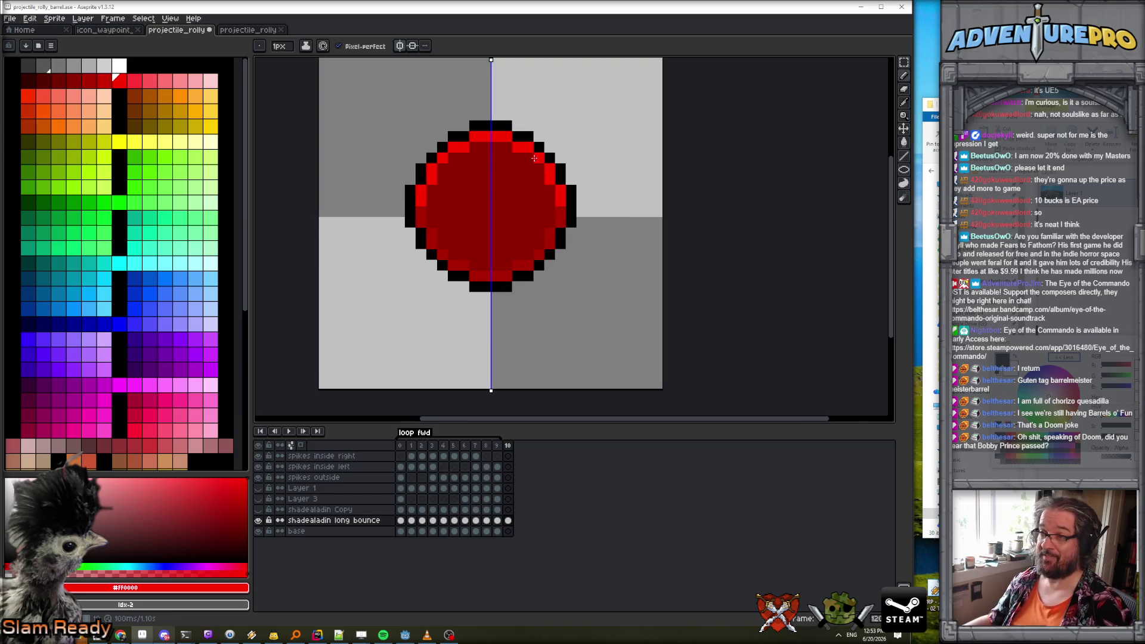
Turn off symmetry drawing, pan up above the ball, and choose black.
key("Left")
key("Right")
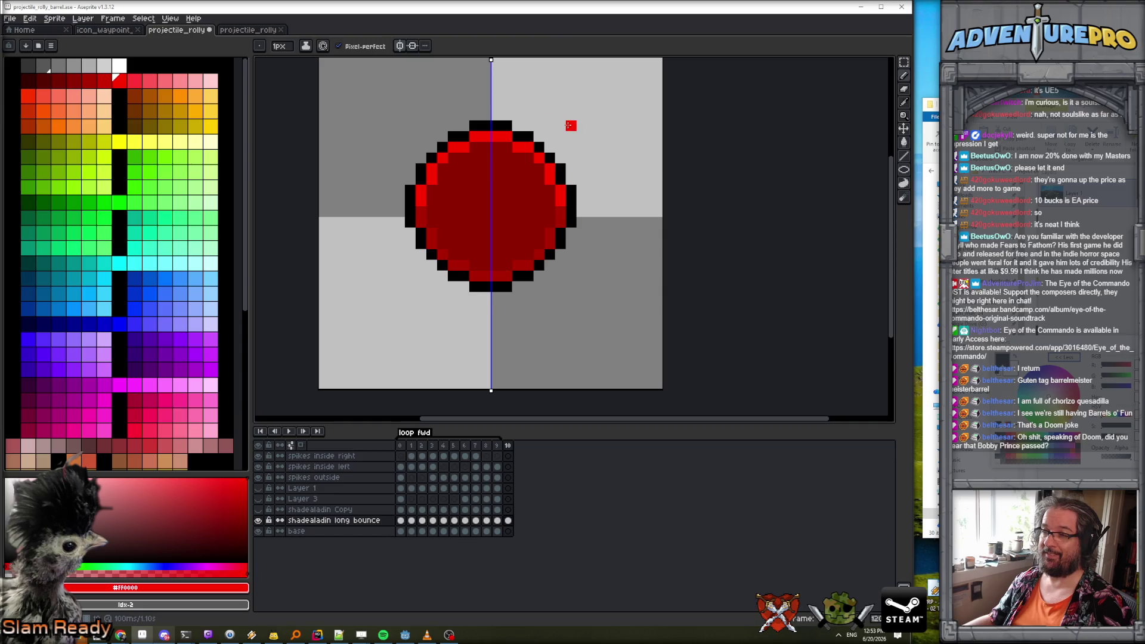
left_click(403, 45)
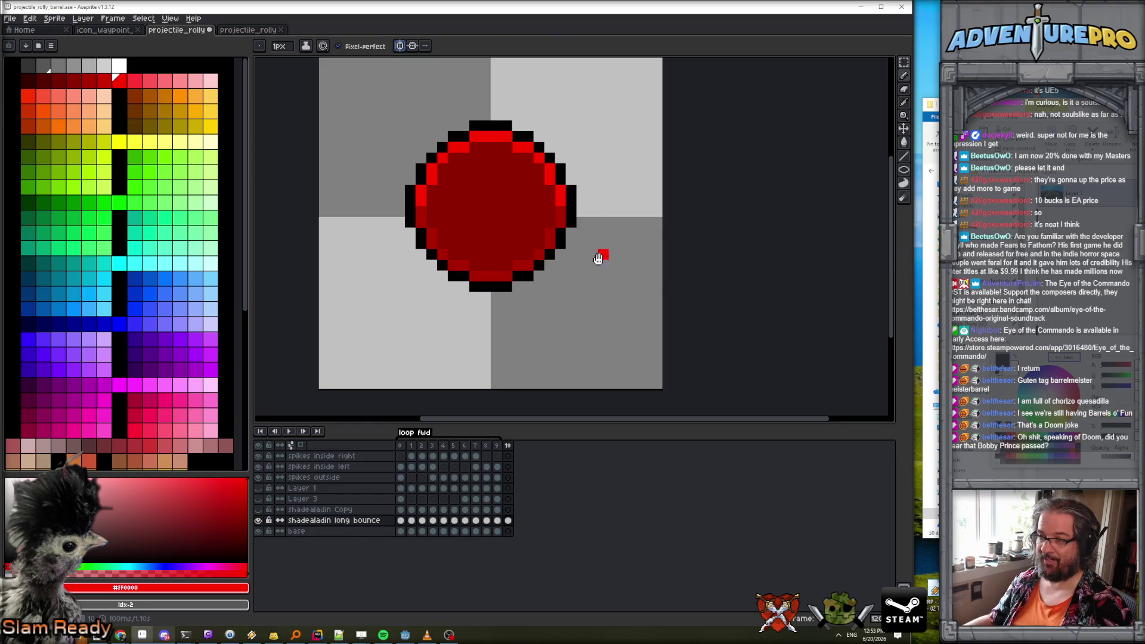
left_click_drag(600, 256, 575, 332)
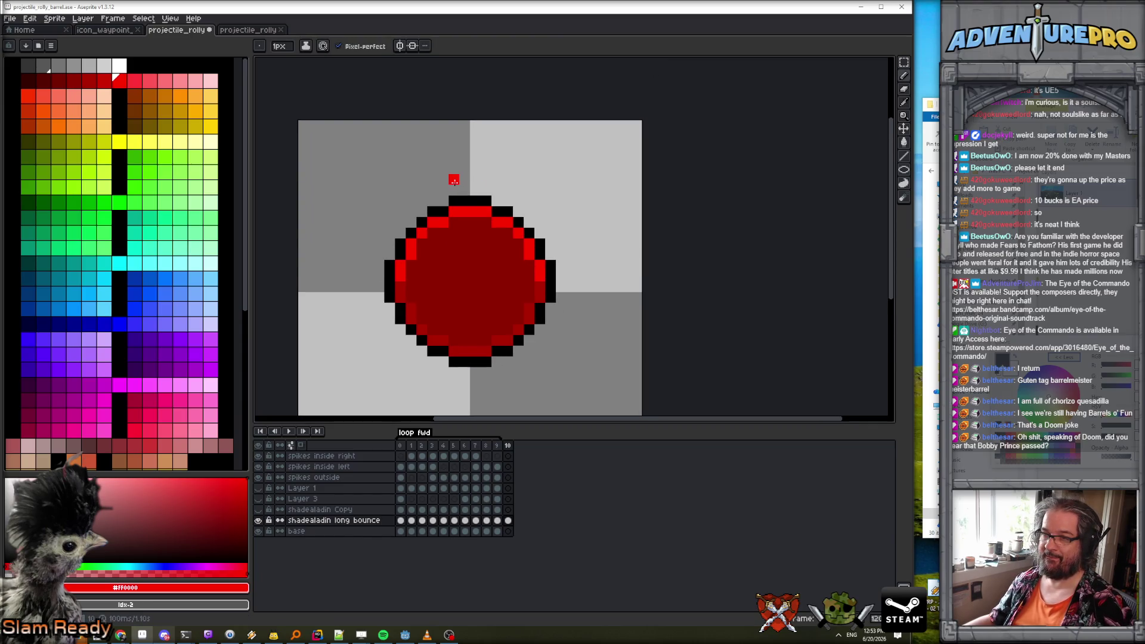
left_click(458, 201, "alt")
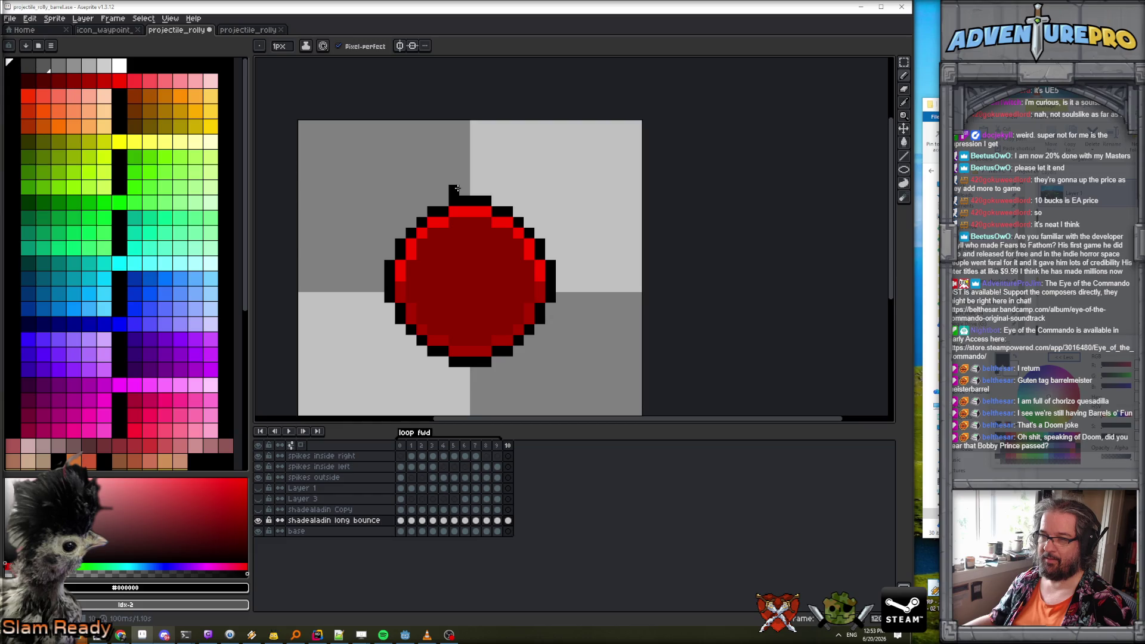
Draw a black loop on top of the ball and undo the stray strokes.
mouse_move(456, 188)
left_mouse_down()
mouse_move(468, 169)
mouse_move(486, 176)
mouse_move(486, 194)
mouse_move(471, 154)
left_mouse_up()
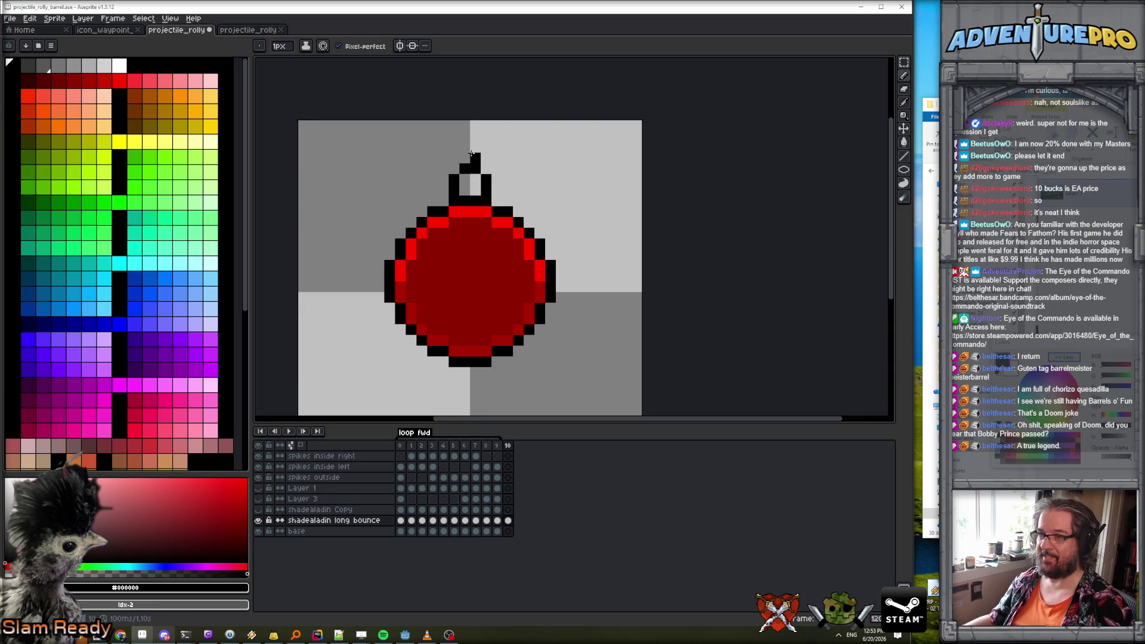
key("ctrl+z")
scroll(457, 161, "down", 1)
scroll(478, 259, "down", 1)
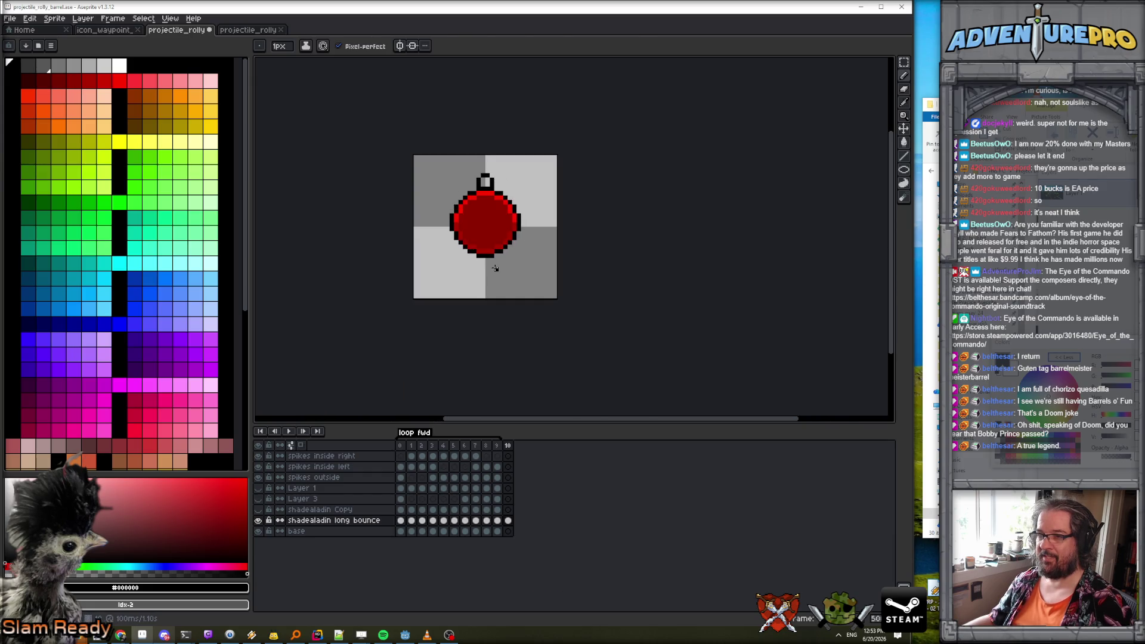
scroll(477, 259, "up", 1)
left_click_drag(478, 259, 483, 270)
key("ctrl+z")
scroll(493, 195, "up", 1)
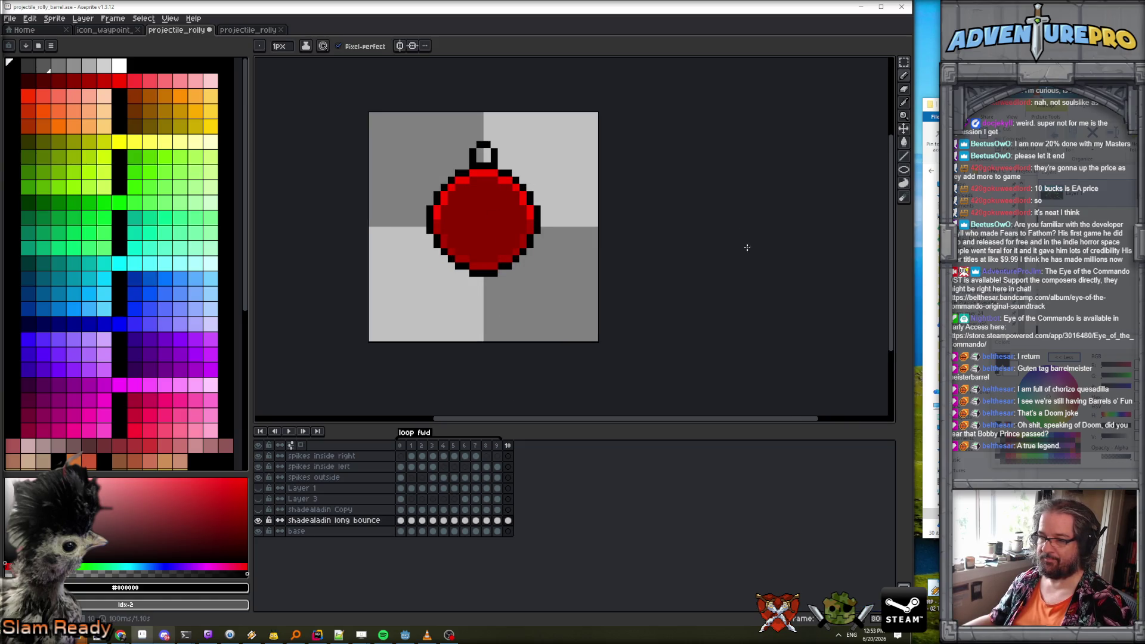
Marquee-select and delete the loop, then select the spikes outside layer on frame 10.
left_click(903, 62)
left_click_drag(462, 141, 513, 161)
key("Delete")
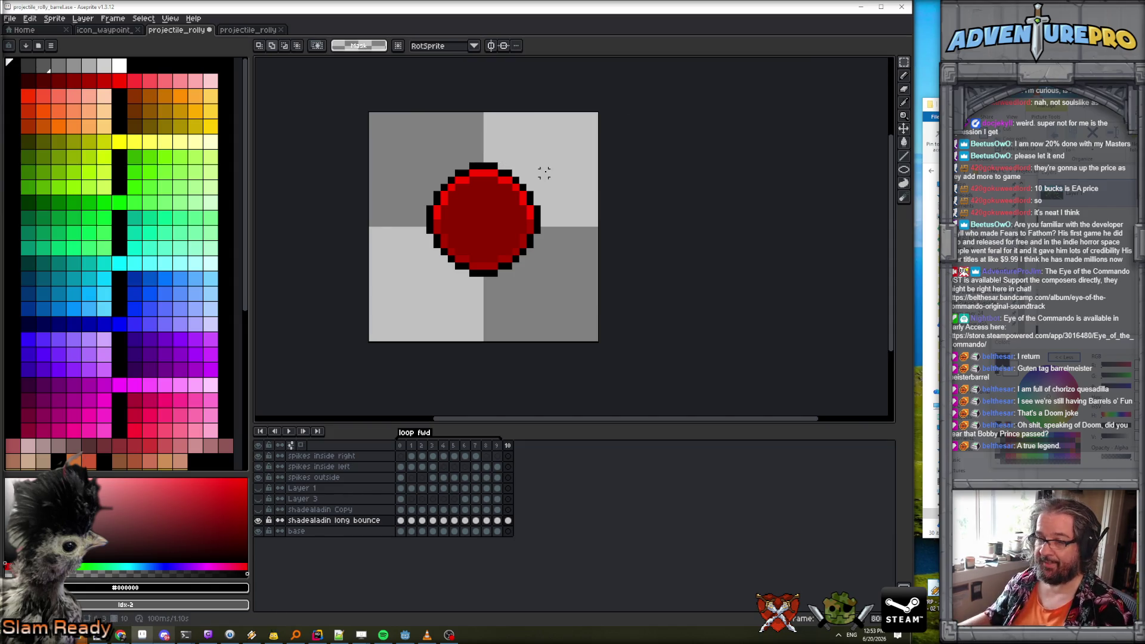
left_click(507, 477)
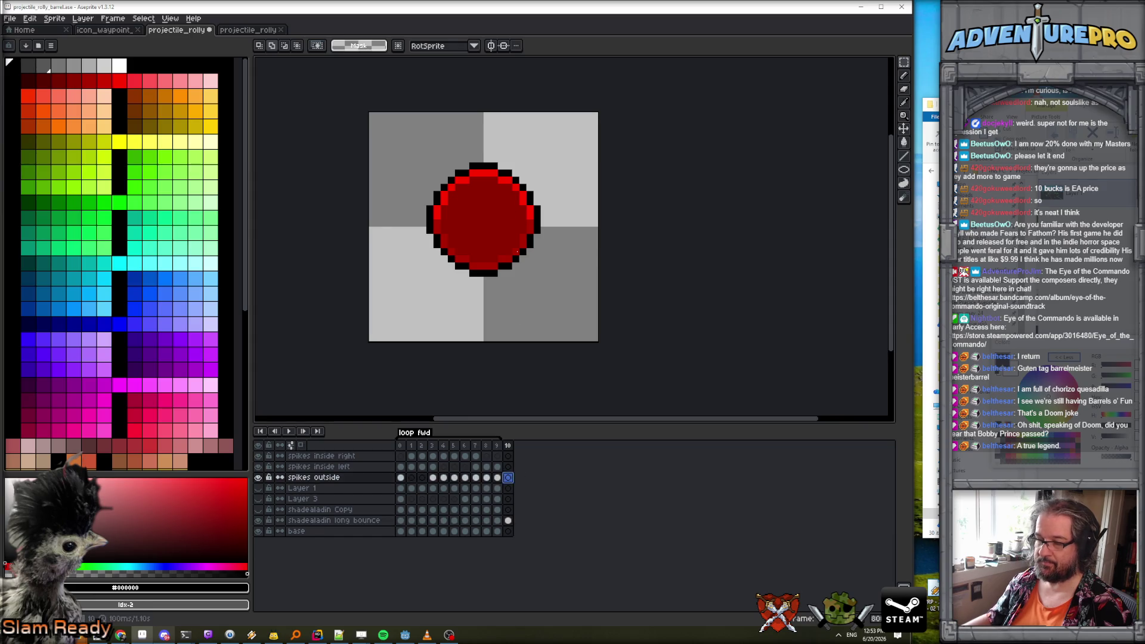
scroll(516, 252, "up", 3)
Redraw the black hanging loop above the ball with the Pencil and tidy it with the Eraser.
key("b")
left_click(444, 233)
mouse_move(442, 220)
left_mouse_down()
mouse_move(453, 188)
mouse_move(472, 187)
mouse_move(481, 228)
mouse_move(468, 187)
mouse_move(485, 202)
left_mouse_up()
key("e")
left_click(443, 202)
scroll(515, 218, "down", 1)
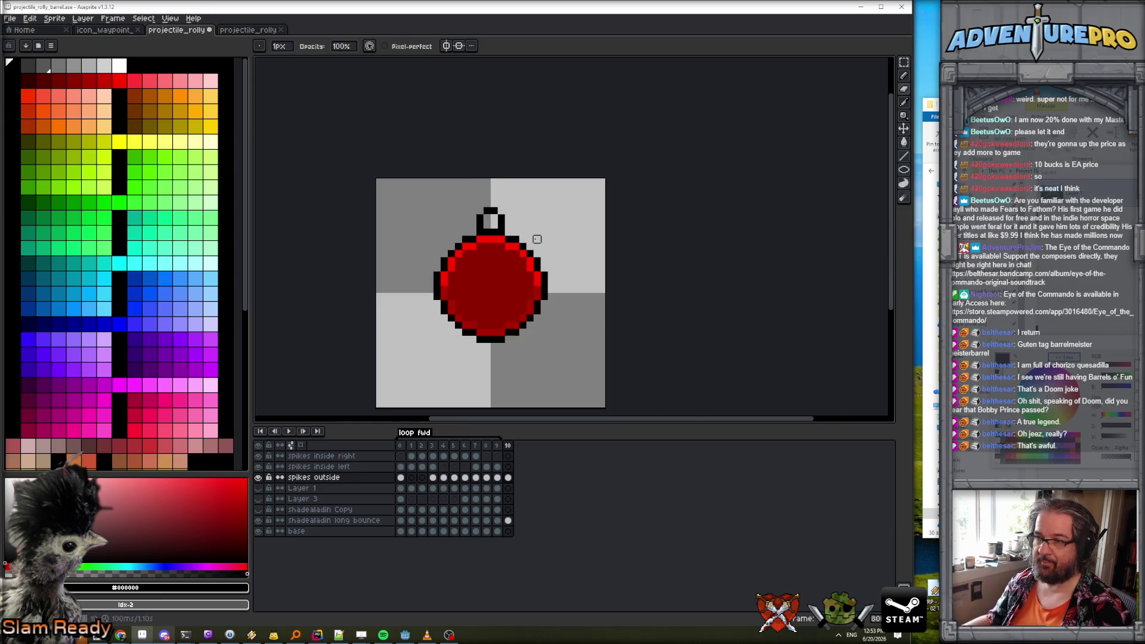
key("Left")
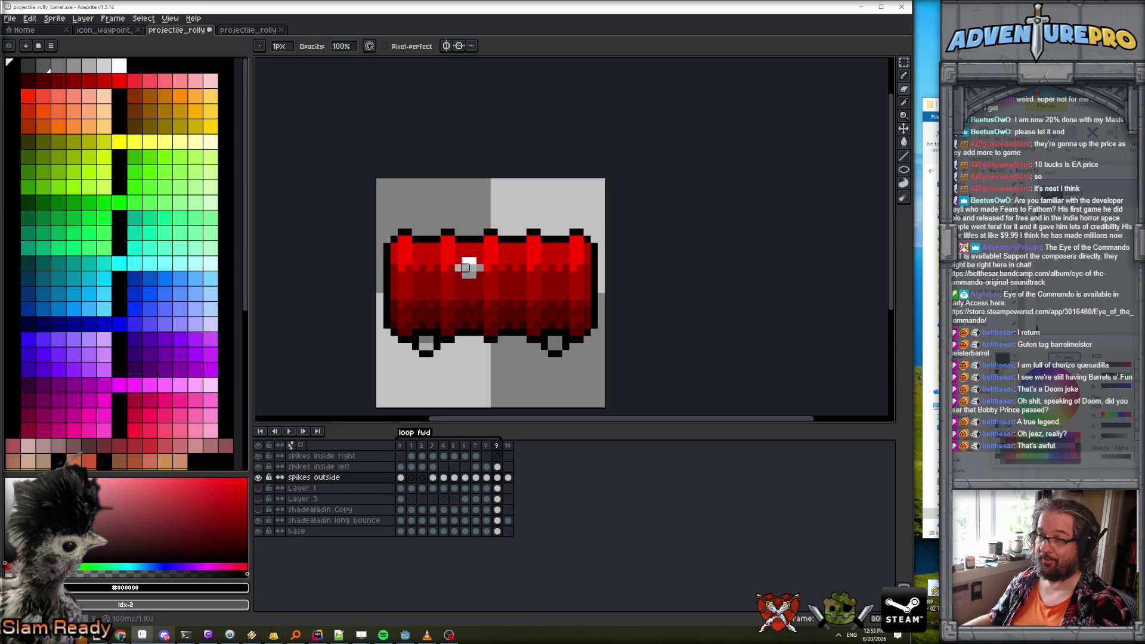
Sample the light grey and mid grey from the barrel frame's highlights.
key("x")
key("b")
key("Right")
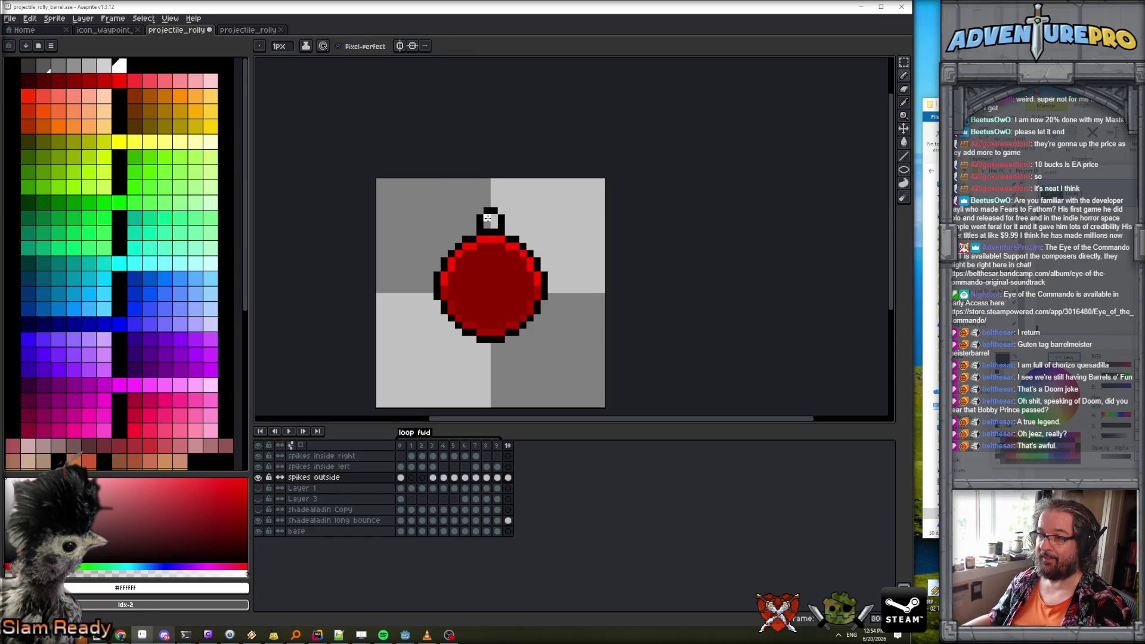
key("Left")
left_click(467, 263, "alt")
key("Right")
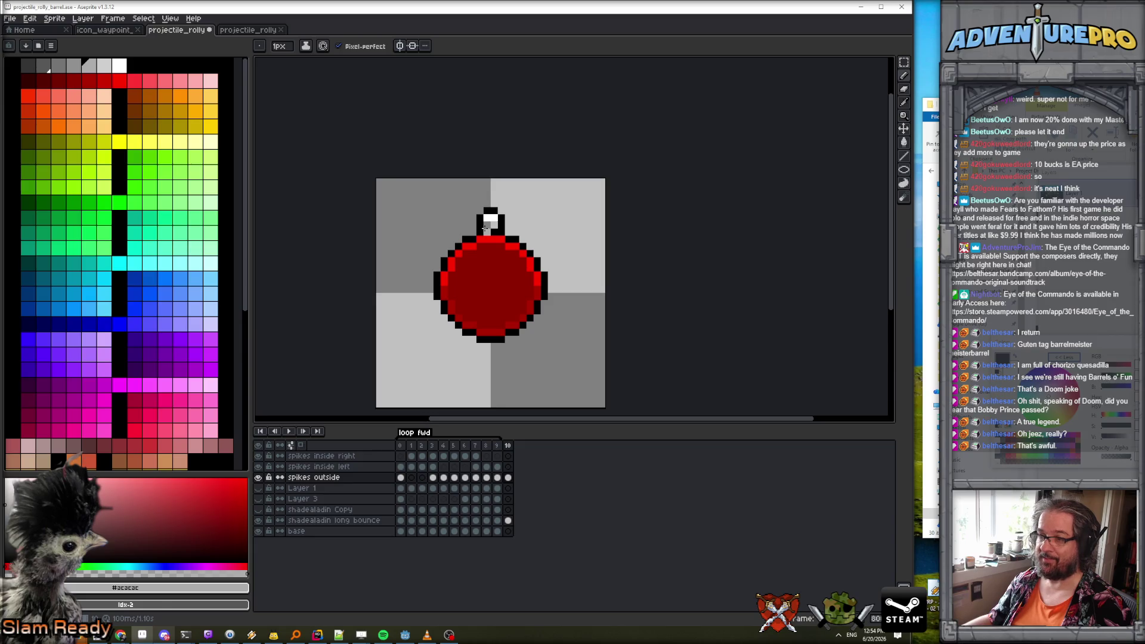
scroll(495, 230, "up", 1)
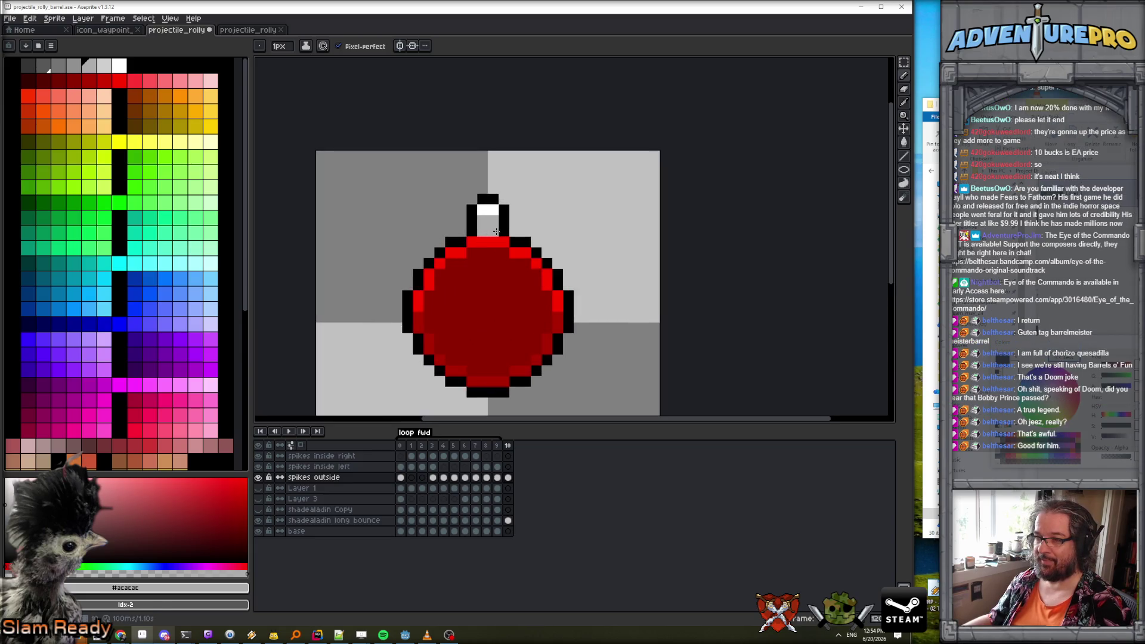
key("Left")
left_click(459, 295, "alt")
On frame 10, pick the black outline and the grey under the white cap.
key("Right")
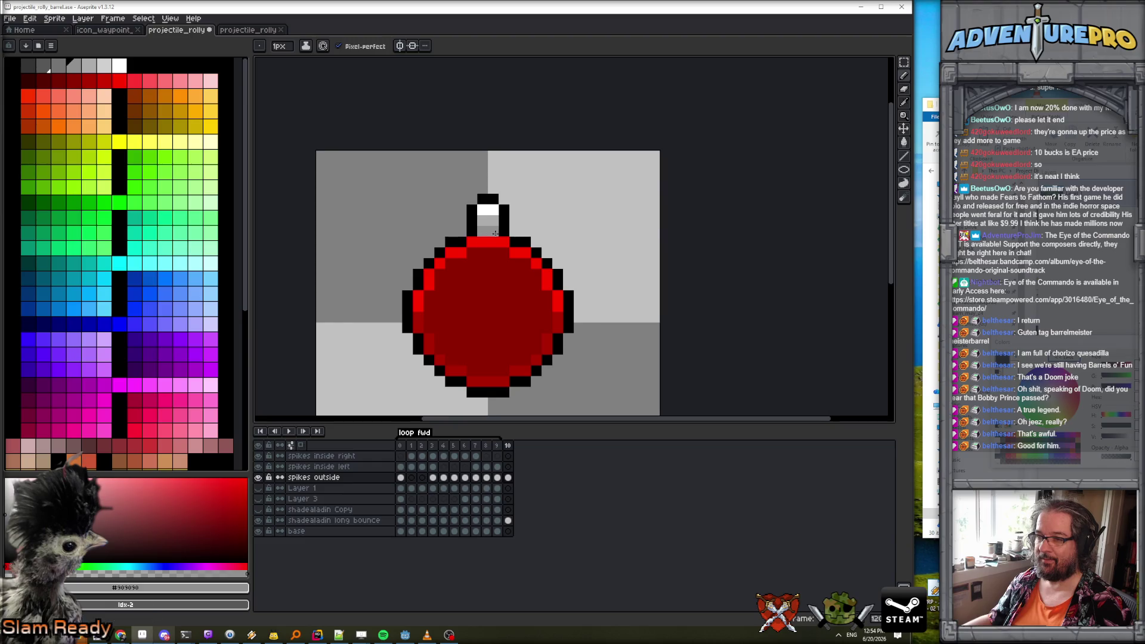
scroll(554, 255, "down", 5)
scroll(522, 245, "up", 1)
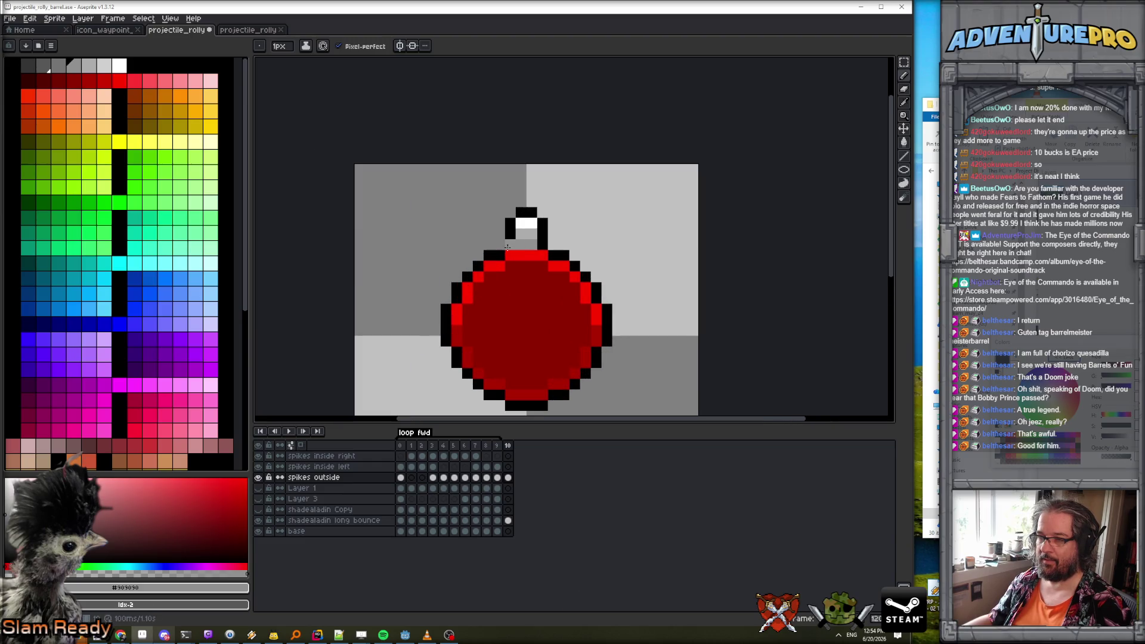
left_click(499, 250, "alt")
left_click(521, 243, "alt")
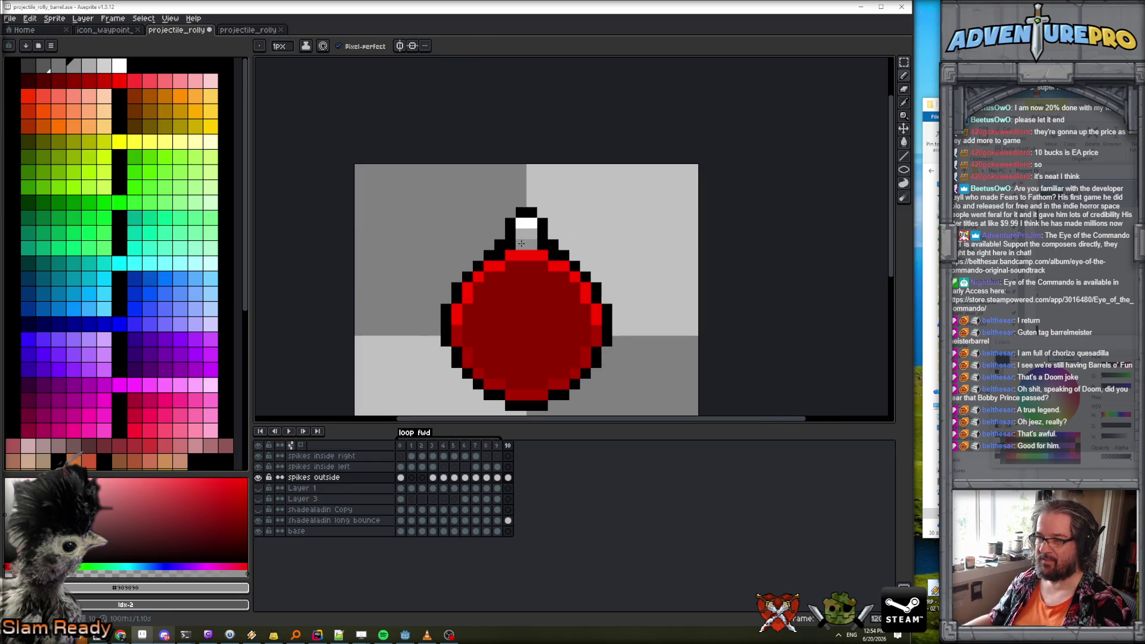
scroll(543, 244, "down", 2)
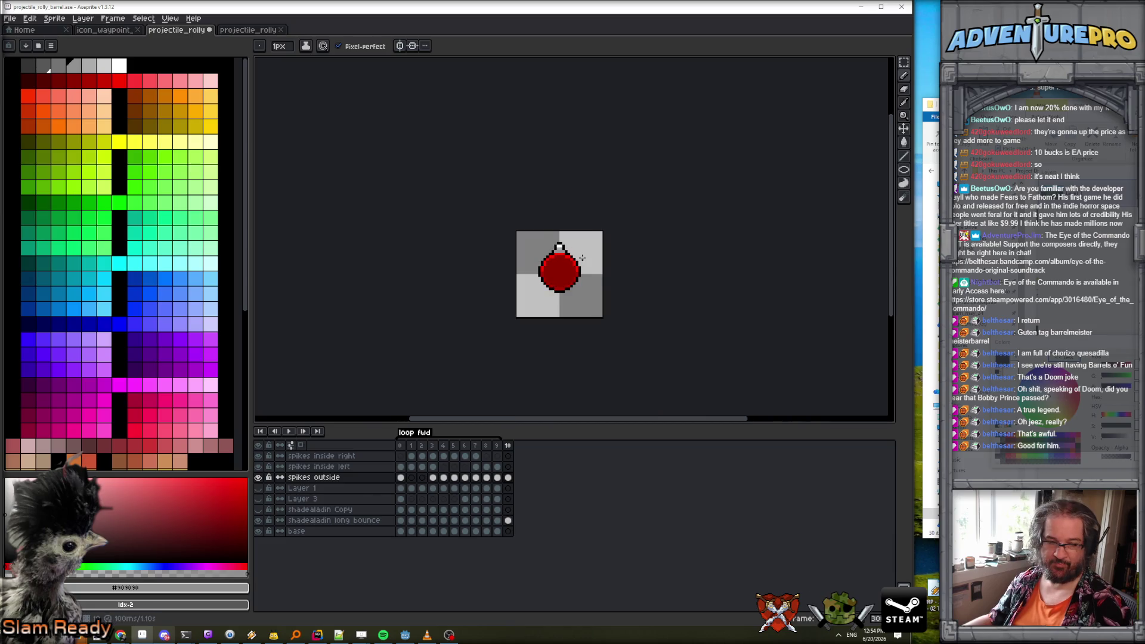
scroll(582, 258, "up", 1)
Select frame 10 and add nine duplicate frames after it.
left_click(508, 446)
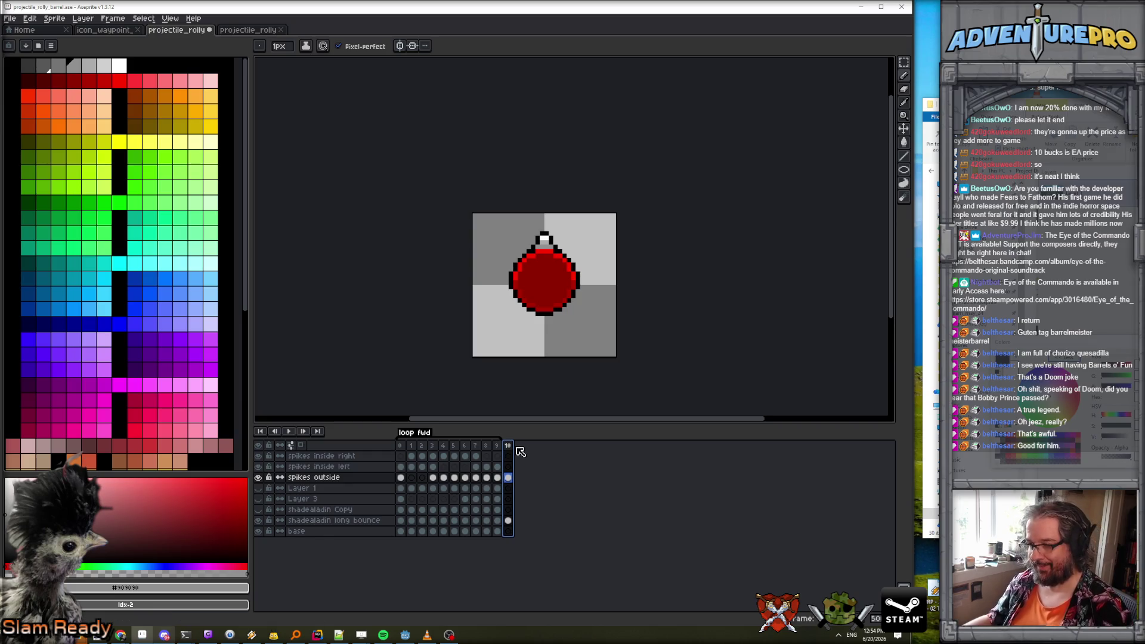
scroll(550, 328, "up", 1)
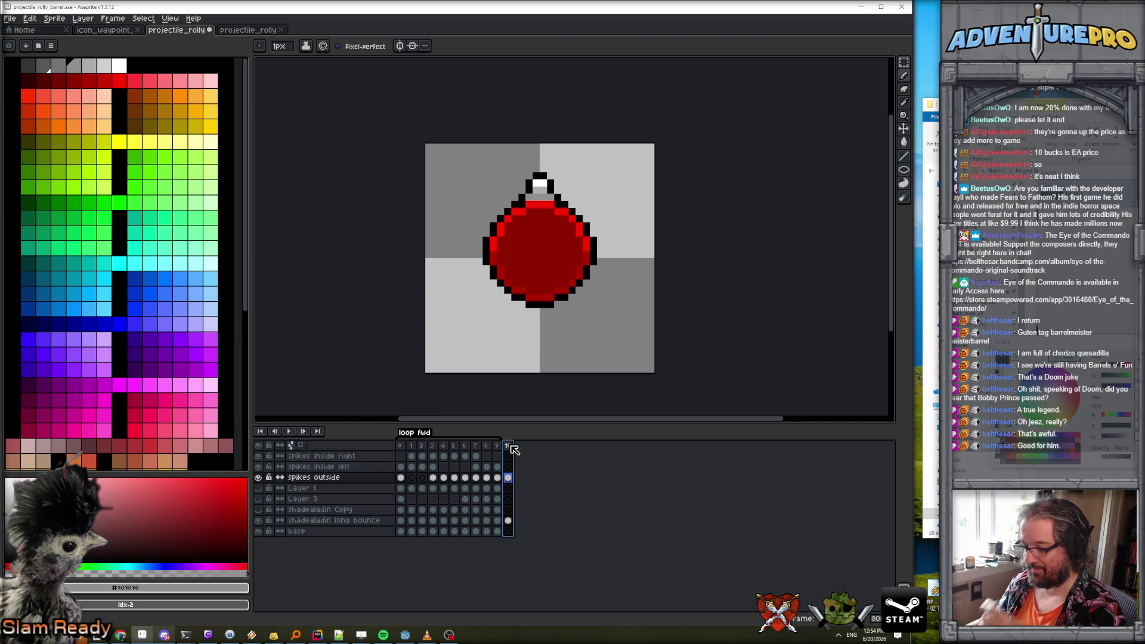
key("alt+n")
key("alt+n")
key("alt+n")
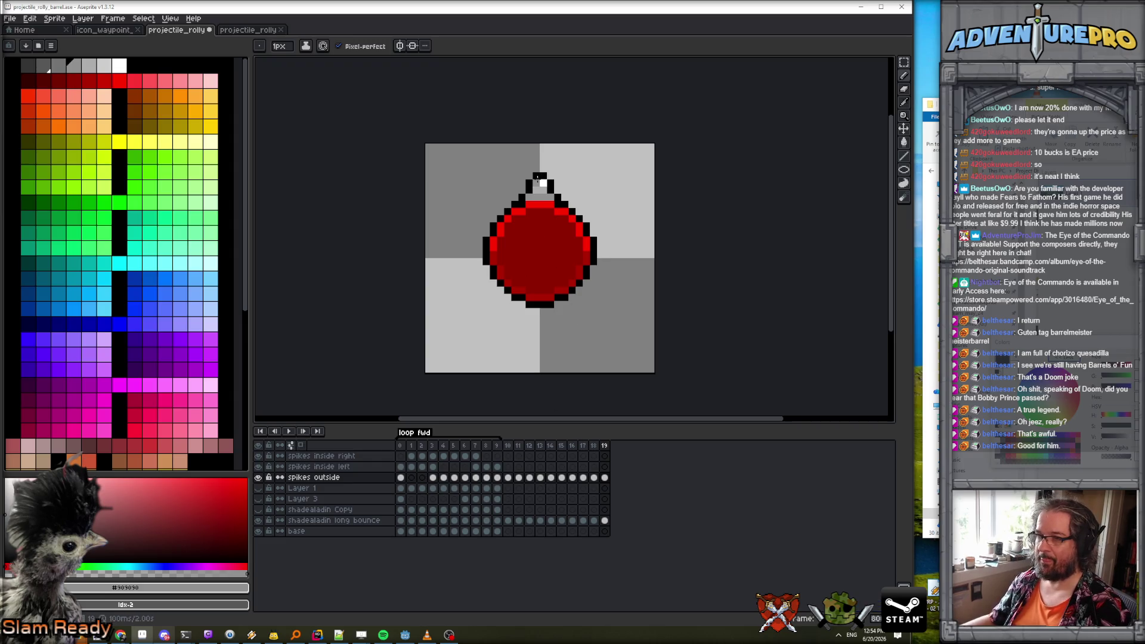
Draw grey pixels and a white row beneath the barrel's bottom.
left_click_drag(532, 311, 542, 311)
key("]")
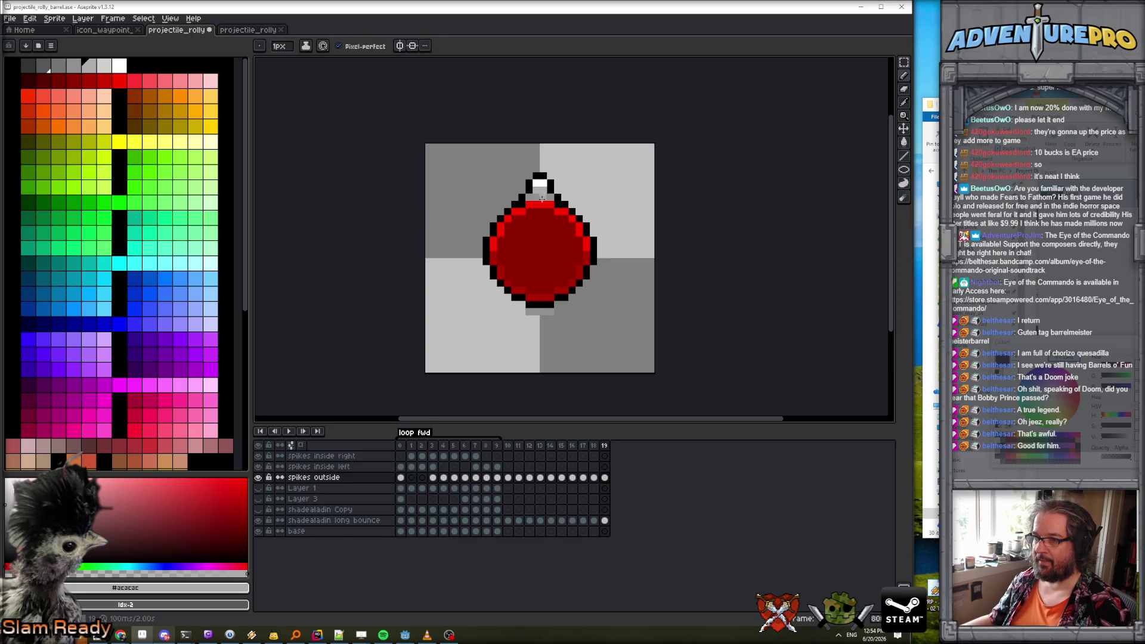
left_click(540, 318)
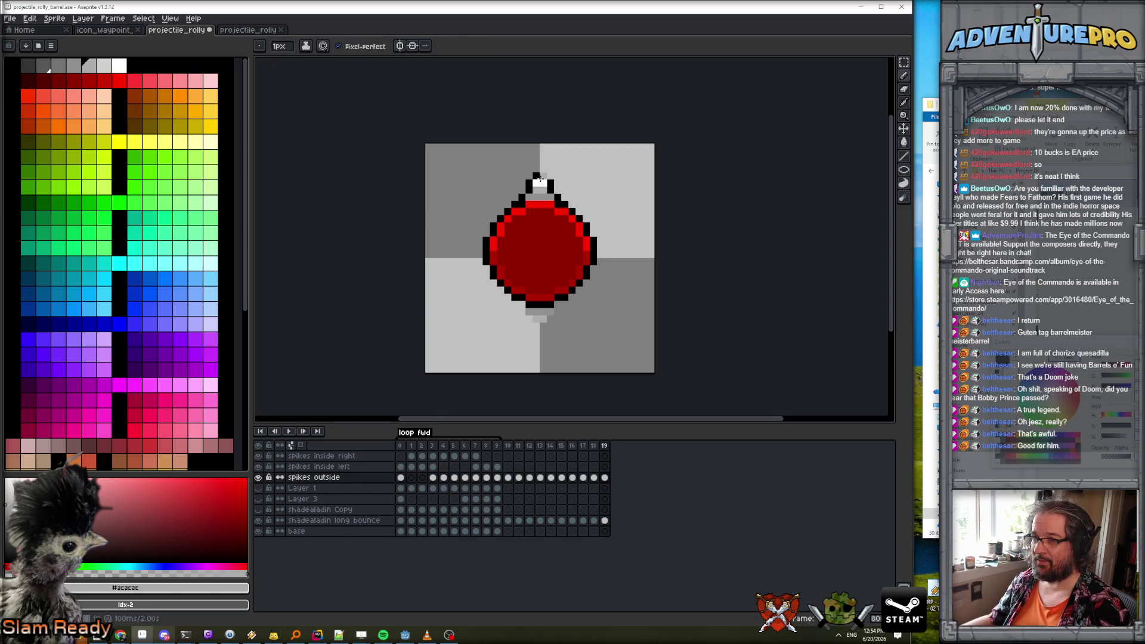
left_click(539, 179, "alt")
left_click_drag(535, 327, 544, 326)
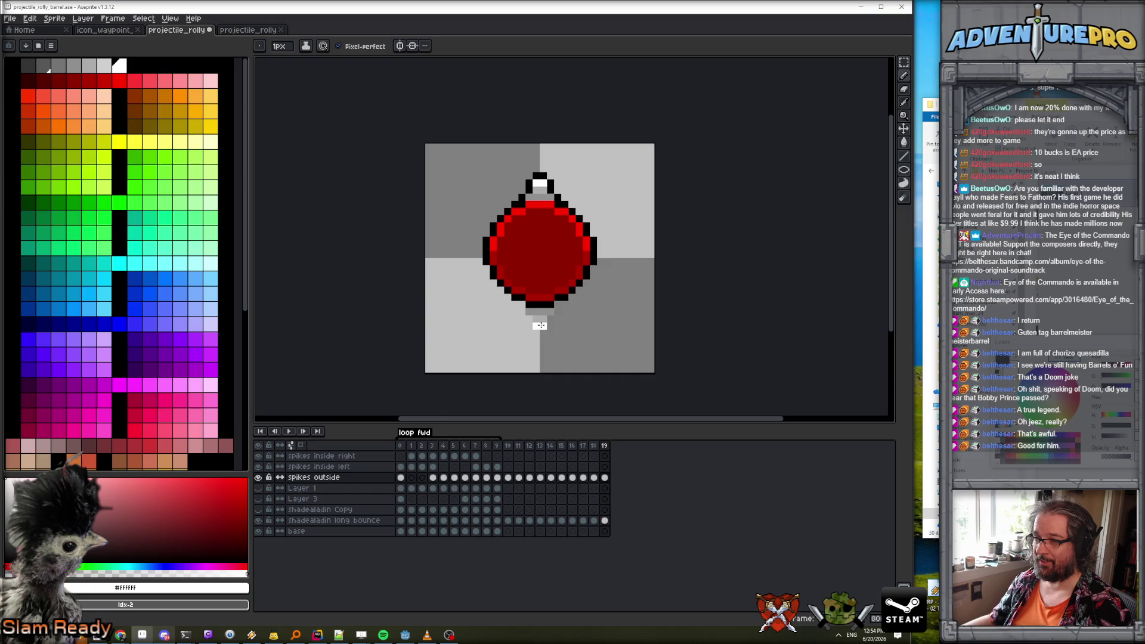
Paint a black row under the barrel's bottom grey.
left_click(530, 191, "alt")
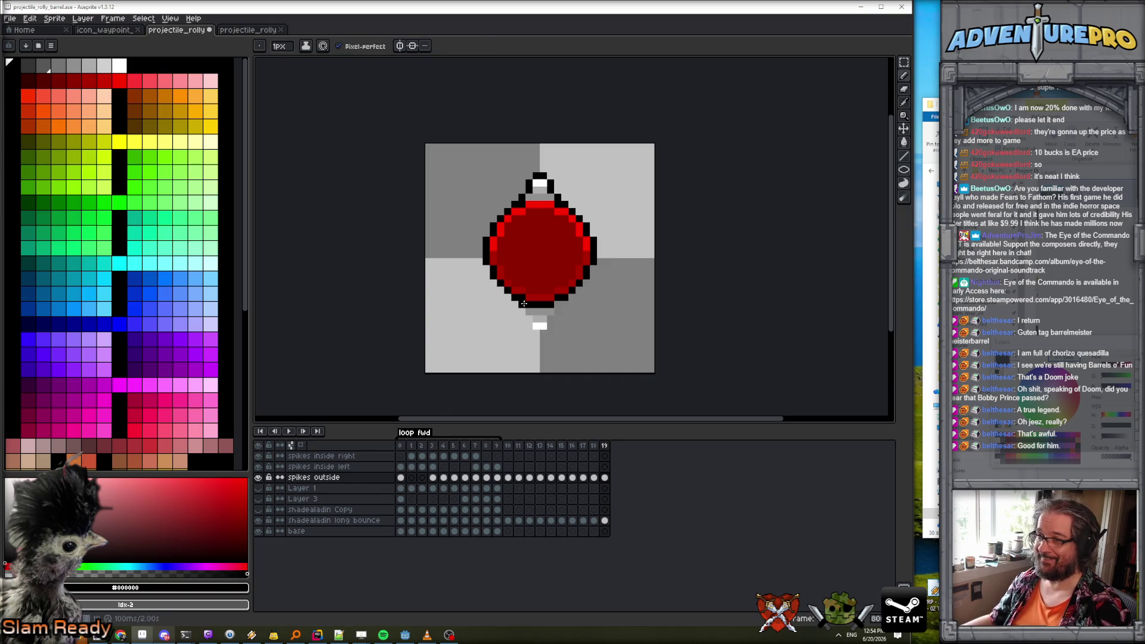
scroll(524, 304, "up", 3)
scroll(512, 302, "down", 1)
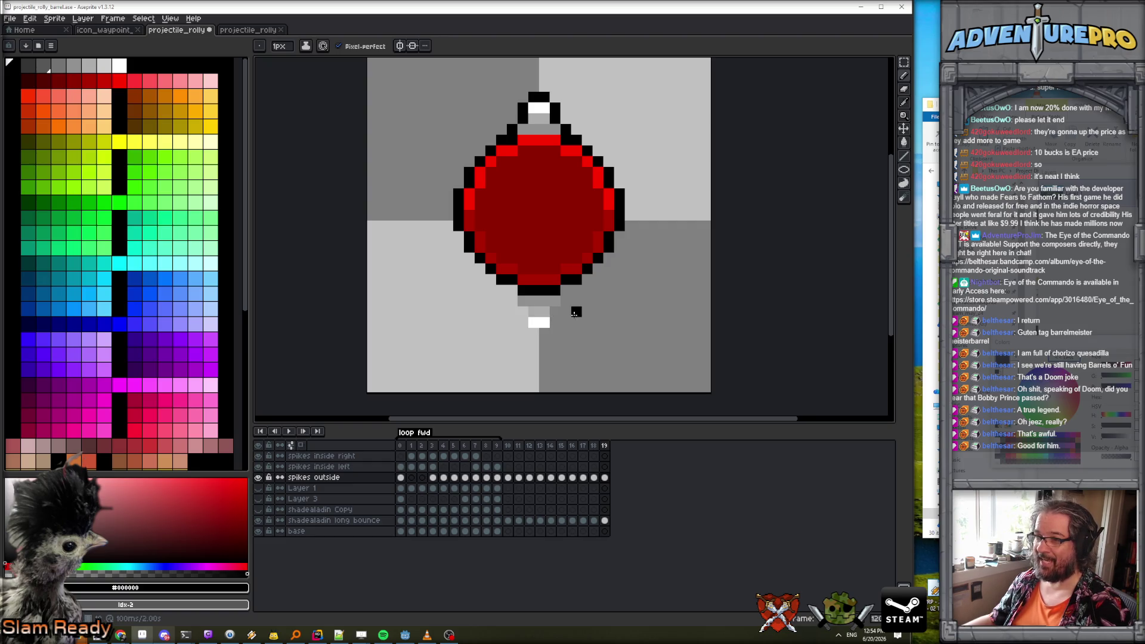
left_click(523, 294, "alt")
left_click_drag(524, 294, 558, 291)
Move the white tip up one row and erase the leftover bottom row.
left_click(544, 303, "alt")
left_click(540, 322, "alt")
left_click(533, 311)
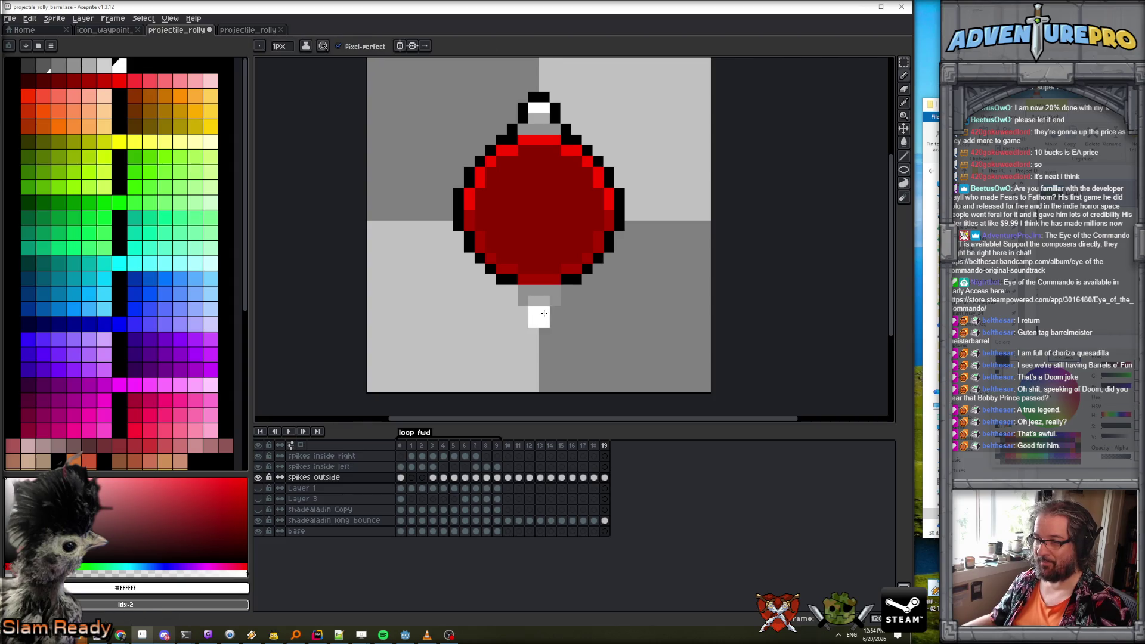
left_click(545, 312)
key("e")
left_click_drag(544, 323, 523, 322)
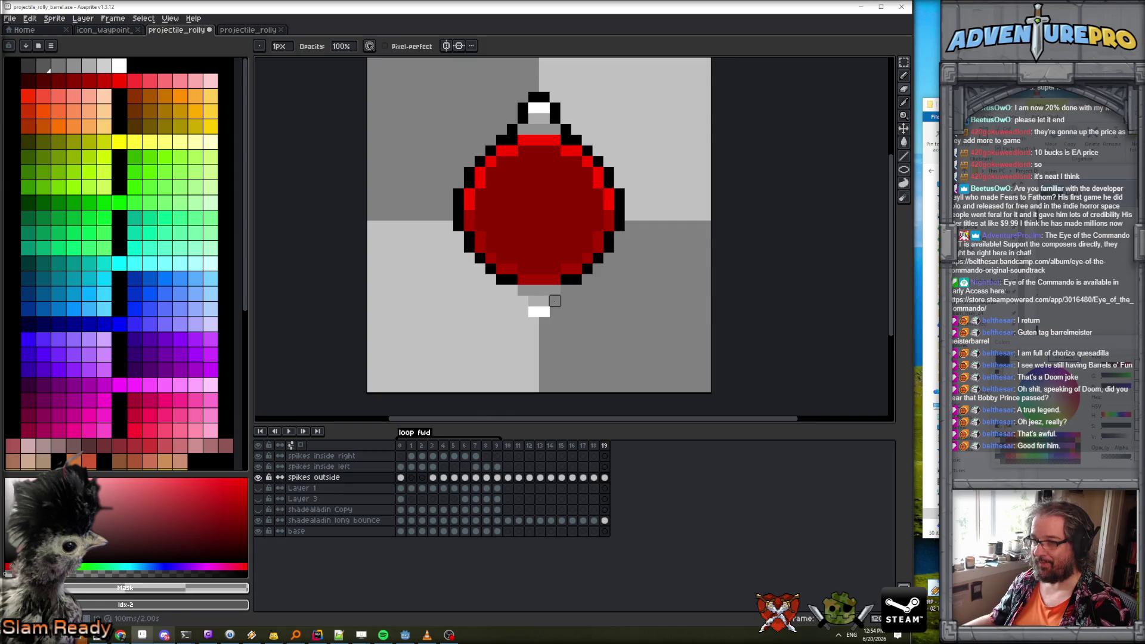
Outline the lower nub with black pixels.
key("b")
left_click(512, 130, "alt")
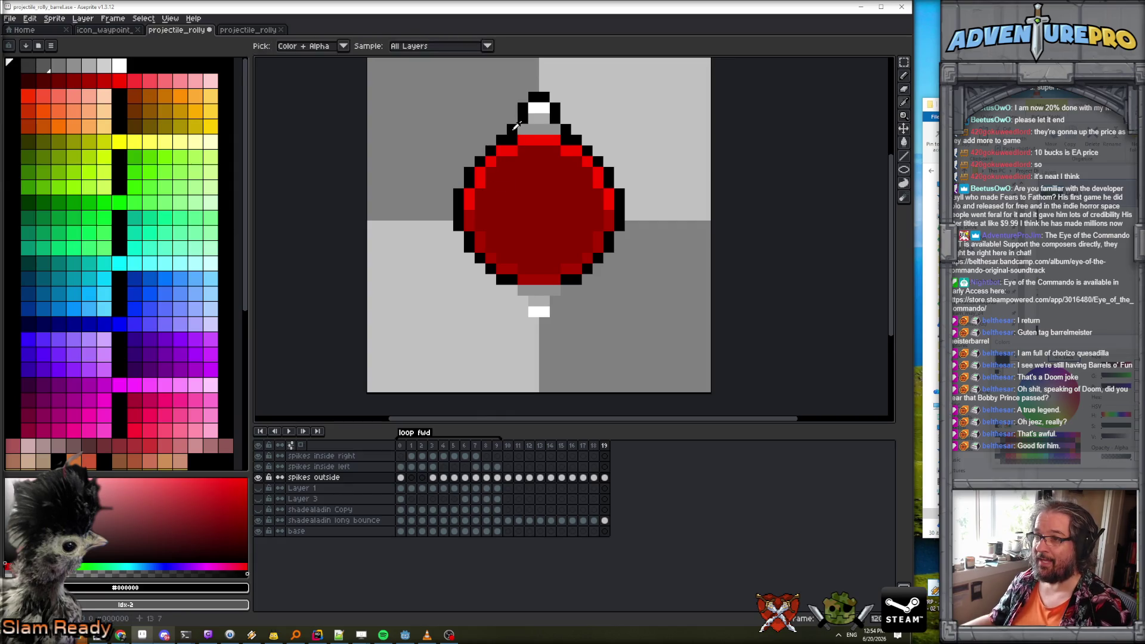
left_click_drag(513, 289, 544, 321)
scroll(620, 258, "down", 4)
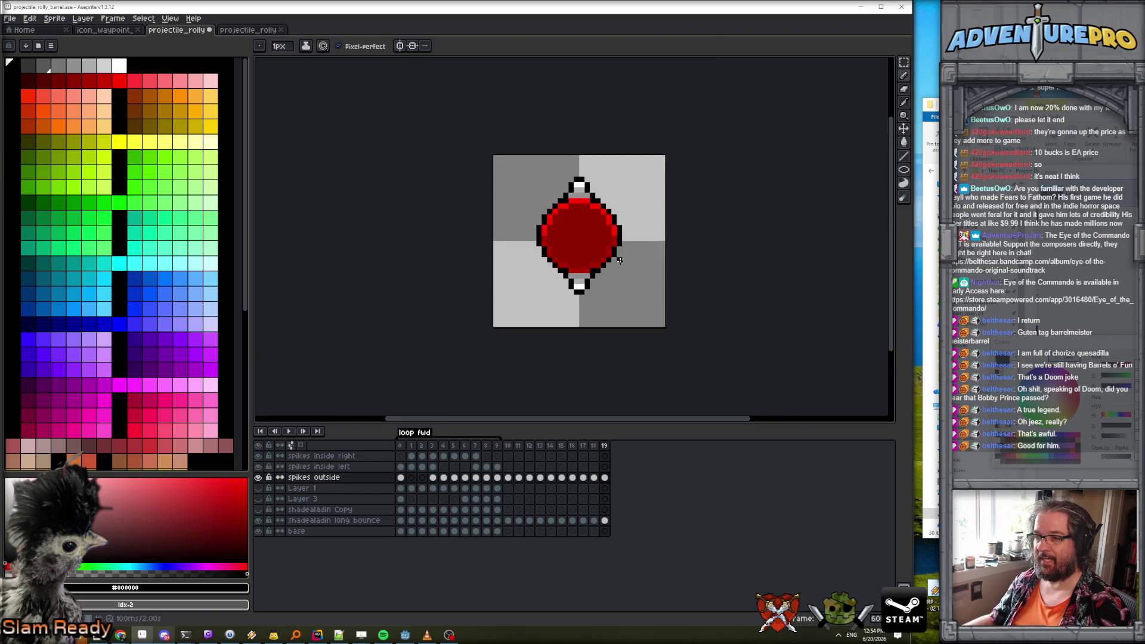
scroll(591, 214, "up", 2)
scroll(577, 230, "up", 1)
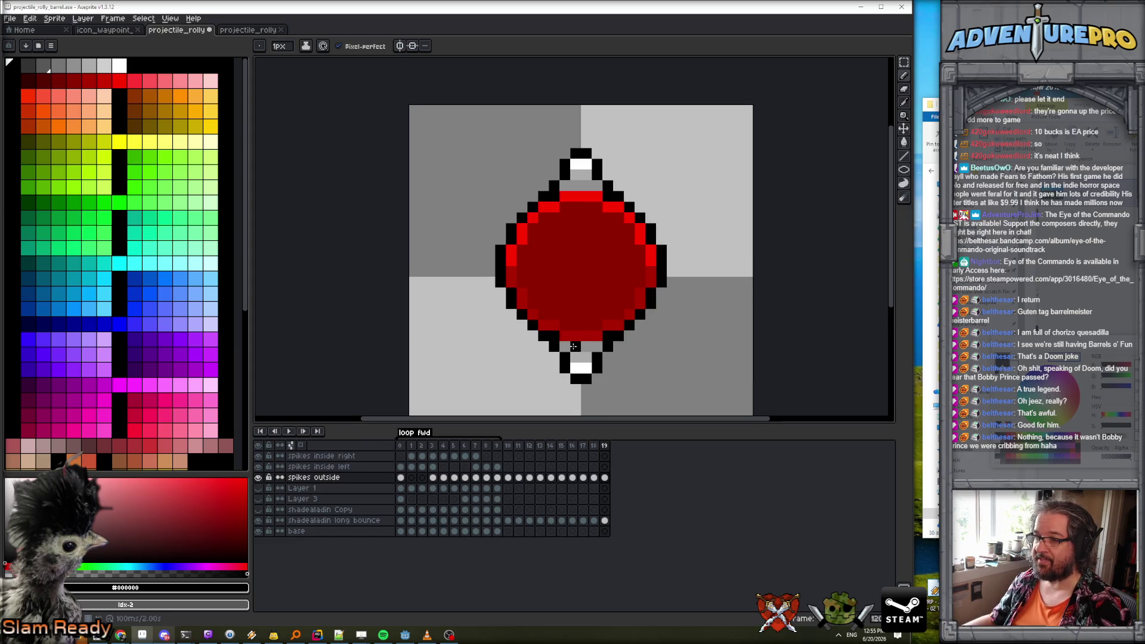
scroll(576, 338, "down", 1)
scroll(605, 325, "up", 1)
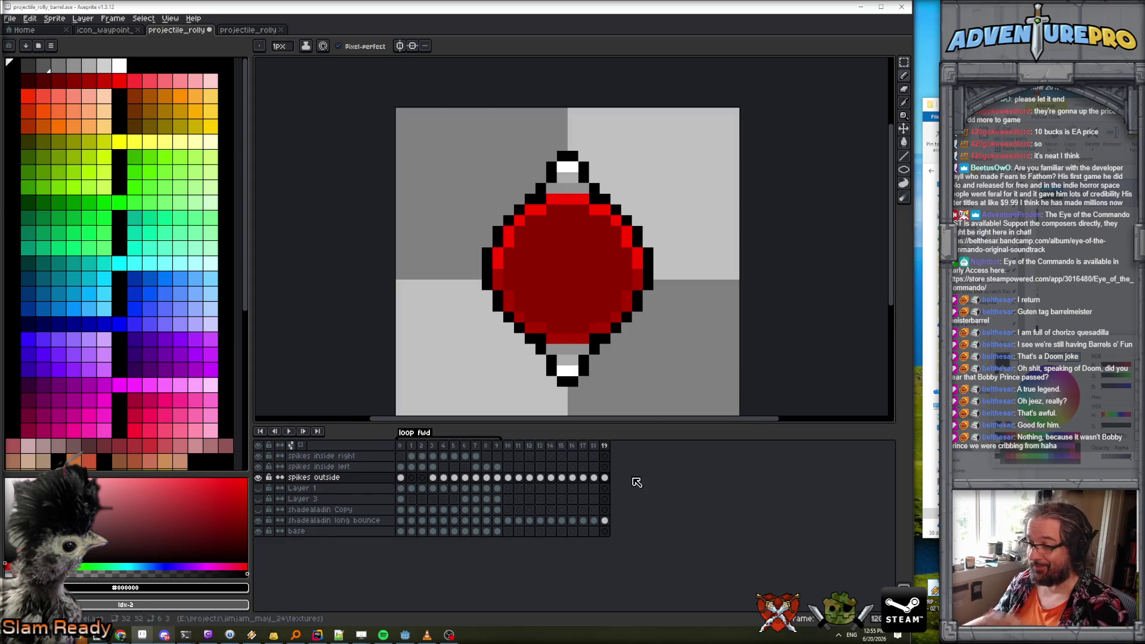
Undo the stray black pixel, blacken the barrel's top row and remove the neck.
scroll(570, 194, "up", 1)
key("ctrl+z")
left_click(529, 189)
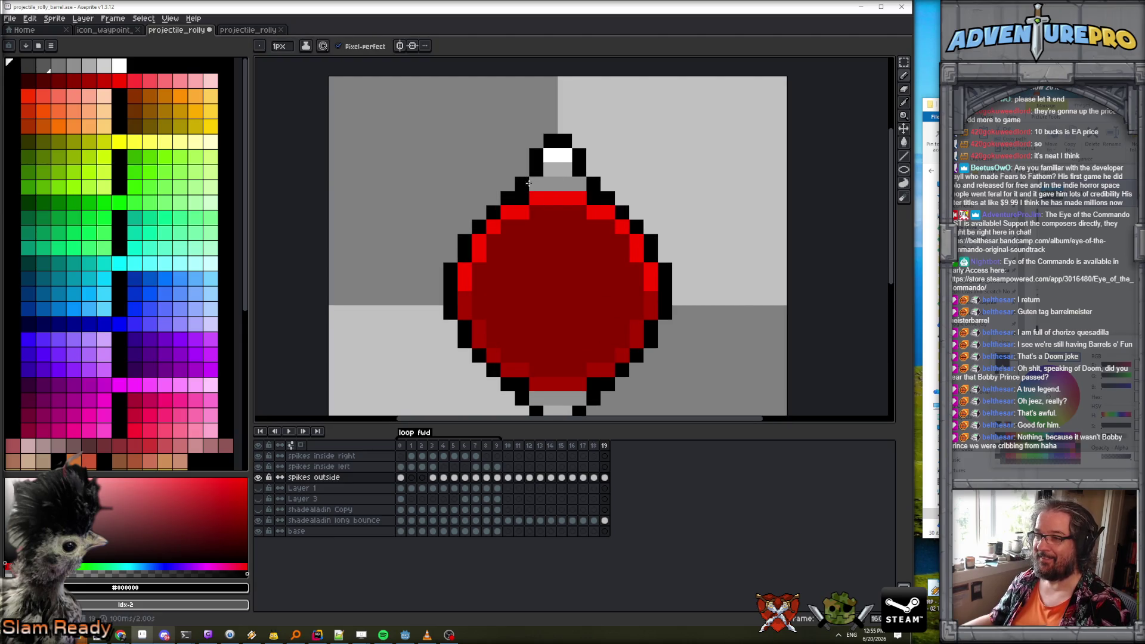
mouse_move(537, 182)
left_mouse_down()
mouse_move(580, 184)
mouse_move(537, 154)
mouse_move(550, 140)
left_mouse_up()
key("e")
Step through frames 11–19 to review the spikes on each frame.
scroll(549, 197, "down", 3)
scroll(560, 238, "up", 1)
key("Left")
key("Right")
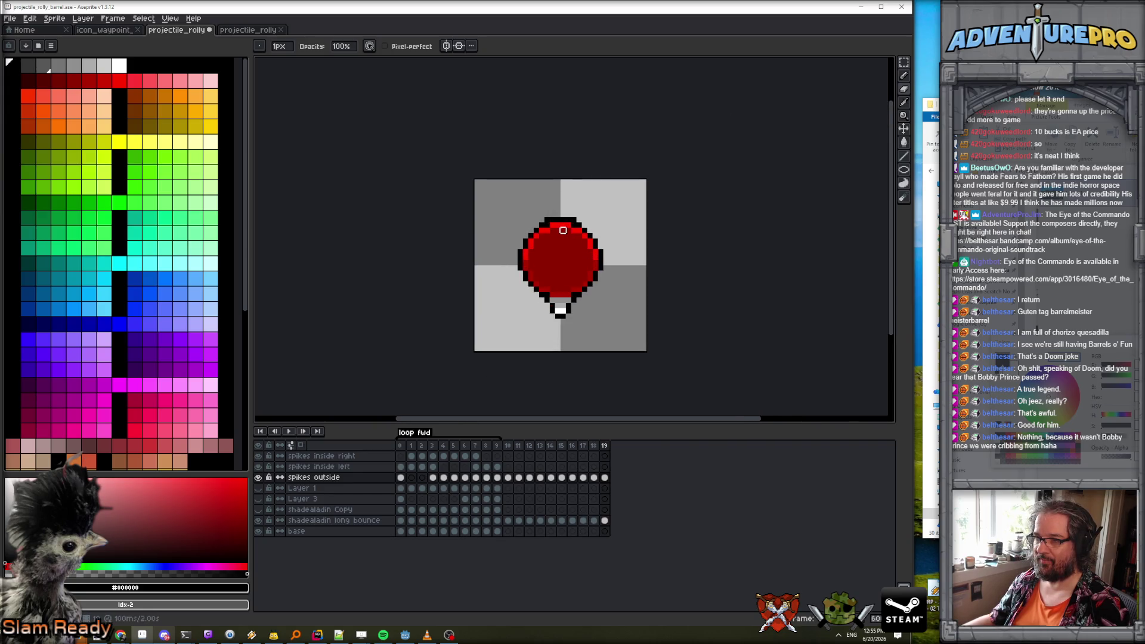
scroll(529, 216, "up", 2)
scroll(629, 231, "down", 3)
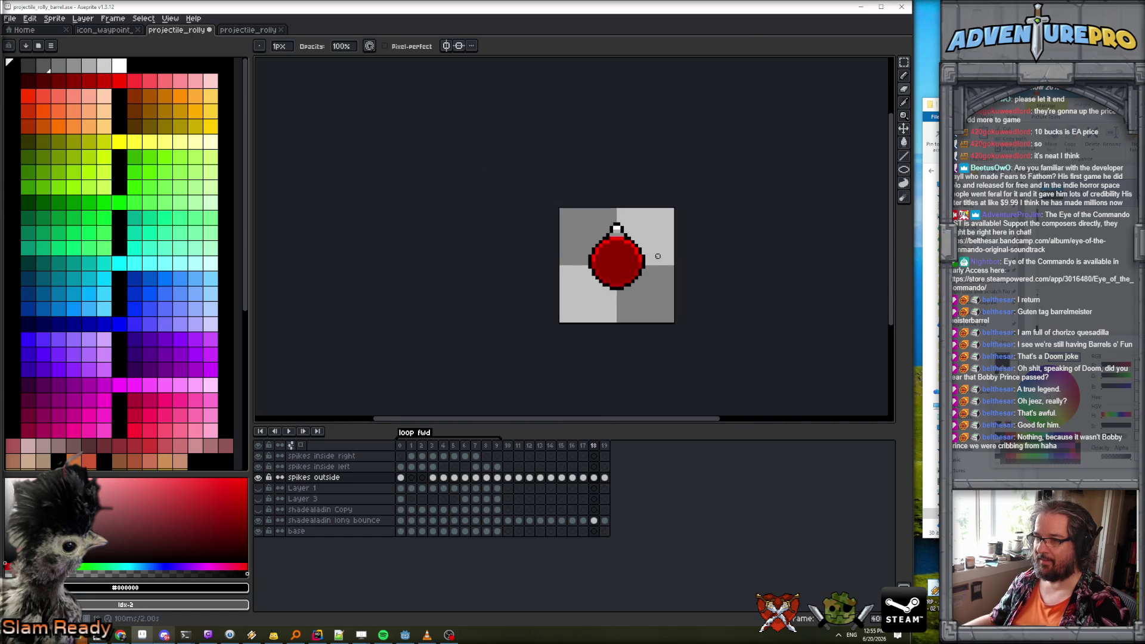
key("Left")
key("Left")
key("Left")
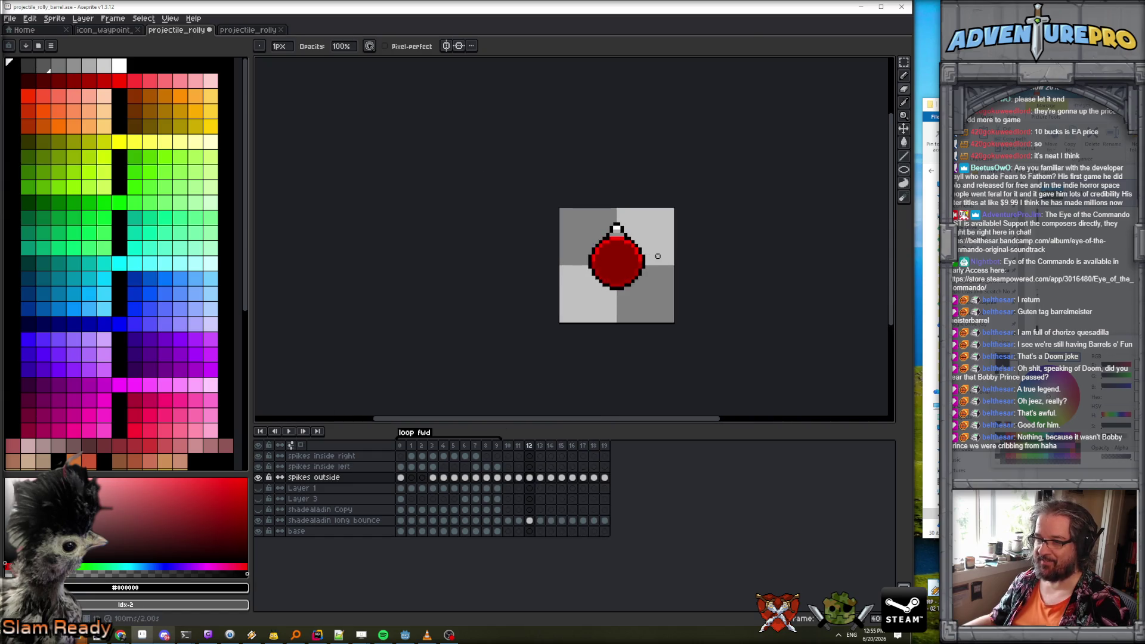
key("Right")
key("Right")
key("Right")
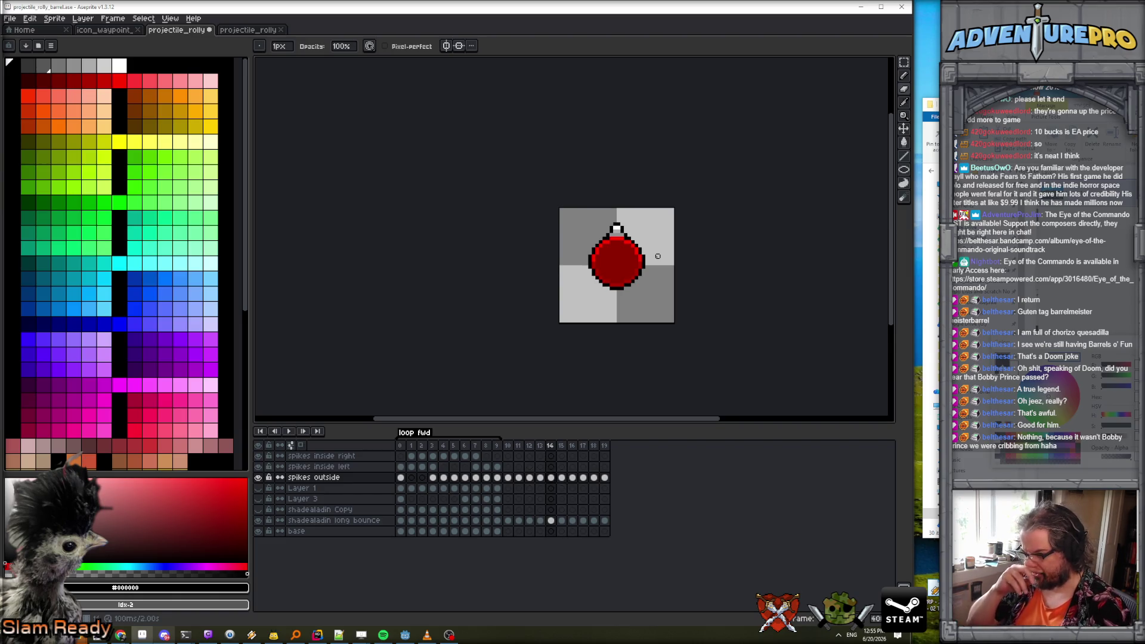
key("Left")
key("Left")
key("Left")
scroll(696, 393, "up", 1)
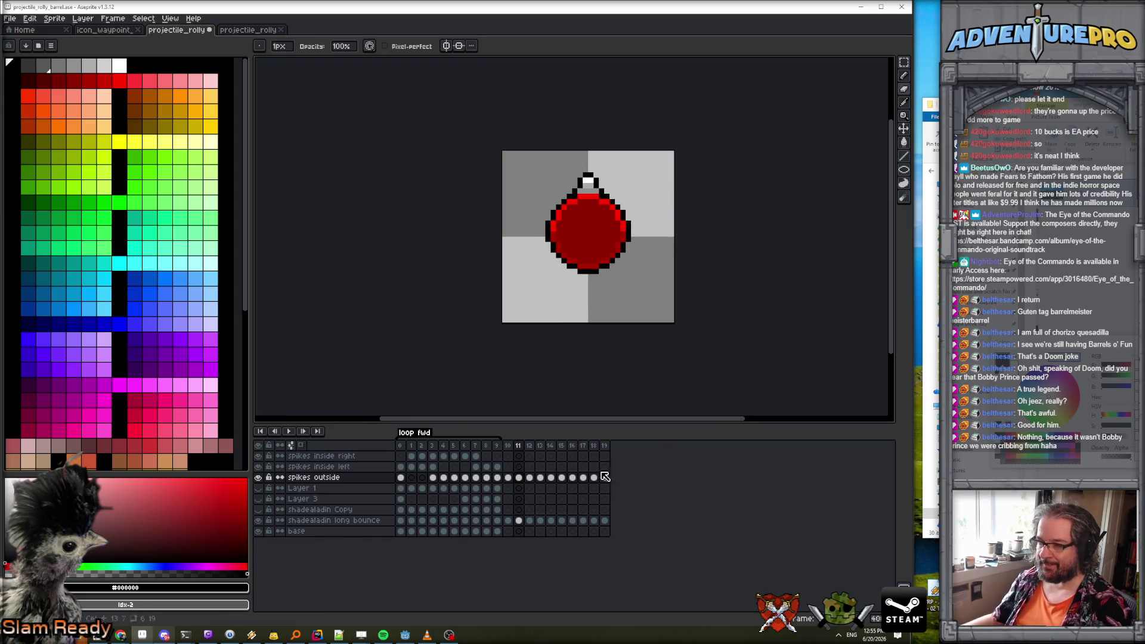
key("Right")
key("Right")
key("Right")
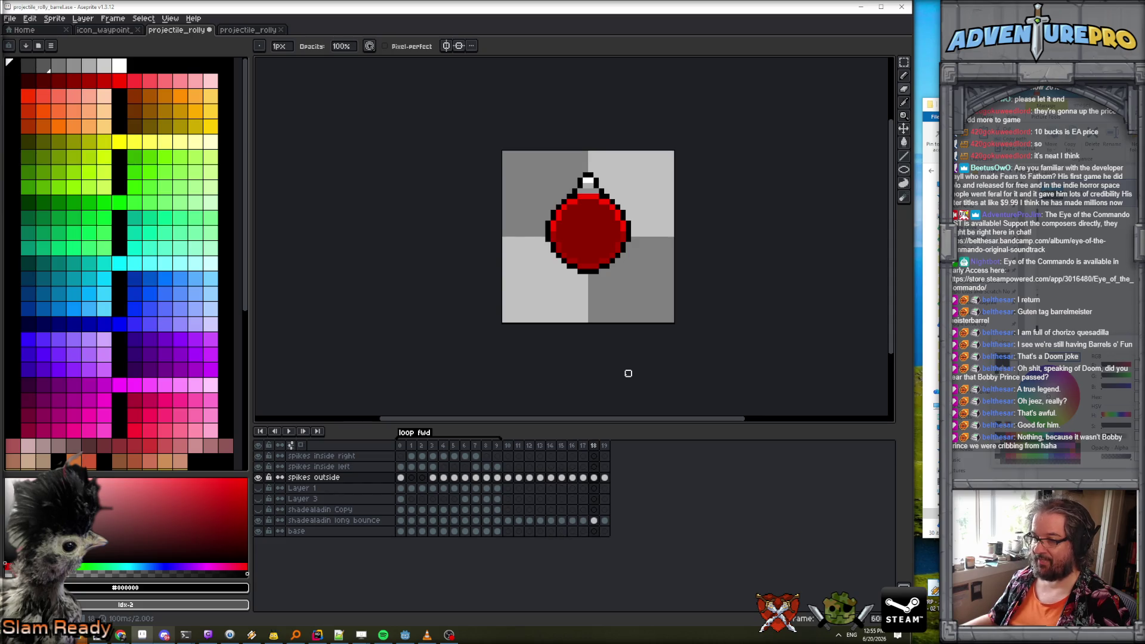
scroll(580, 255, "up", 1)
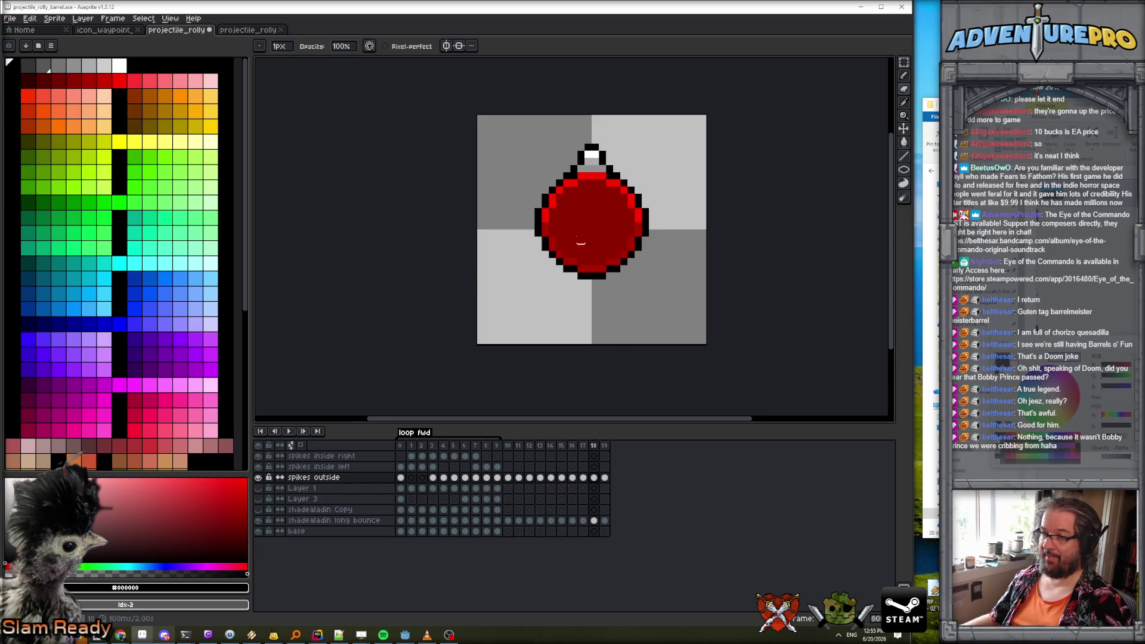
scroll(560, 211, "up", 2)
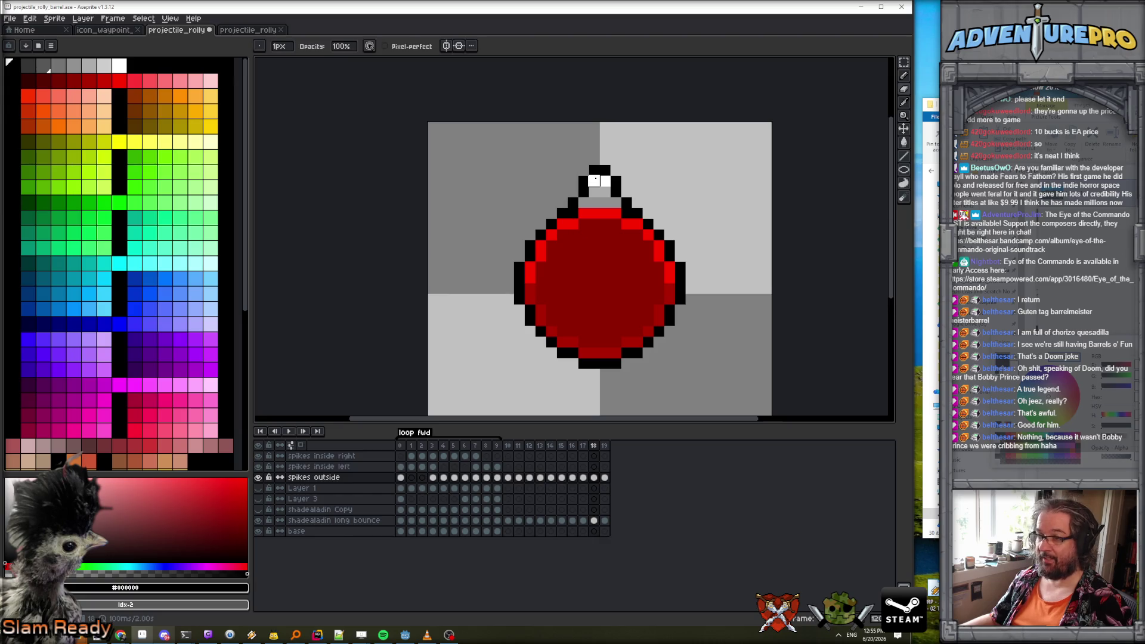
key("Left")
key("Left")
key("Left")
key("Right")
key("Right")
key("Left")
key("Left")
key("Left")
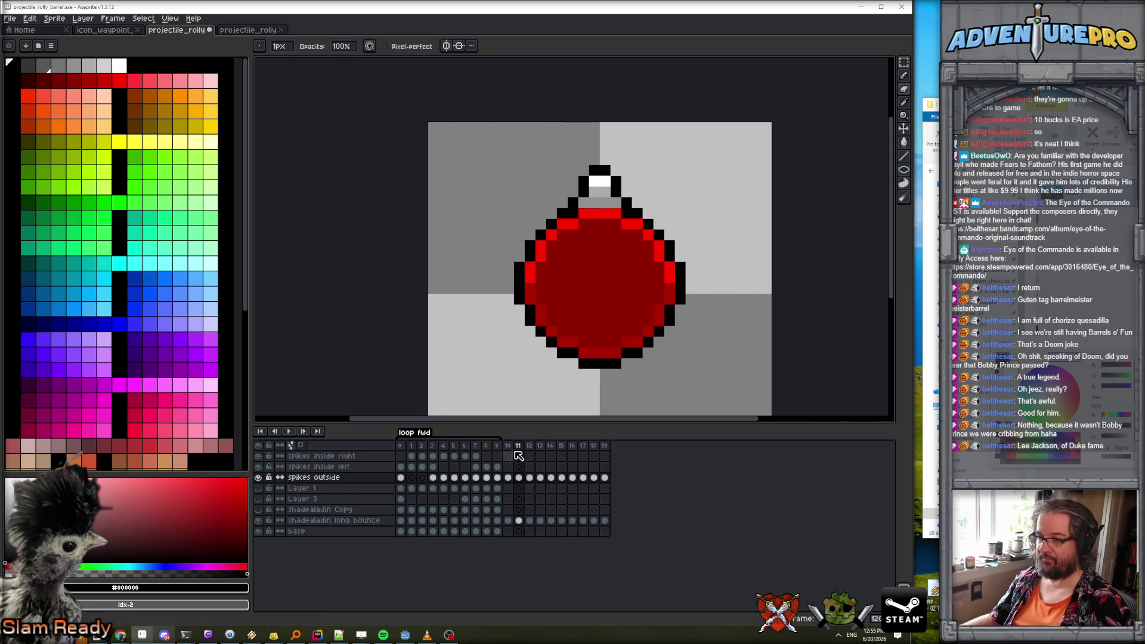
Link the spikes outside cels for frames 11–18 and erase their spikes.
left_click_drag(521, 447, 594, 452)
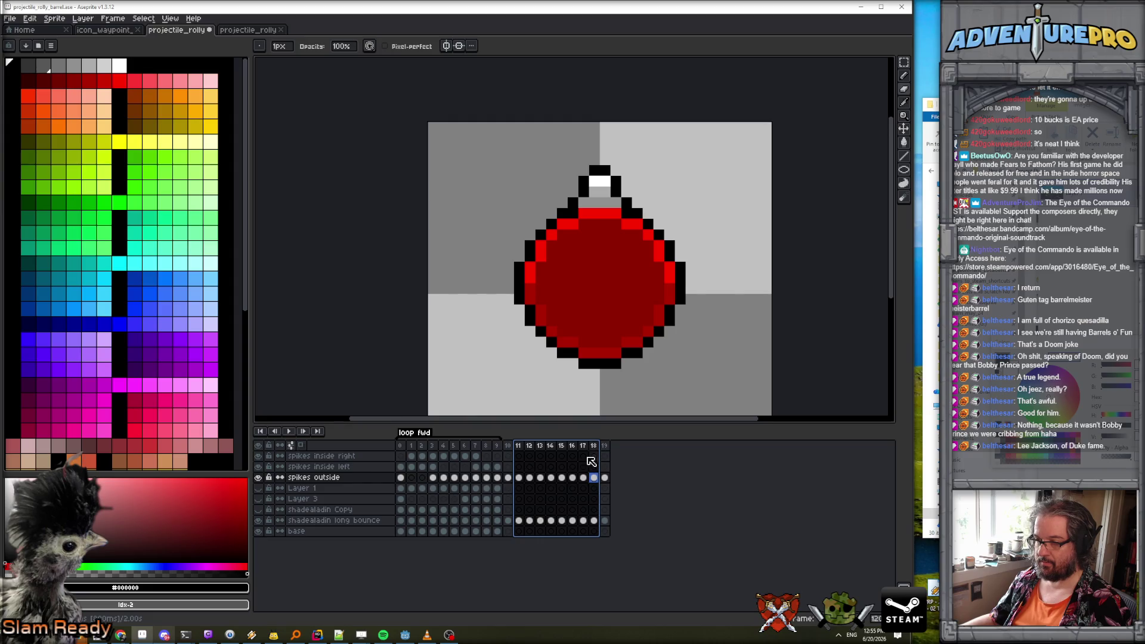
left_click_drag(518, 478, 598, 481)
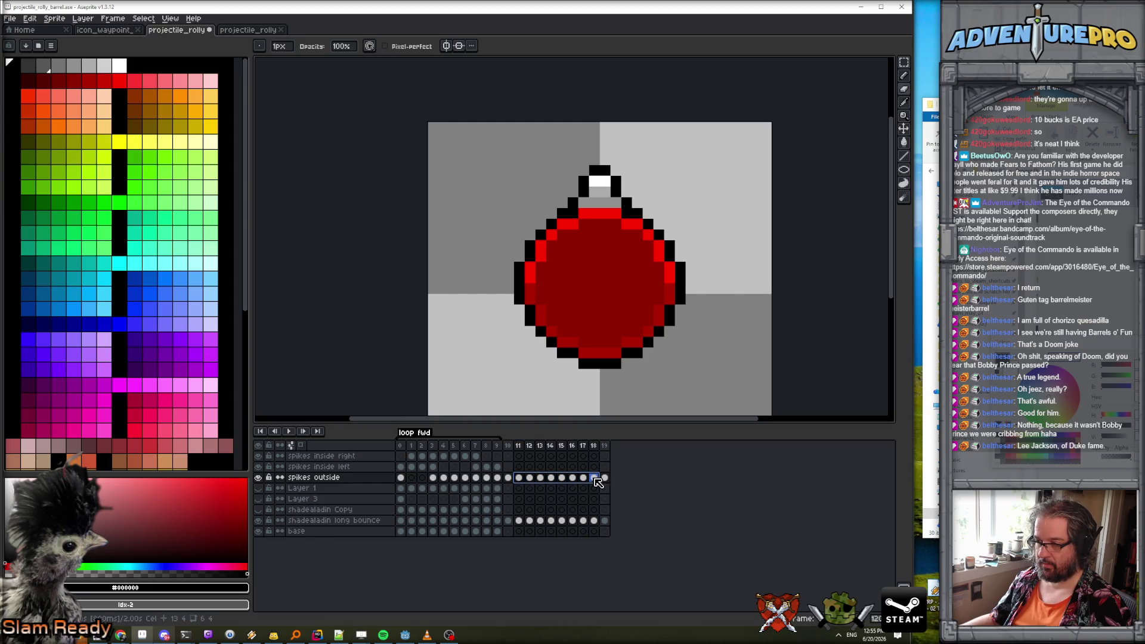
right_click(517, 480)
left_click(552, 520)
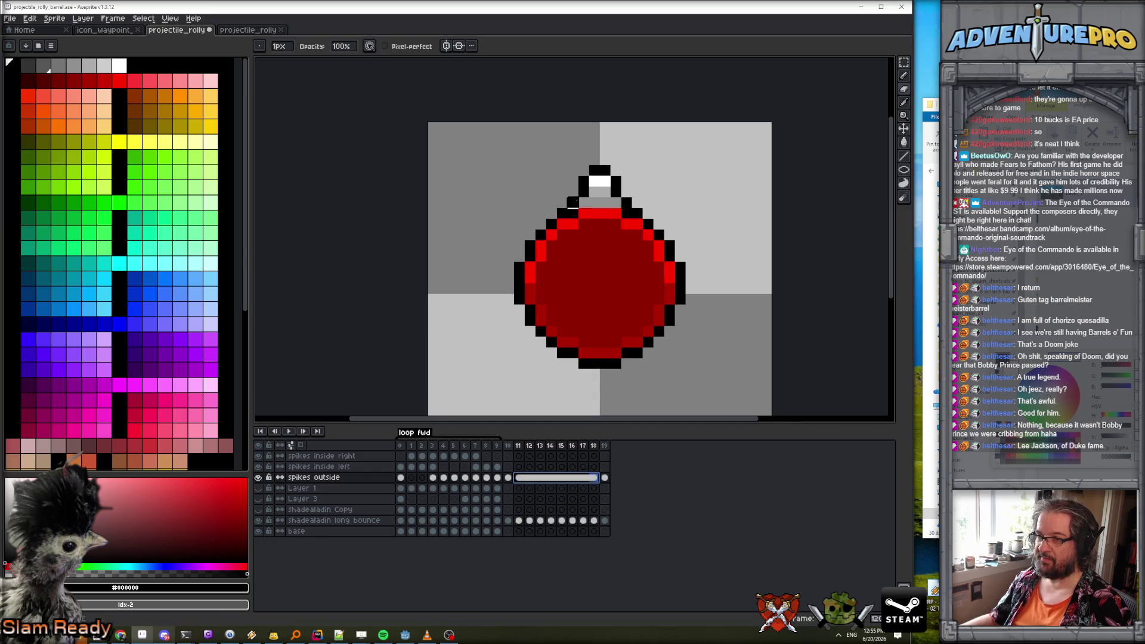
mouse_move(572, 203)
left_mouse_down()
mouse_move(614, 203)
mouse_move(596, 188)
mouse_move(636, 179)
left_mouse_up()
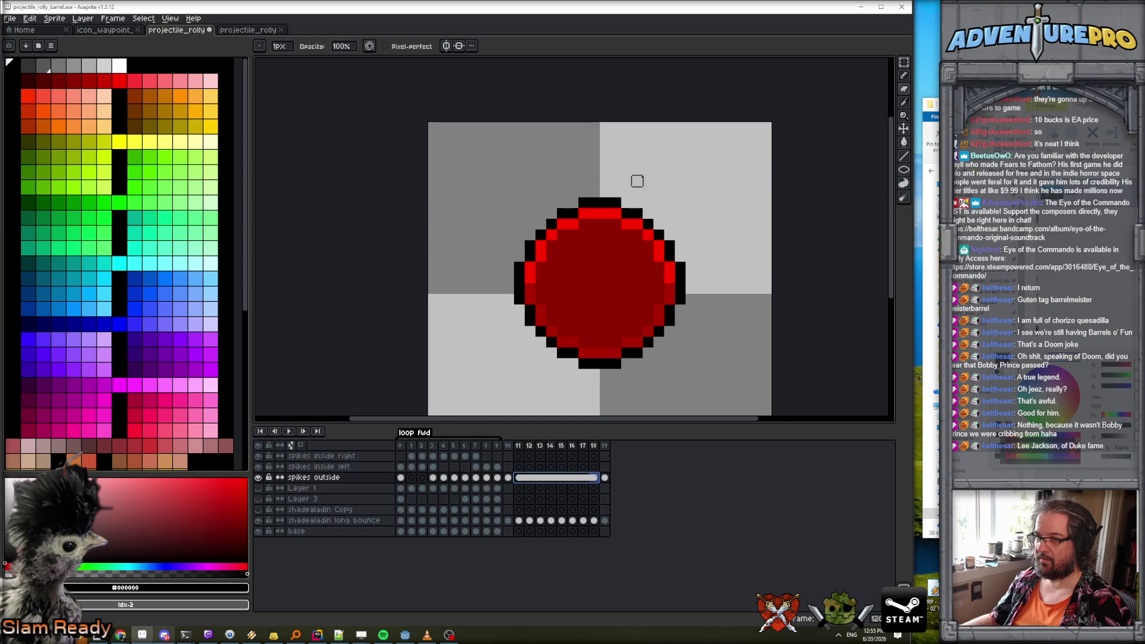
Clear the spikes outside cels 11–18 and return to frame 10.
left_click(519, 446)
left_click_drag(518, 477, 596, 484)
right_click(596, 484)
left_click(608, 511)
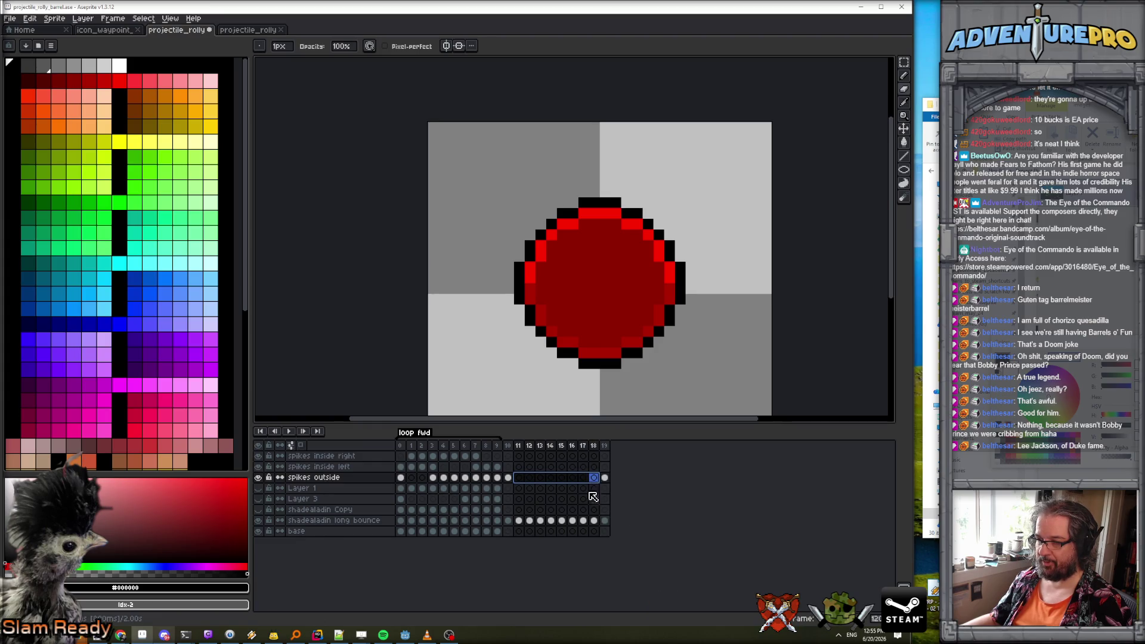
left_click(522, 449)
key("Left")
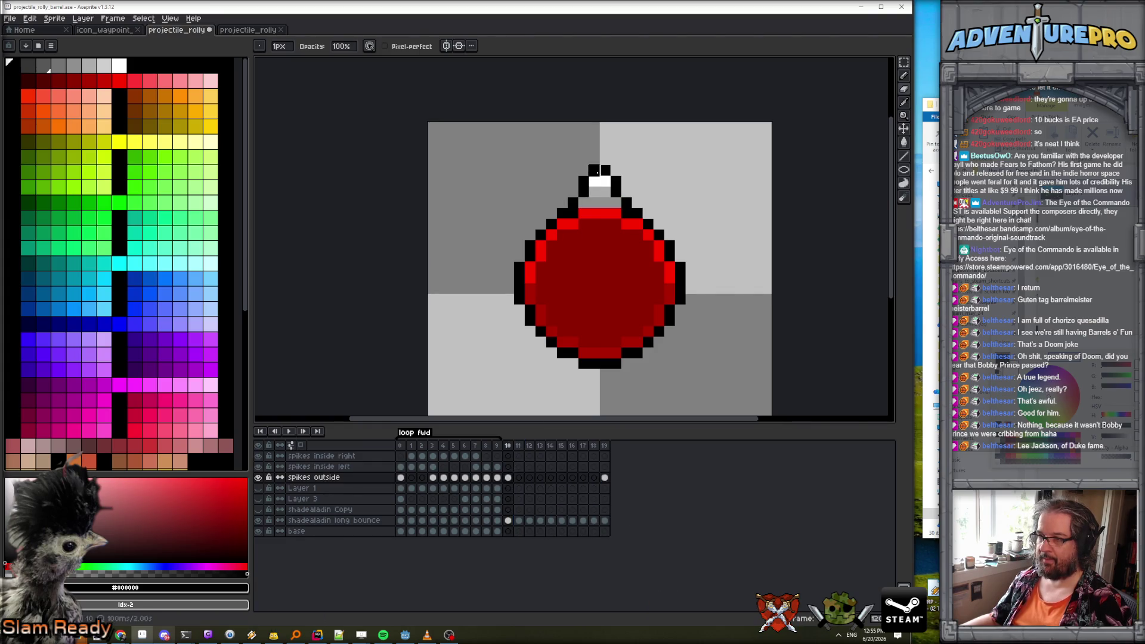
Try a black pixel left of the ball on frame 11, then undo it.
key("e")
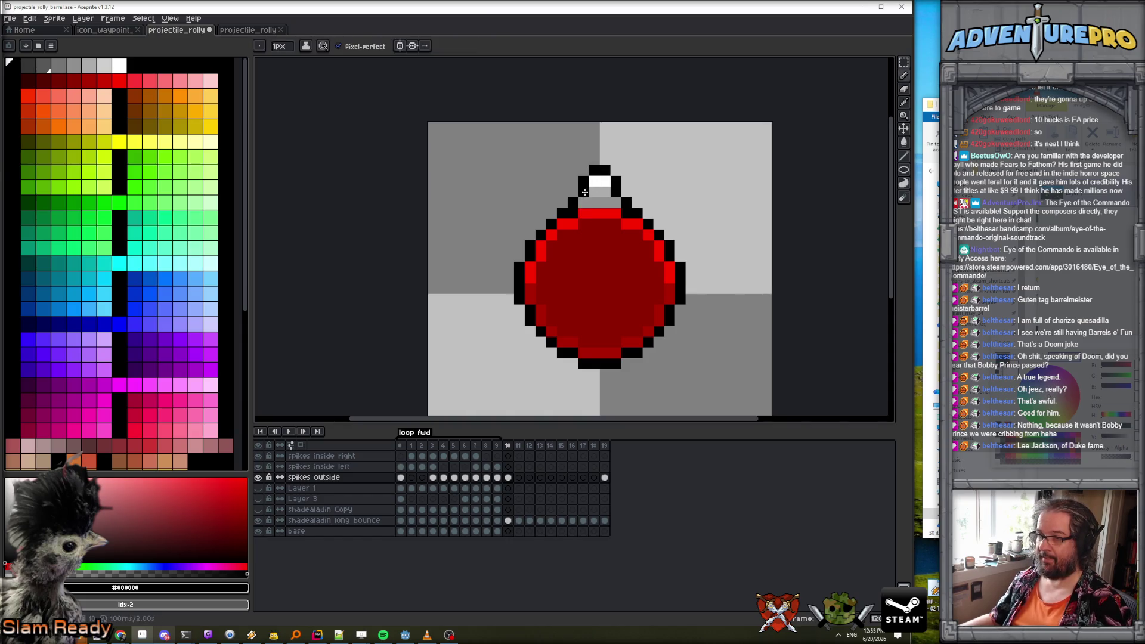
key("Right")
key("Right")
key("Right")
key("Right")
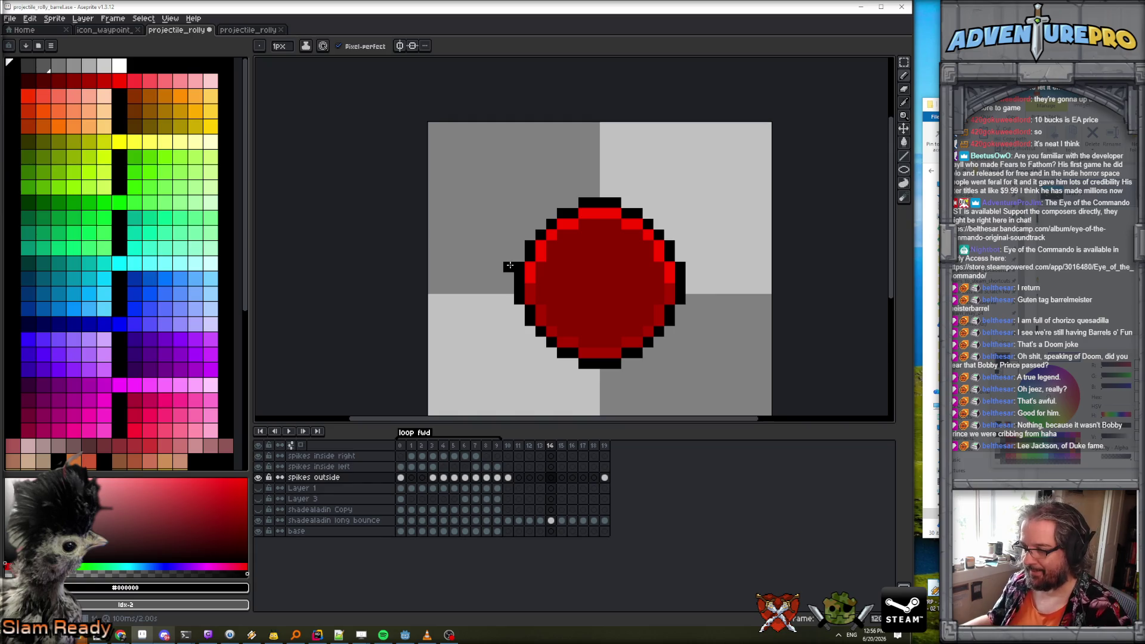
left_click(509, 256)
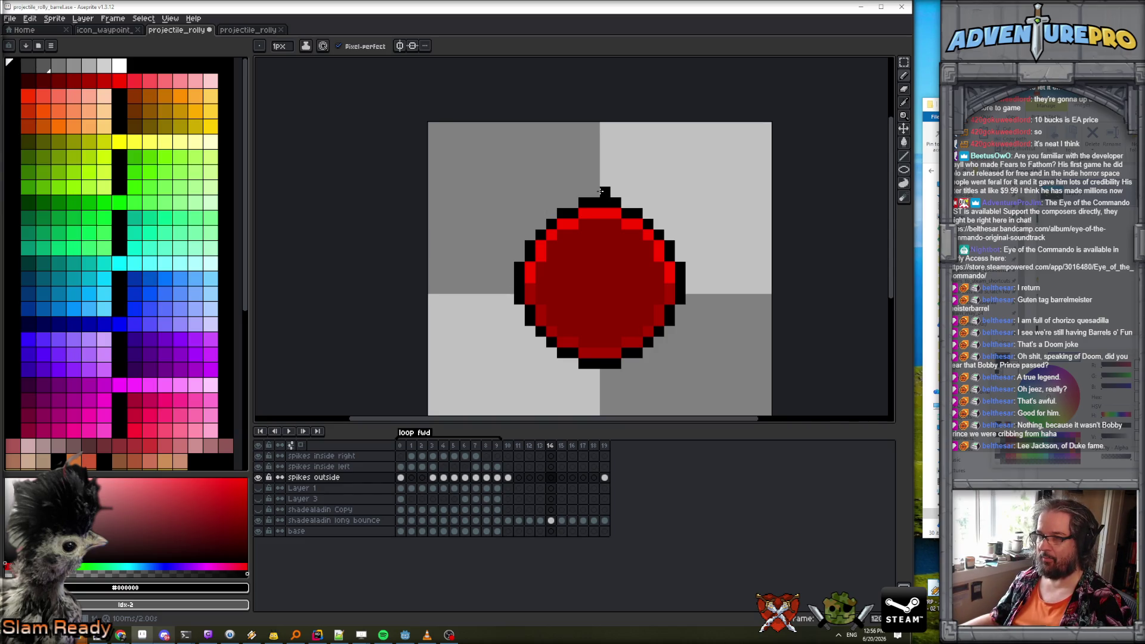
key("Left")
key("Left")
key("Left")
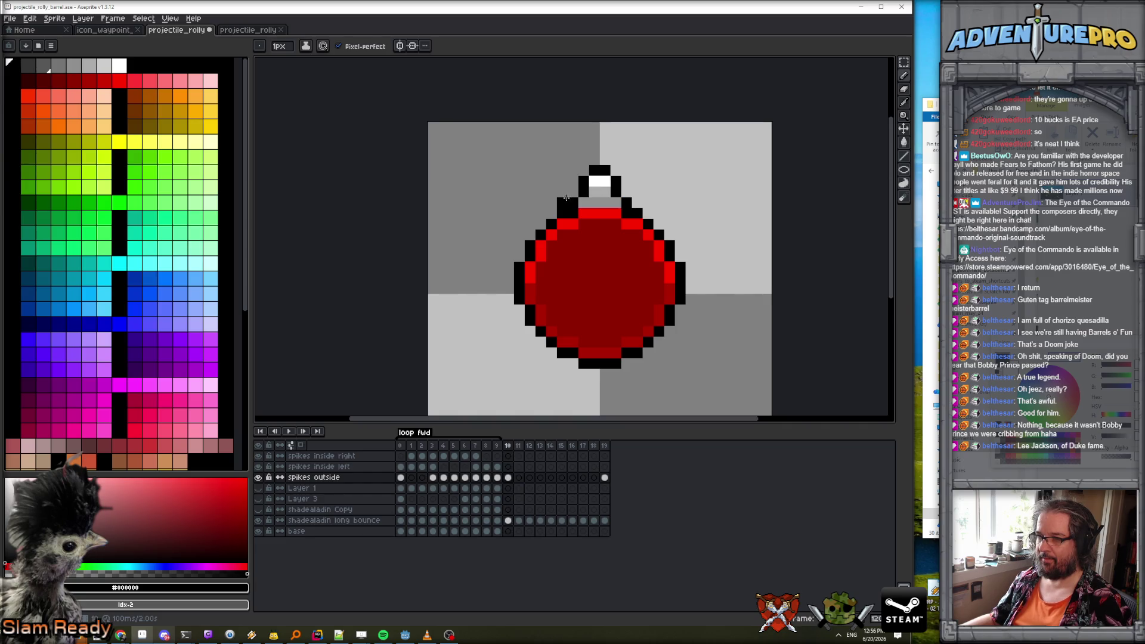
key("Right")
key("ctrl+z")
Sample frame 10's spike-cap grey and add two grey pixels at frame 11's upper-left edge.
key("Left")
left_click(595, 189, "alt")
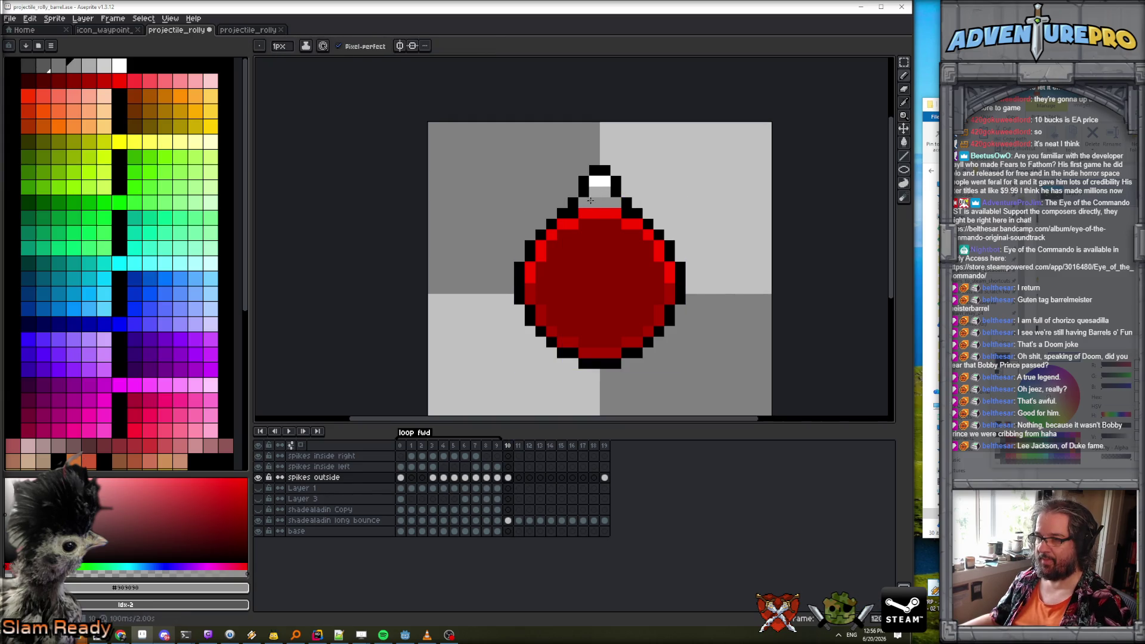
key("Right")
left_click(561, 202)
left_click(551, 213)
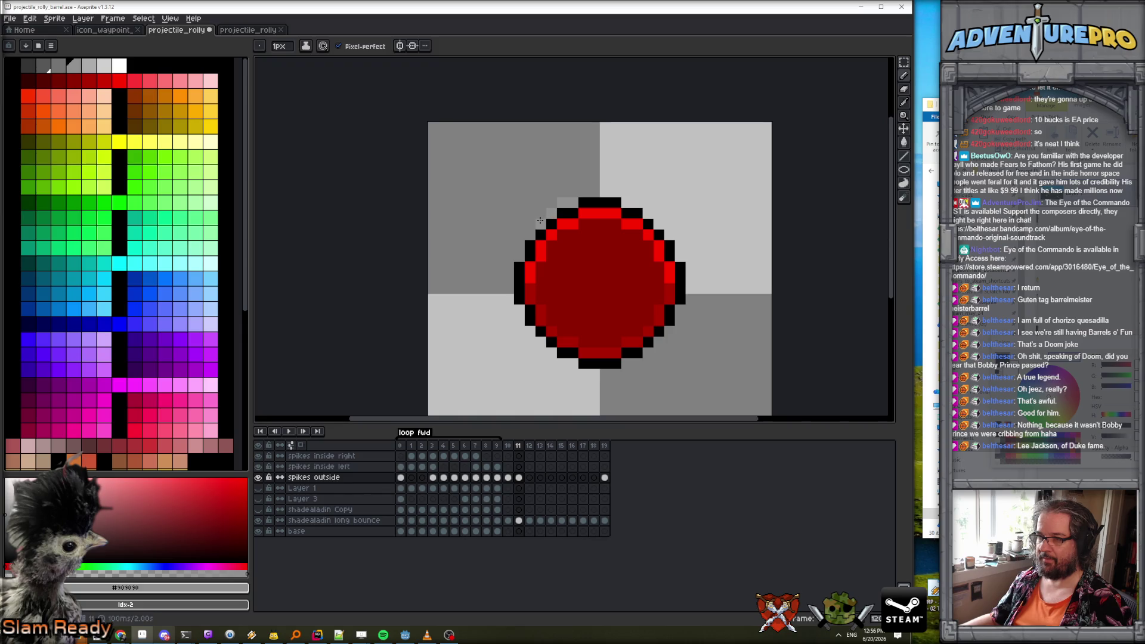
Compare frames 10 and 11, then choose white as the pencil colour.
key("Left")
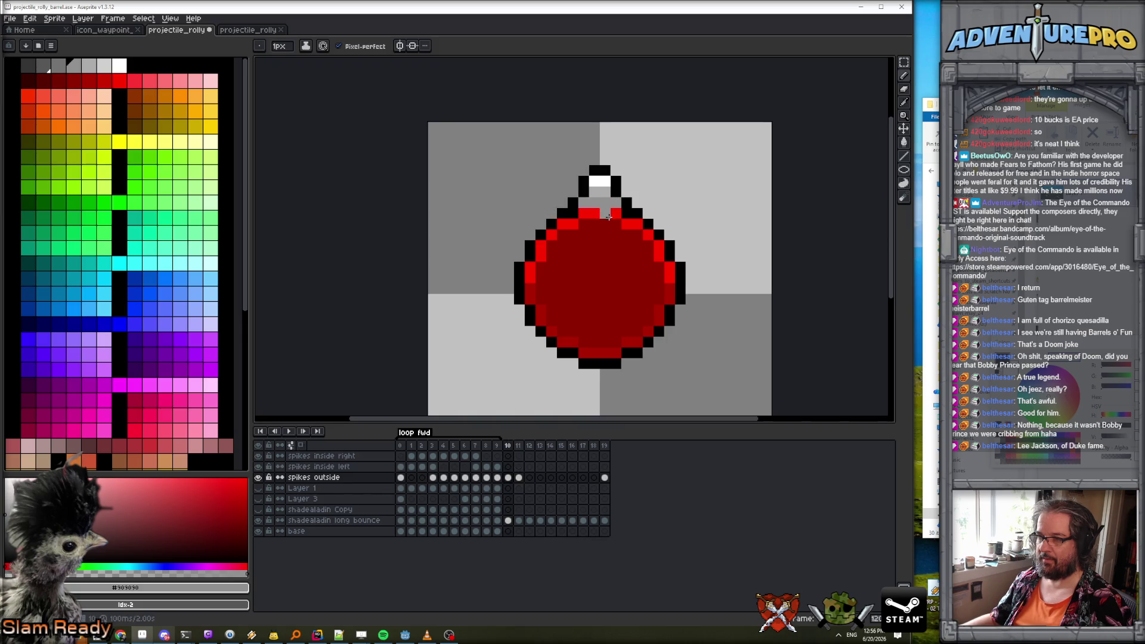
key("Right")
key("Right")
key("Left")
key("Left")
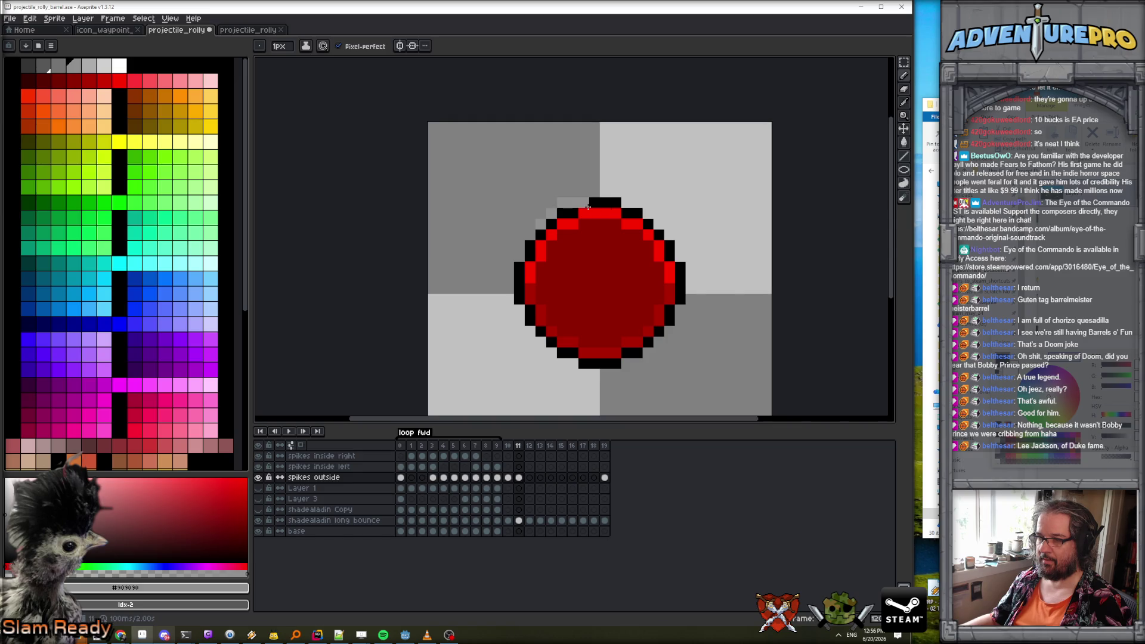
key("Right")
key("e")
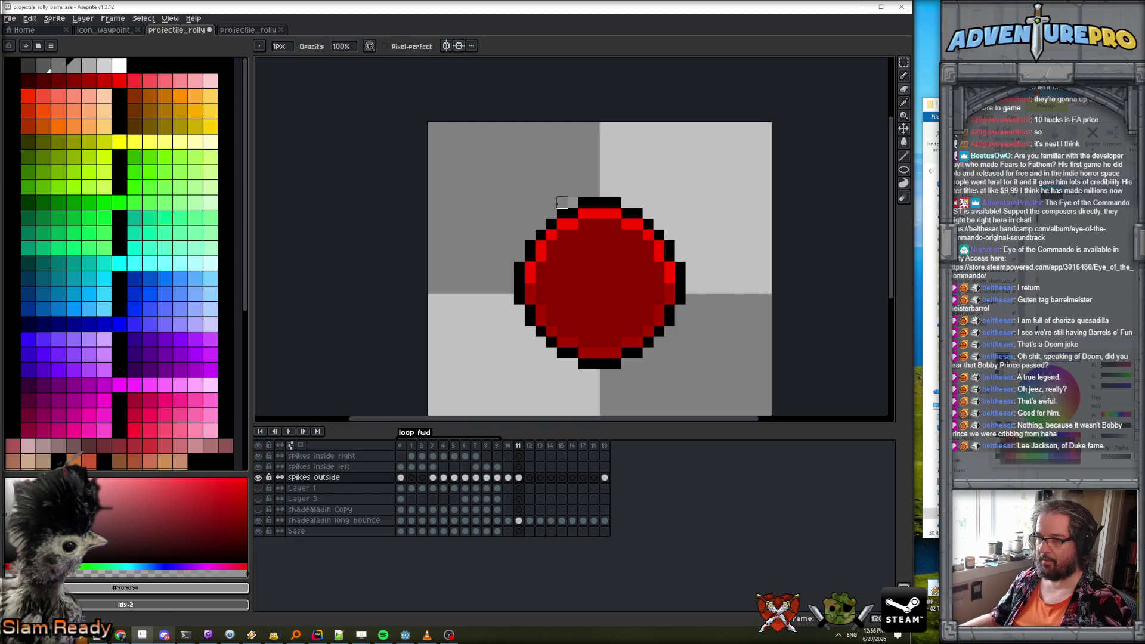
key("Right")
key("Left")
key("Left")
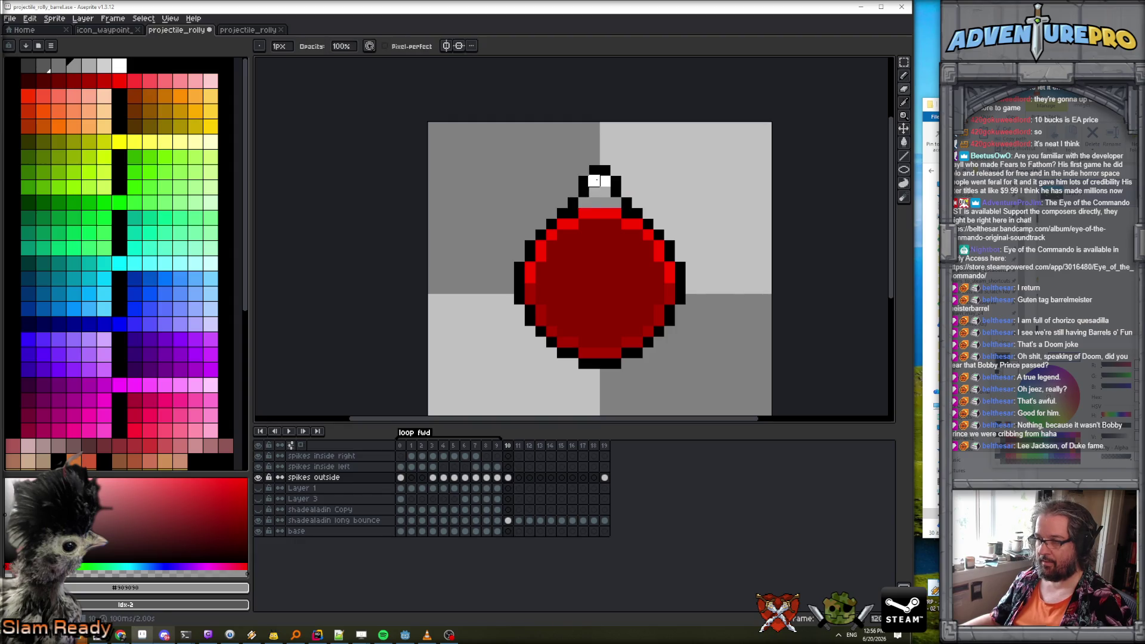
key("b")
left_click(604, 181, "alt")
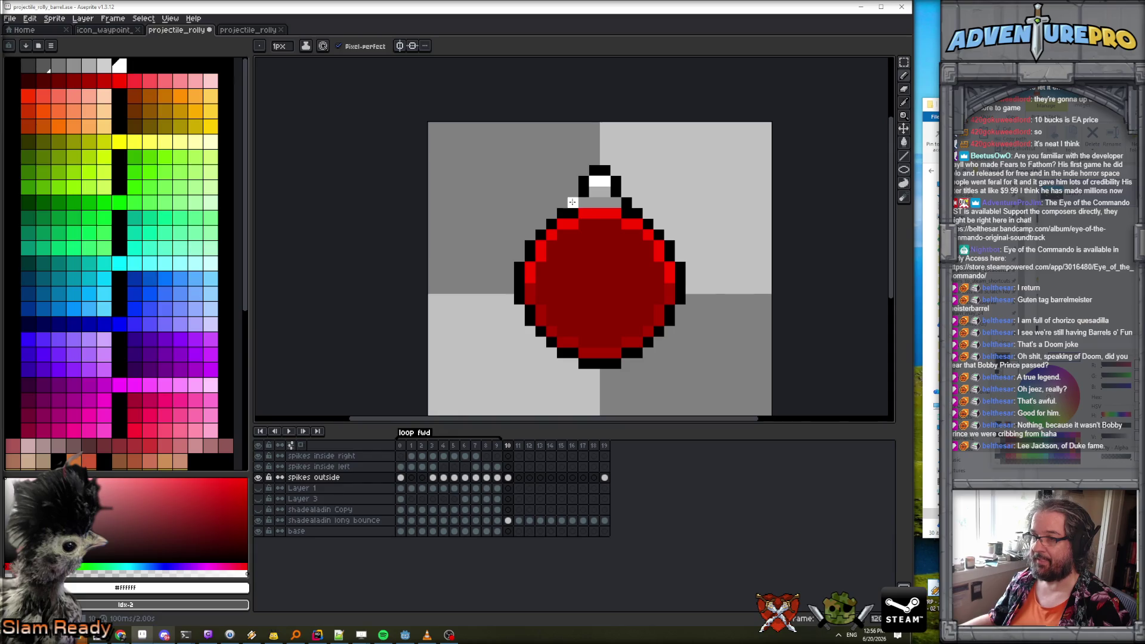
Paint white flash pixels along the ball's upper-left outline on frame 11.
key("Right")
mouse_move(572, 202)
left_mouse_down()
mouse_move(584, 203)
mouse_move(552, 214)
mouse_move(517, 268)
left_mouse_up()
key("Right")
key("Right")
key("Right")
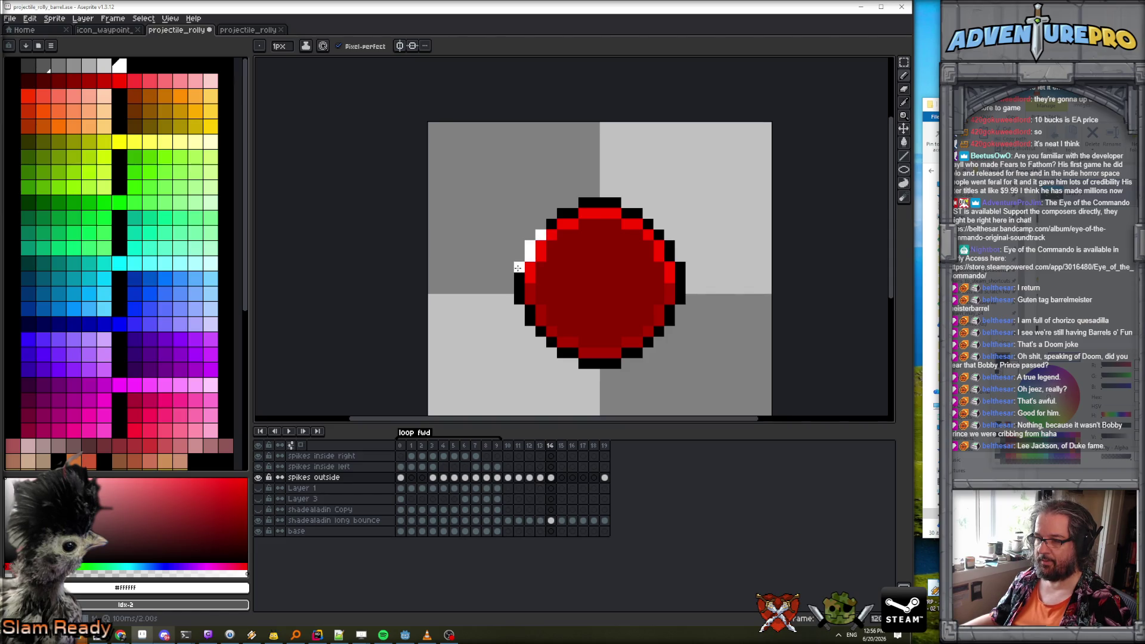
scroll(536, 297, "down", 1)
scroll(537, 297, "up", 1)
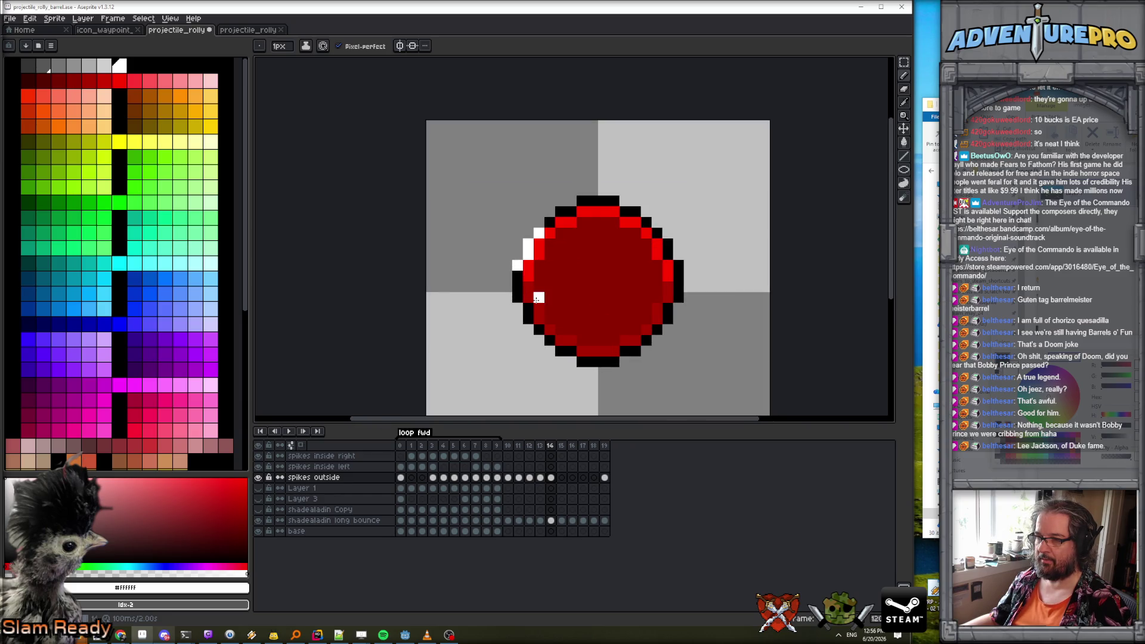
Flip between frames 9 and 10 to compare, then jump to frame 14.
key("Left")
key("Left")
key("Left")
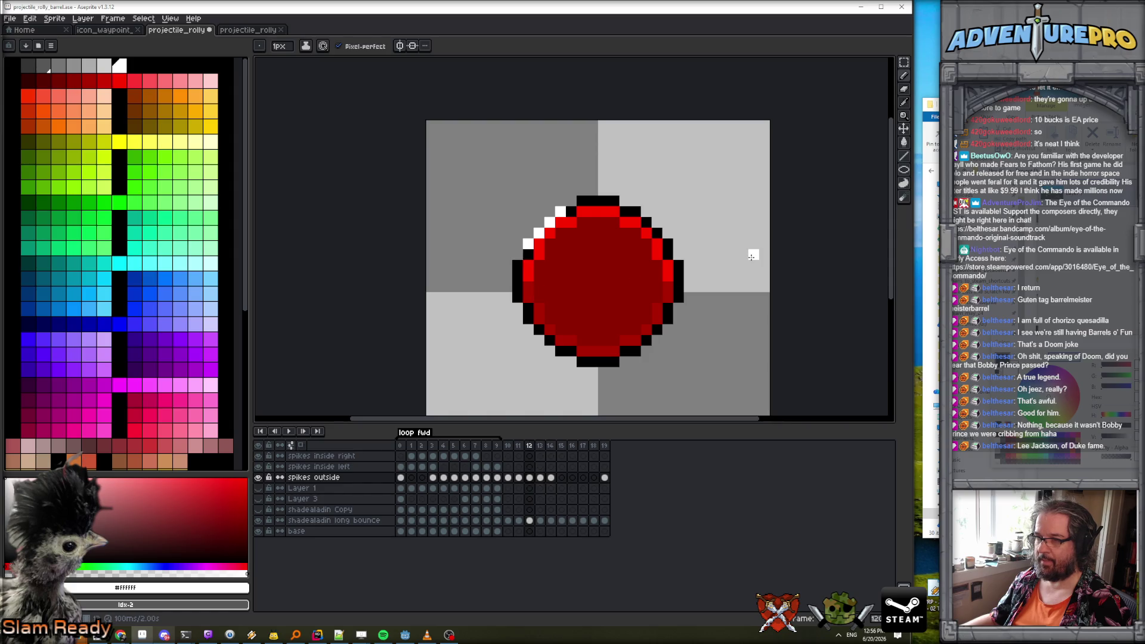
key("Right")
key("Left")
key("Right")
key("Left")
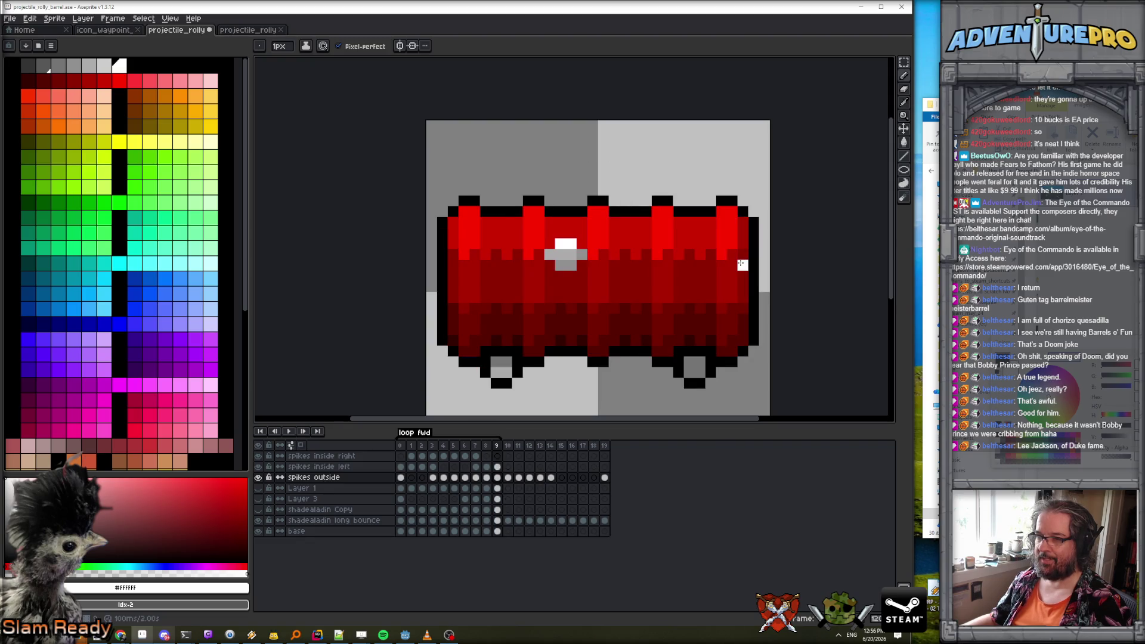
key("Right")
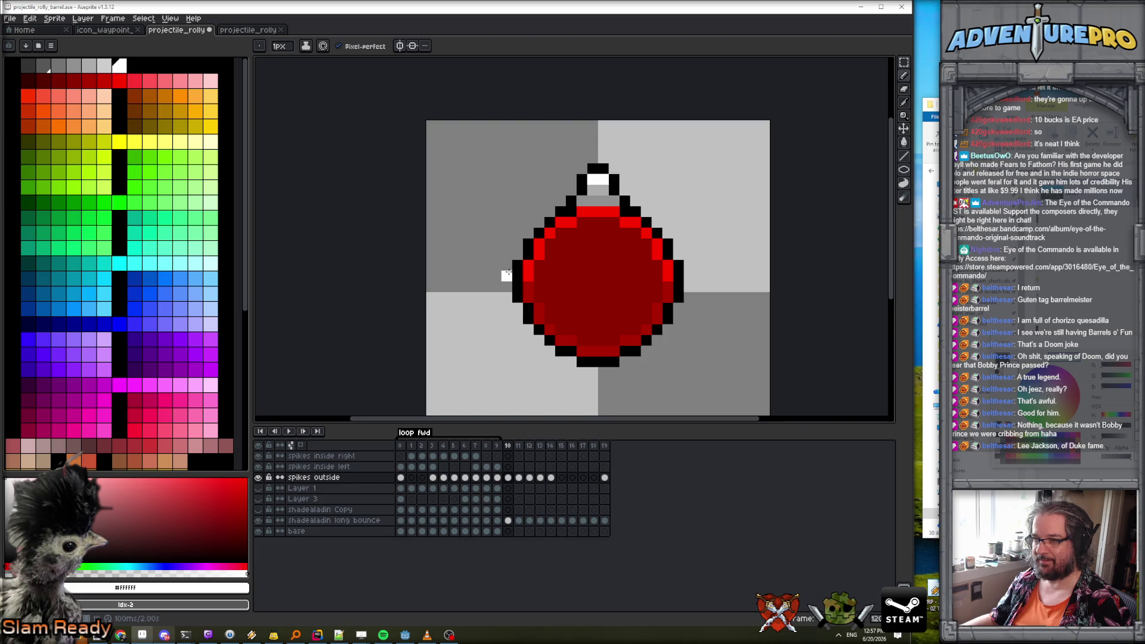
key("Return")
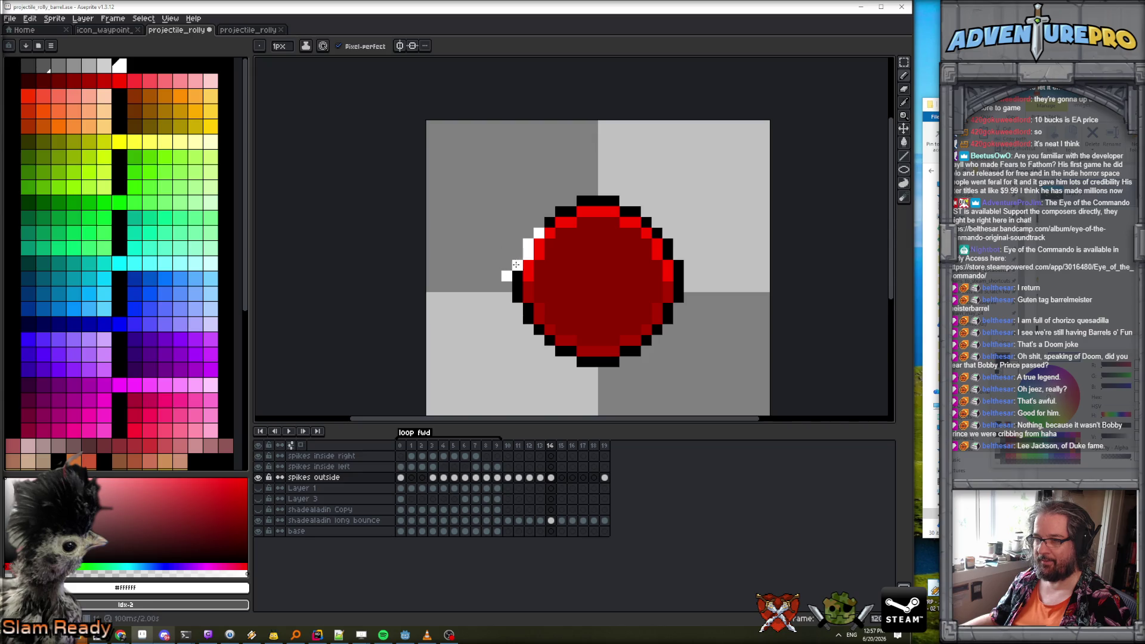
With the eraser ready, flip through frames 12–14 to check the flash motion.
key("e")
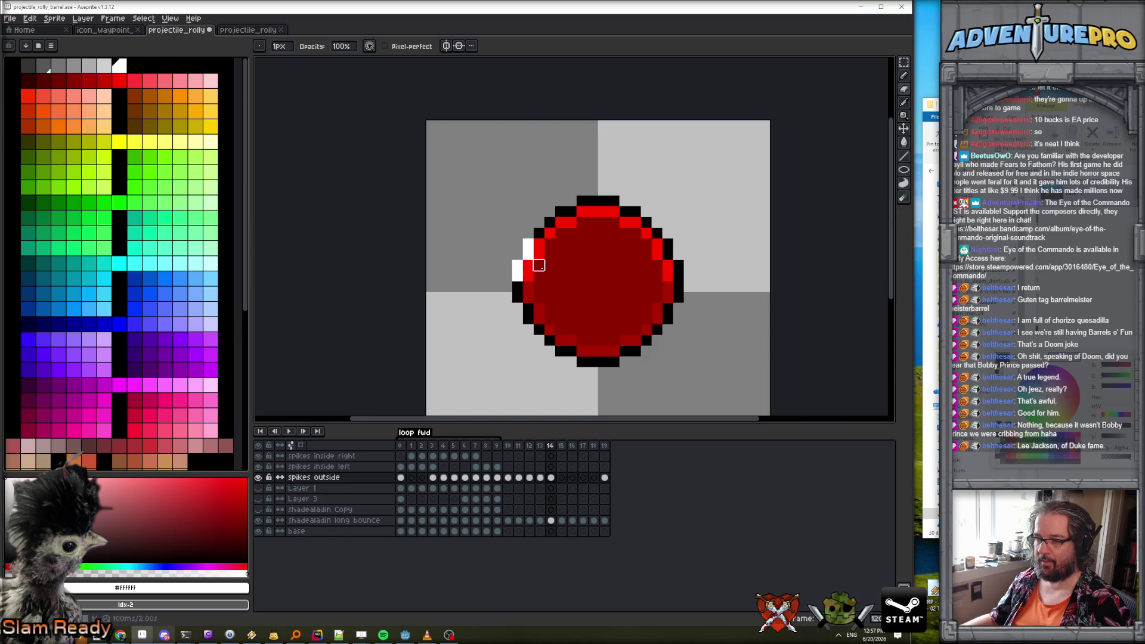
key("comma")
key("comma")
key("comma")
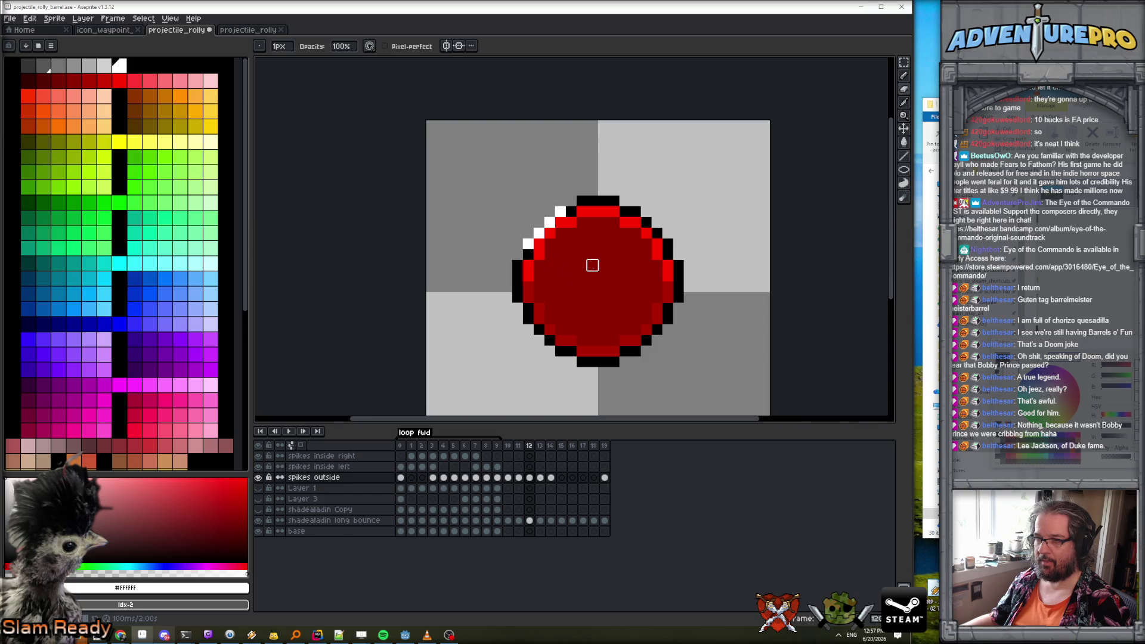
key("period")
key("period")
key("comma")
key("period")
key("comma")
key("period")
key("period")
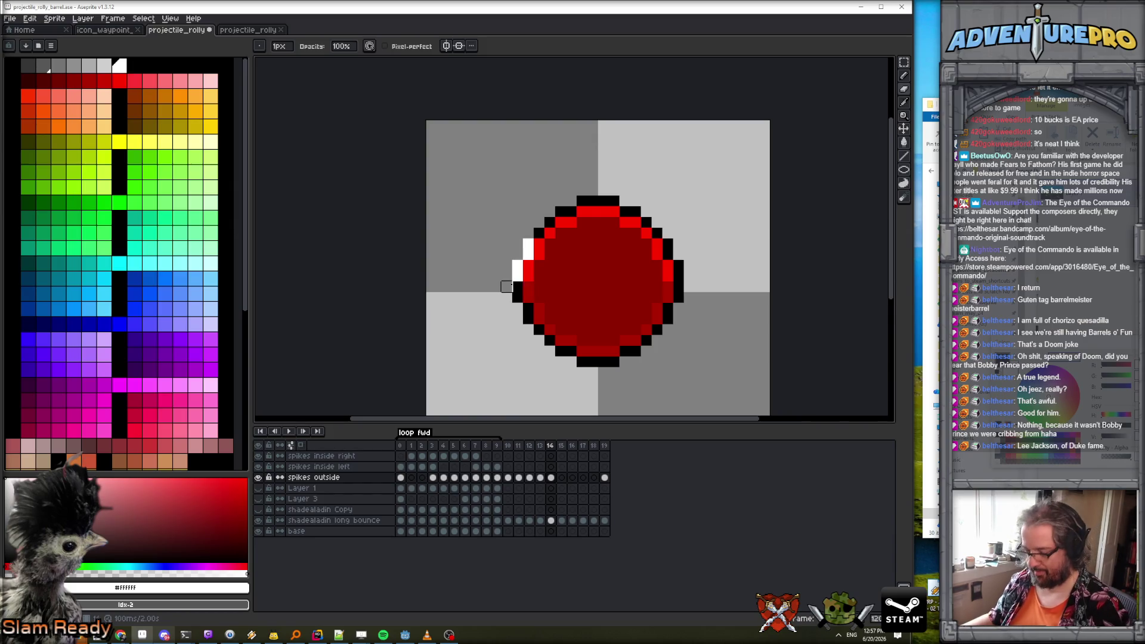
scroll(507, 287, "up", 1)
Whiten an outline pixel below the flash and revert a stray white pixel to black.
key("e")
left_click(517, 288)
key("b")
right_click(532, 231)
key("ctrl+z")
key("ctrl+y")
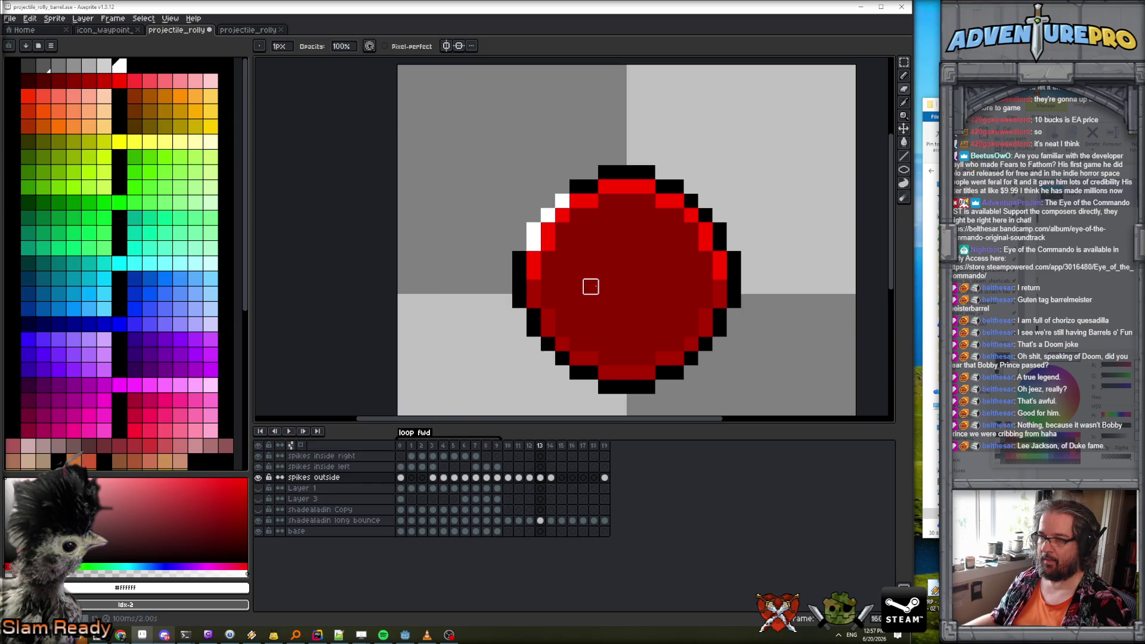
key("Right")
key("Left")
key("Left")
key("Left")
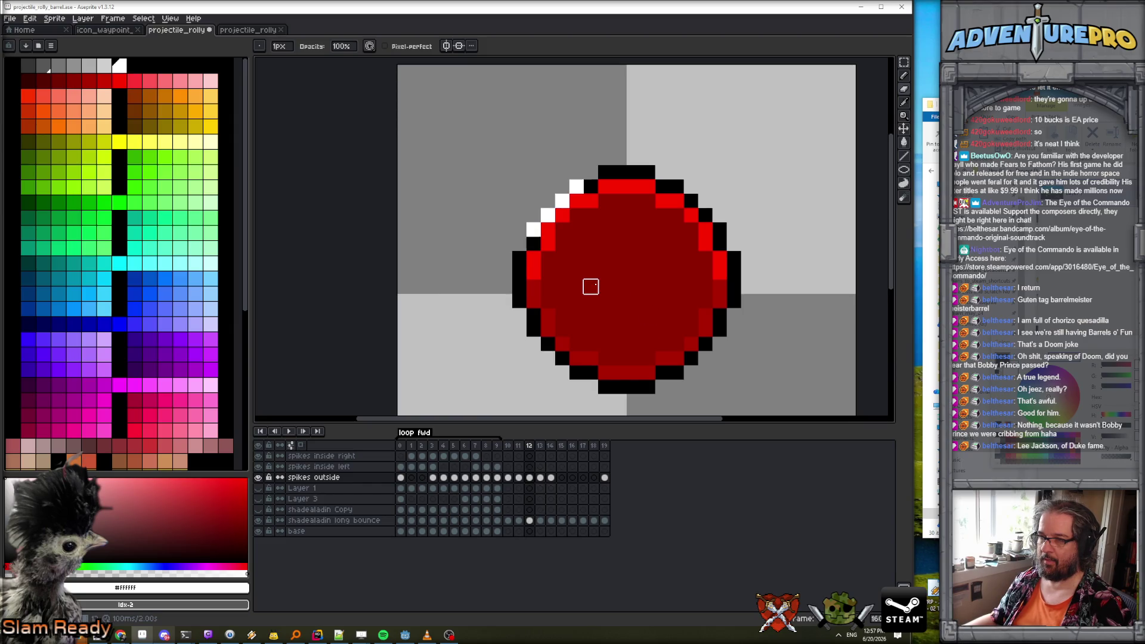
key("Right")
key("Right")
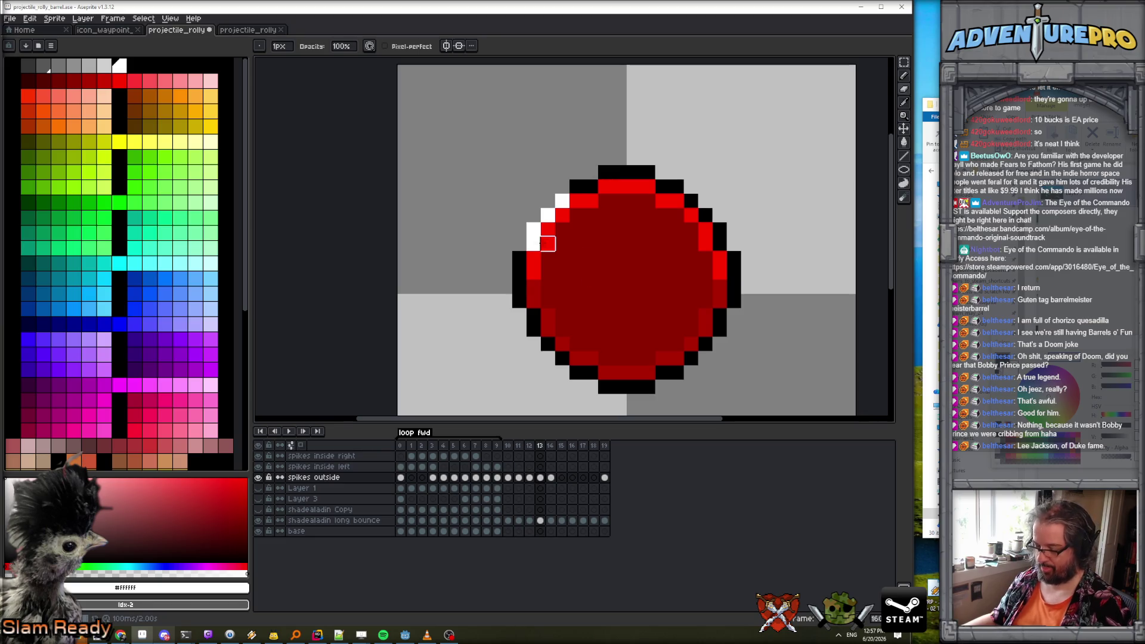
On frame 13, turn an upper-left outline pixel white and review frames 12–14.
key("b")
left_click(519, 257)
key("e")
key("Left")
key("Right")
key("Right")
key("Left")
key("Left")
key("Left")
key("Right")
key("Right")
key("Right")
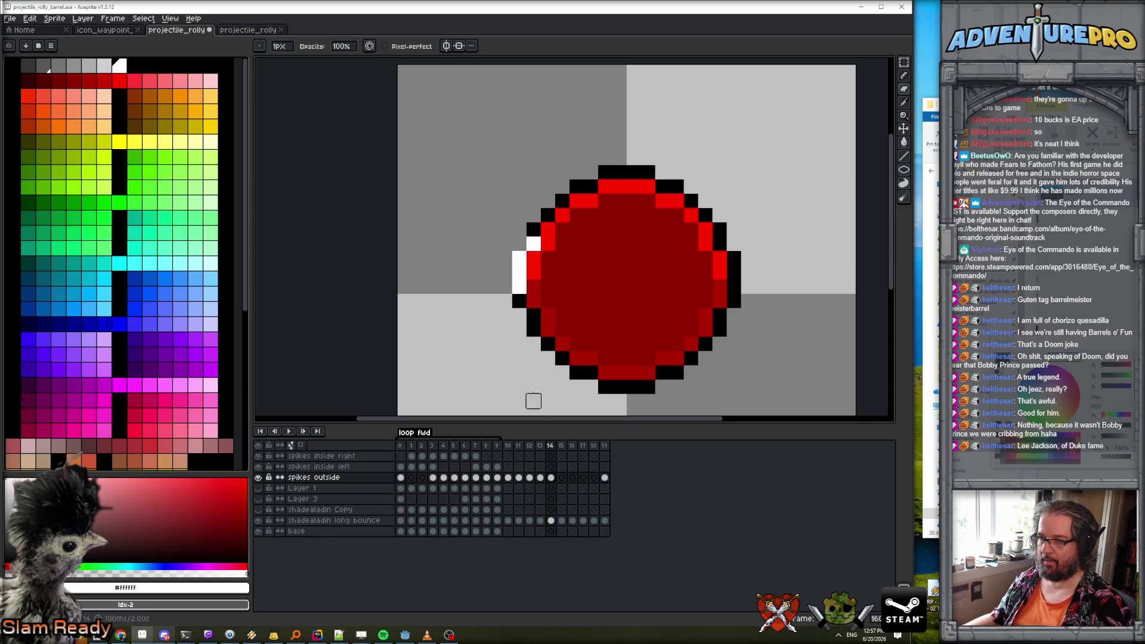
key("e")
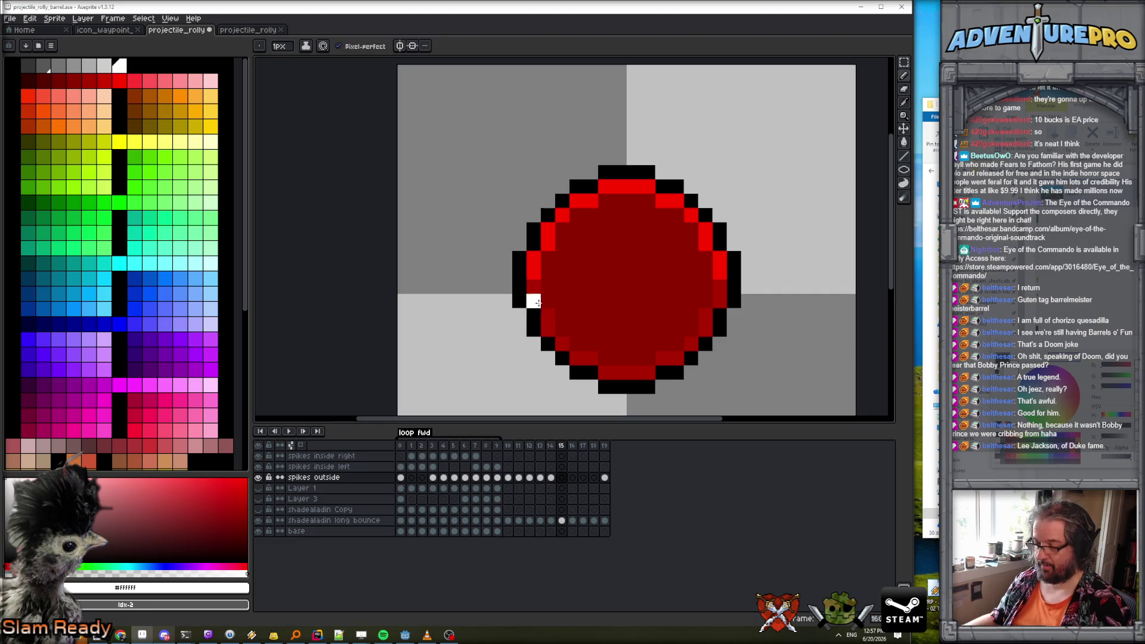
On frame 15, paint a white pixel below the white column, comparing with frames 13–14.
key("Right")
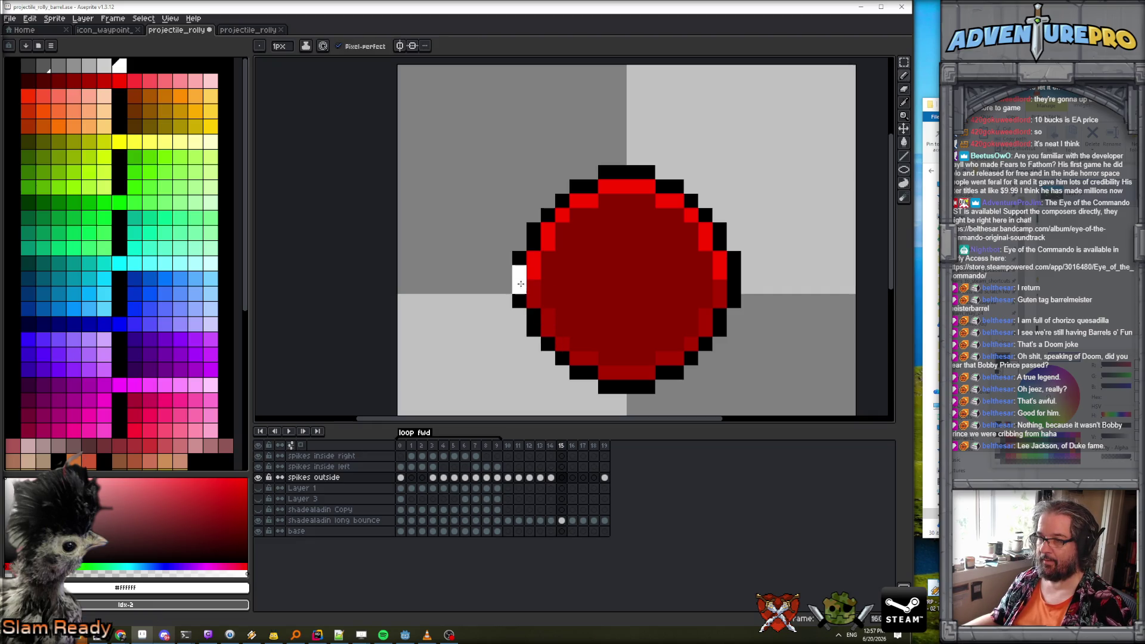
left_click(533, 315)
key("Left")
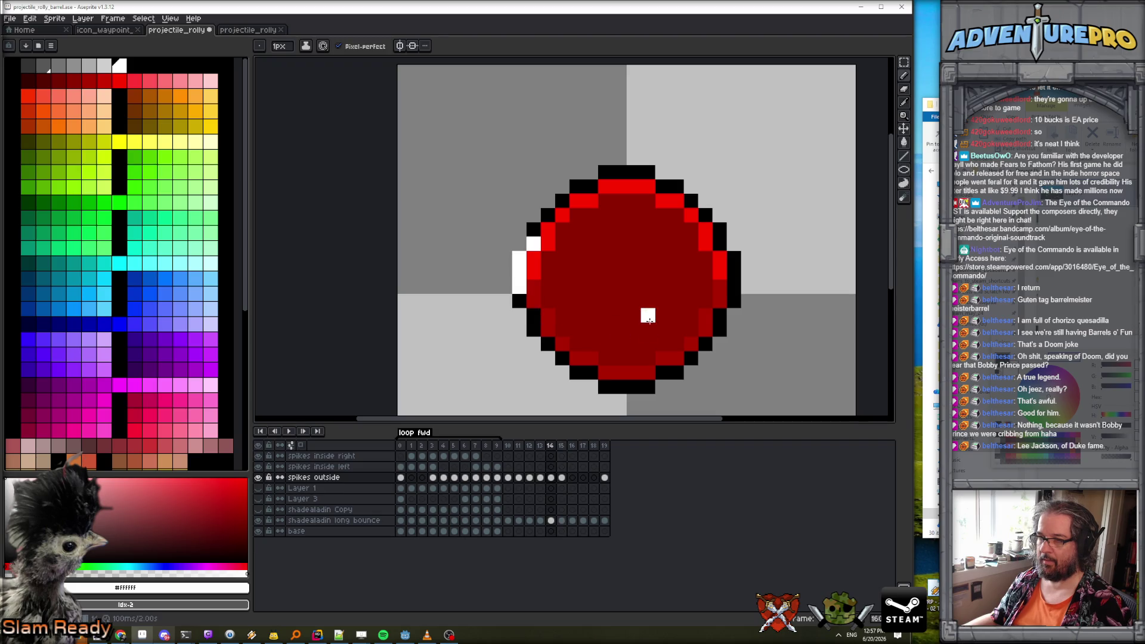
key("Right")
key("Left")
key("Right")
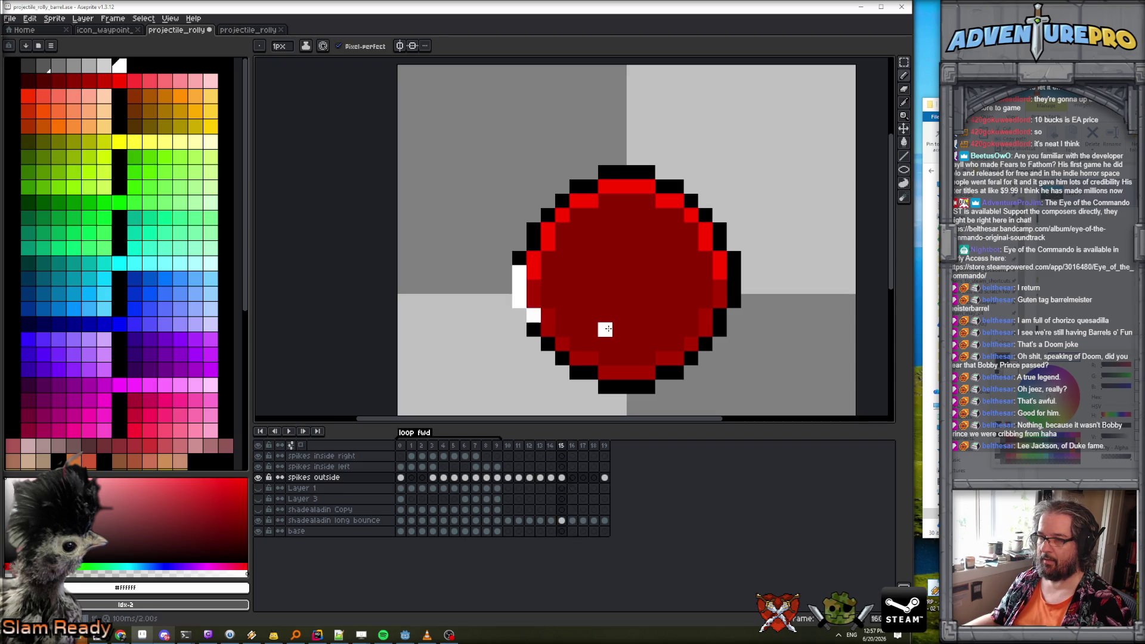
key("Left")
key("Left")
key("Right")
key("Right")
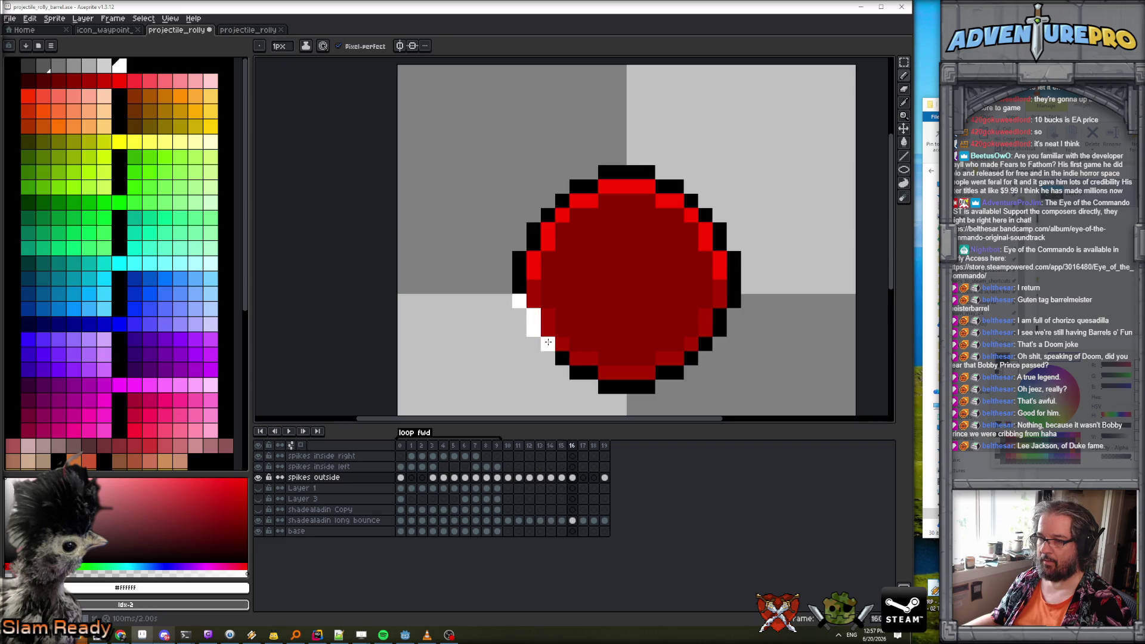
key("Left")
Add white pixels higher on the lower-left edge, undoing a misplaced one.
left_click(592, 370)
key("Left")
key("Left")
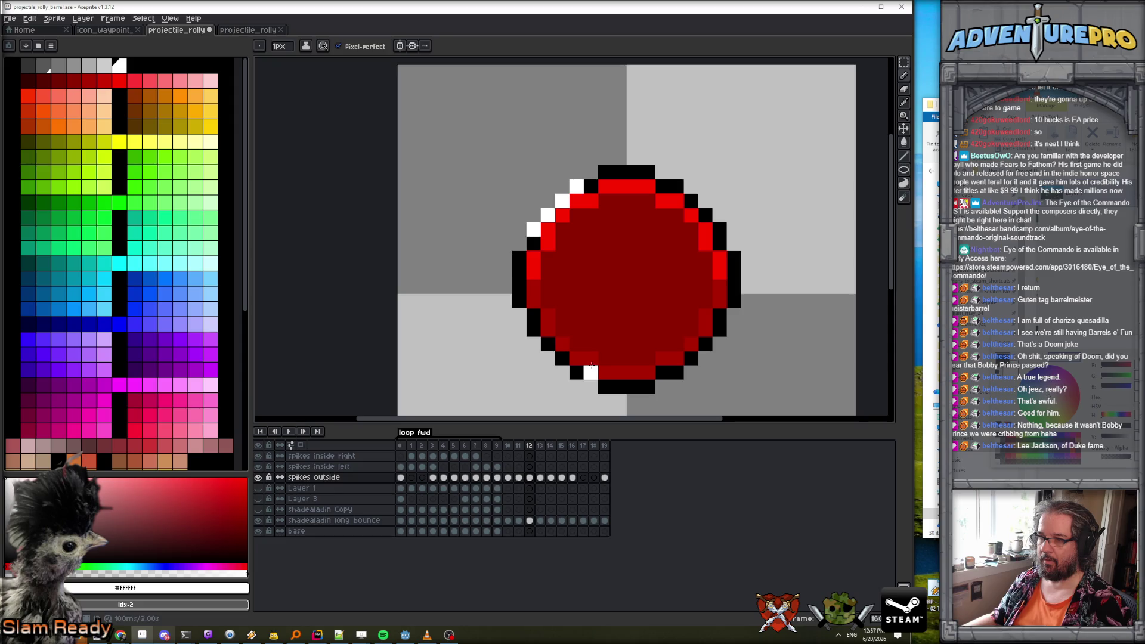
key("ctrl+z")
left_click(533, 344)
left_click(536, 331)
On frames 16–17, paint white pixels along the lower-left and bottom edges.
key("Right")
key("Right")
key("Right")
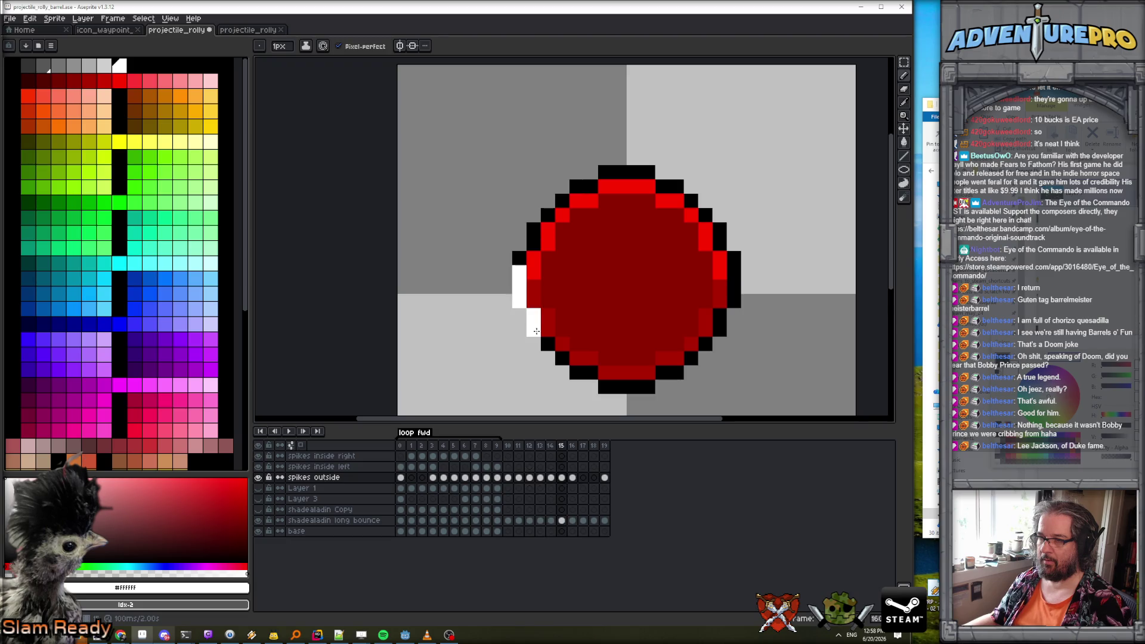
key("Right")
left_click(577, 367)
key("Left")
key("Left")
key("Left")
key("Left")
key("ctrl+z")
left_click(606, 388)
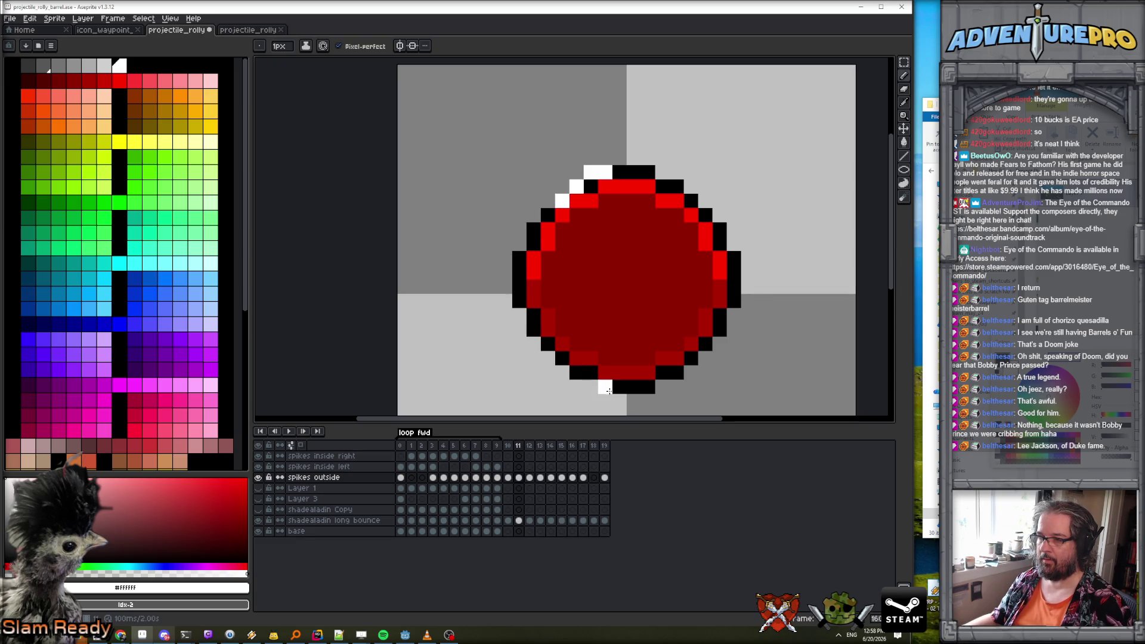
left_click(595, 386)
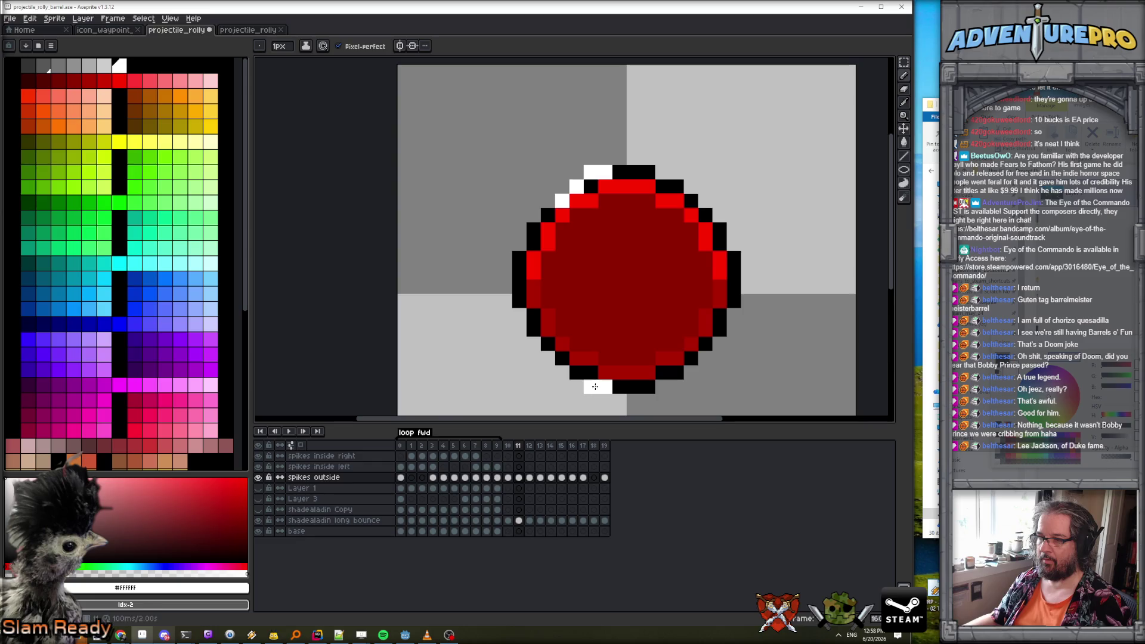
left_click(563, 358)
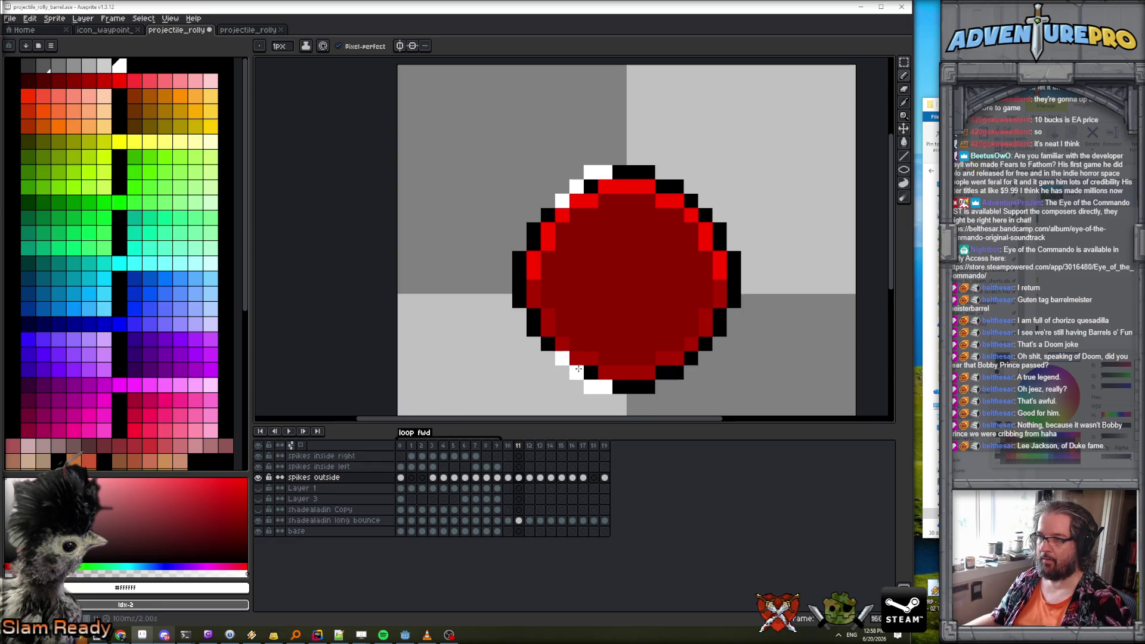
On frame 18, paint a white pixel at the bottom-left edge, then move to frame 19.
key("v")
key("period")
key("period")
key("period")
key("b")
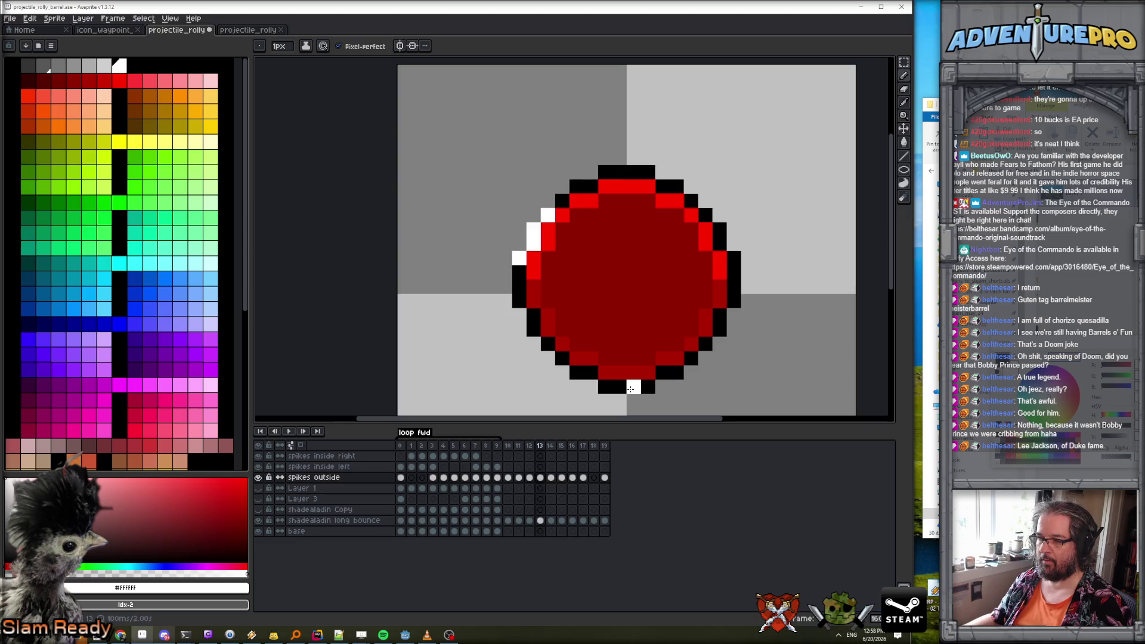
key("period")
key("period")
left_click(585, 372)
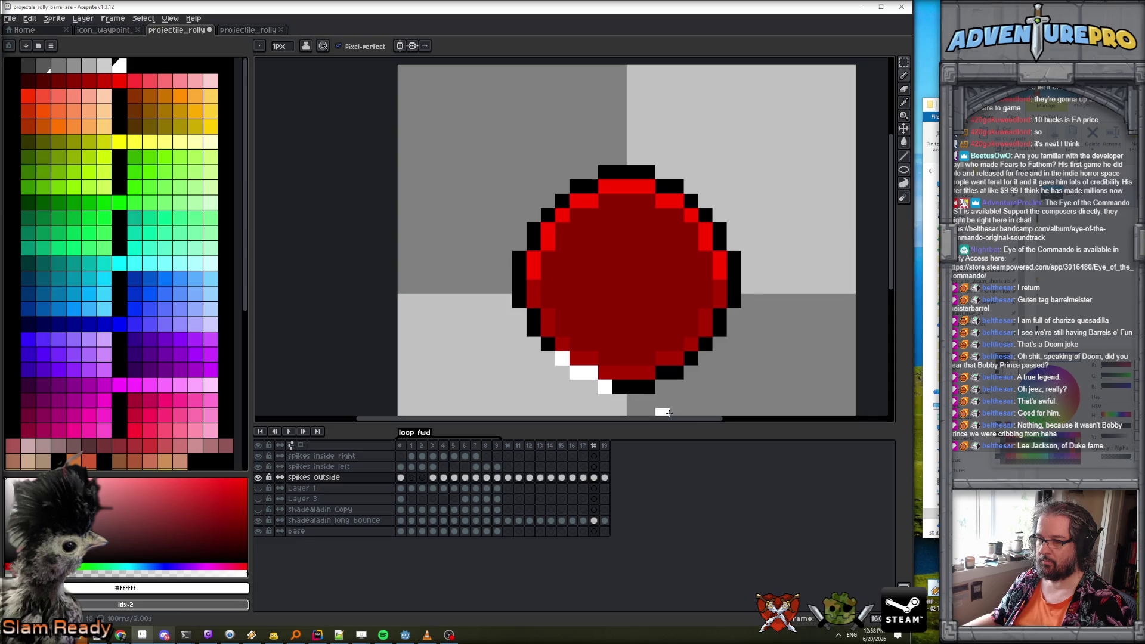
key("period")
scroll(668, 369, "down", 5)
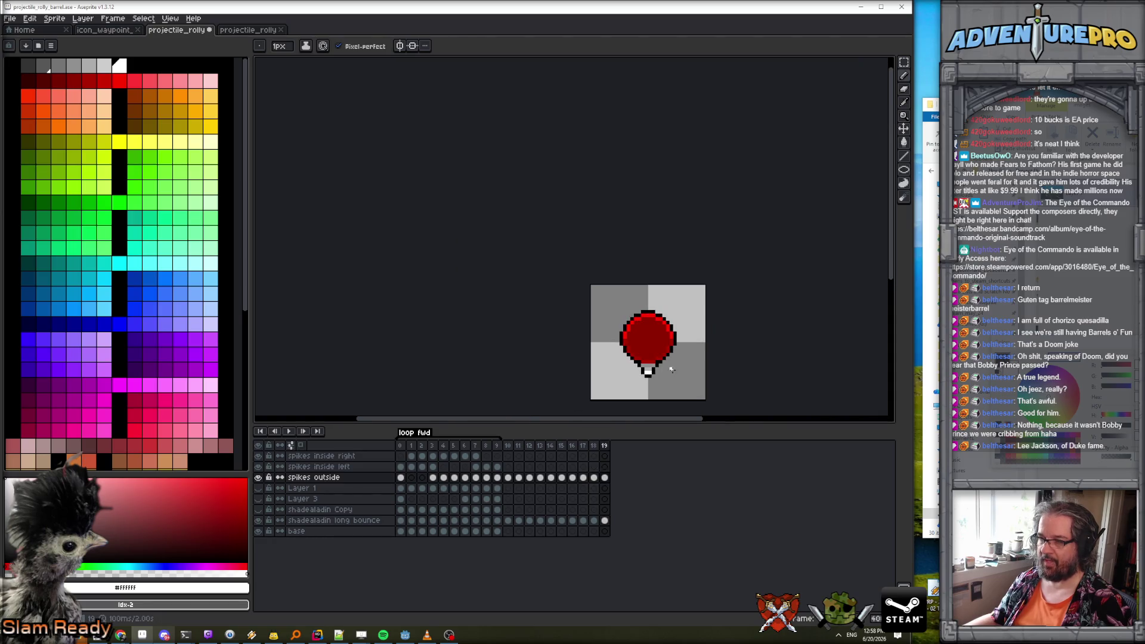
Tag frames 10–19 as 'Loop' and play then stop the animation.
left_click_drag(514, 446, 606, 446)
key("F2")
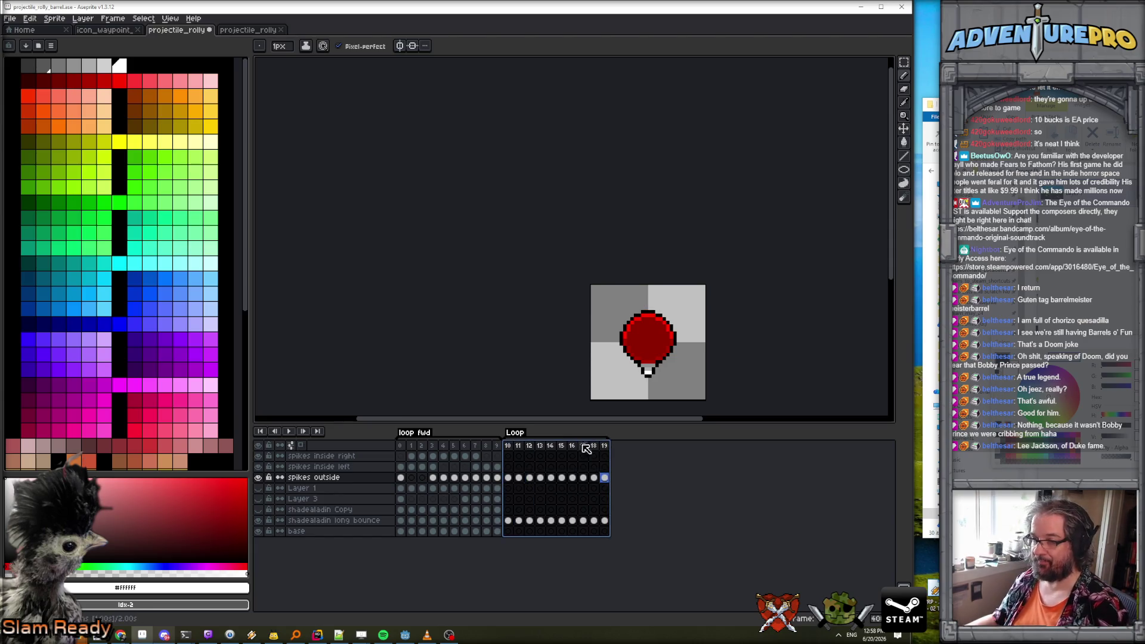
left_click(508, 445)
left_click(291, 432)
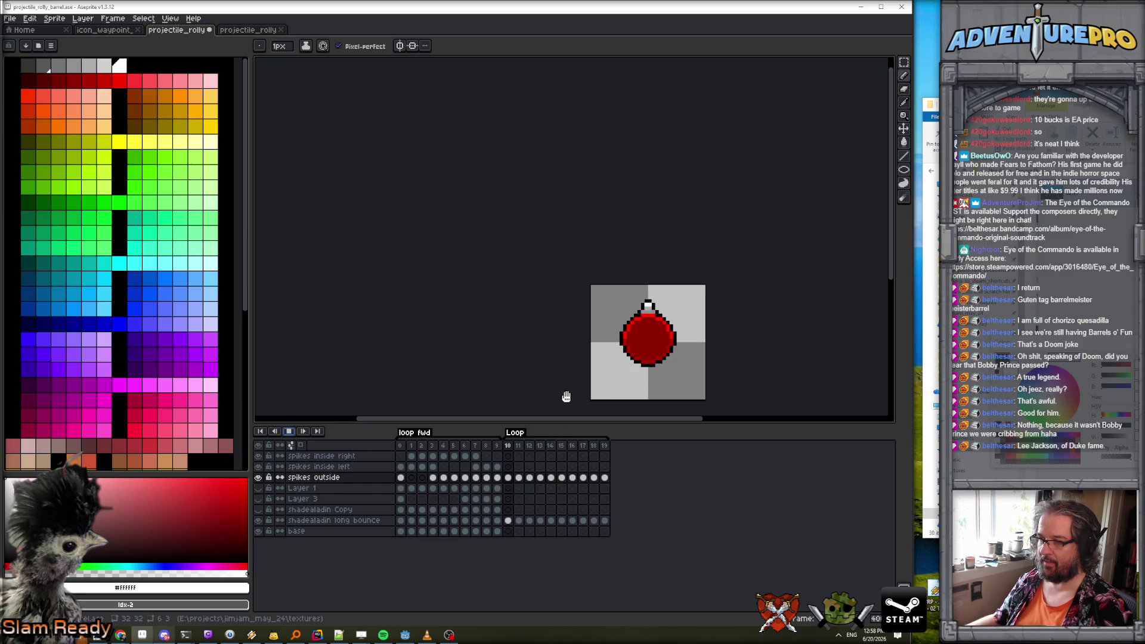
scroll(623, 376, "up", 1)
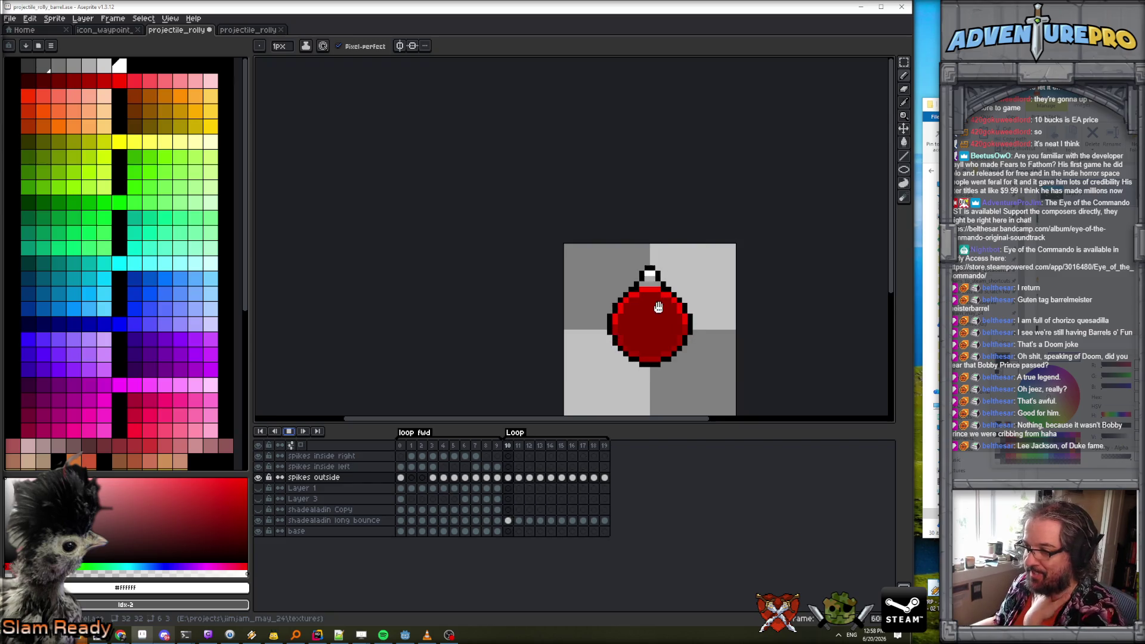
left_click(289, 431)
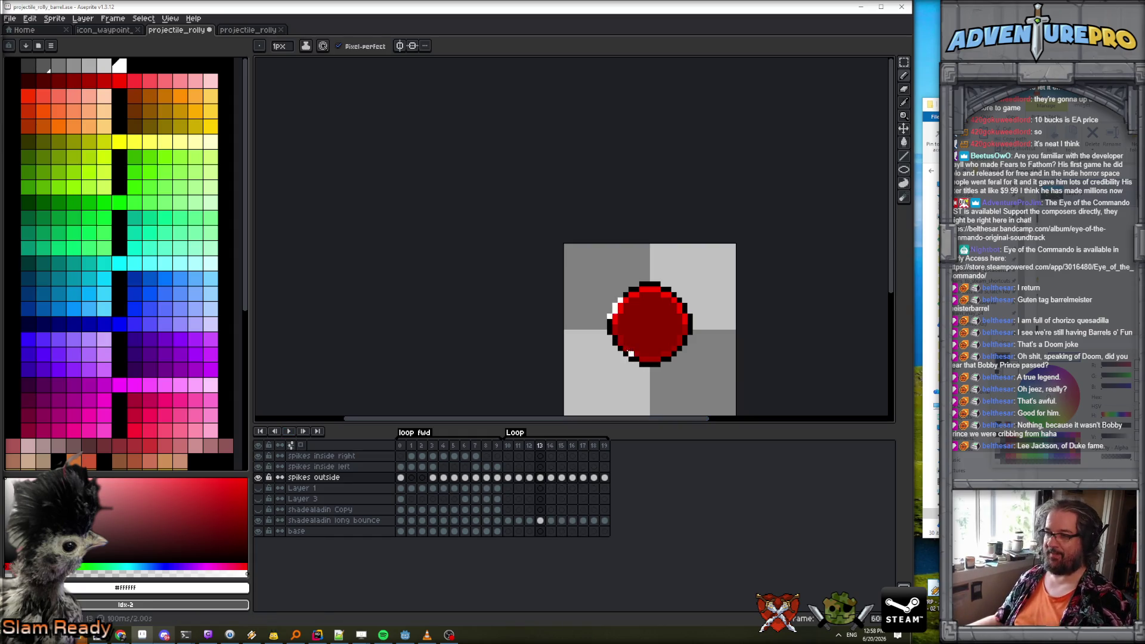
Sample greys #909090 and #acacac and paint light grey pixels on frame 11's top-left edge.
scroll(633, 281, "up", 1)
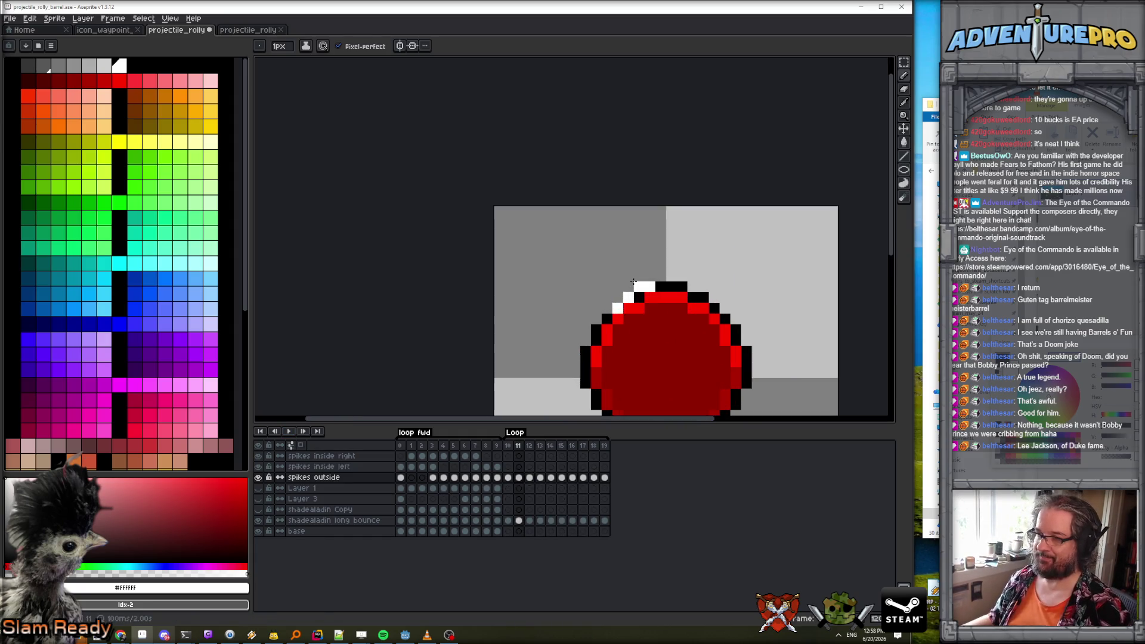
key("Left")
left_click(661, 284, "alt")
left_click(658, 285, "alt")
key("Right")
left_click_drag(626, 289, 618, 286)
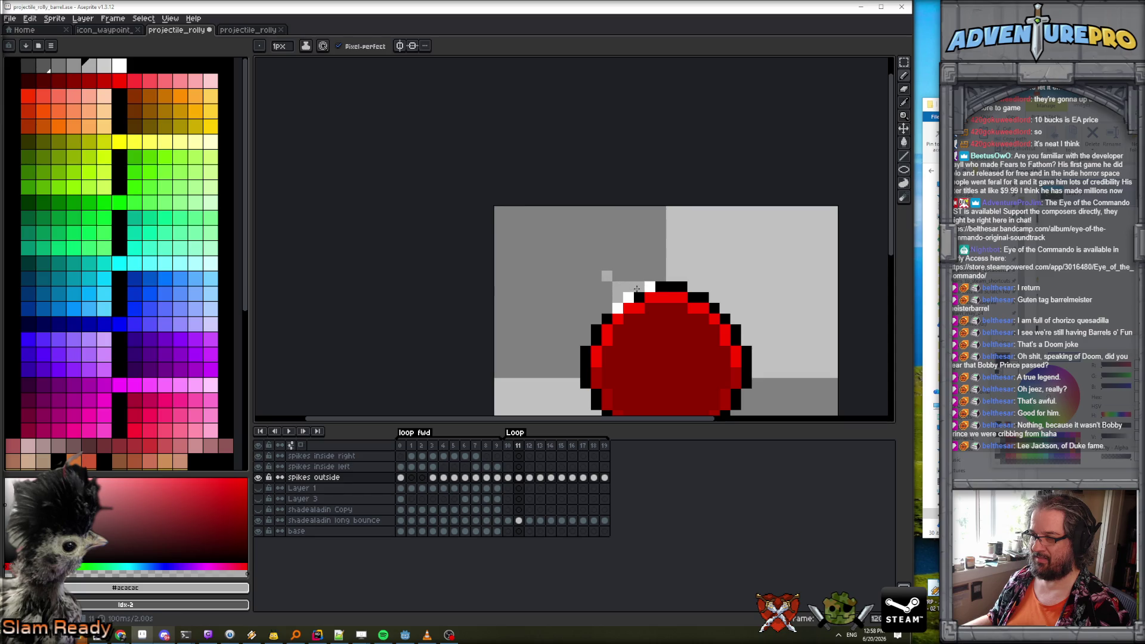
On frame 11, add white spike pixels above the top-left edge and sample #909090 grey.
left_click(636, 289, "alt")
left_click(607, 289)
left_click(617, 275)
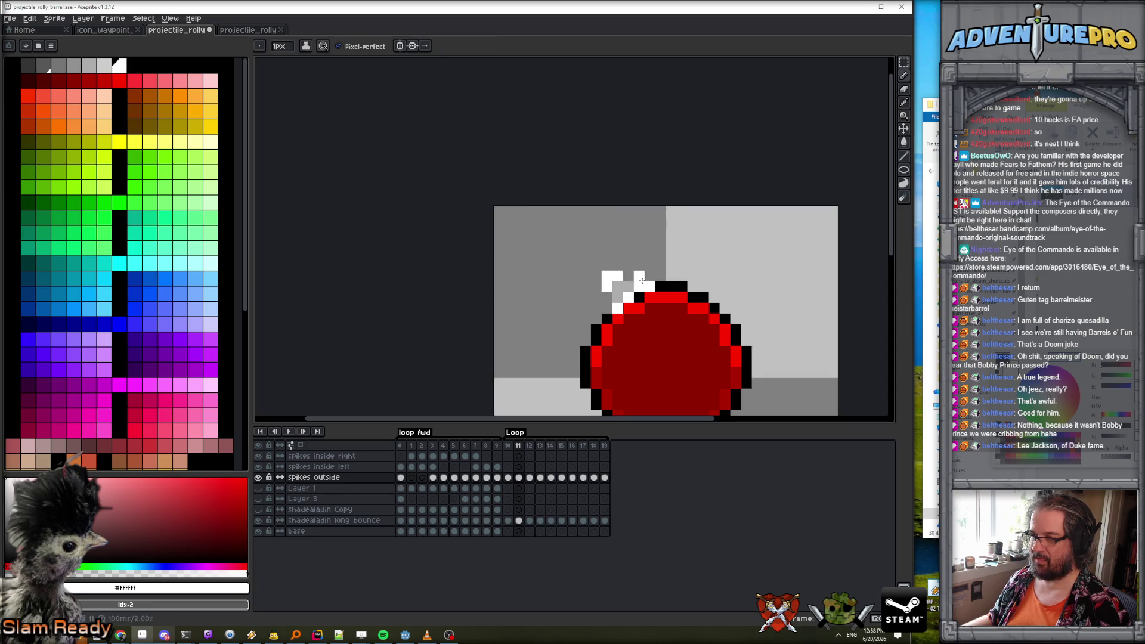
left_click(623, 292, "alt")
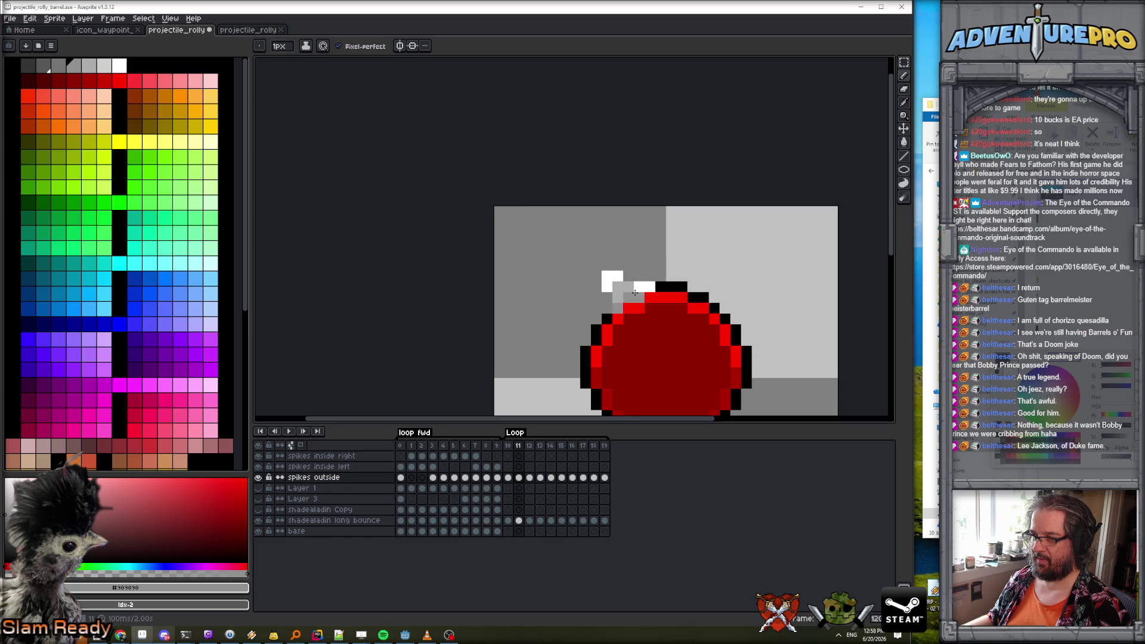
scroll(645, 288, "down", 3)
key(".")
scroll(635, 288, "up", 2)
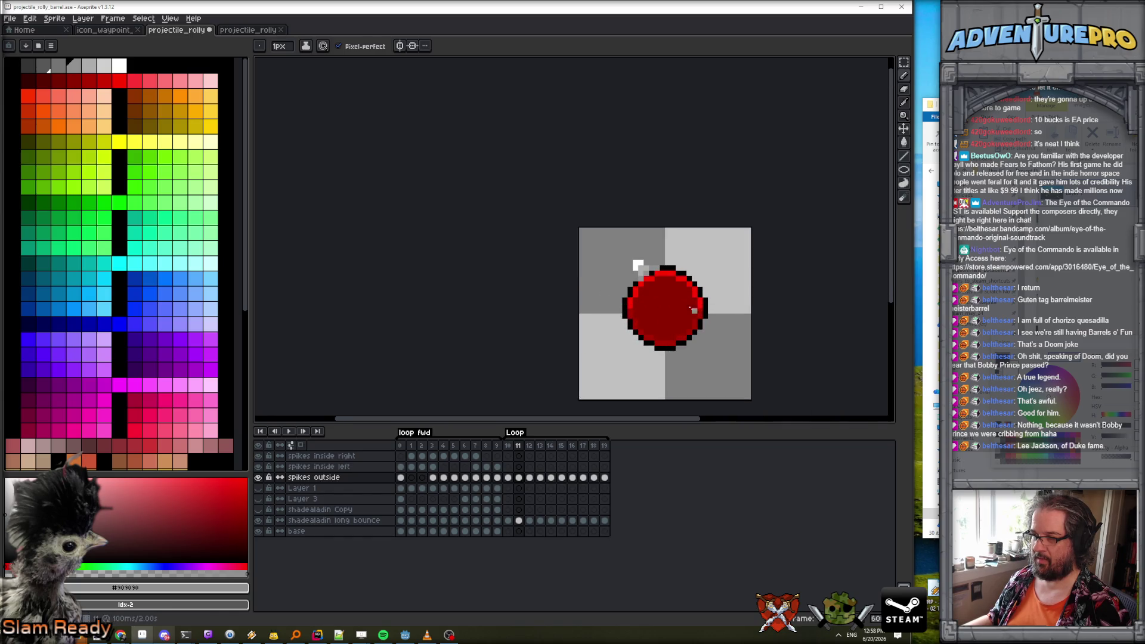
scroll(635, 289, "up", 1)
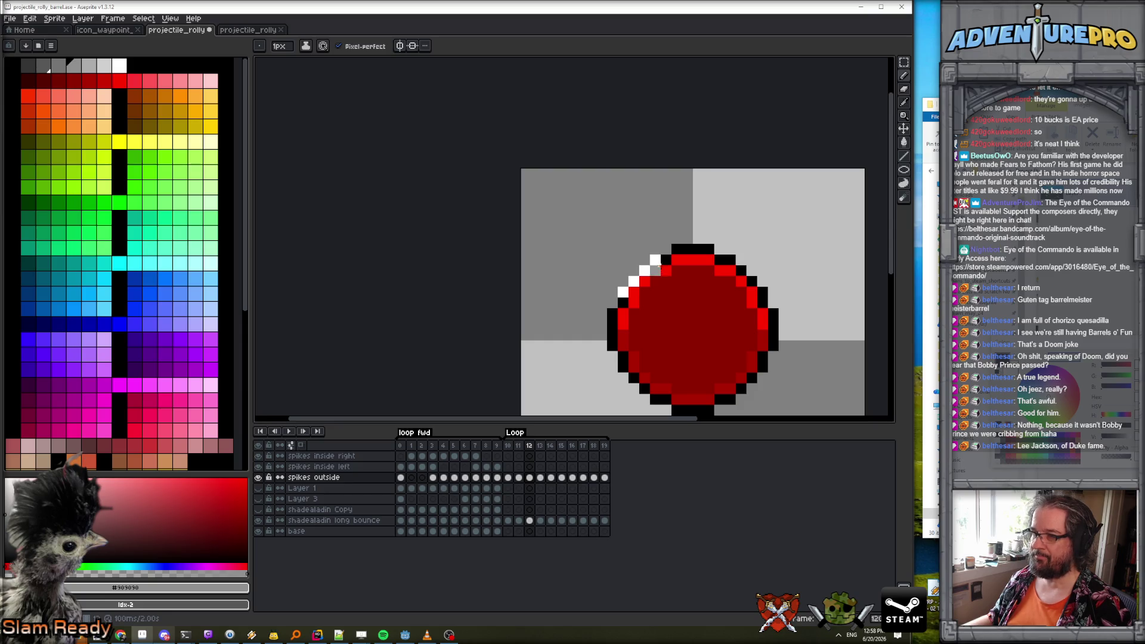
key(".")
On frame 12, paint light grey and white spike pixels further out from the barrel.
left_click(643, 255, "alt")
key(".")
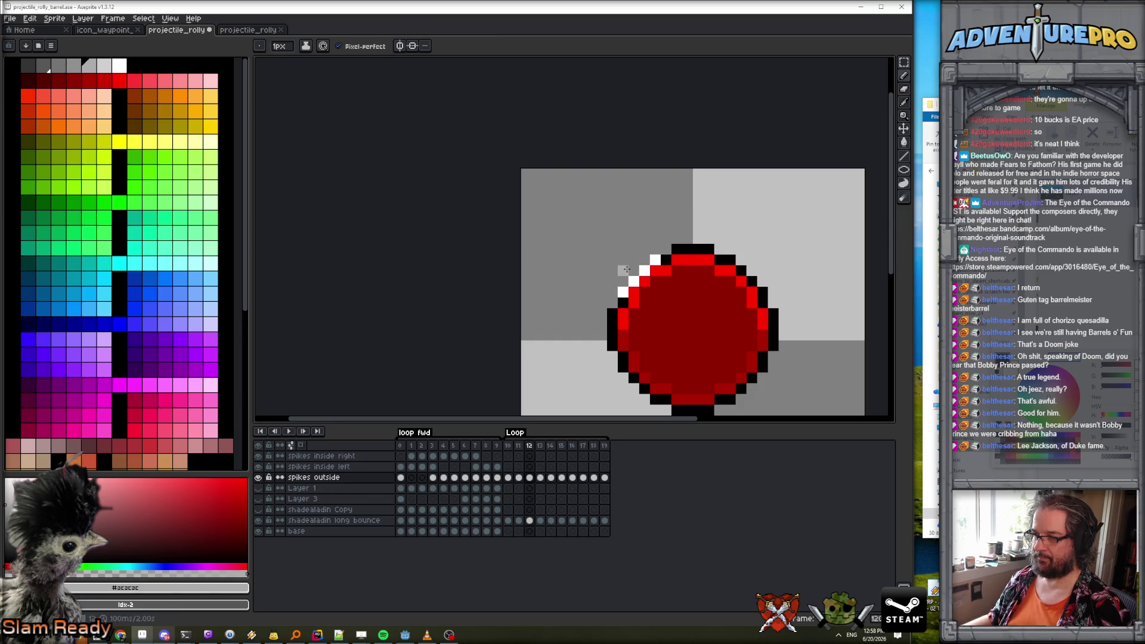
left_click(633, 272)
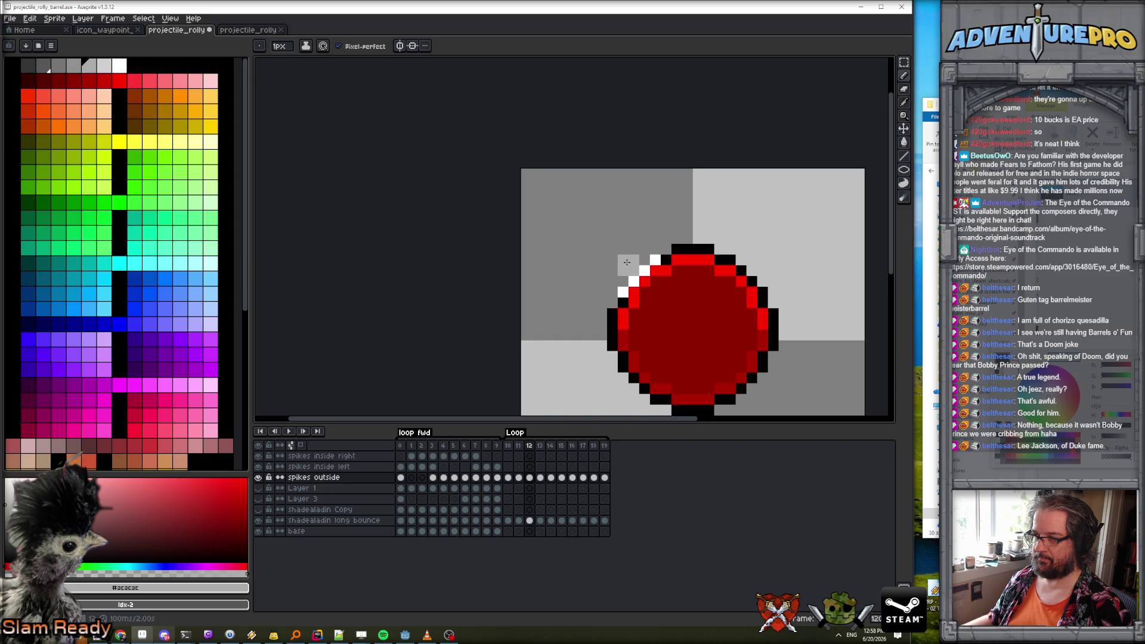
left_click(640, 276, "alt")
left_click(612, 249)
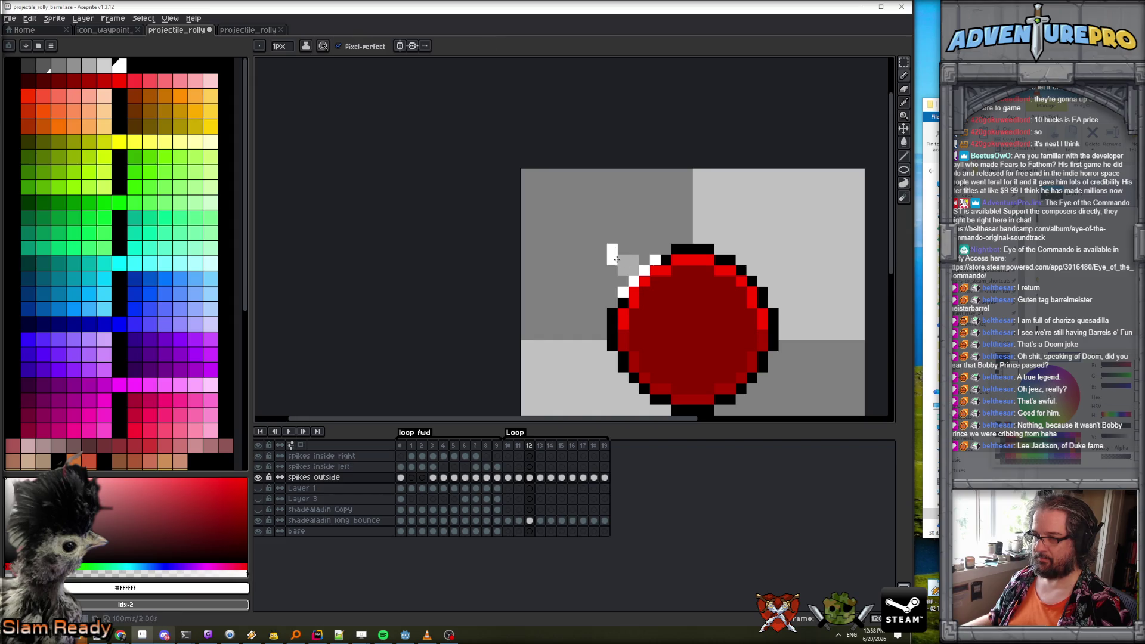
key("comma")
key("comma")
key("period")
key("comma")
key("period")
left_click(654, 238)
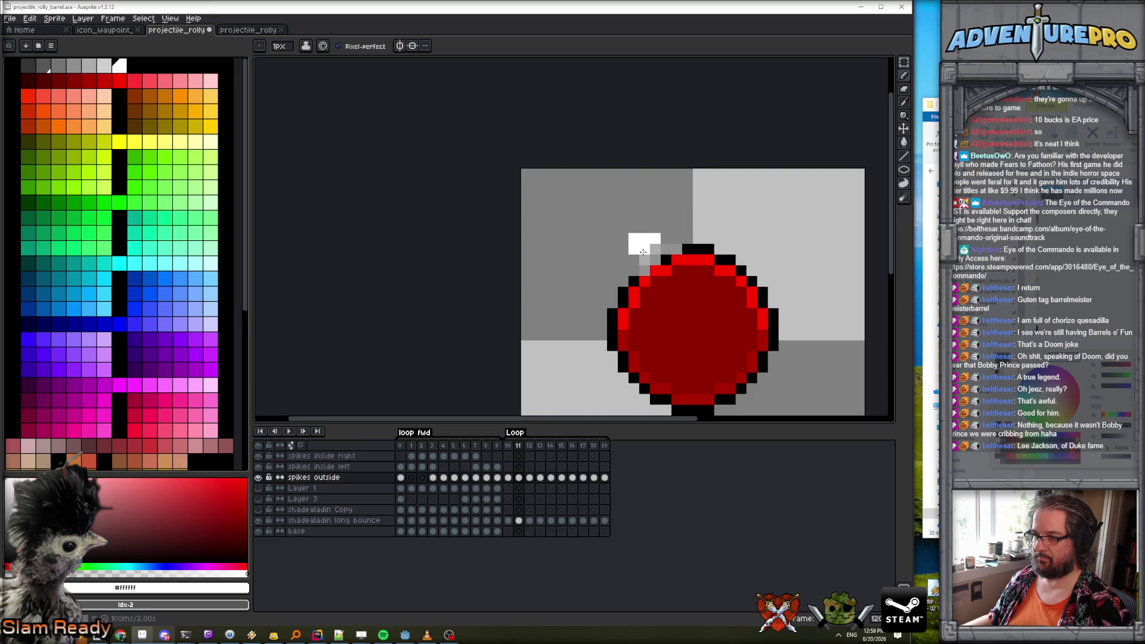
Flip through frames 10–12 to review the sparkle, sample #909090, then advance to frame 13.
key("comma")
key("period")
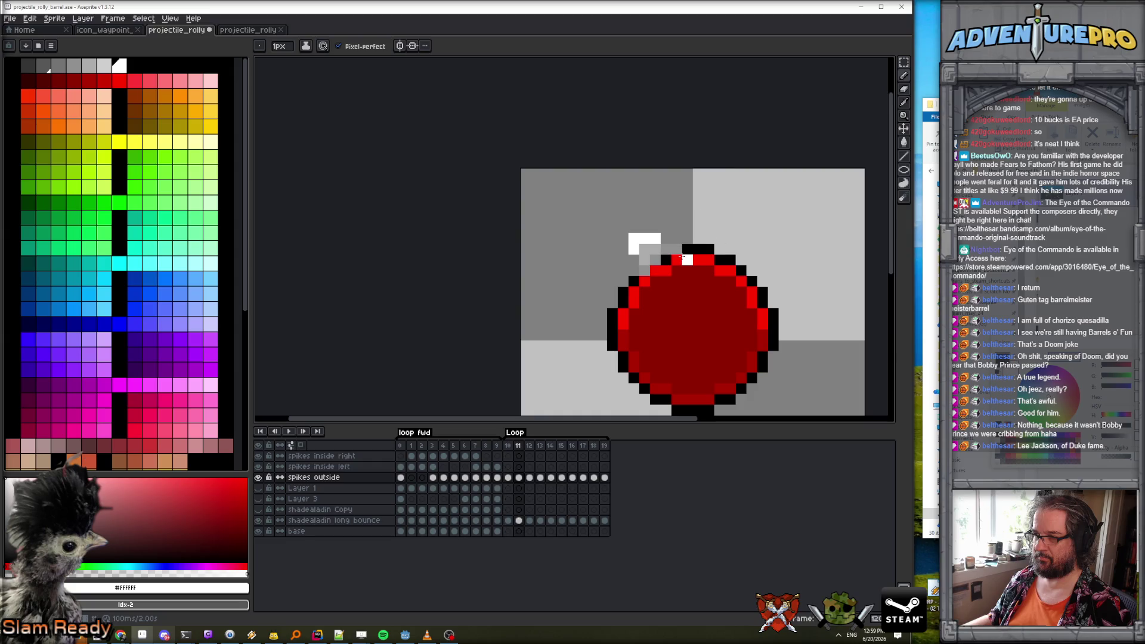
key("period")
key("comma")
key("e")
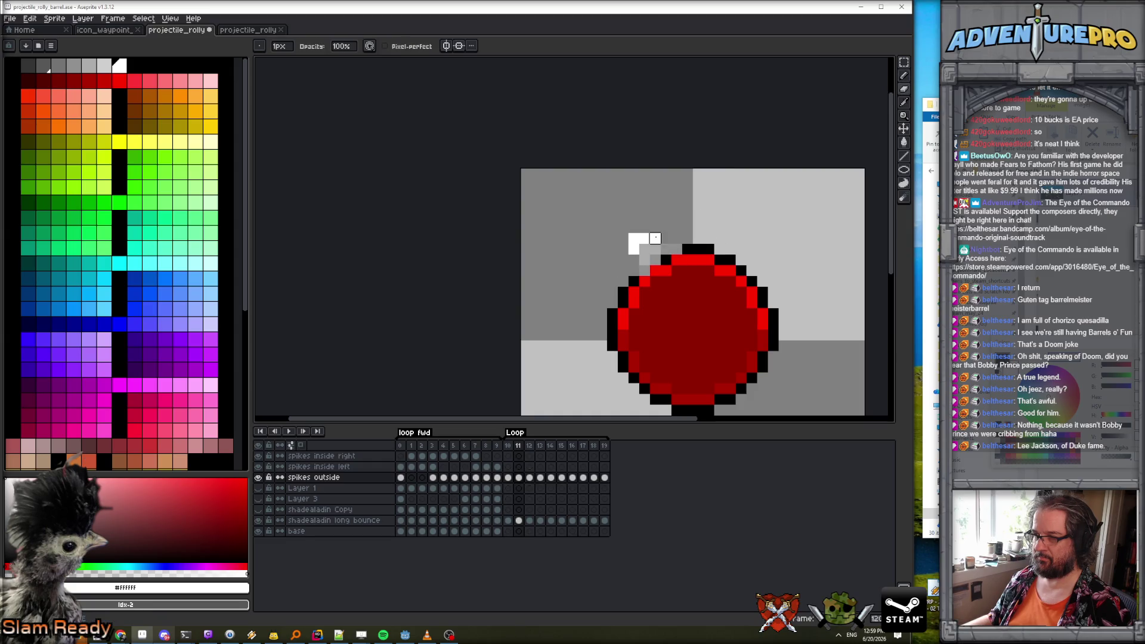
key("period")
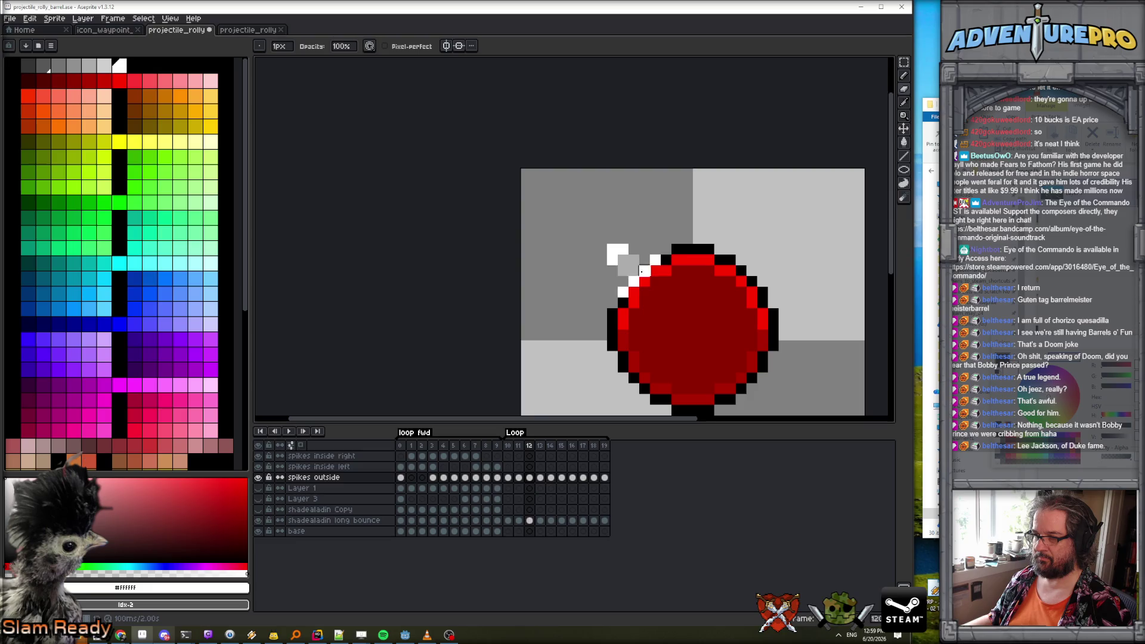
key("comma")
left_click(648, 263, "alt")
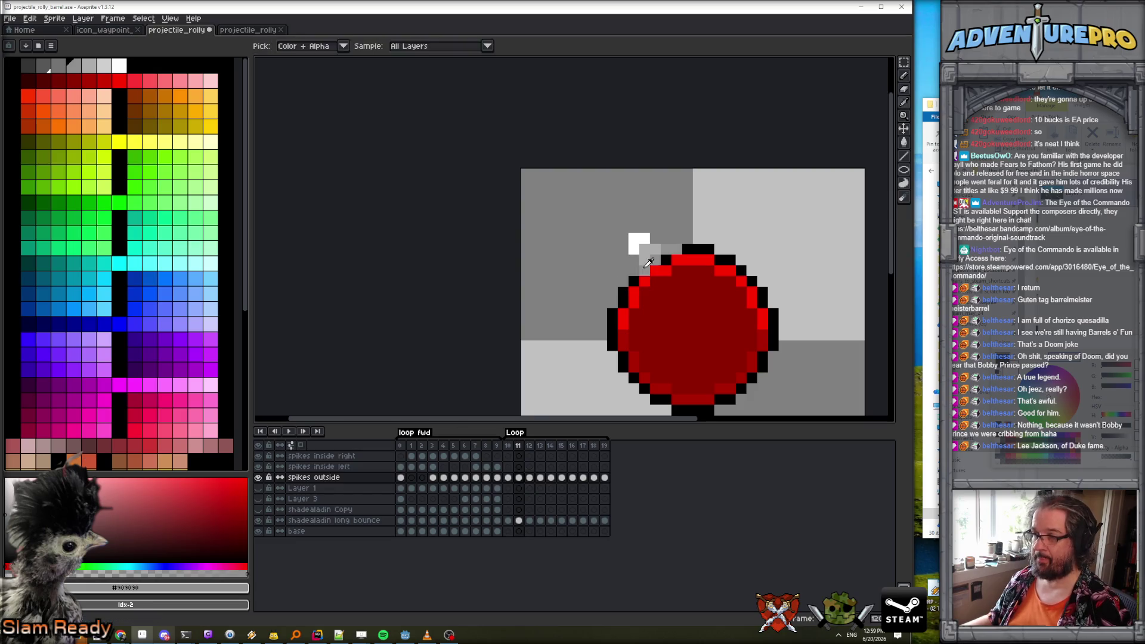
key("period")
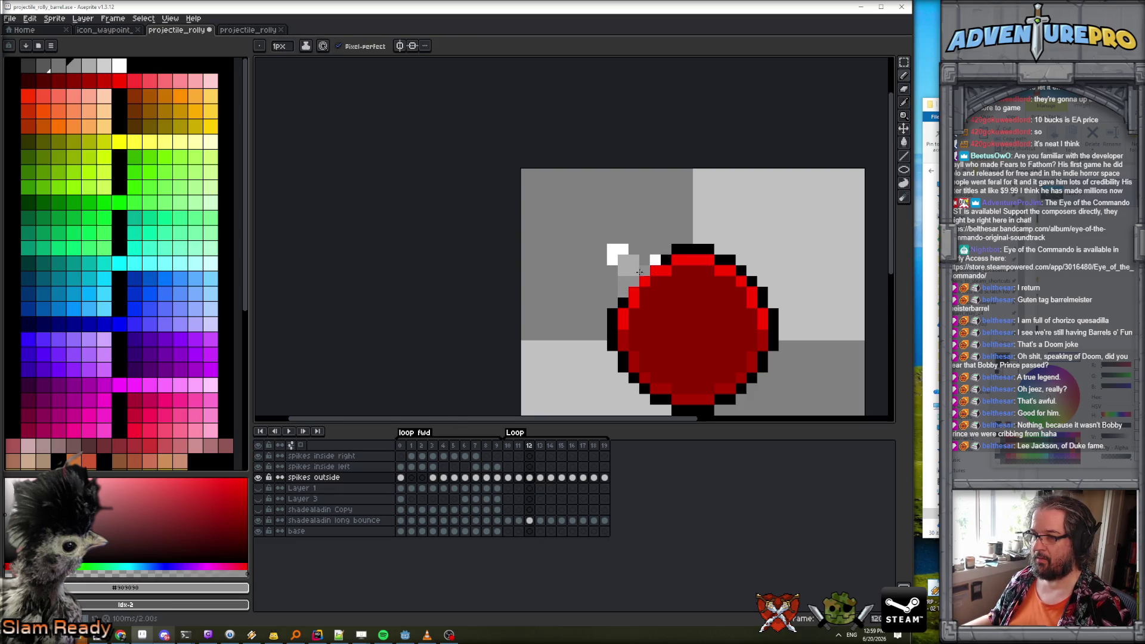
scroll(656, 274, "down", 3)
key("period")
scroll(644, 280, "up", 3)
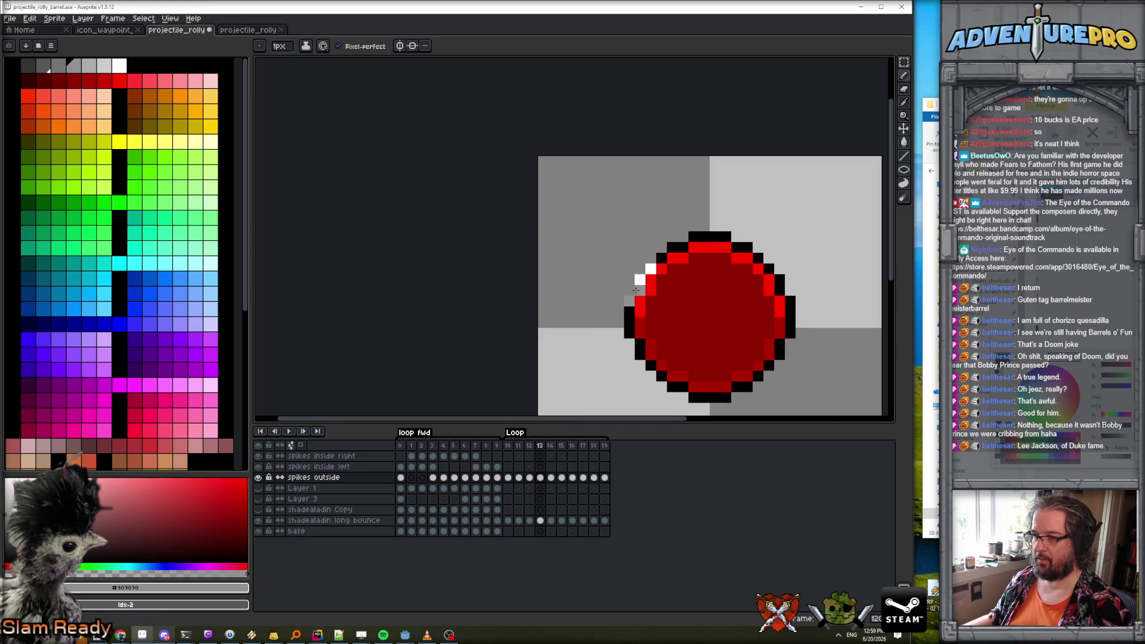
On frame 13, paint a vertical #acacac strip and two white spike pixels left of the barrel.
key("comma")
key("period")
left_click(638, 262, "alt")
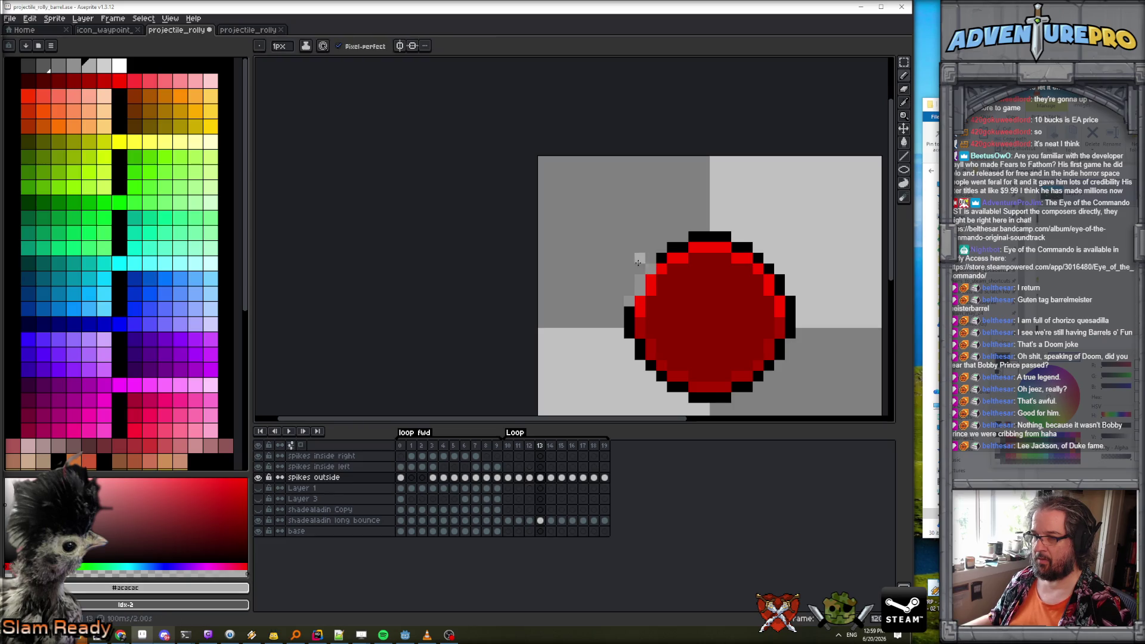
left_click_drag(631, 270, 629, 287)
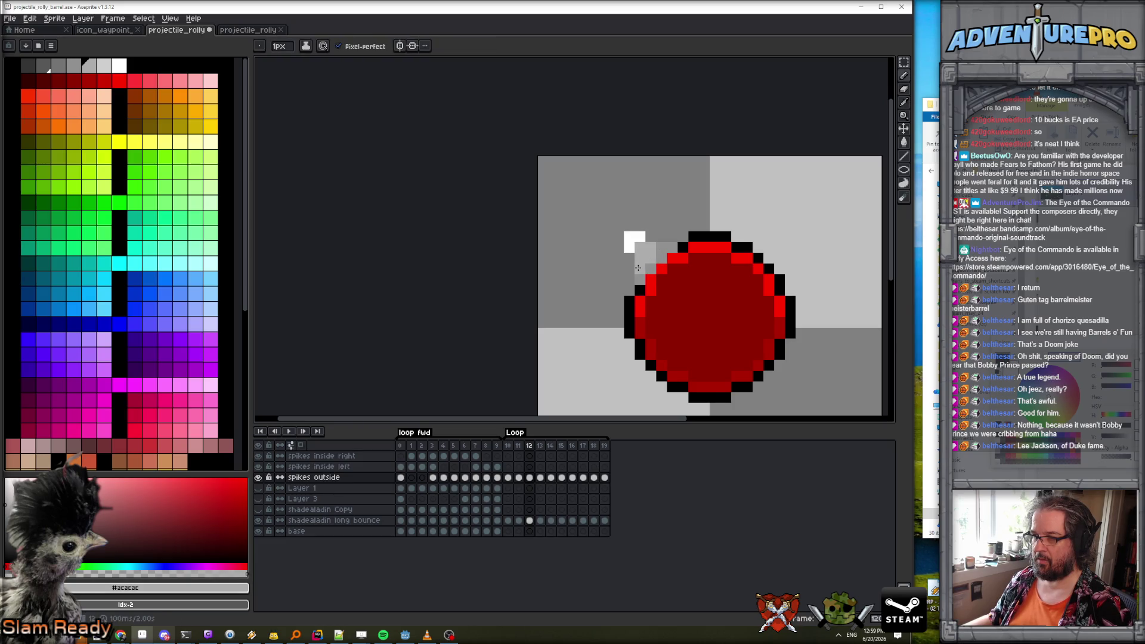
key("bracketright")
key("bracketright")
left_click(619, 268)
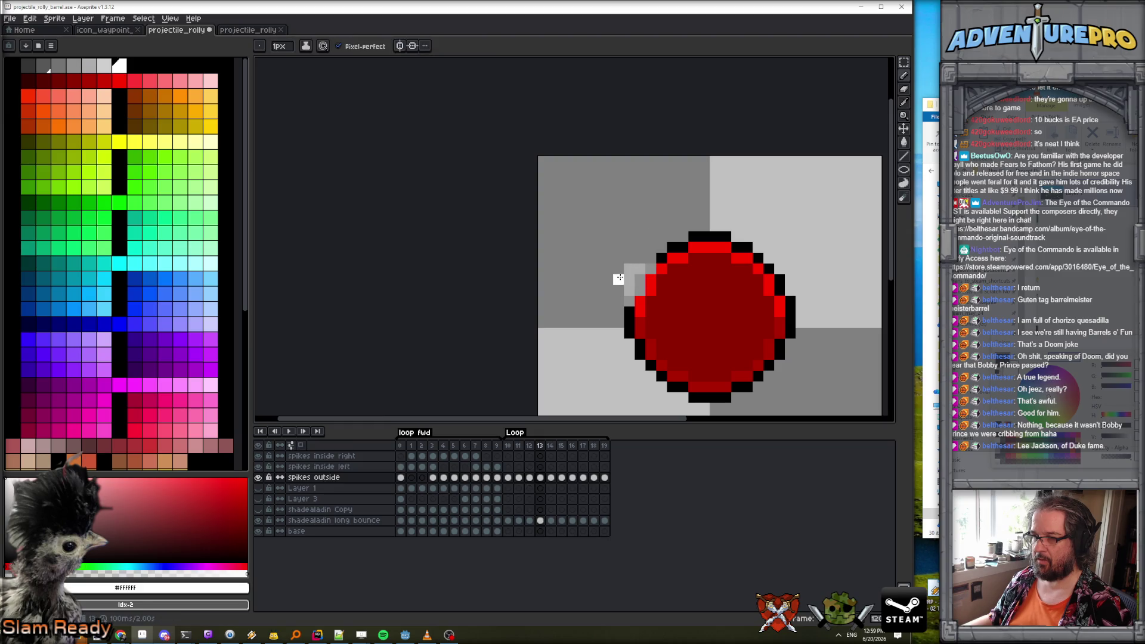
left_click(629, 258)
scroll(644, 280, "down", 3)
scroll(652, 291, "up", 3)
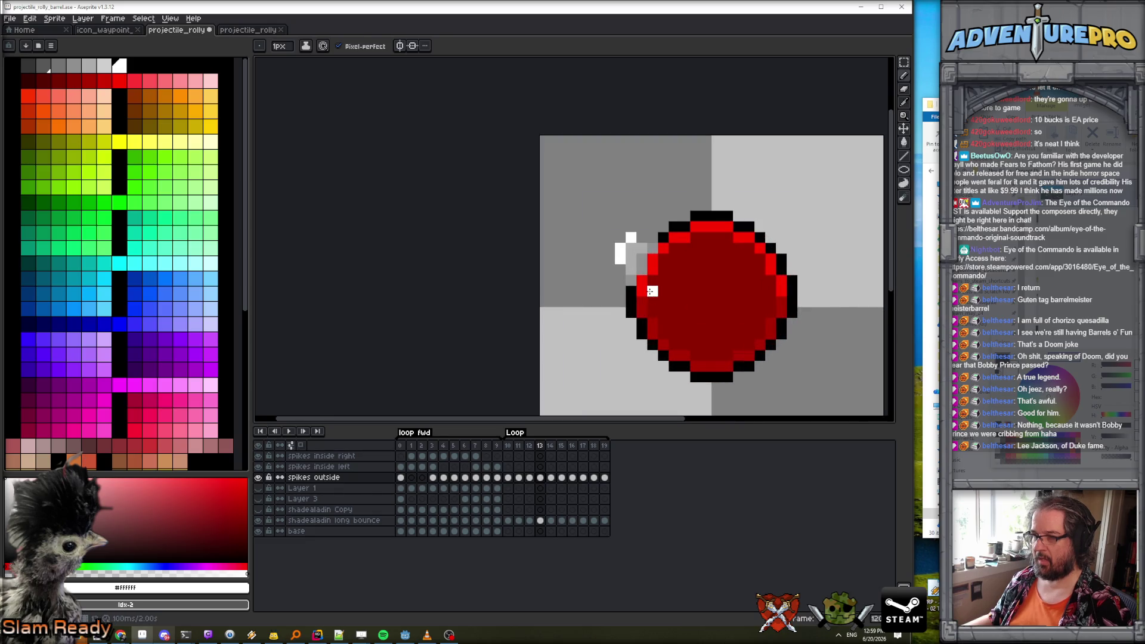
On frame 14, extend the spike in white with grey shading and a darker grey column.
key("period")
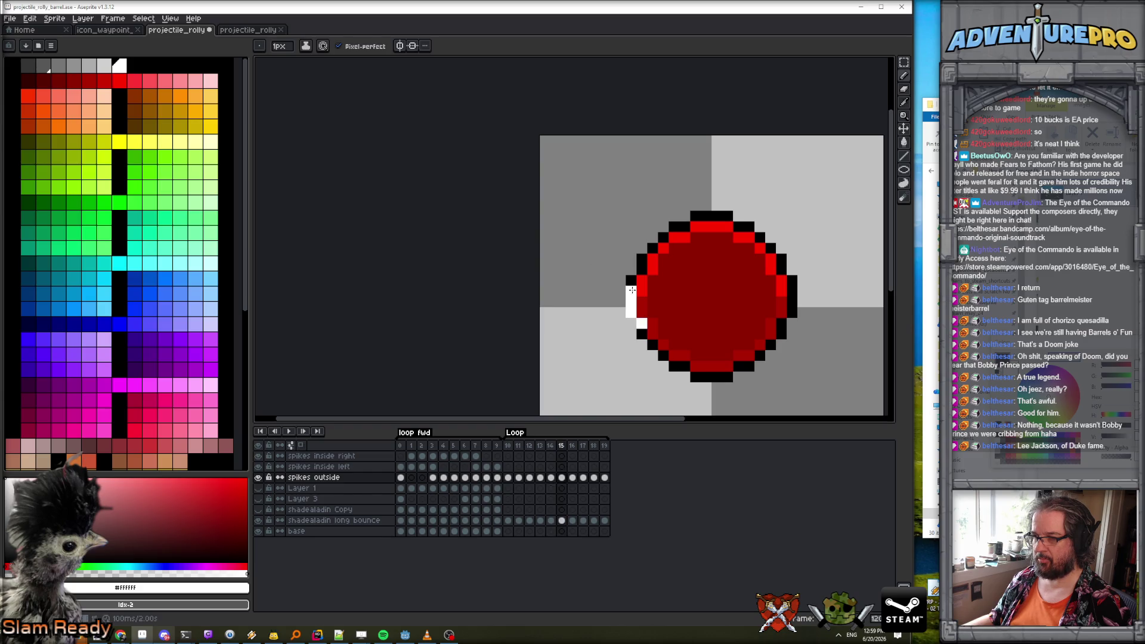
left_click(608, 280)
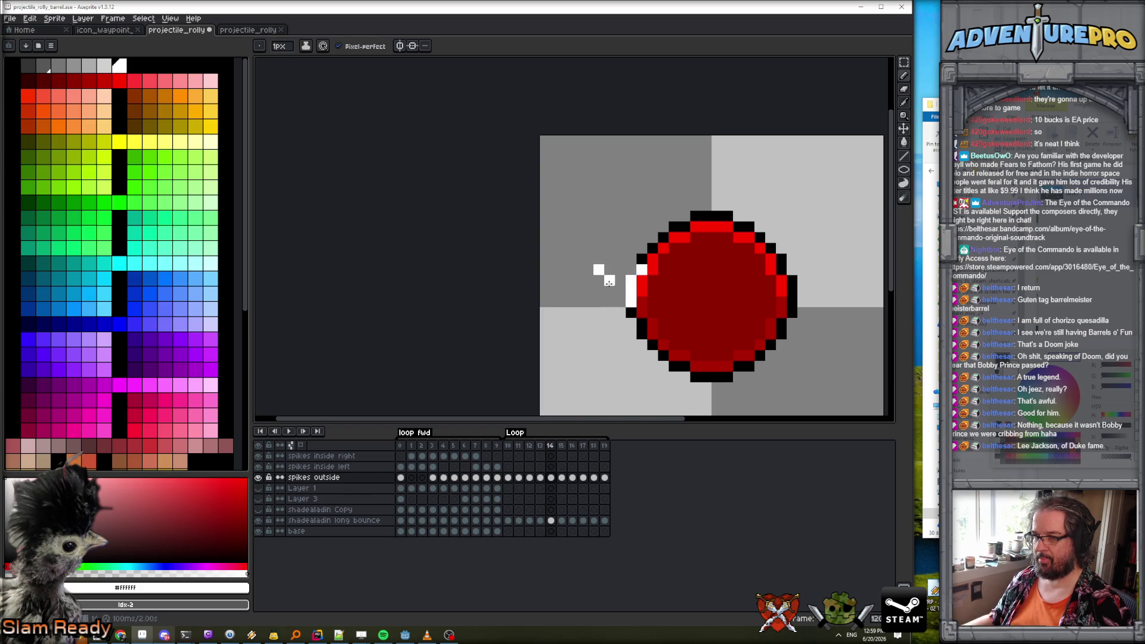
key("e")
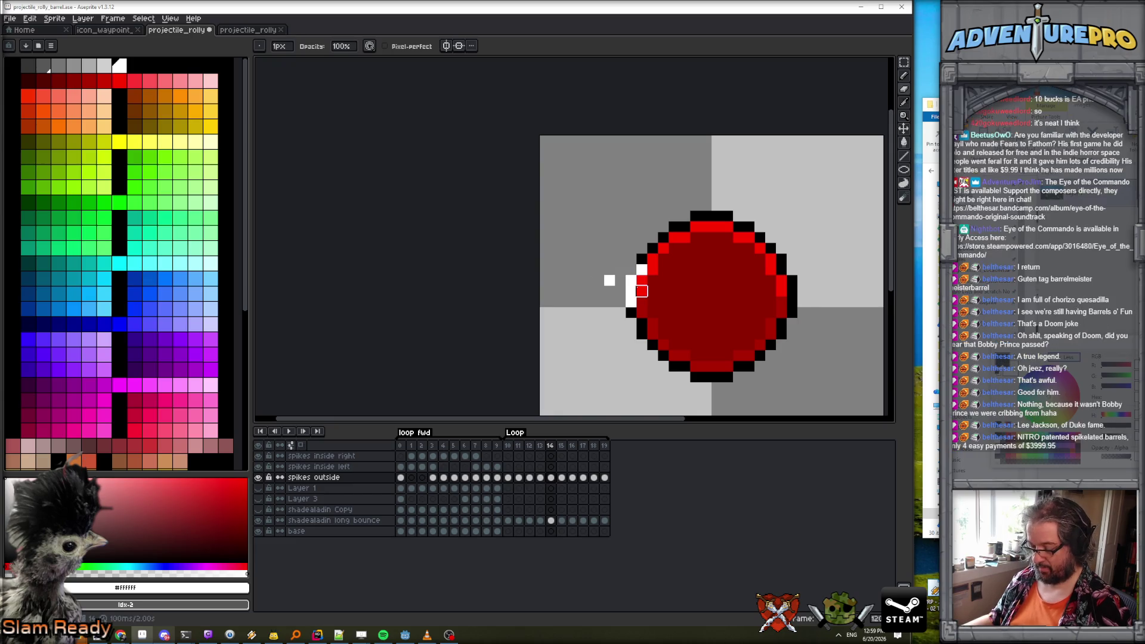
key("comma")
key("b")
left_click(636, 249, "alt")
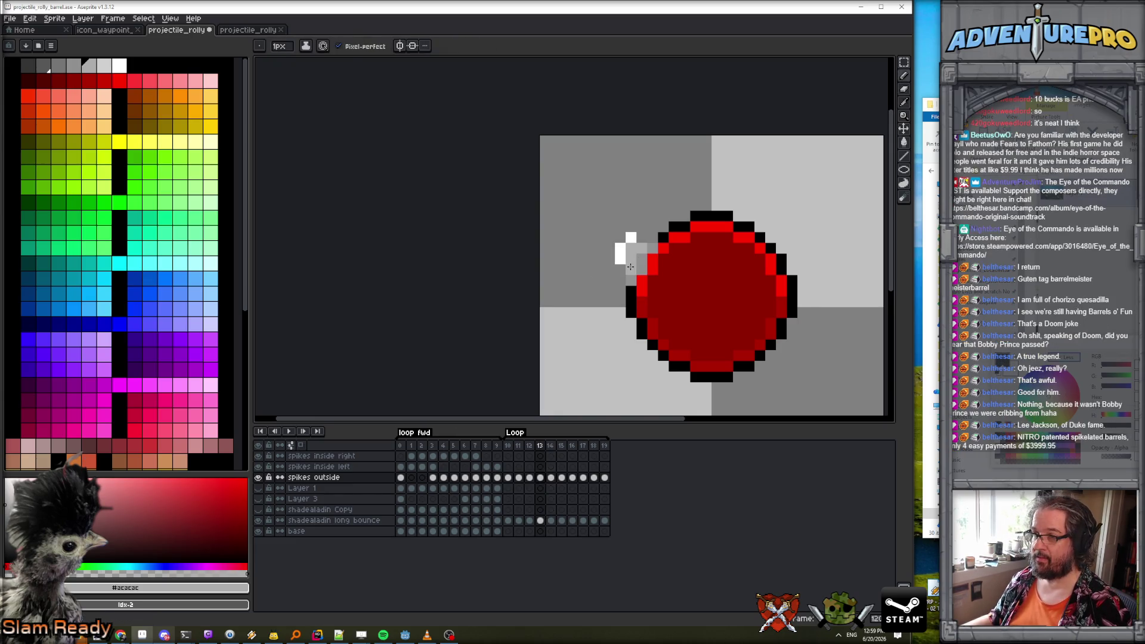
key("period")
mouse_move(620, 291)
left_mouse_down()
mouse_move(620, 268)
mouse_move(636, 269)
left_mouse_up()
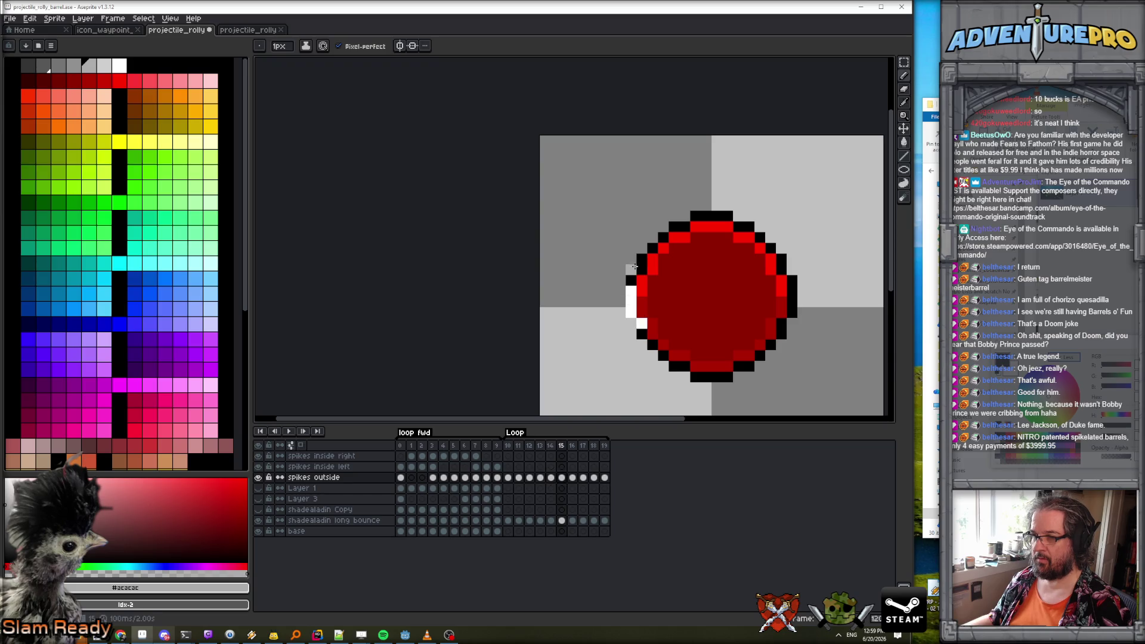
right_click(638, 272)
left_click_drag(631, 301, 631, 277)
left_click(609, 281, "alt")
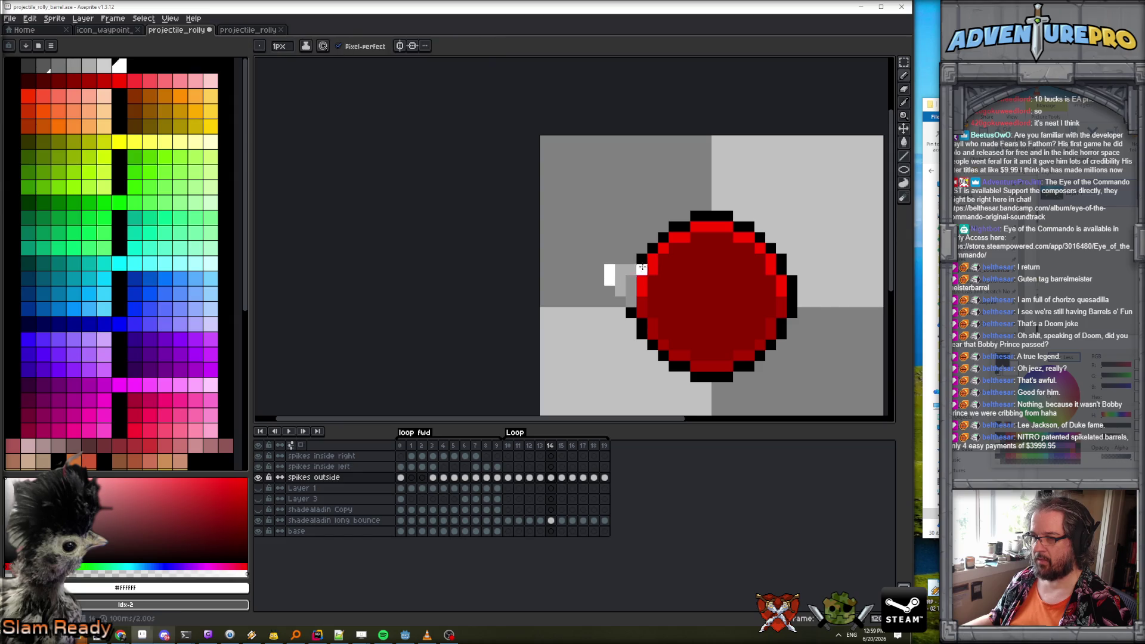
Flip through frames 11–14 to preview the spike flash.
scroll(679, 252, "down", 3)
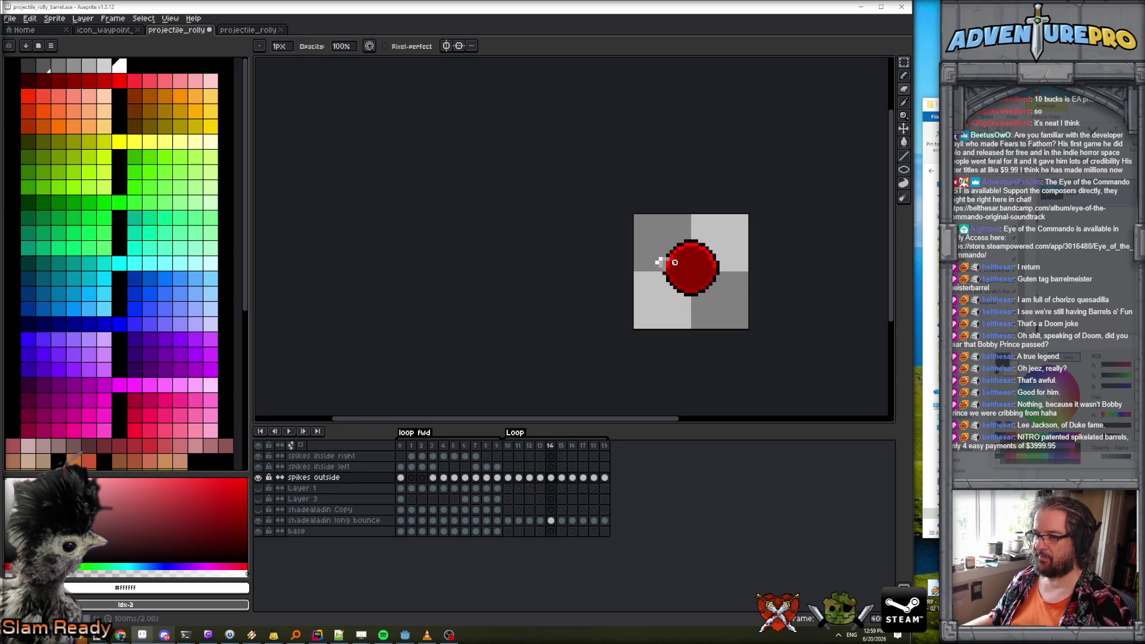
scroll(674, 262, "up", 3)
key("Right")
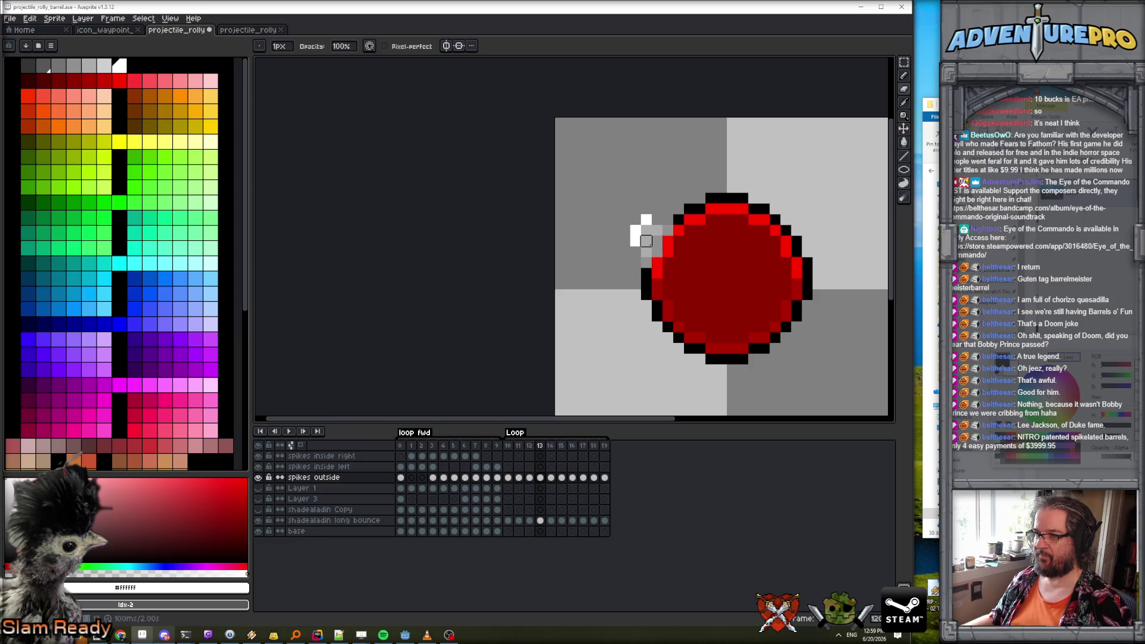
scroll(638, 226, "down", 3)
key("Left")
key("Left")
key("Left")
key("Right")
key("Right")
key("Left")
key("Left")
key("Right")
scroll(766, 221, "up", 2)
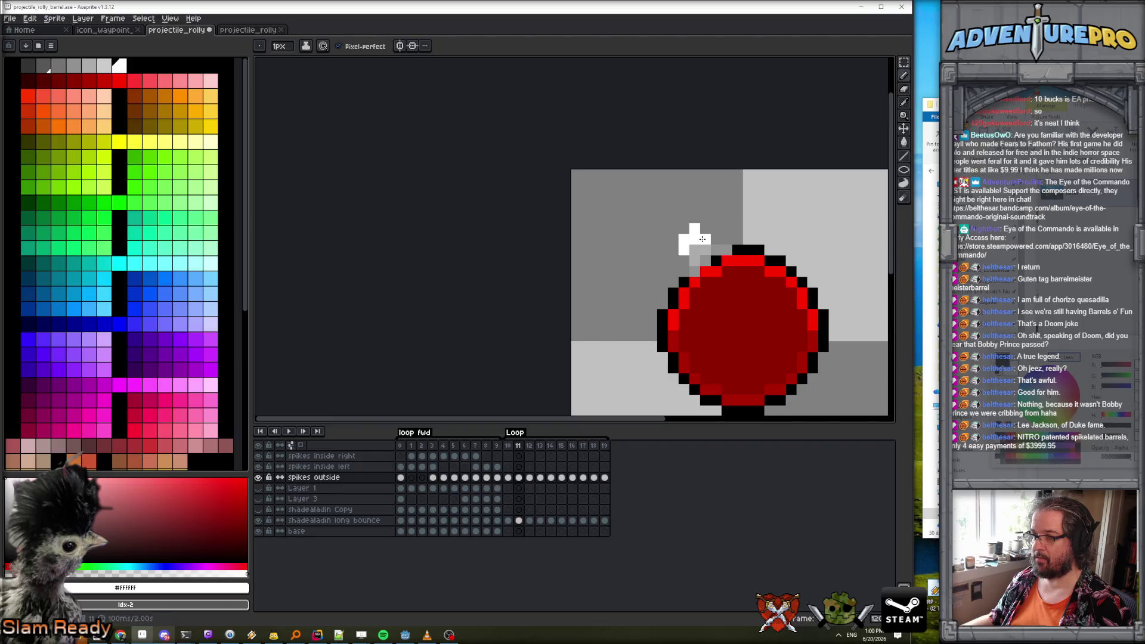
key("e")
key("Right")
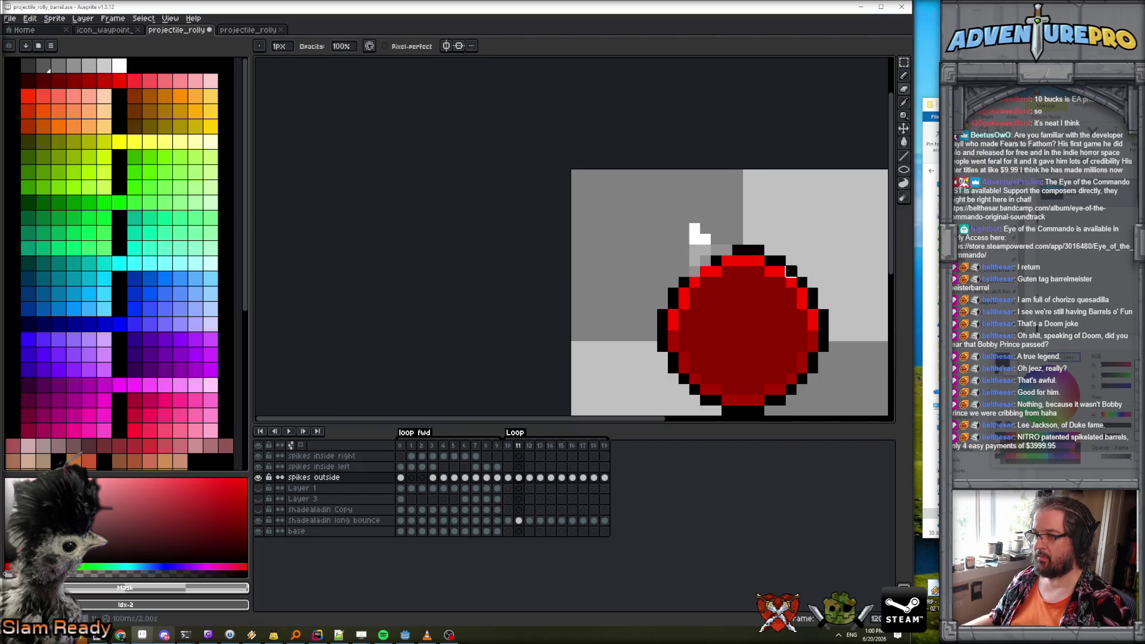
key("Right")
key("Right")
key("Left")
key("Left")
key("Left")
key("Right")
key("Right")
key("Right")
key("Right")
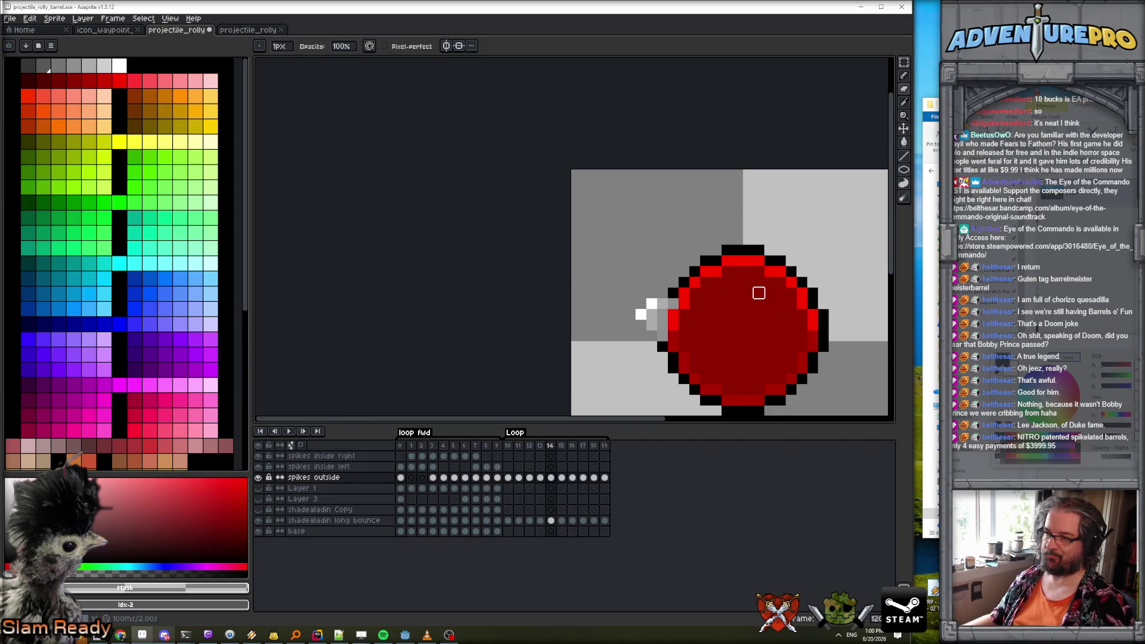
Compare spike layers and clear the frame 16 cel on spikes inside left.
left_click(562, 467)
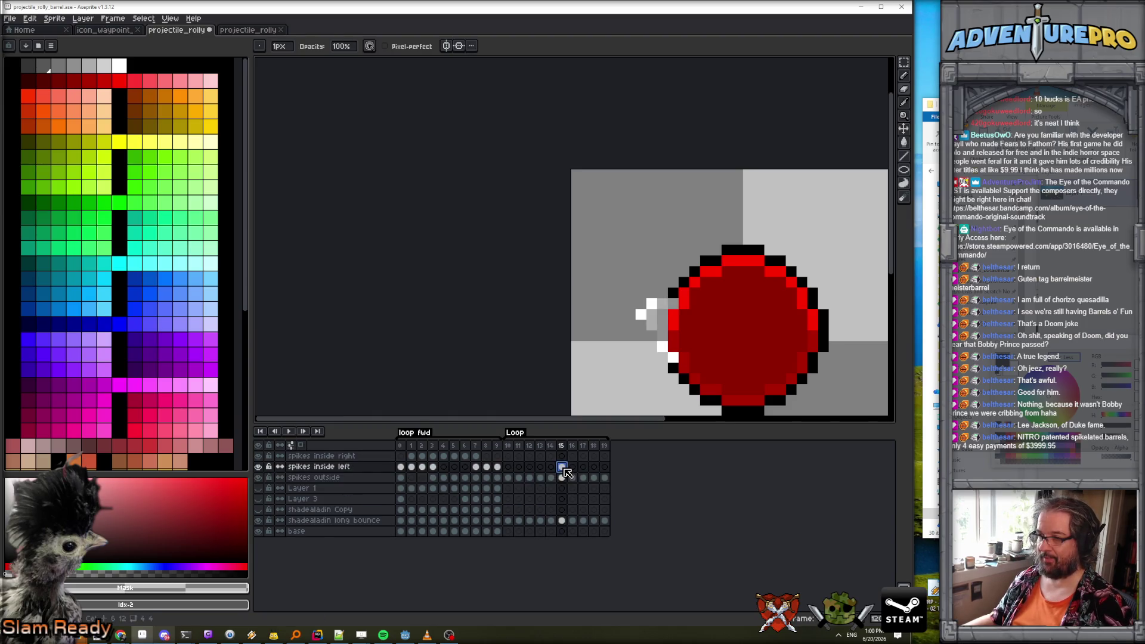
left_click(541, 478)
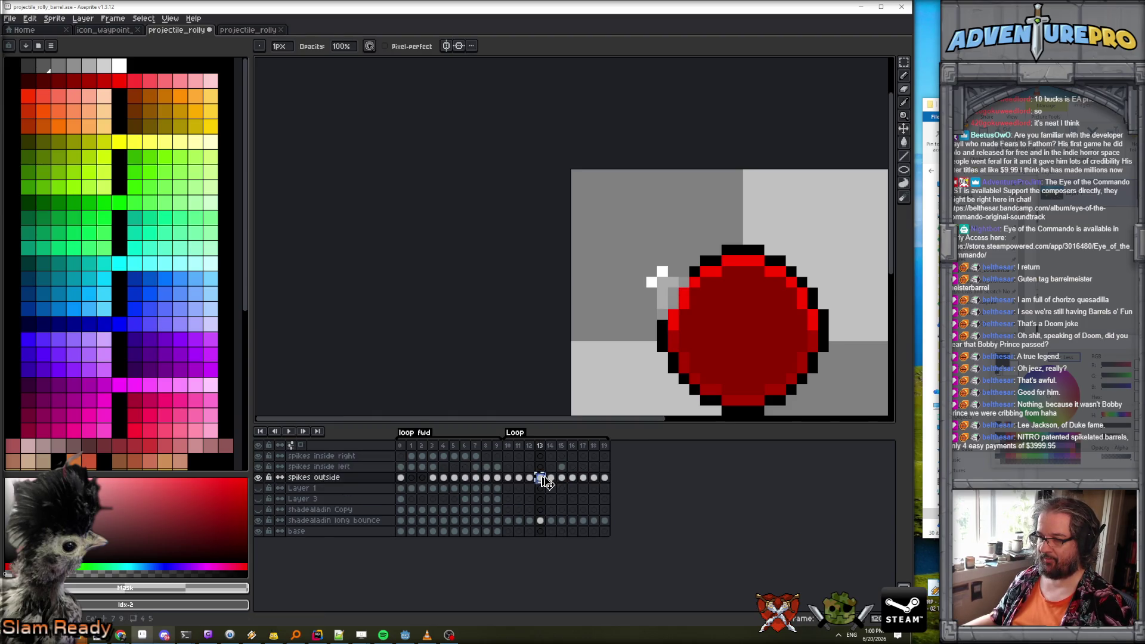
left_click(572, 467)
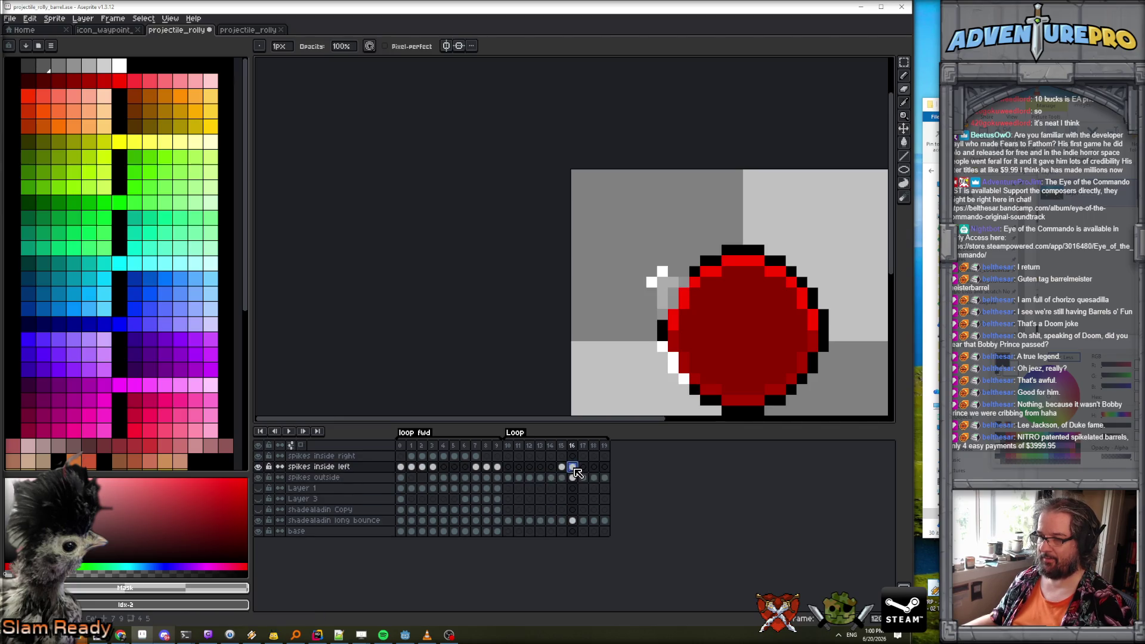
key("Delete")
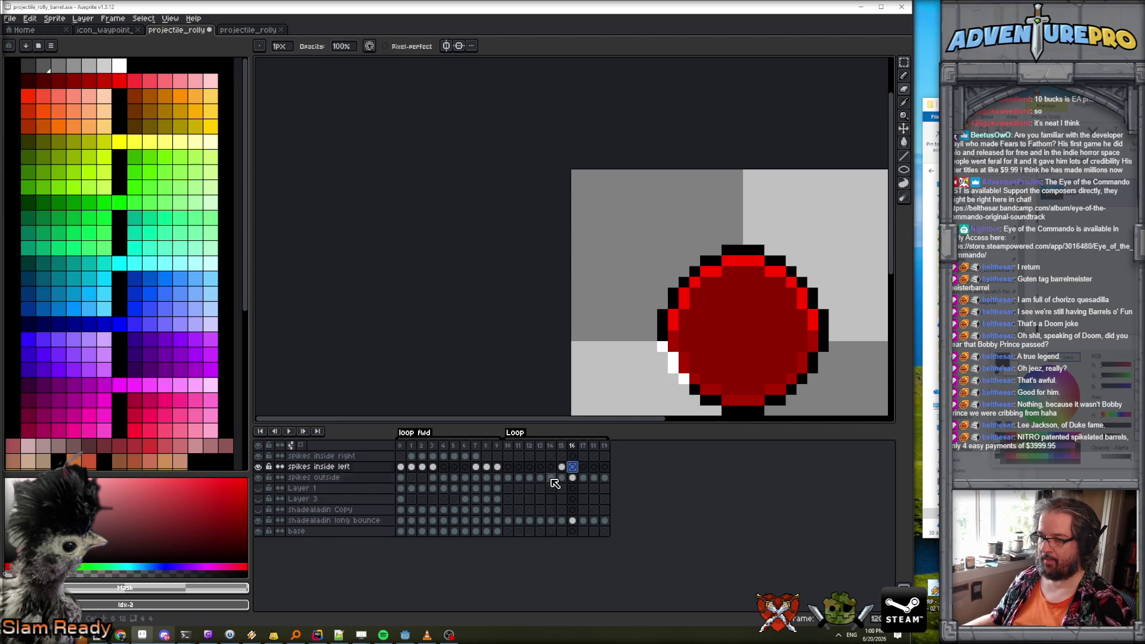
Compare spikes outside frames 11–15 with spikes inside left, then select its frames 15–17.
left_click(551, 478)
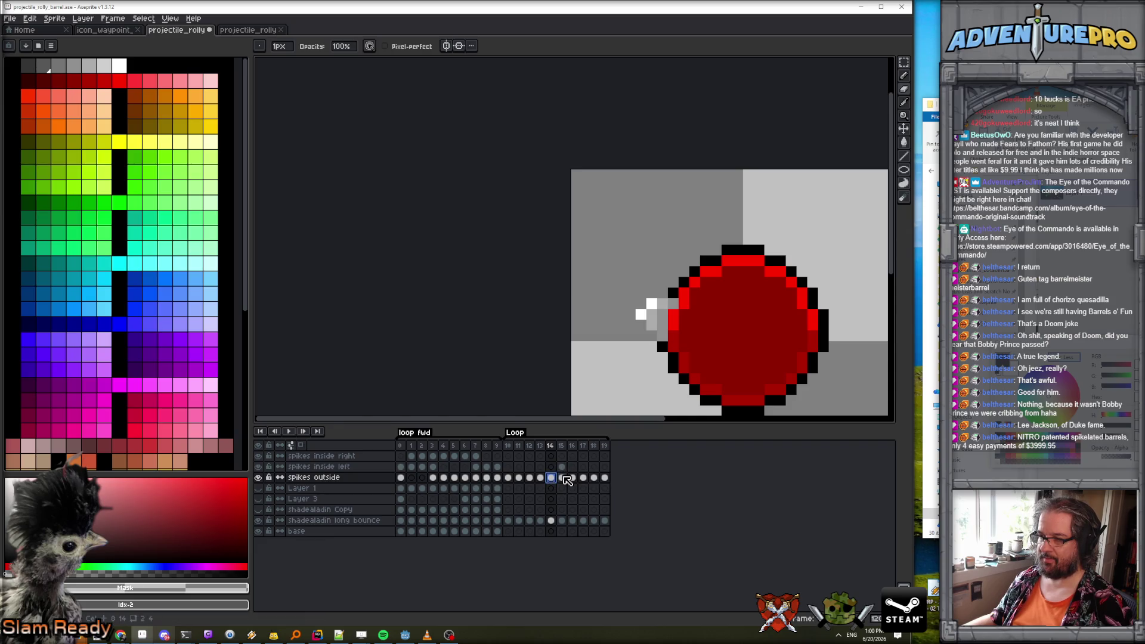
left_click(562, 477)
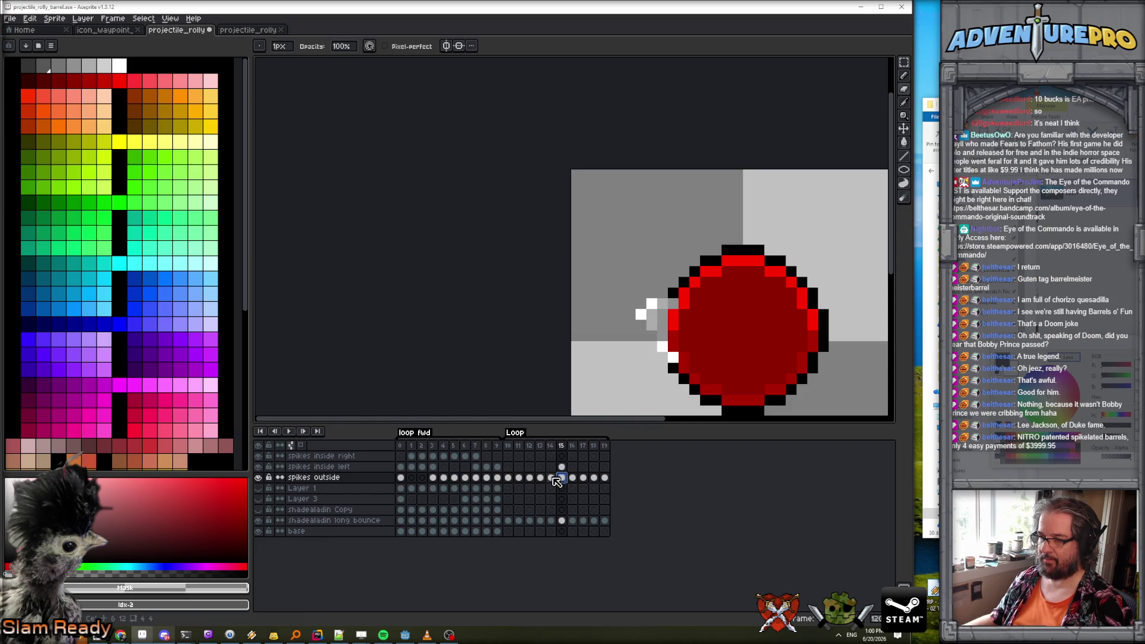
left_click(539, 479)
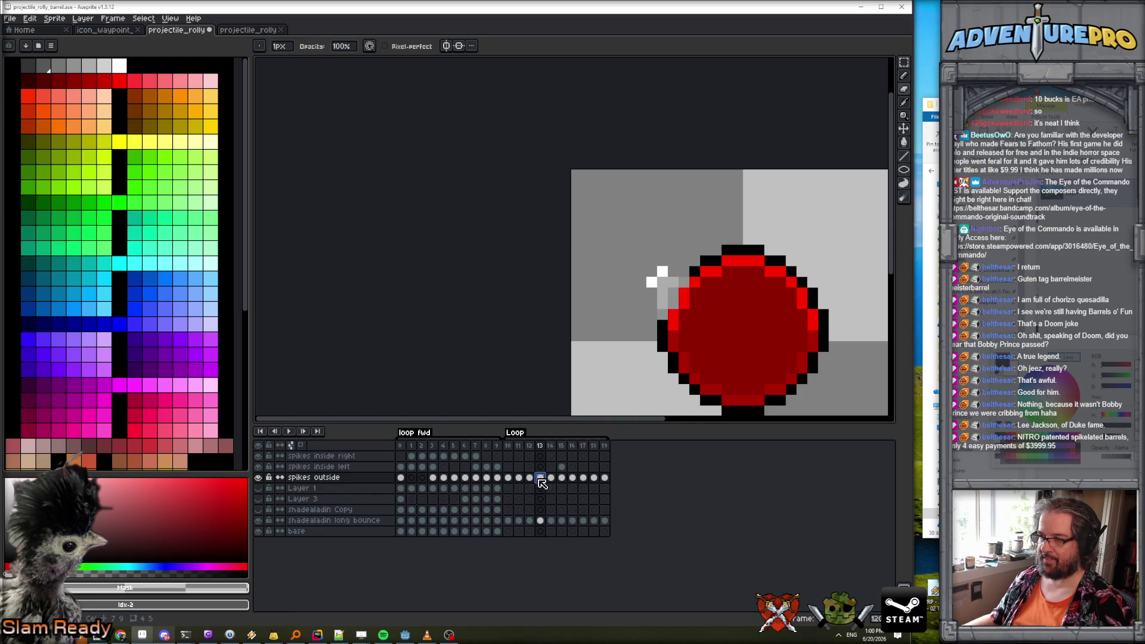
left_click(573, 468)
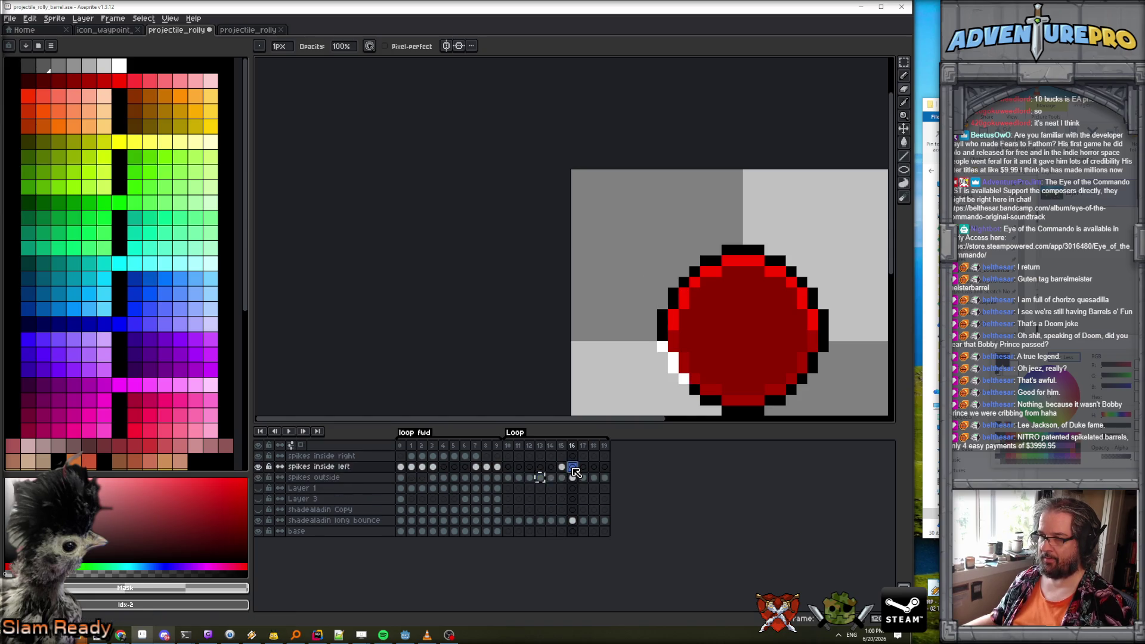
left_click(529, 481)
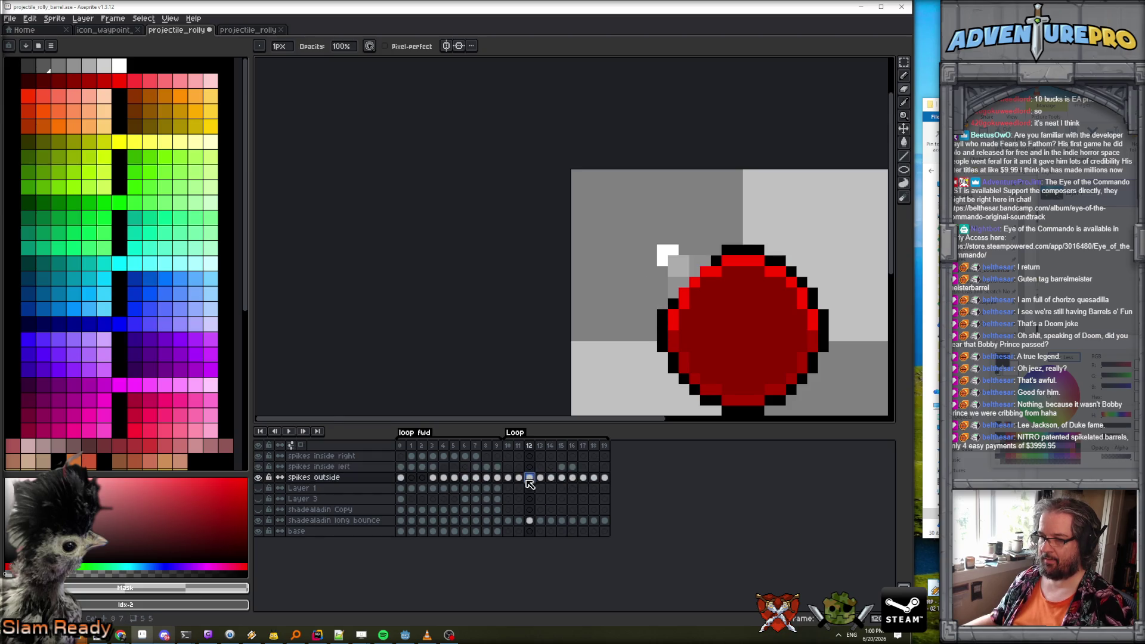
left_click(573, 467)
left_click(583, 466)
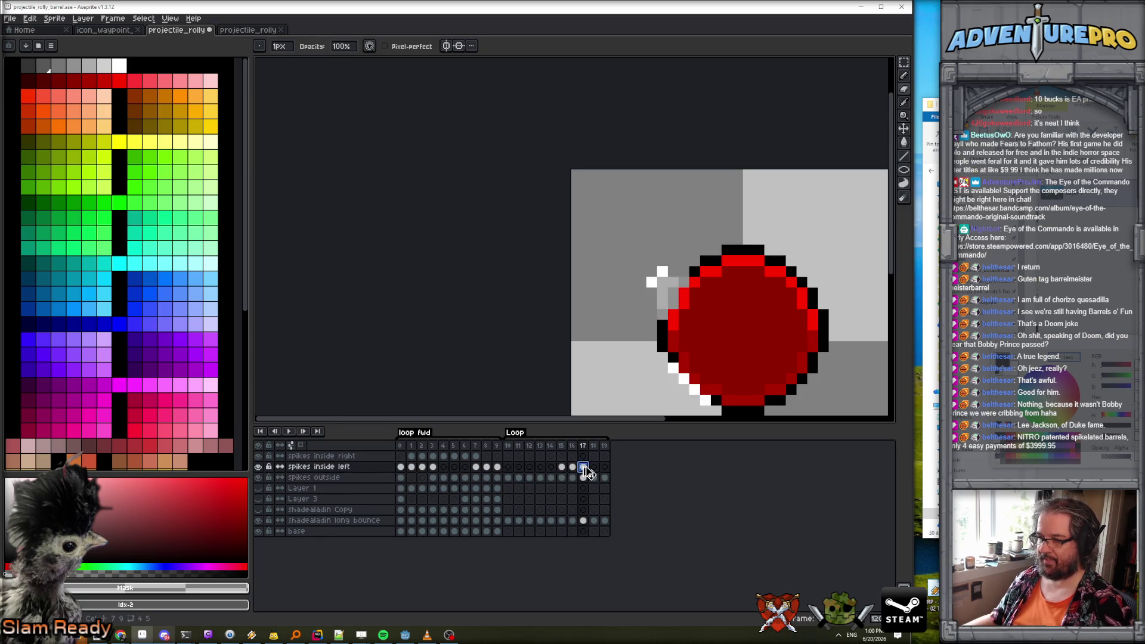
left_click(519, 479)
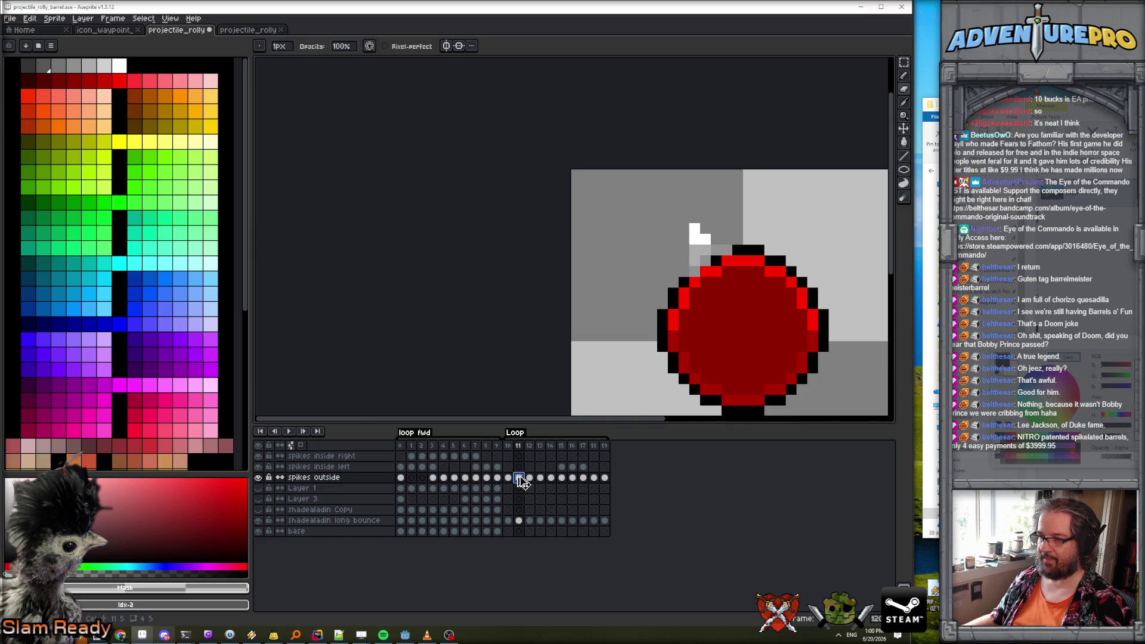
left_click(590, 468)
left_click_drag(562, 466, 594, 471)
Flip the selected spikes from top-left to bottom-left and preview the animation loop.
left_click(30, 18)
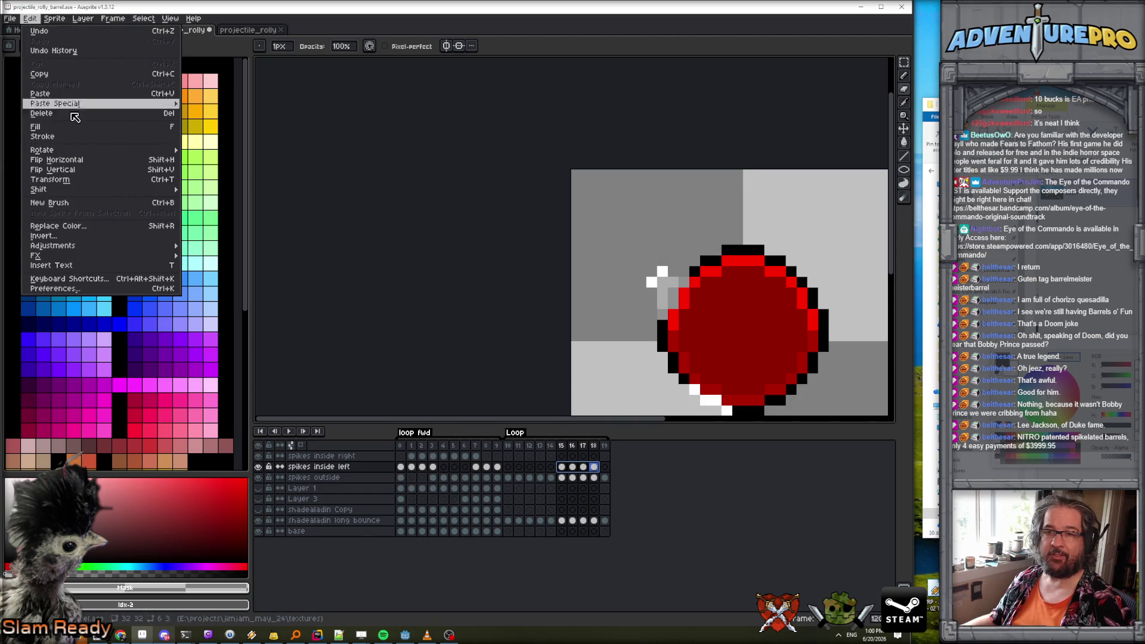
left_click(90, 169)
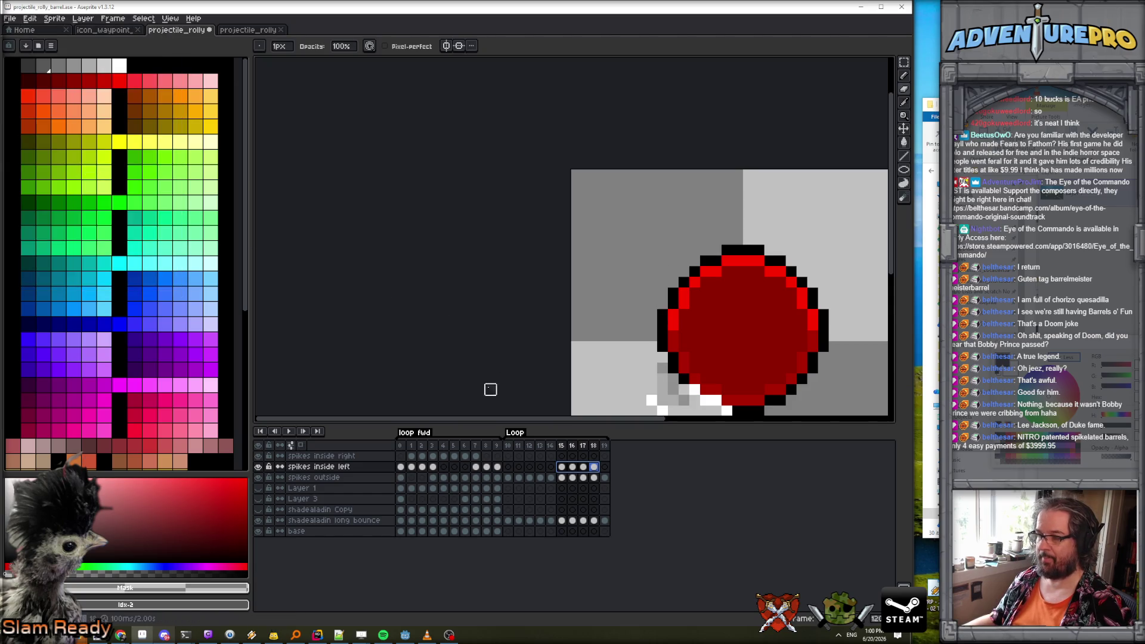
left_click_drag(587, 340, 572, 286)
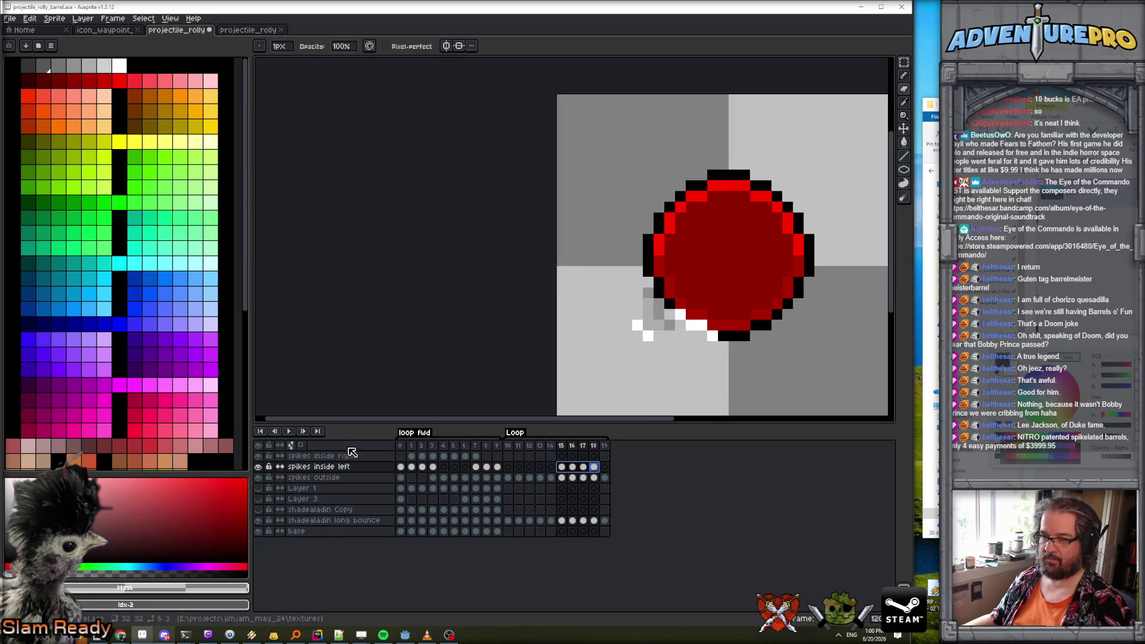
left_click(289, 432)
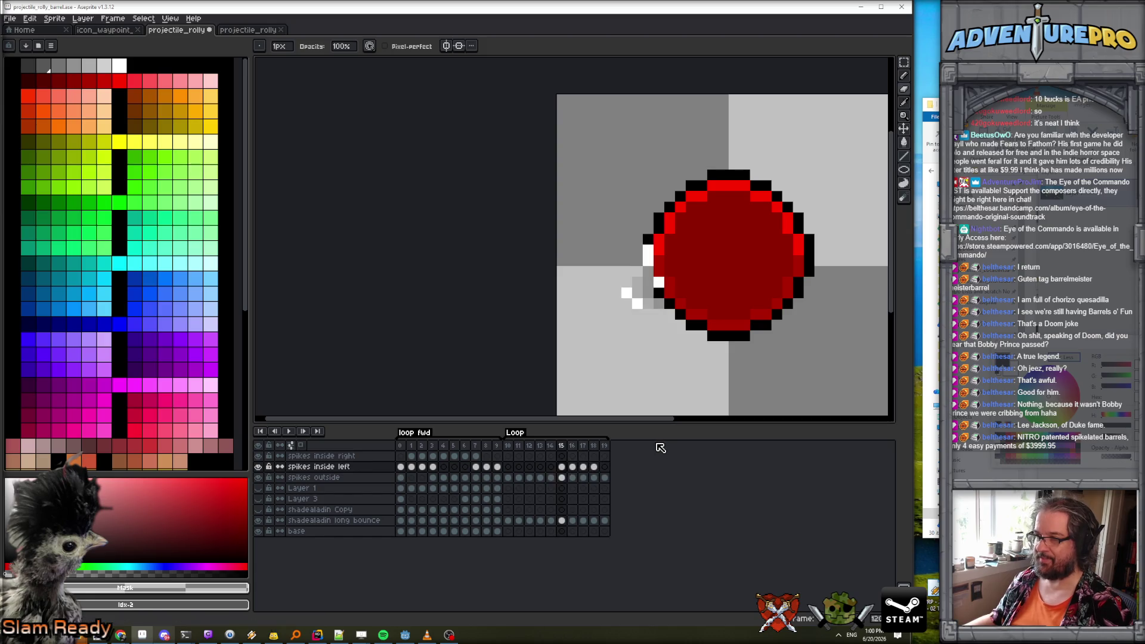
key("Return")
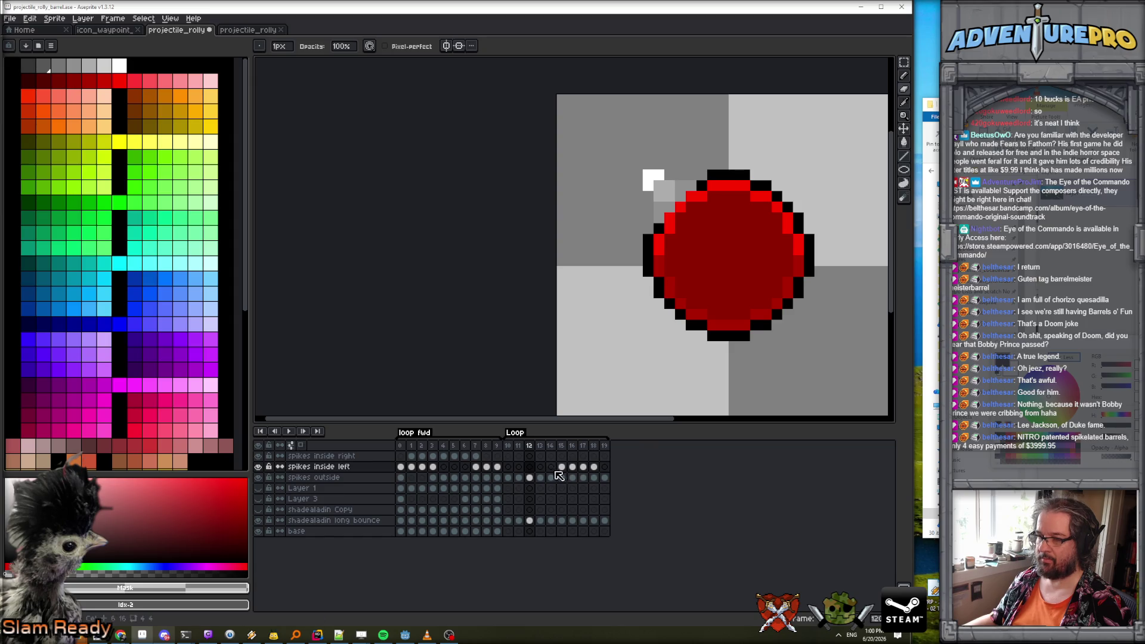
Replace frame 17's spike on spikes inside left with the copied top-left spike.
left_click(530, 478)
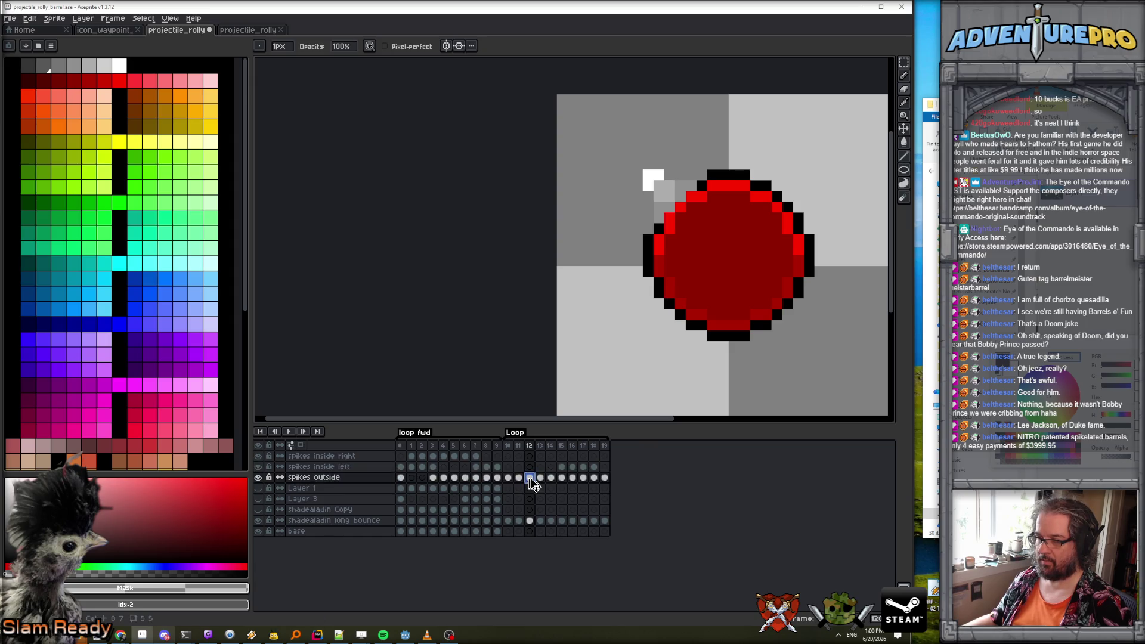
left_click(584, 467)
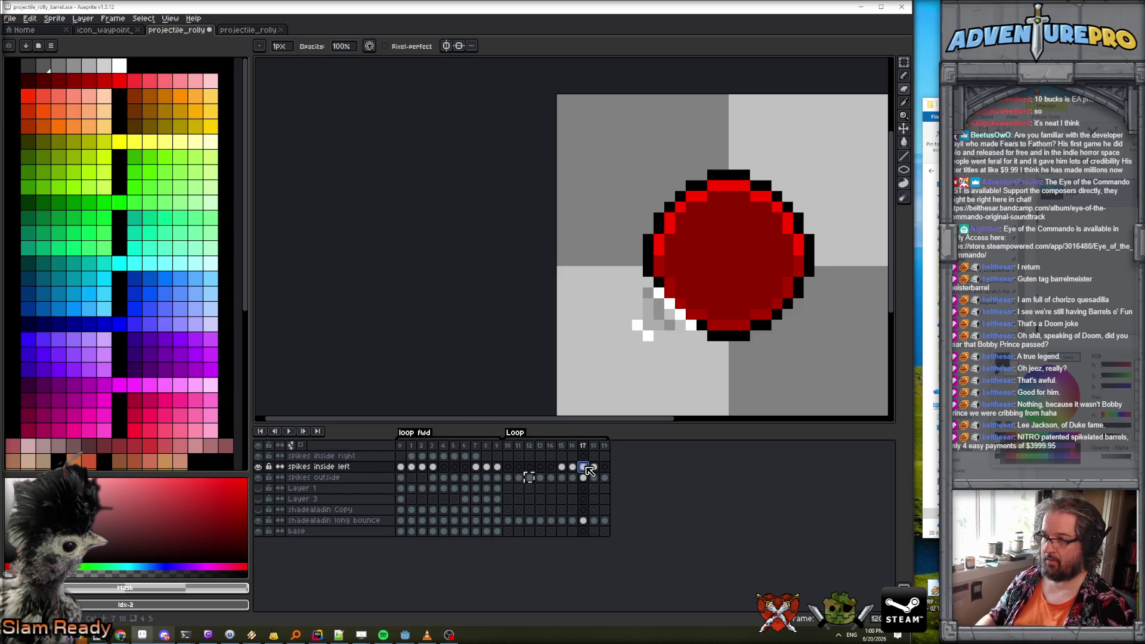
key("Delete")
key("ctrl+v")
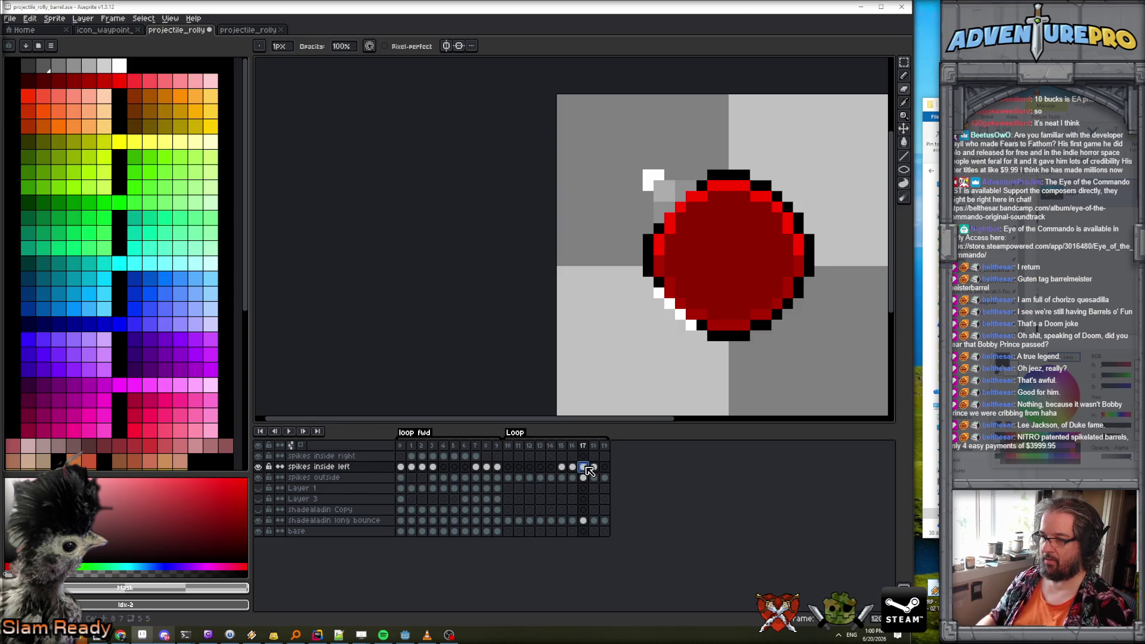
Take the frame 11 top-left spike and paste it into frame 18 of spikes inside left.
left_click(572, 467)
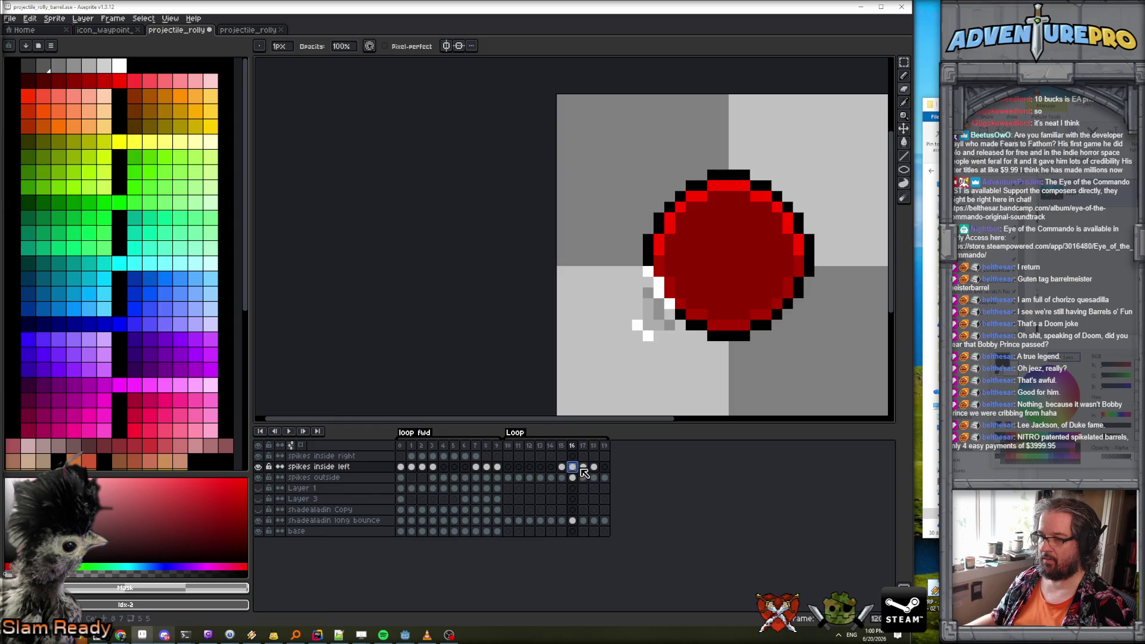
left_click(583, 466)
left_click(594, 467)
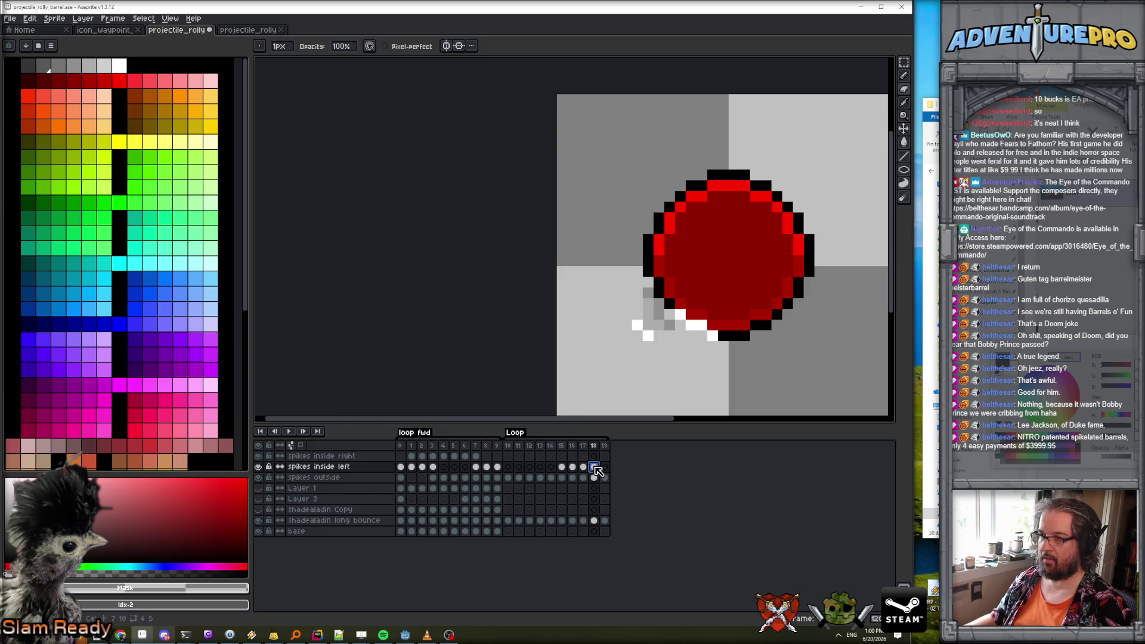
left_click(519, 477)
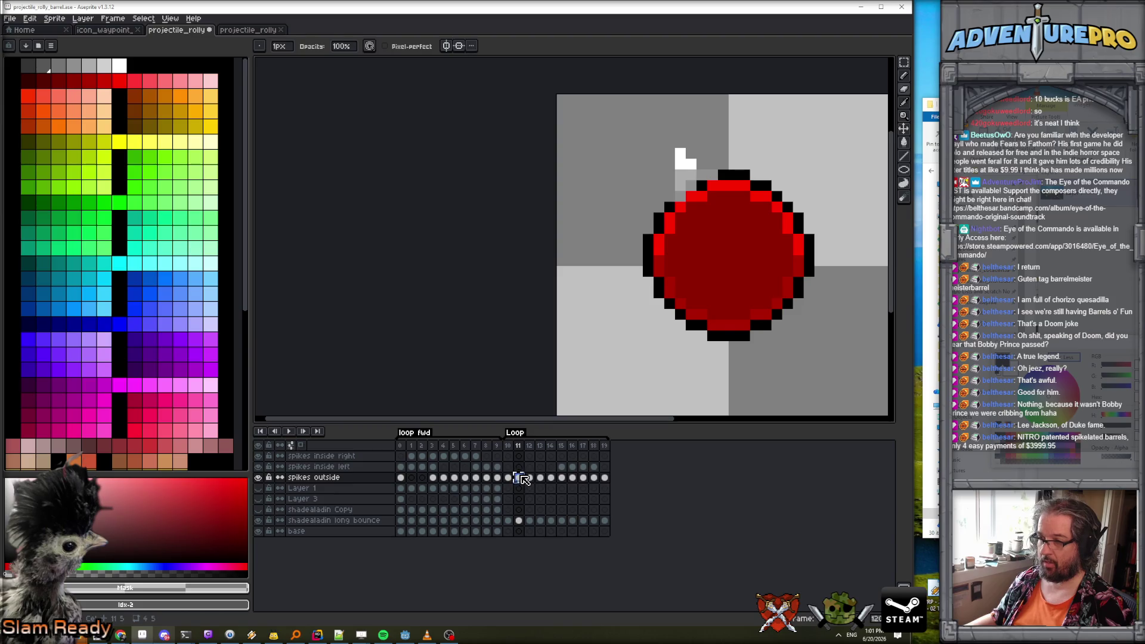
left_click(594, 467)
key("ctrl+v")
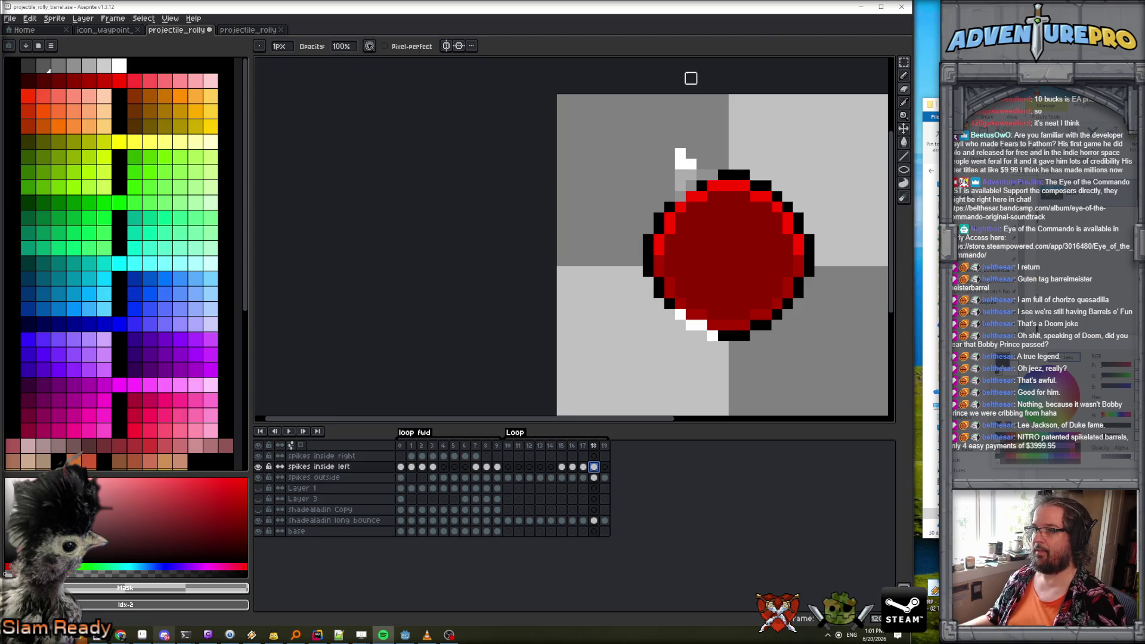
Step to frame 19, play the spike loop, and stop playback on frame 17.
key("period")
key("Return")
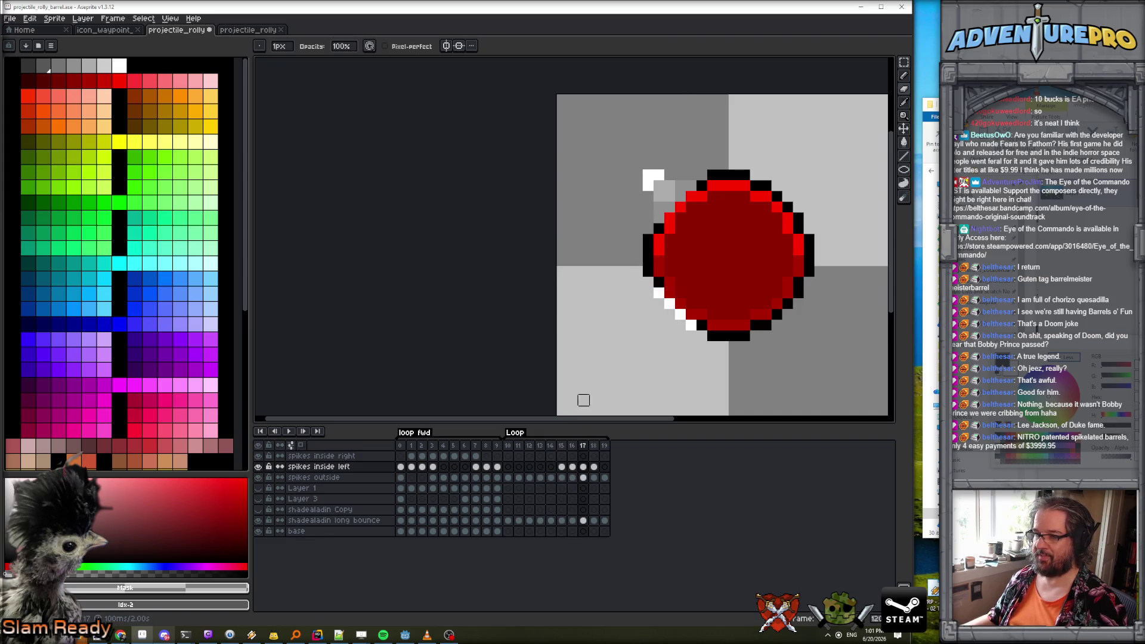
left_click(584, 469)
Flip the frame 17 and frame 18 inner spikes vertically to the bottom-left.
left_click(584, 468)
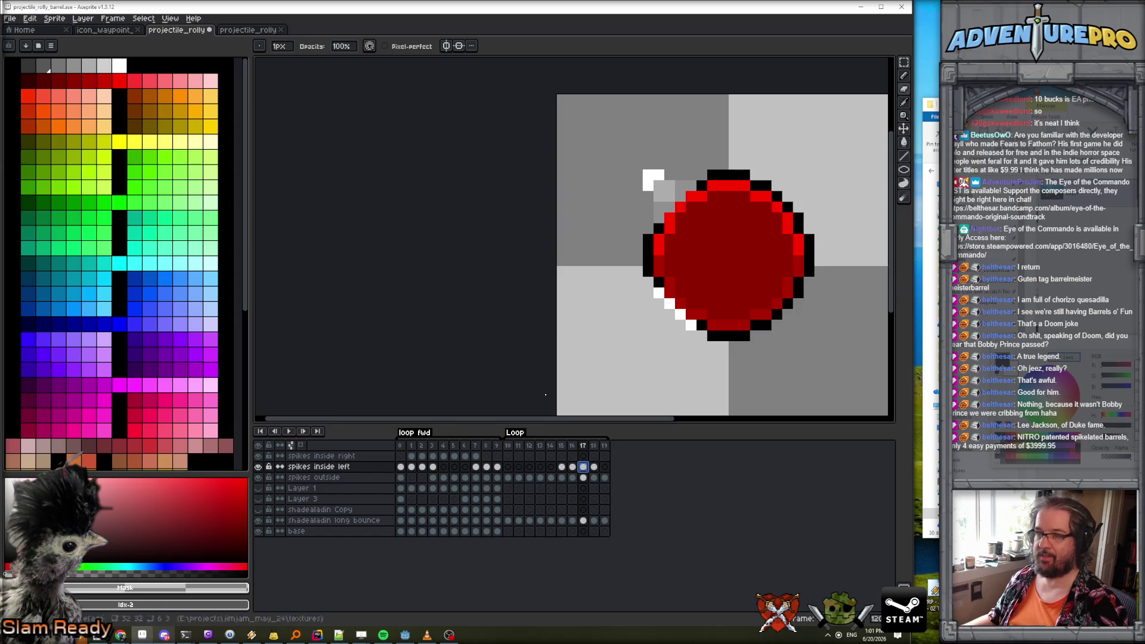
left_click(35, 20)
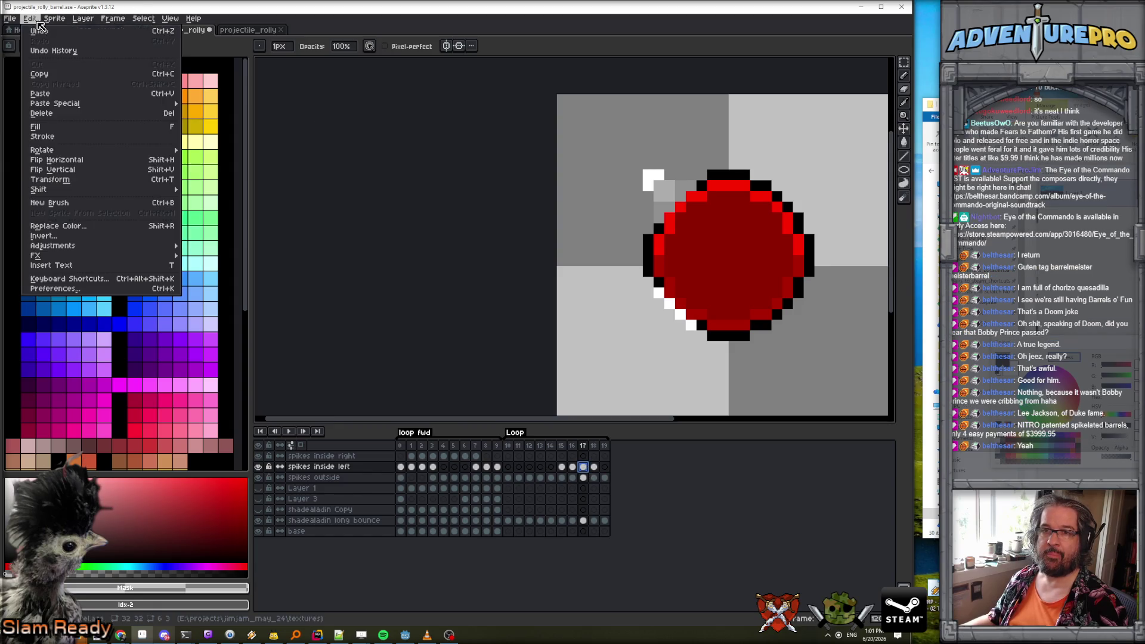
left_click(65, 169)
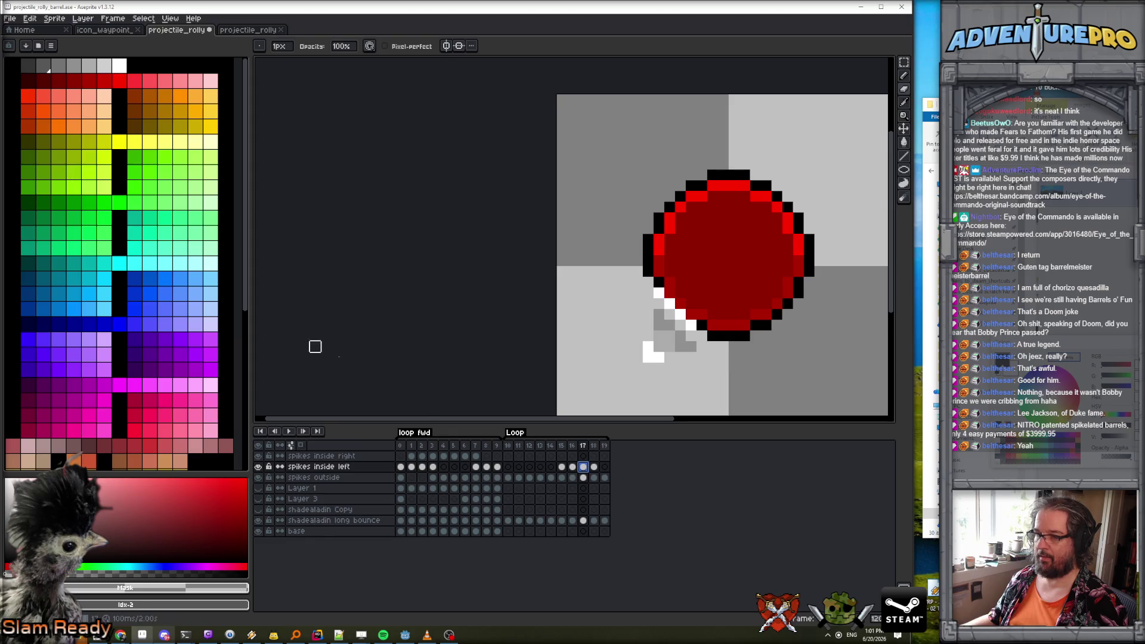
left_click(594, 467)
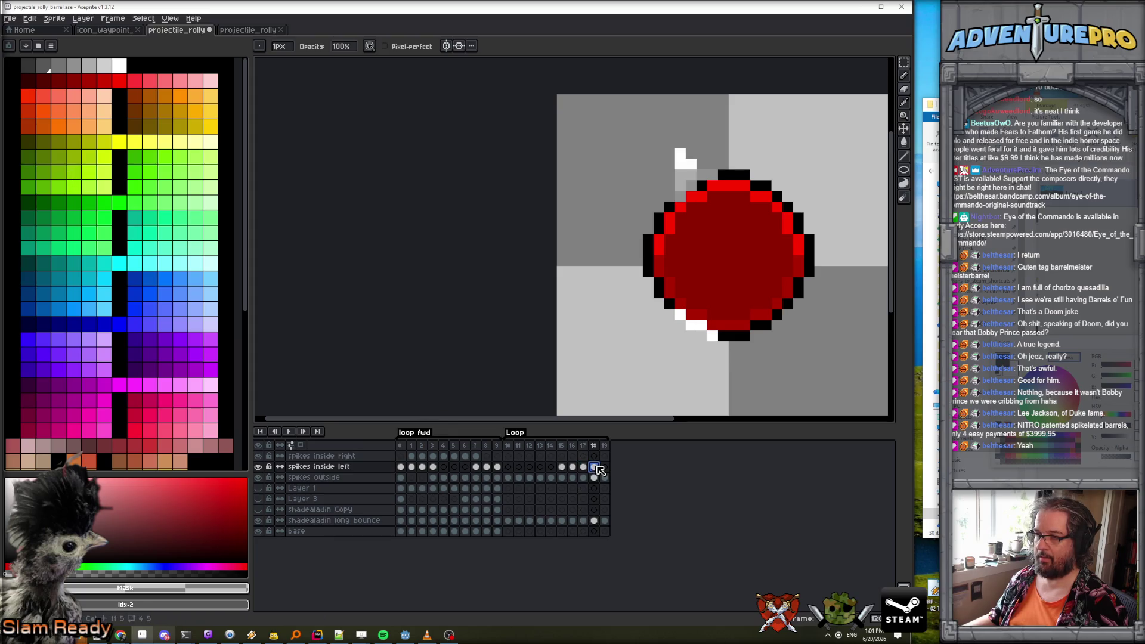
left_click(30, 19)
left_click(65, 170)
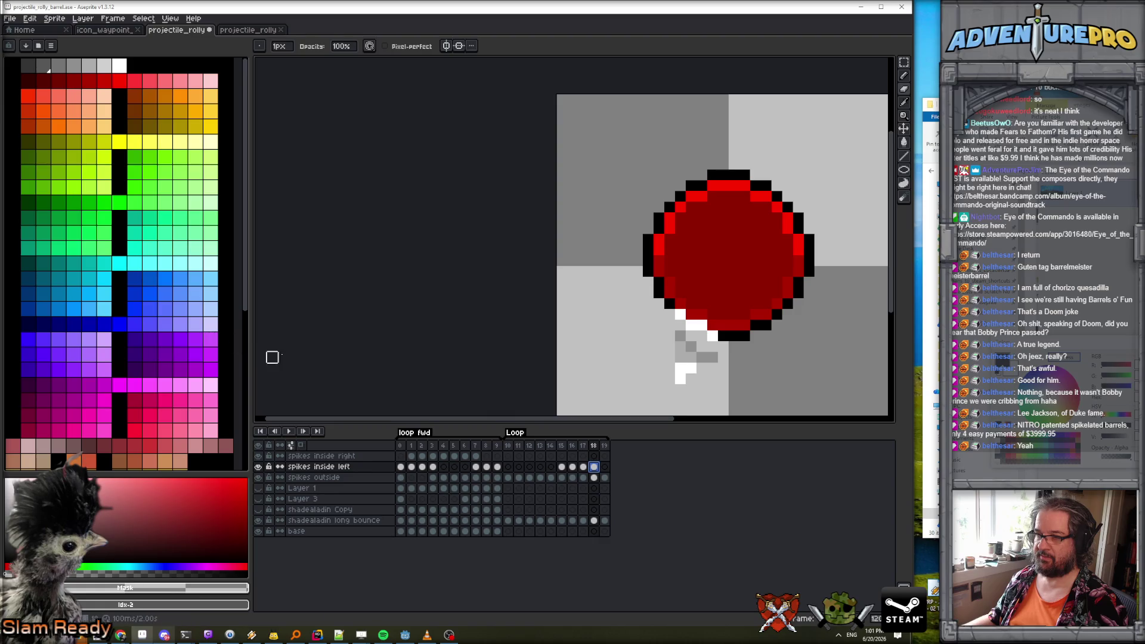
Raise the spikes on frames 16, 17 and 18 one pixel against the rim.
key("Left")
key("Left")
key("Left")
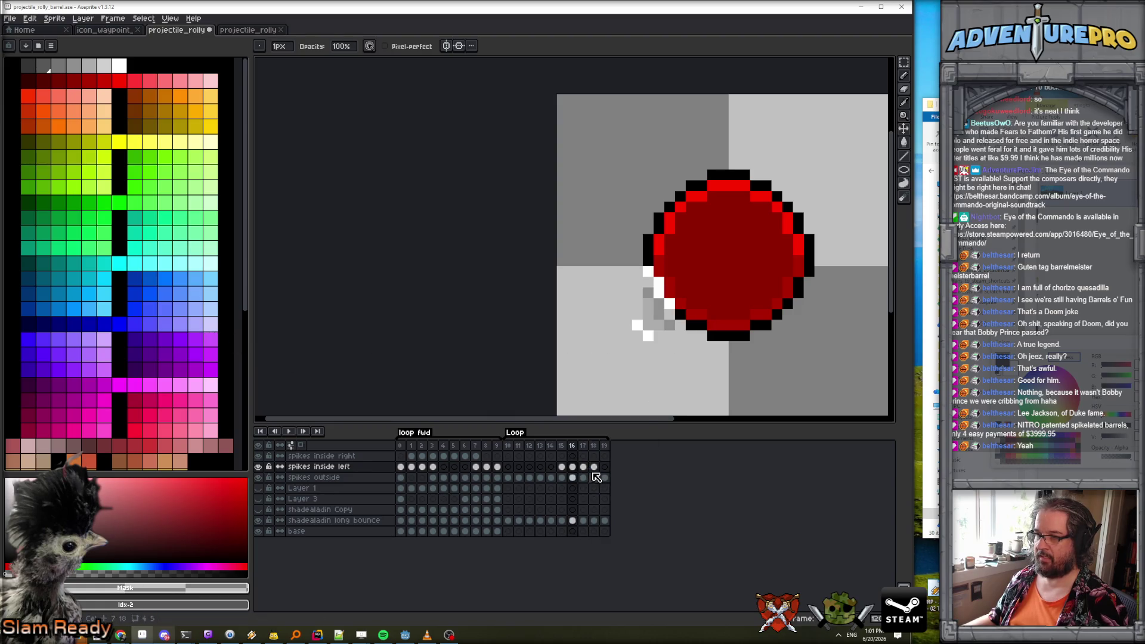
key("Right")
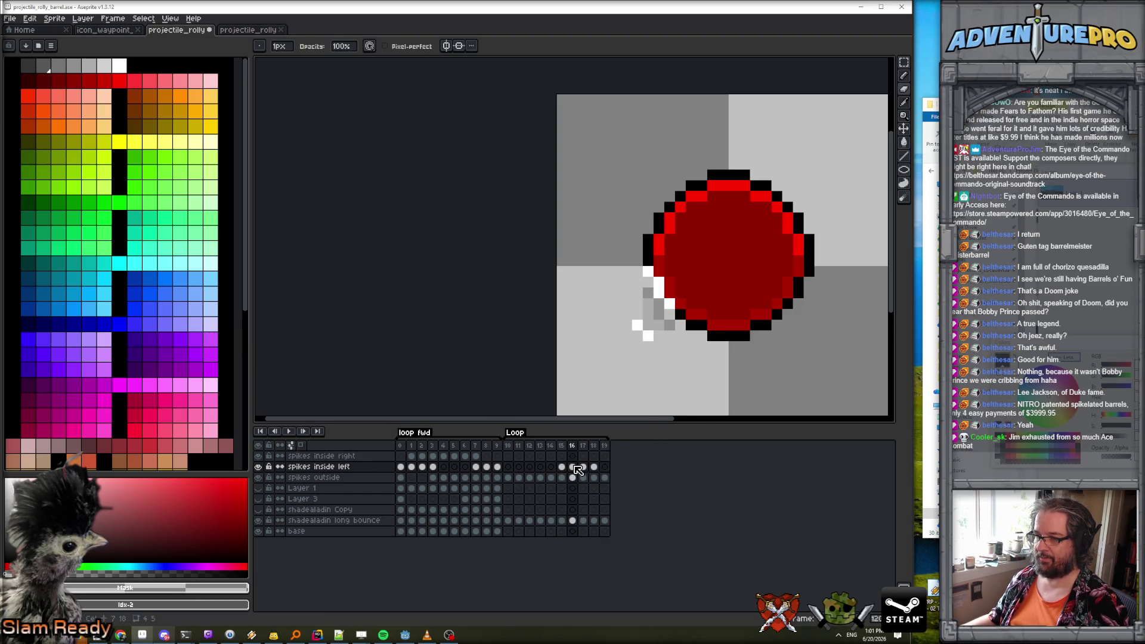
left_click(904, 129)
left_click_drag(666, 331, 667, 320)
key("Left")
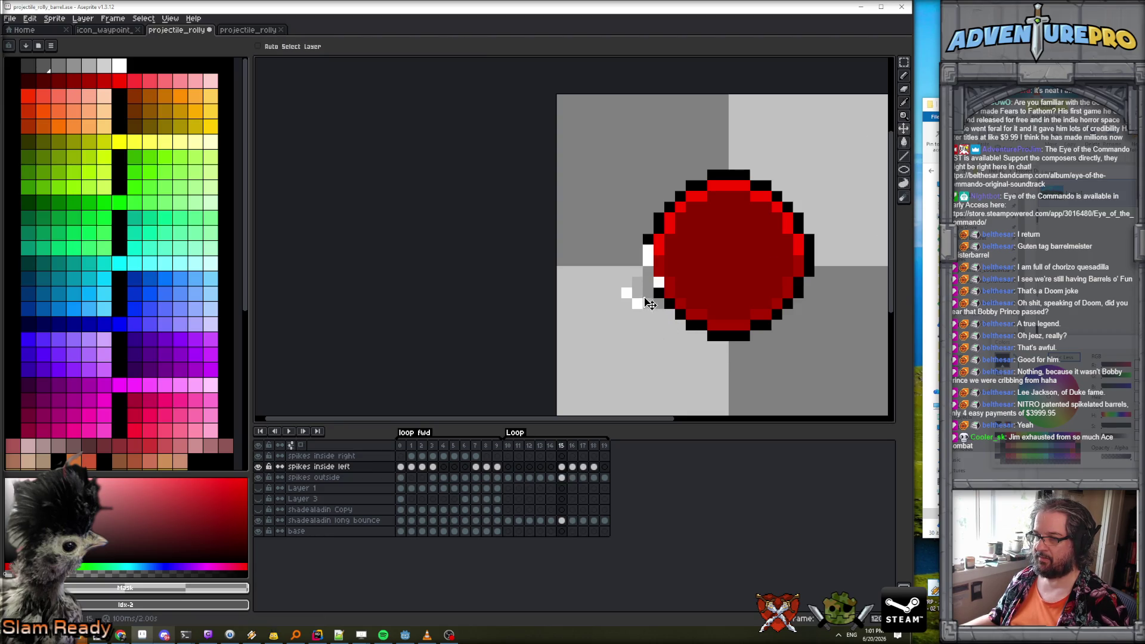
key("Right")
key("Right")
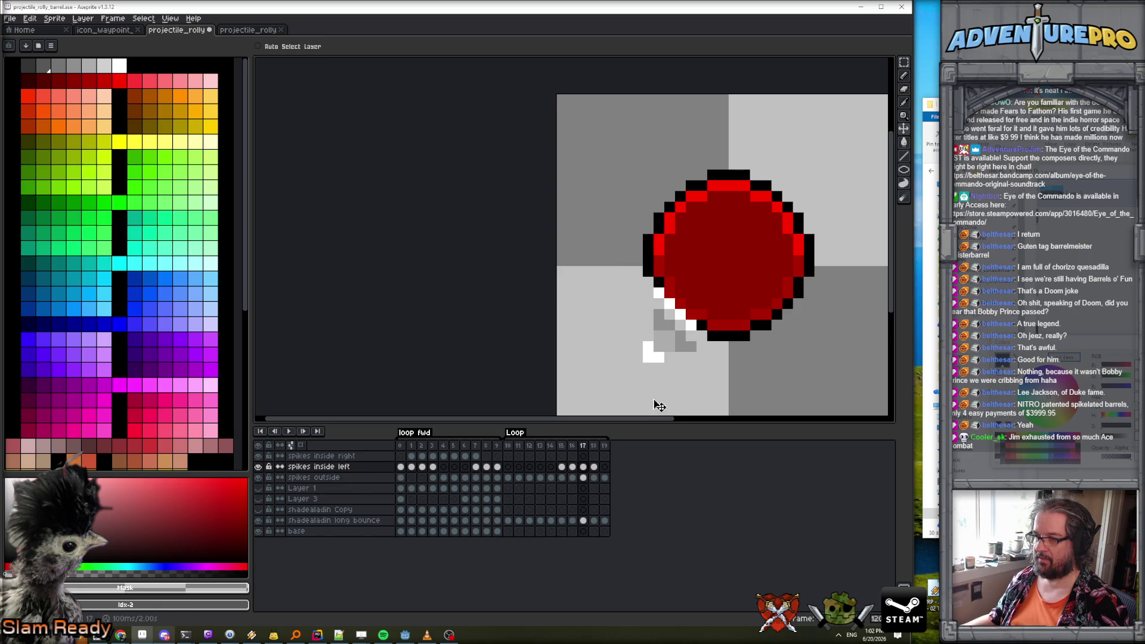
left_click_drag(659, 358, 664, 339)
key("Right")
left_click_drag(695, 378, 702, 360)
Return to the Pencil, select spikes outside, preview the loop and sample black.
key("b")
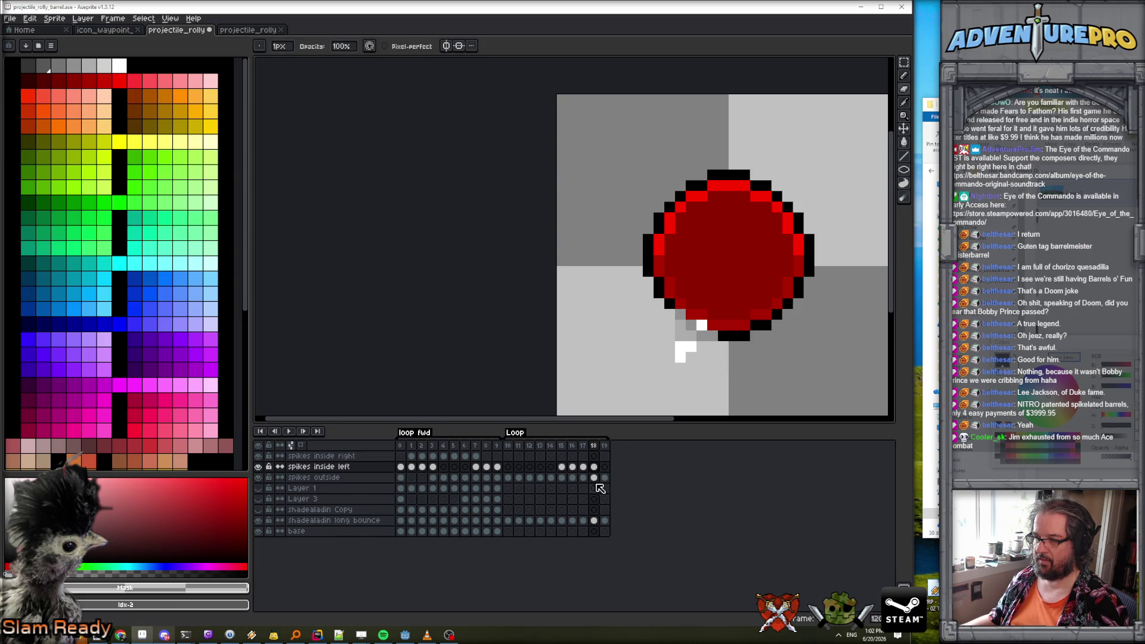
left_click(594, 467)
left_click(594, 479)
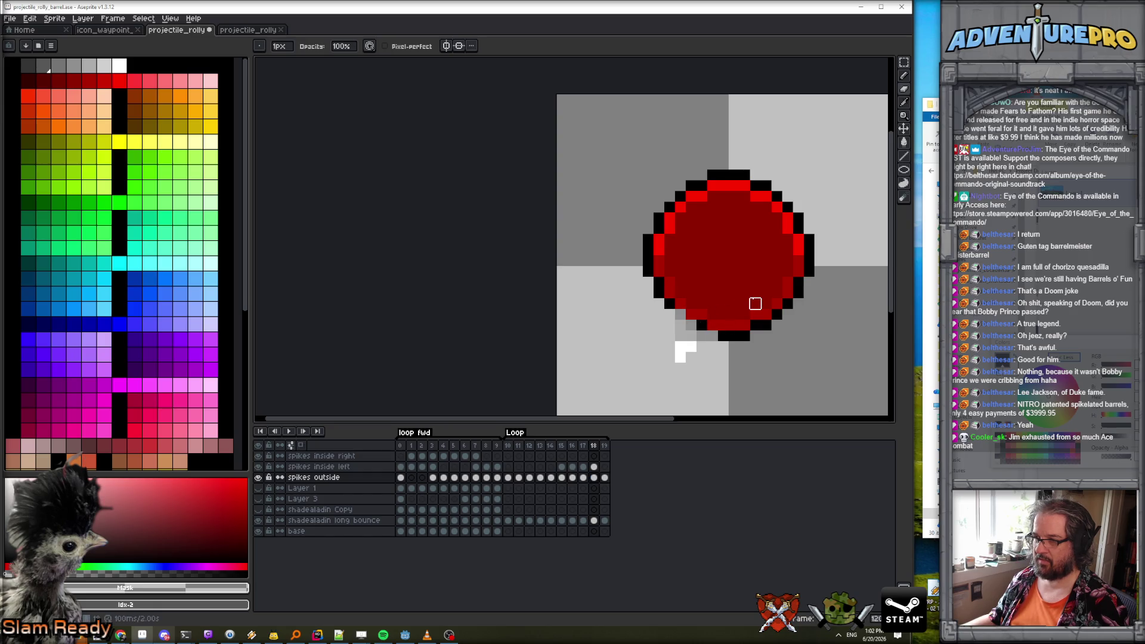
key("Return")
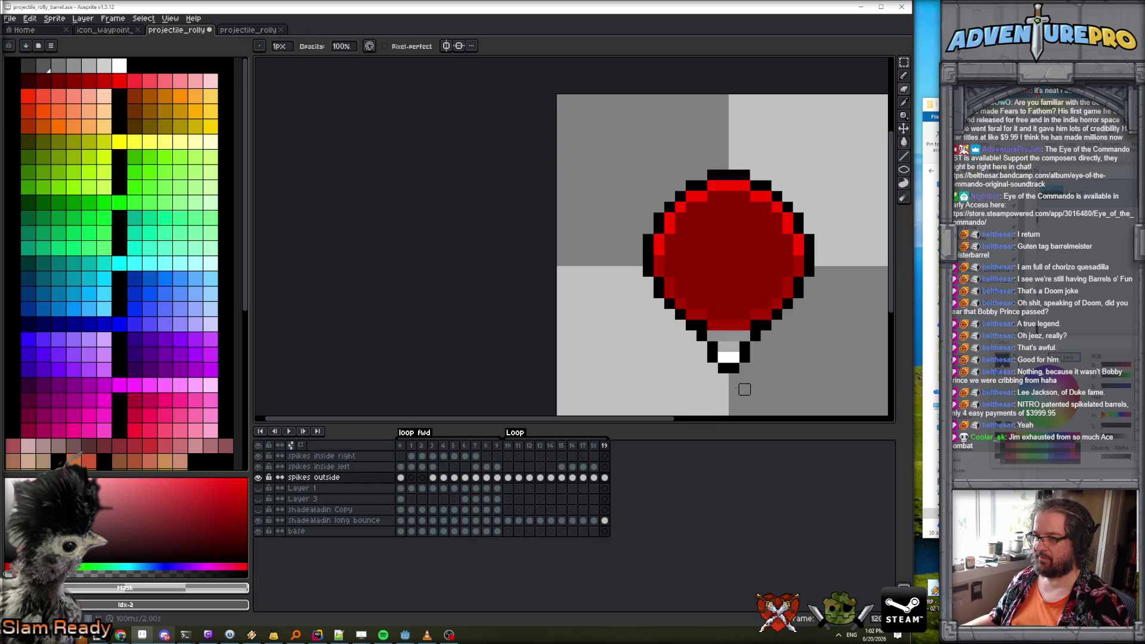
left_click(712, 345, "alt")
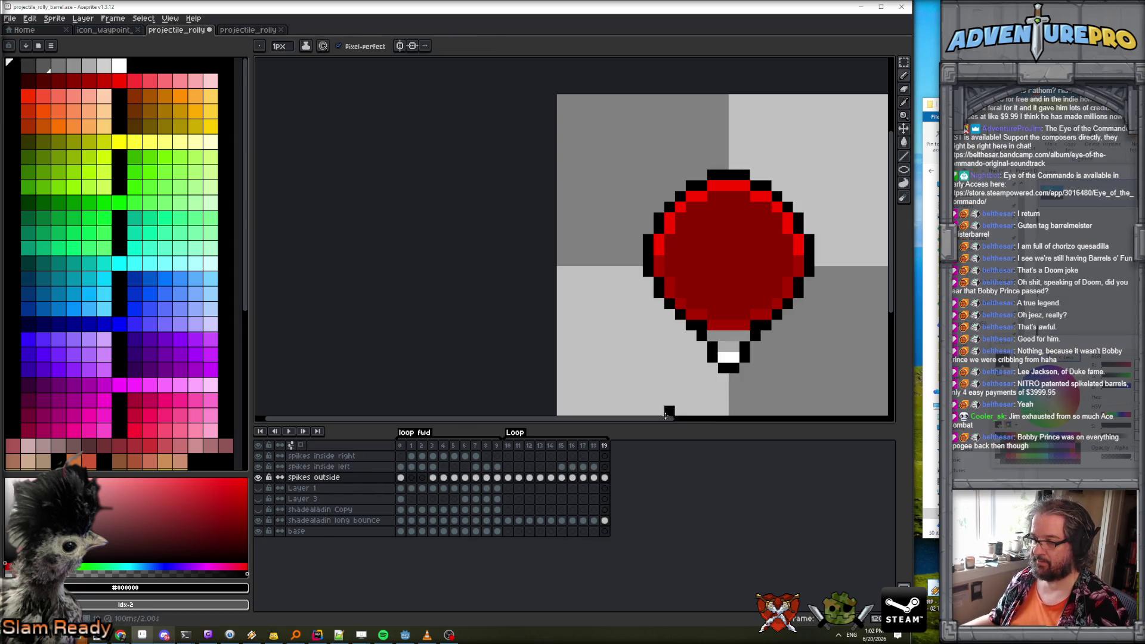
Preview the loop, then draw black outline lines beside the spike on frames 11 and 12.
key("Return")
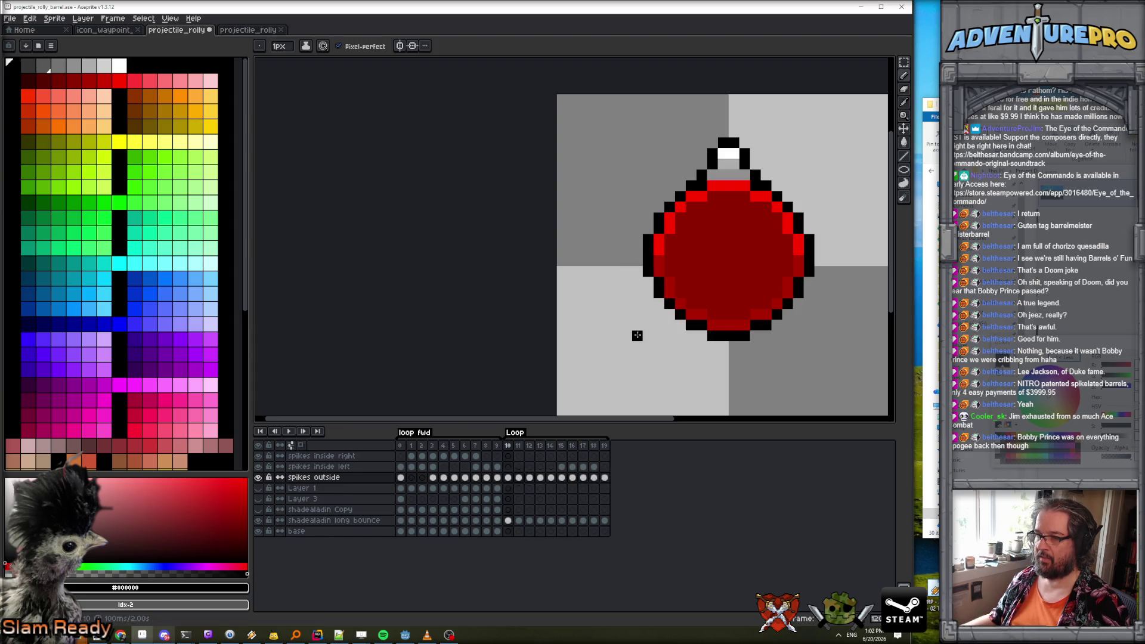
scroll(677, 159, "up", 1)
mouse_move(667, 210)
left_mouse_down()
mouse_move(665, 150)
mouse_move(681, 133)
mouse_move(708, 153)
left_mouse_up()
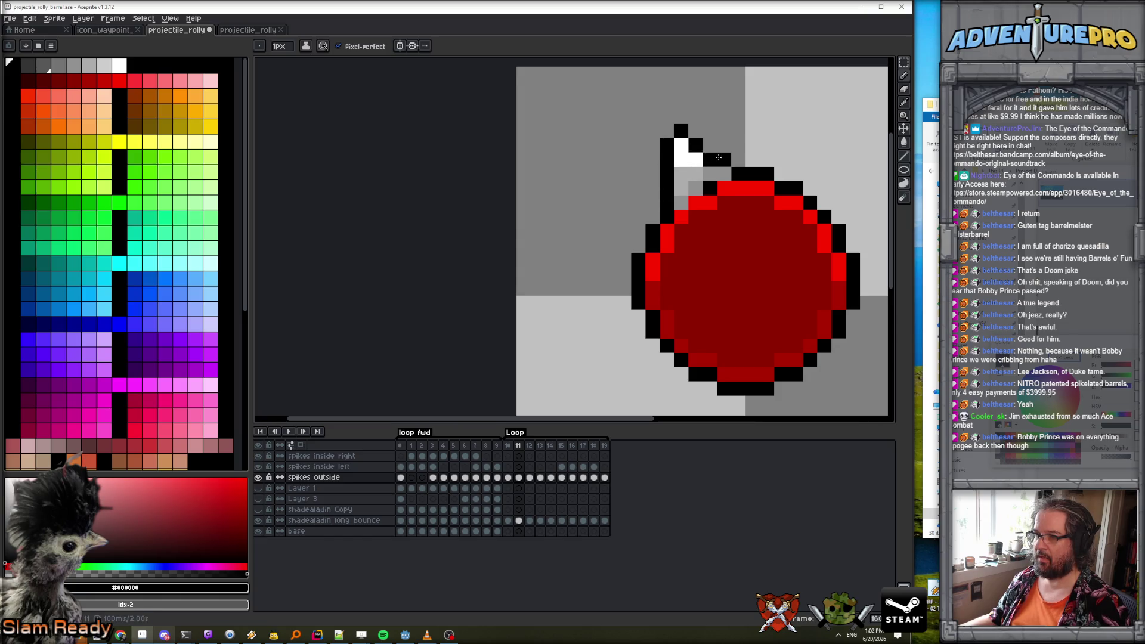
key("Right")
mouse_move(640, 232)
left_mouse_down()
mouse_move(624, 174)
mouse_move(637, 160)
mouse_move(695, 174)
mouse_move(694, 203)
left_mouse_up()
Add black outline pixels around the spike tip on frames 13 and 14.
key("Right")
left_click_drag(609, 217, 623, 245)
left_click(652, 203)
left_click(638, 188)
scroll(634, 245, "down", 4)
scroll(634, 252, "up", 3)
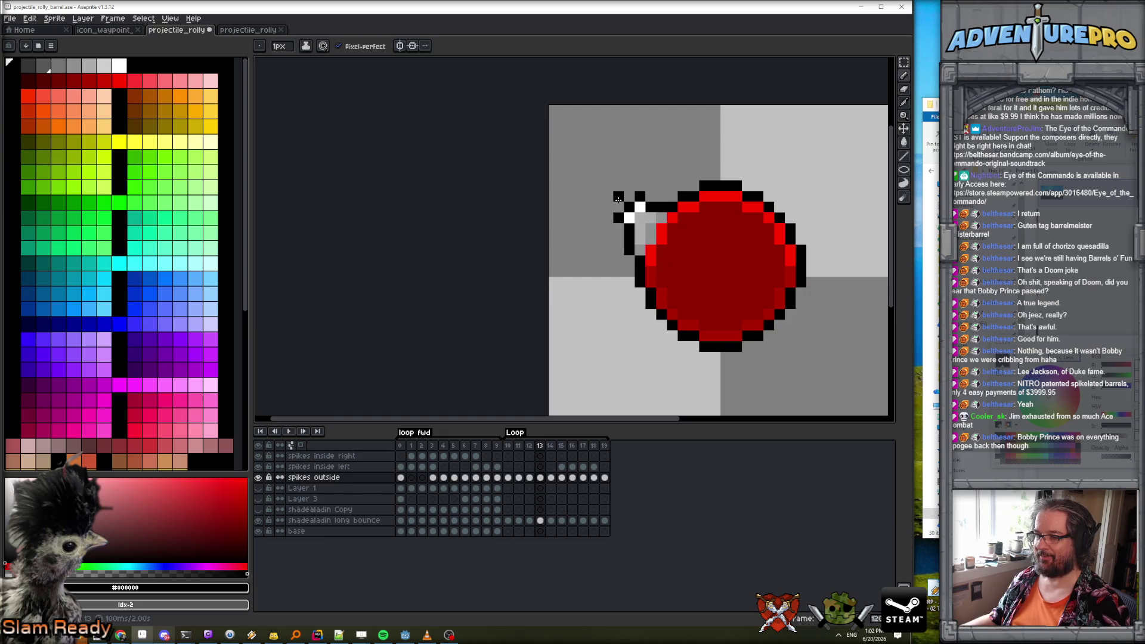
key("period")
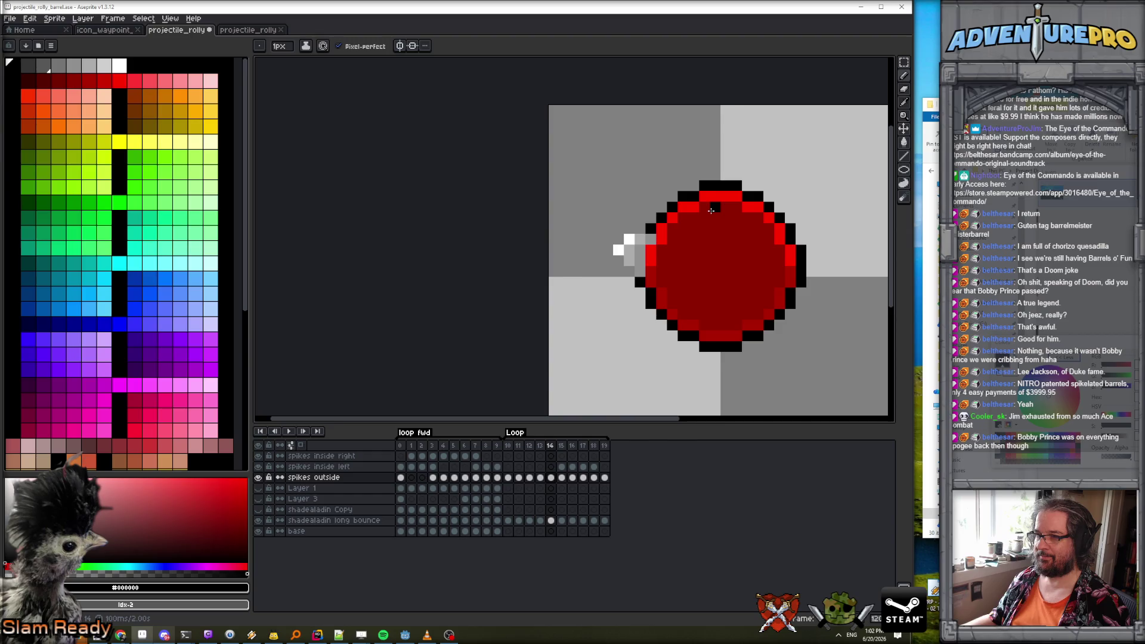
left_click(619, 238)
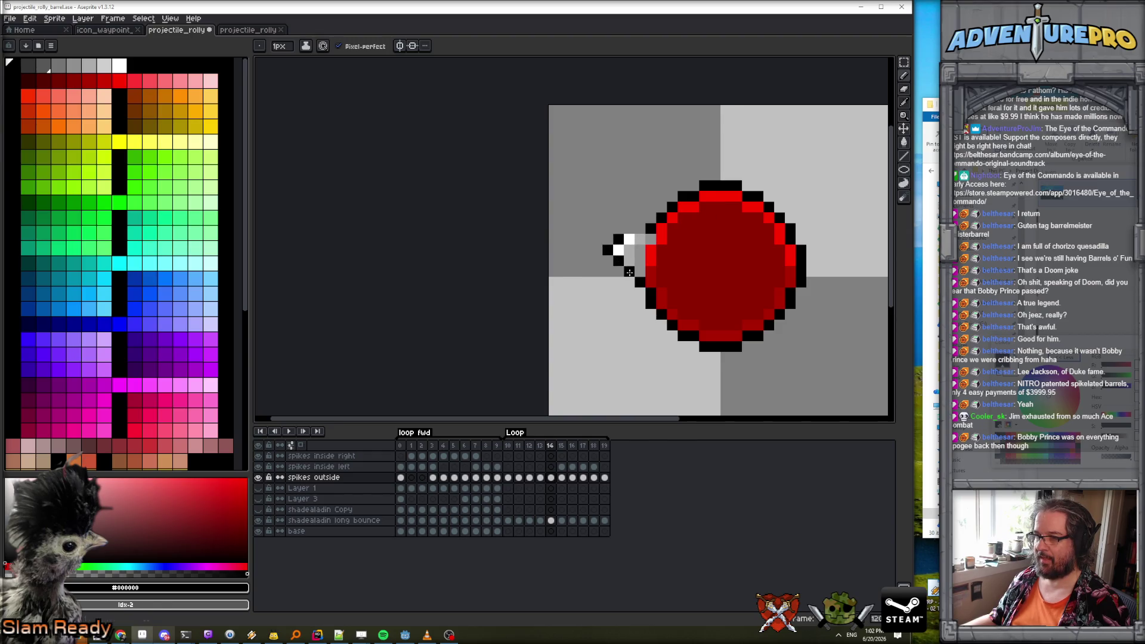
Compare the spike across frames 13–15 and sample white from its tip.
key("period")
key("comma")
key("comma")
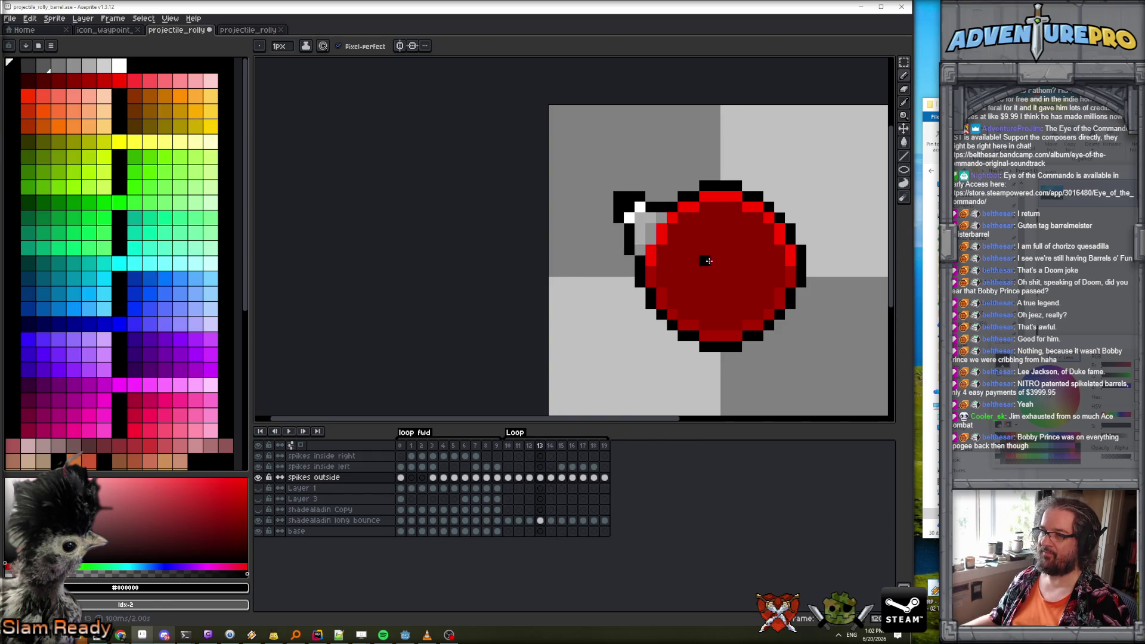
scroll(690, 248, "up", 1)
left_click(612, 209, "alt")
scroll(689, 230, "down", 2)
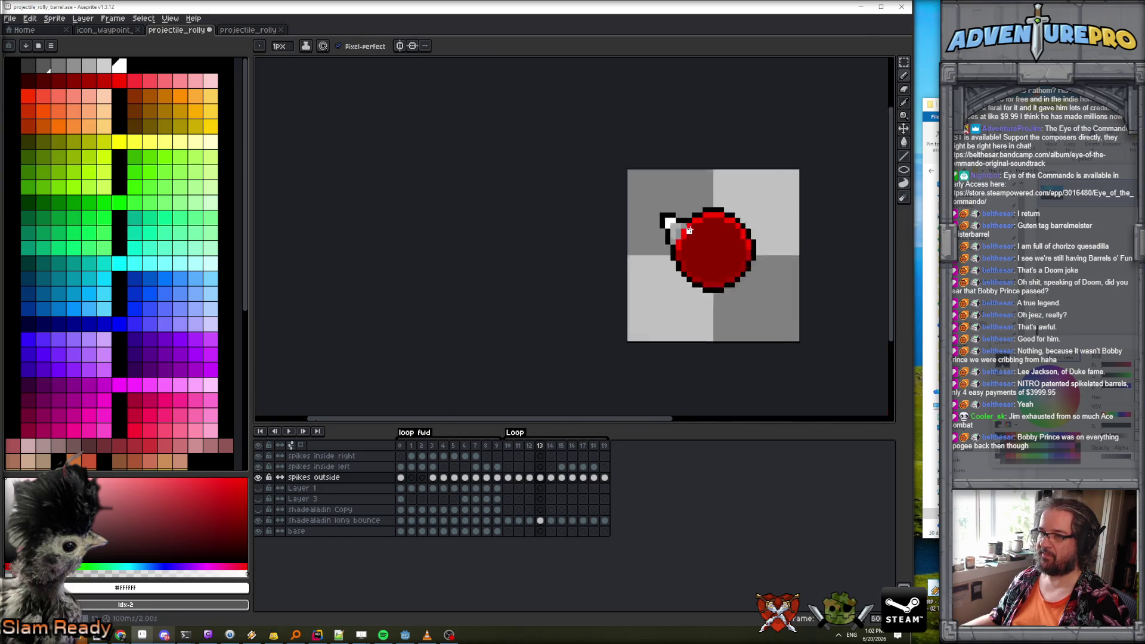
scroll(689, 230, "down", 1)
key("period")
key("comma")
key("period")
key("period")
key("comma")
key("comma")
key("comma")
key("period")
key("period")
scroll(690, 255, "up", 2)
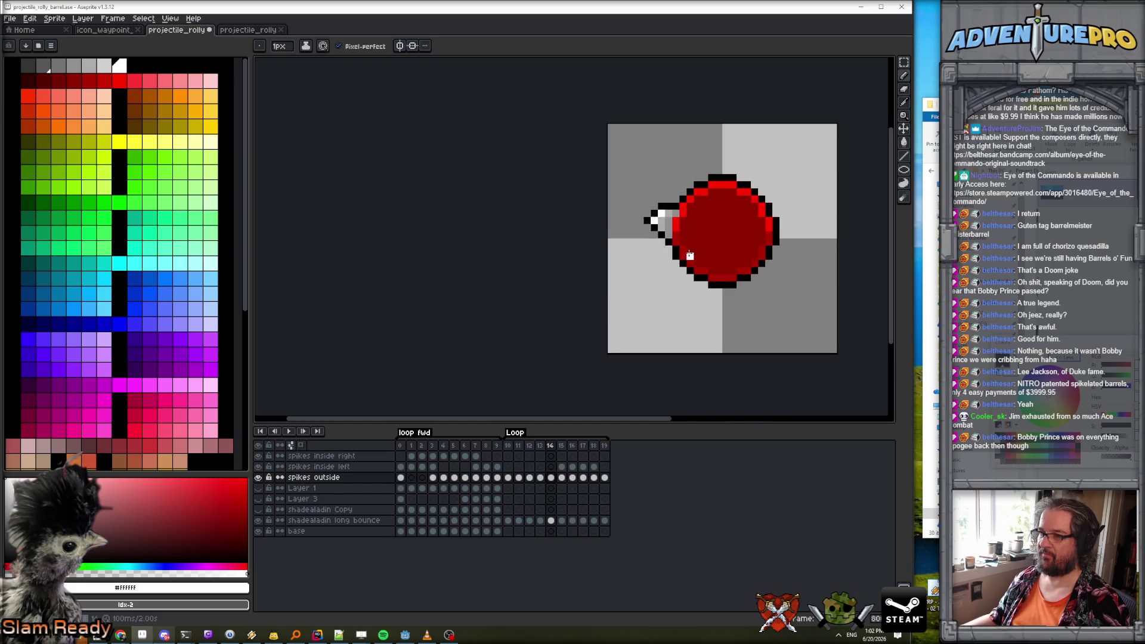
key("period")
scroll(690, 255, "up", 2)
Paint a diagonal black outline along the frame 15 spike.
left_click(643, 215)
left_click(658, 201, "alt")
left_click(644, 215)
left_click(629, 229)
left_click(614, 244)
left_click(629, 258)
left_click(643, 273)
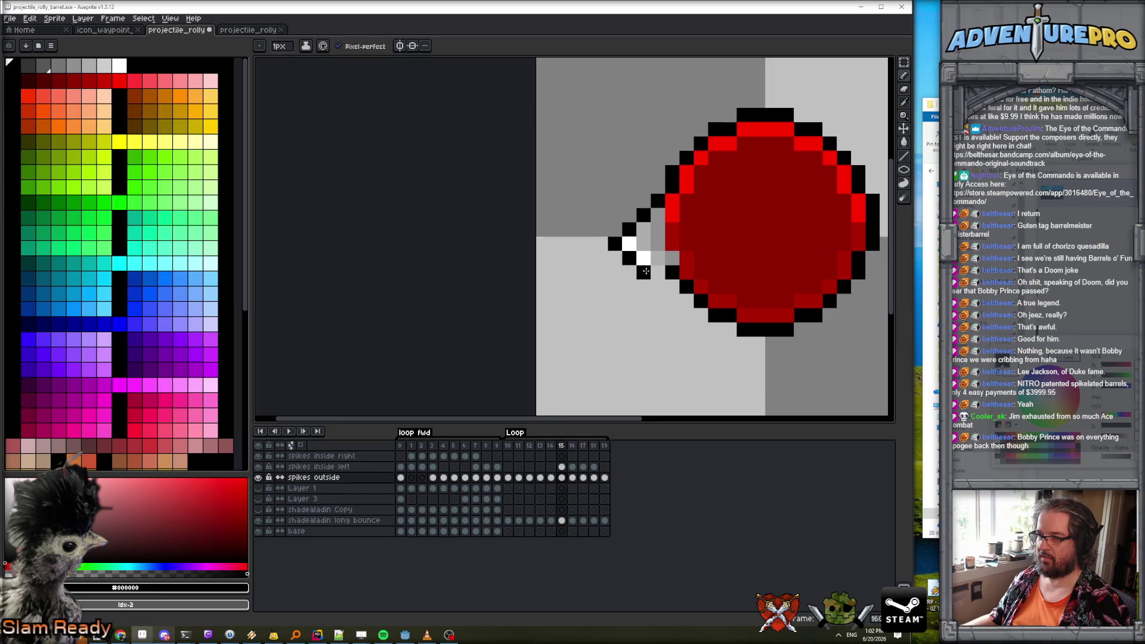
Outline the frame 16 spike in black, including its bottom edge.
key("comma")
key("period")
key("comma")
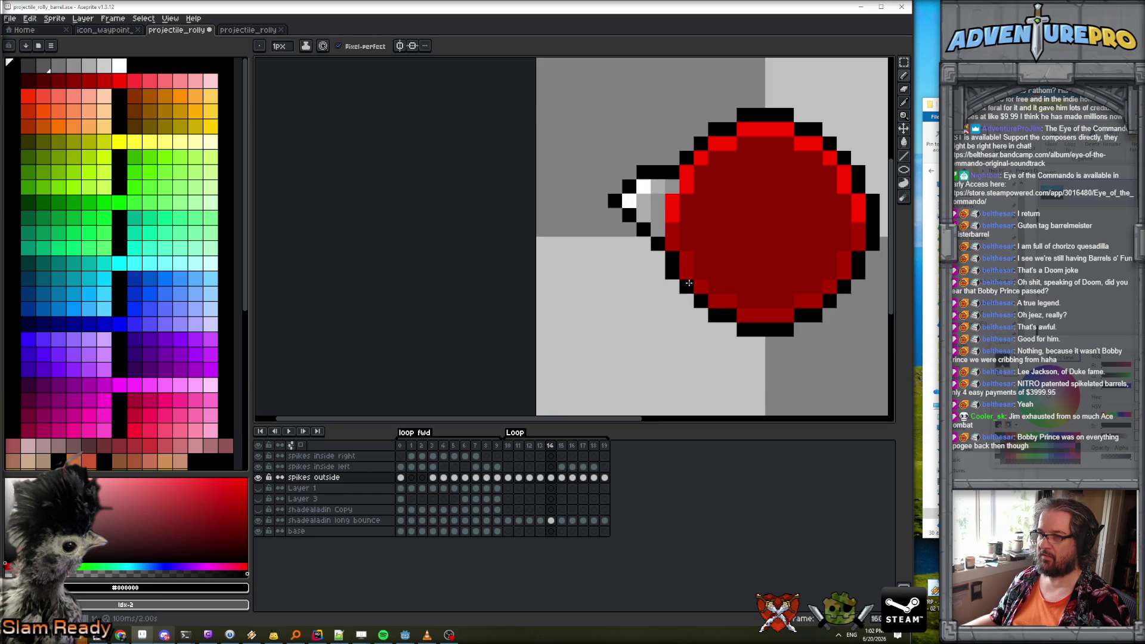
key("period")
key("comma")
key("period")
key("period")
left_click_drag(644, 243, 644, 272)
left_click(628, 286)
left_click(629, 301)
left_click_drag(629, 315, 658, 314)
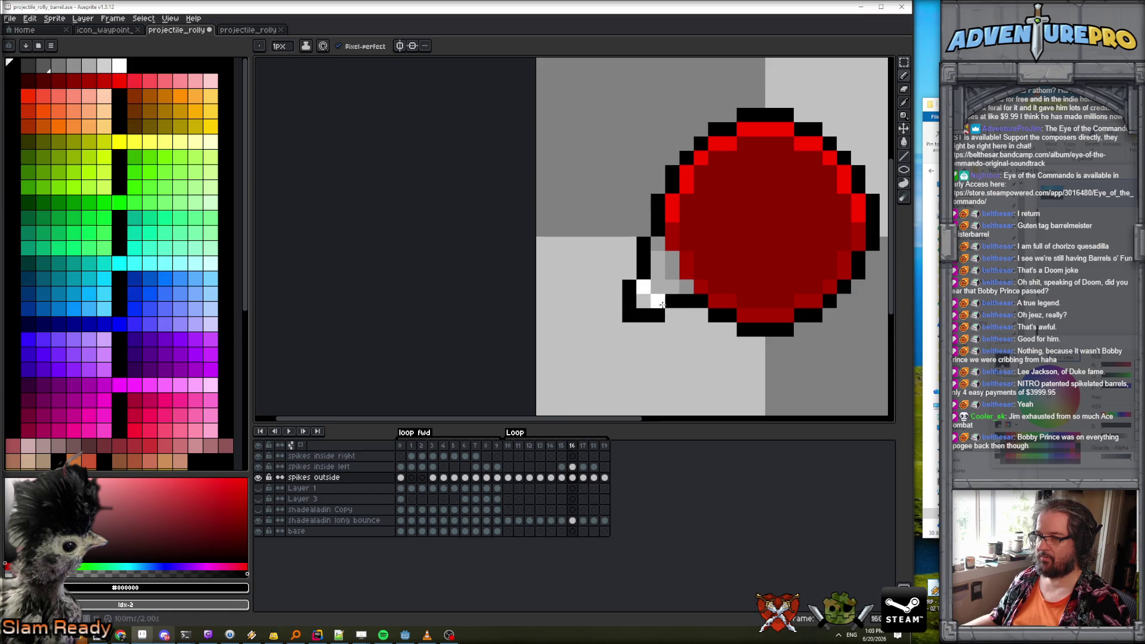
Outline the frame 17 spike in black along its diagonal and bottom.
key("x")
key("period")
key("x")
mouse_move(657, 272)
left_mouse_down()
mouse_move(643, 331)
mouse_move(657, 341)
mouse_move(714, 329)
left_mouse_up()
left_click(643, 344)
Add a black pixel beside the frame 12 spike and an outline edge on frame 18, then preview.
key("comma")
key("comma")
key("comma")
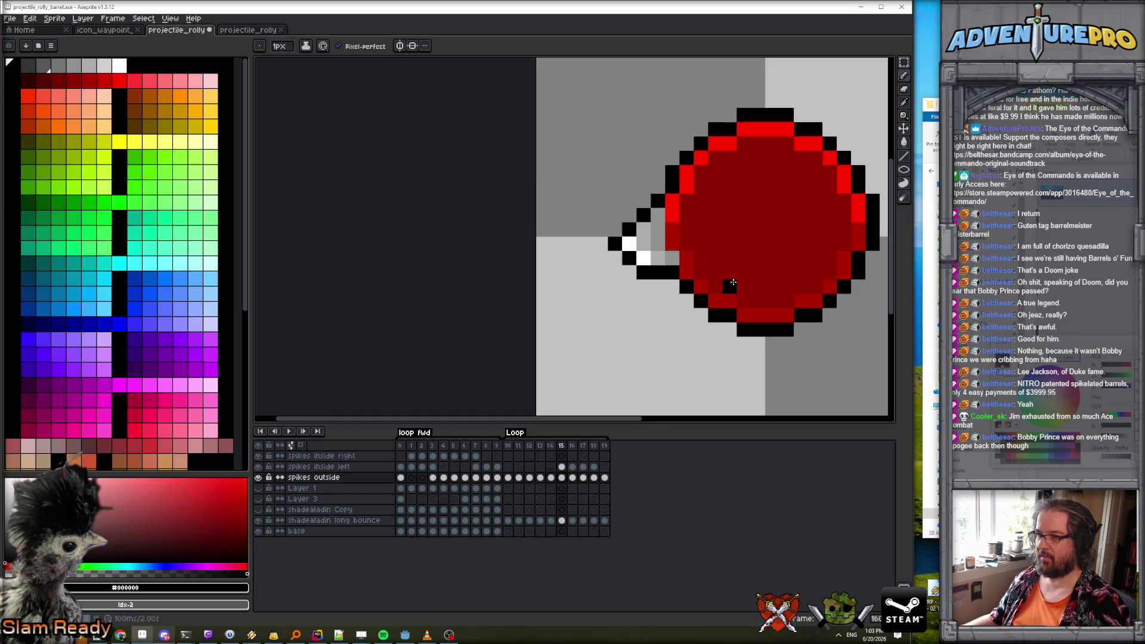
left_click(706, 200)
scroll(706, 199, "down", 6)
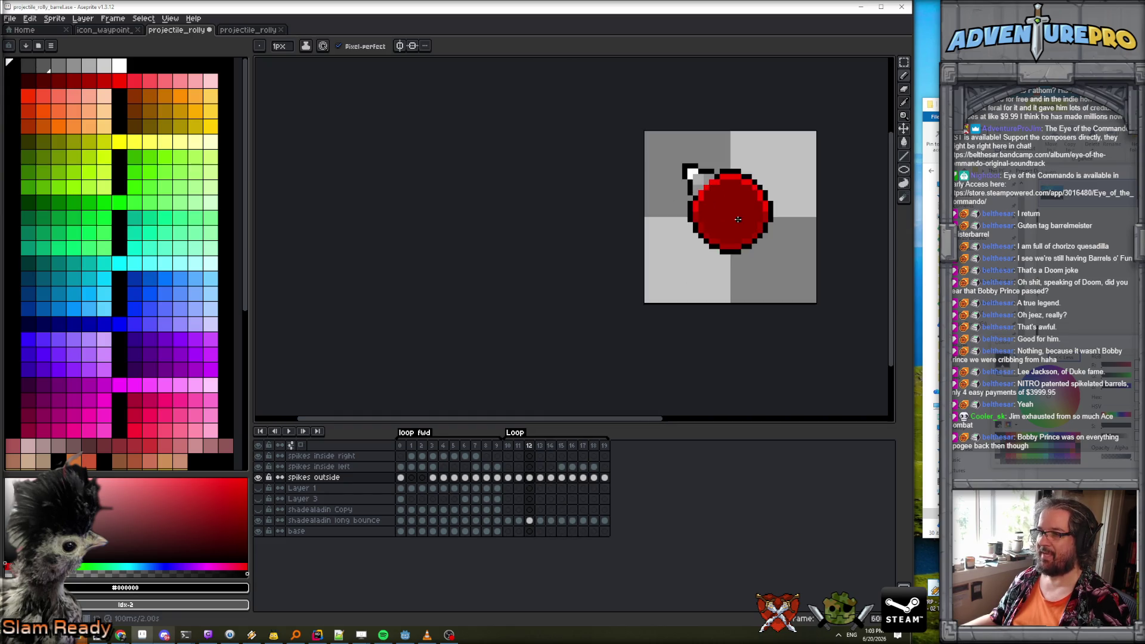
key("period")
key("period")
key("period")
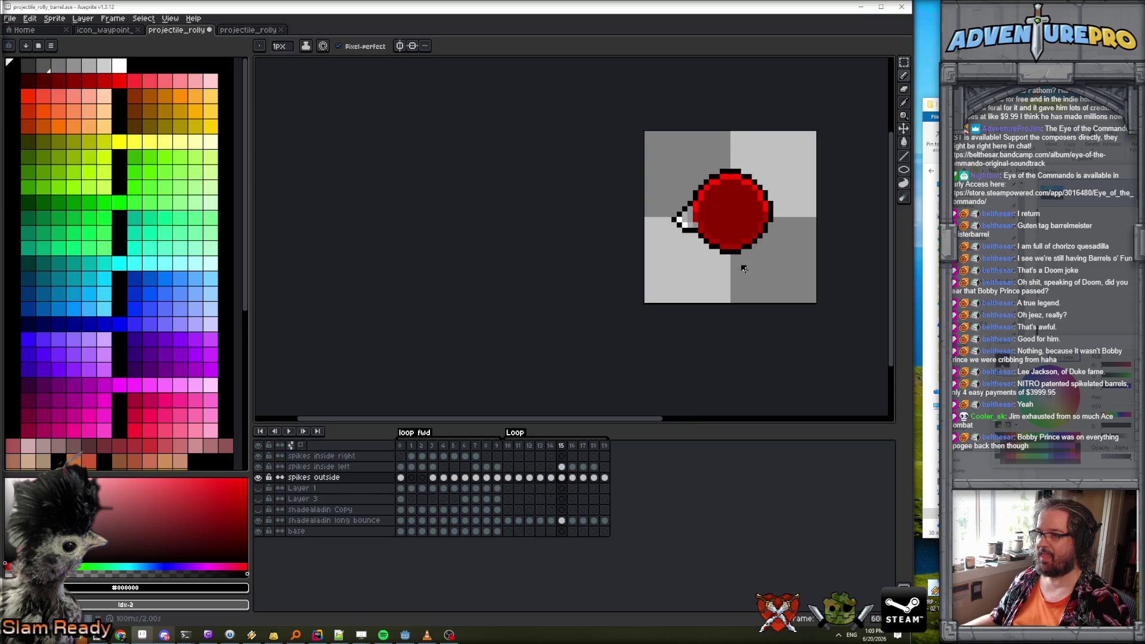
scroll(727, 260, "up", 5)
key("period")
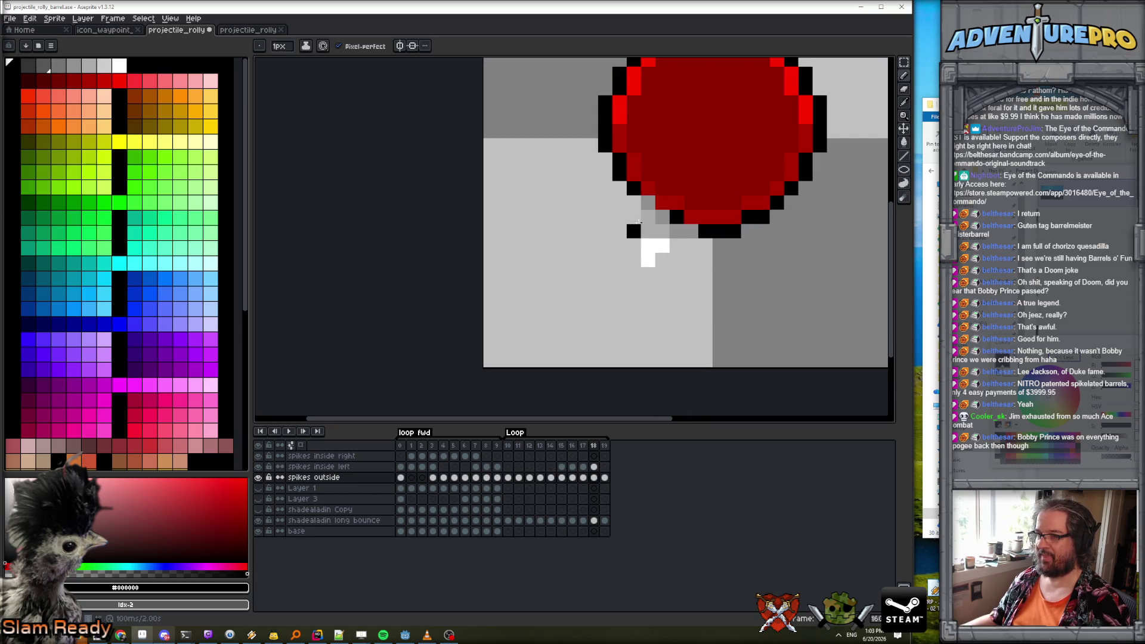
mouse_move(633, 203)
left_mouse_down()
mouse_move(639, 260)
mouse_move(692, 245)
left_mouse_up()
key("period")
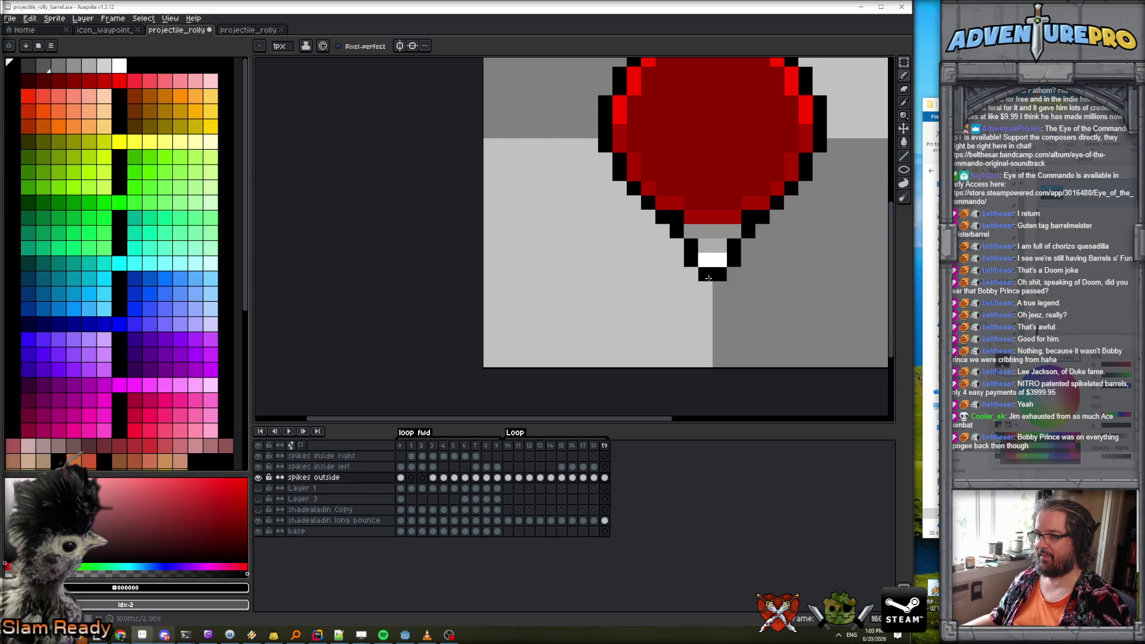
scroll(742, 271, "down", 4)
key("comma")
key("comma")
key("comma")
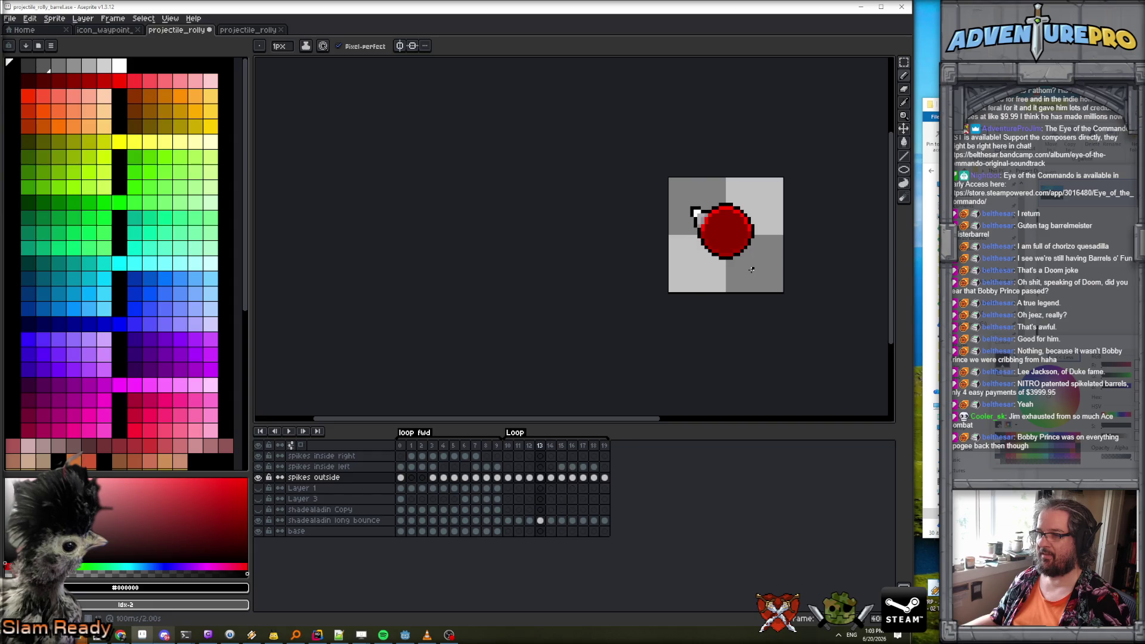
left_click(289, 431)
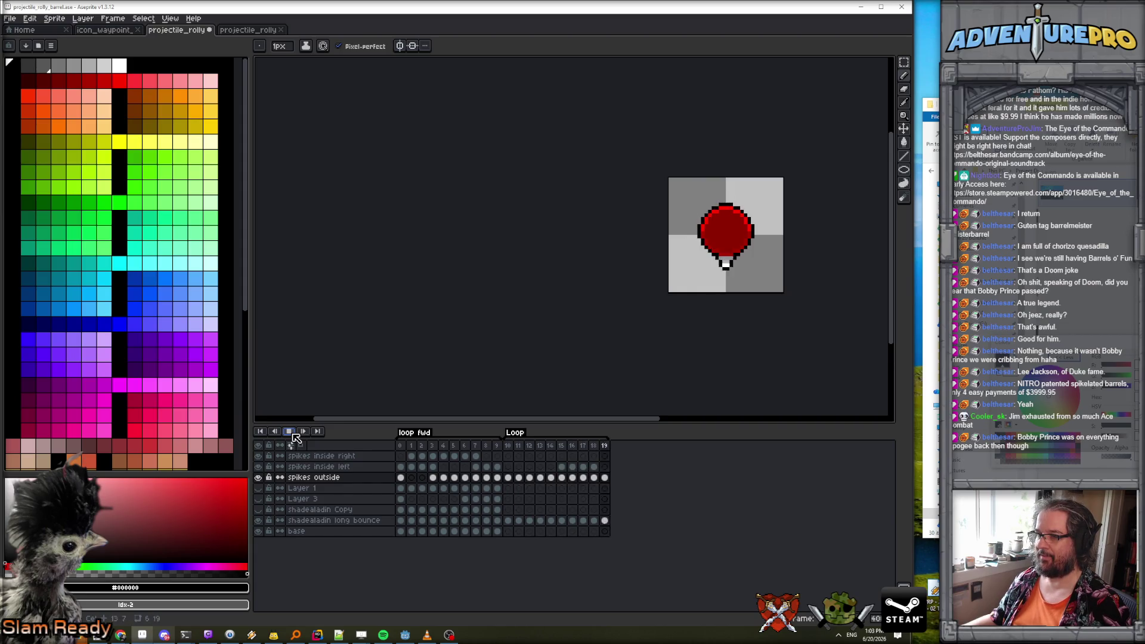
Stop on frame 15, select cels 15–18 on spikes inside left, and undo an accidental cel move.
left_click(561, 466)
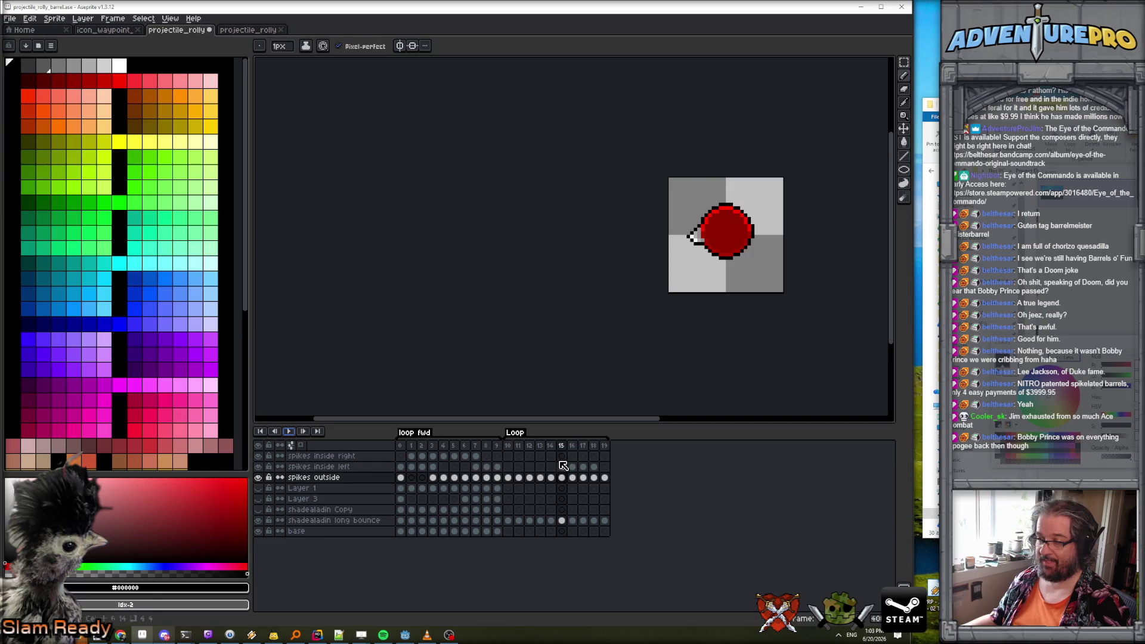
left_click(562, 467)
key("Right")
key("Right")
key("Right")
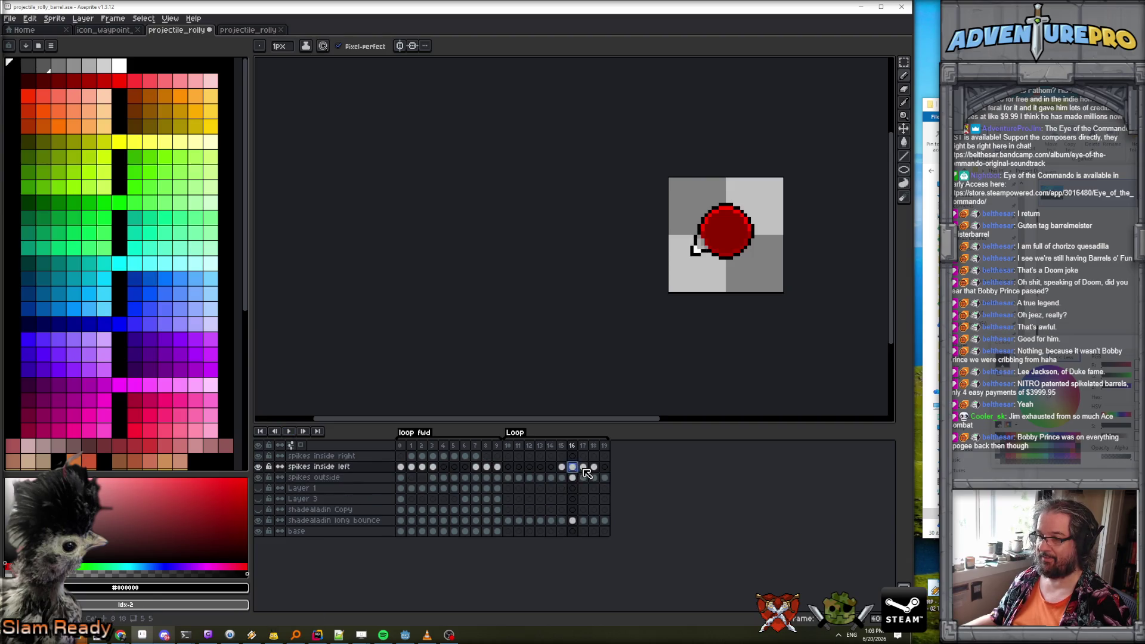
left_click_drag(563, 469, 595, 471)
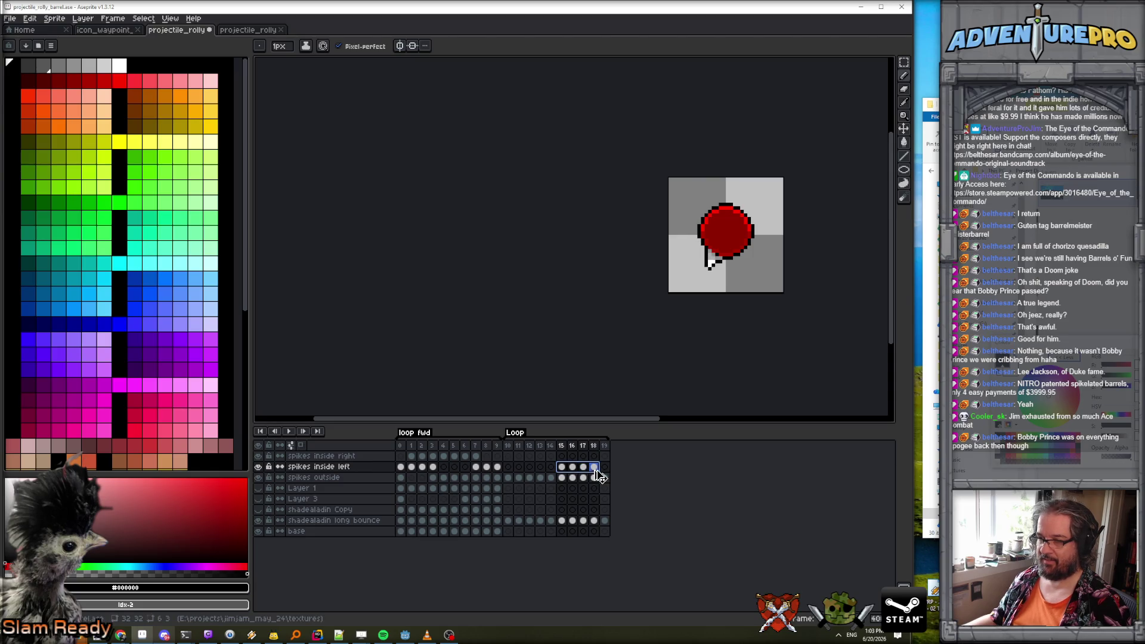
left_click(595, 477)
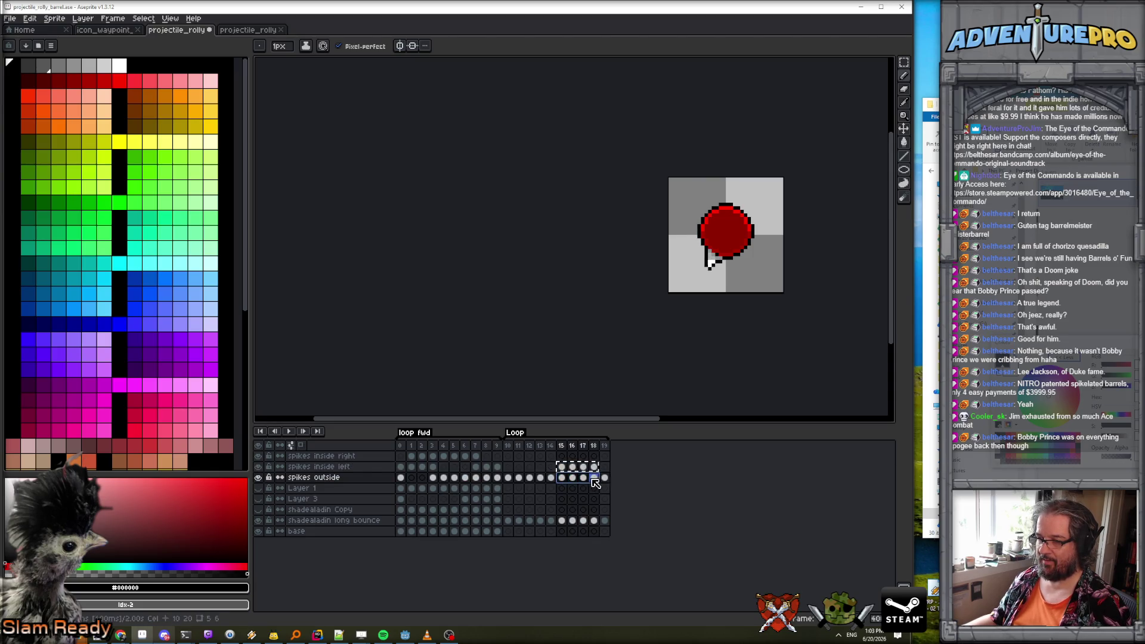
left_click_drag(598, 484, 594, 477)
key("ctrl+z")
Select frames 15–18 on spikes inside left, then on spikes outside.
left_click(563, 478)
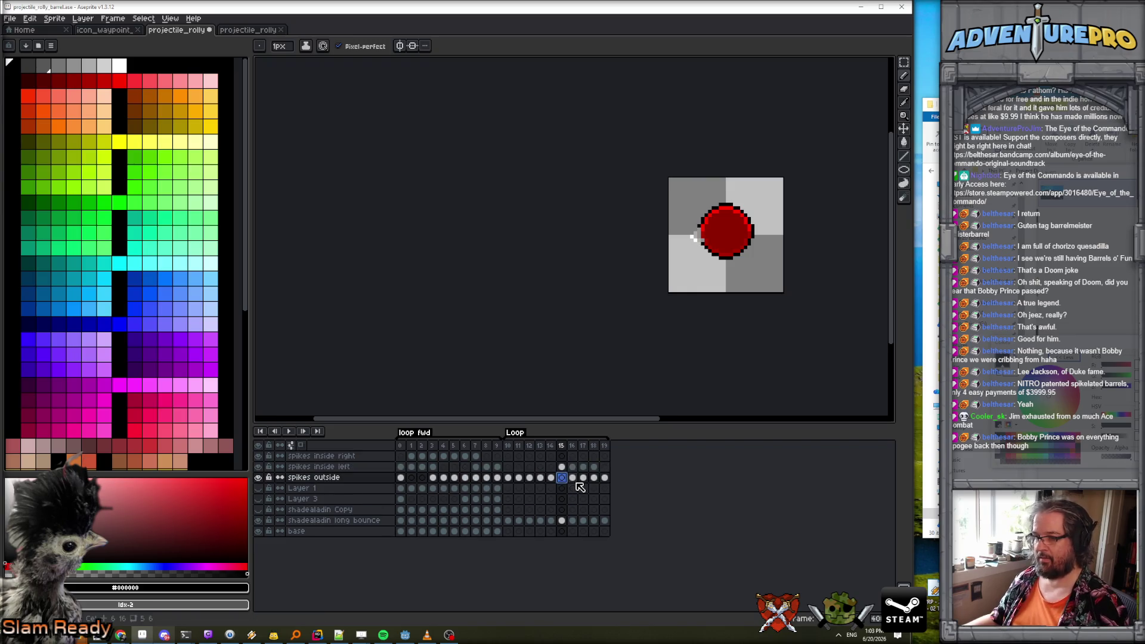
left_click(563, 468)
mouse_move(562, 468)
left_mouse_down()
mouse_move(594, 469)
mouse_move(564, 477)
mouse_move(595, 481)
left_mouse_up()
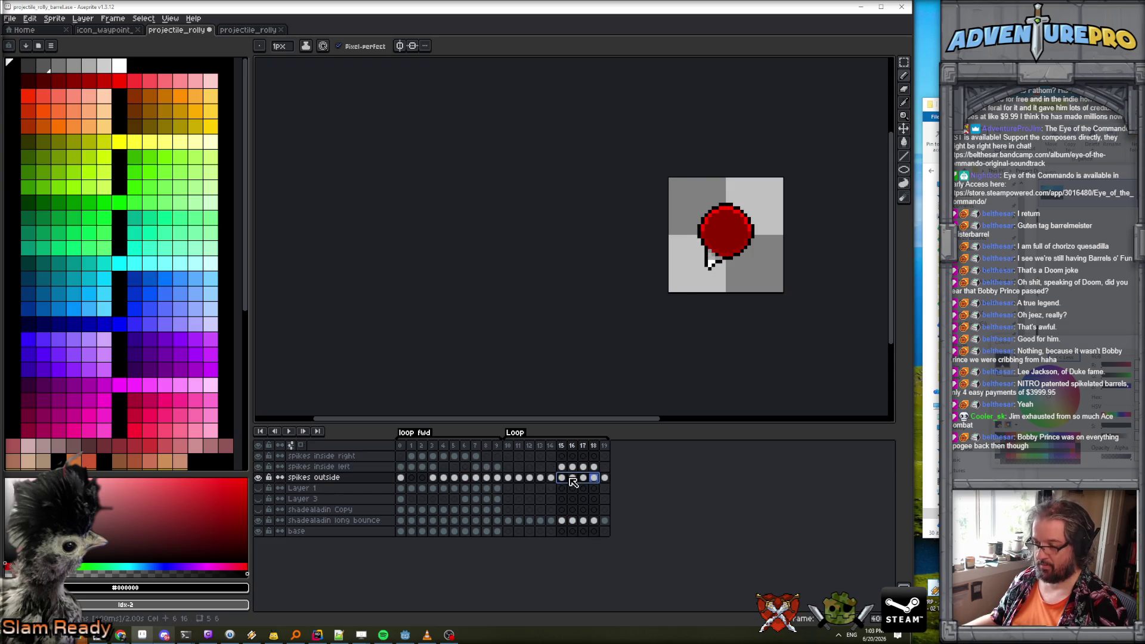
right_click(562, 479)
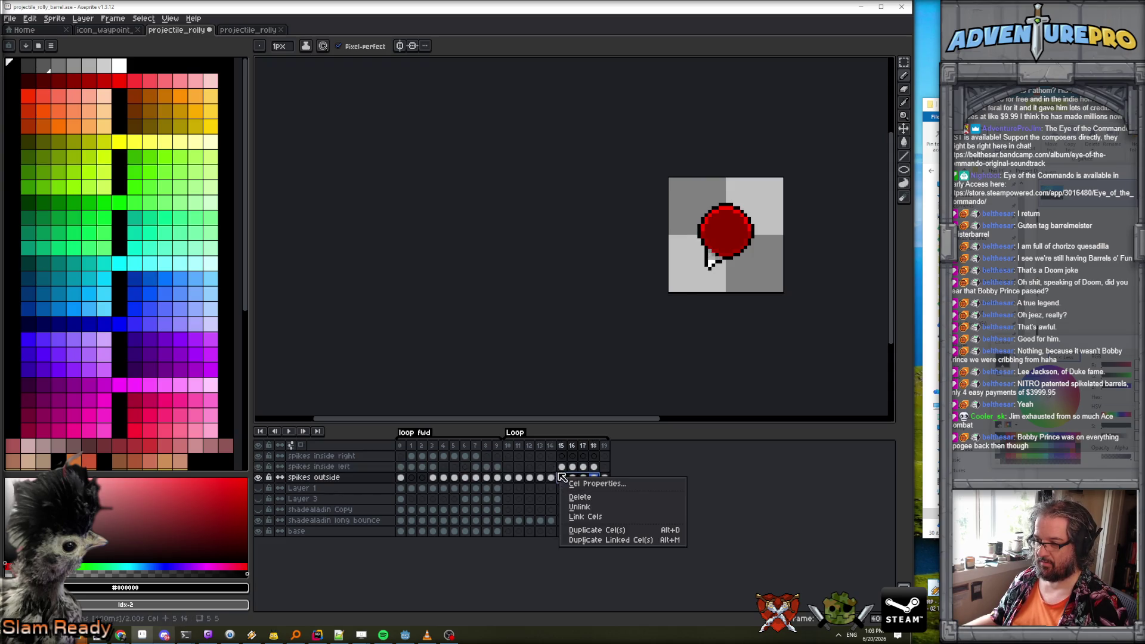
left_click(561, 477)
left_click(564, 480)
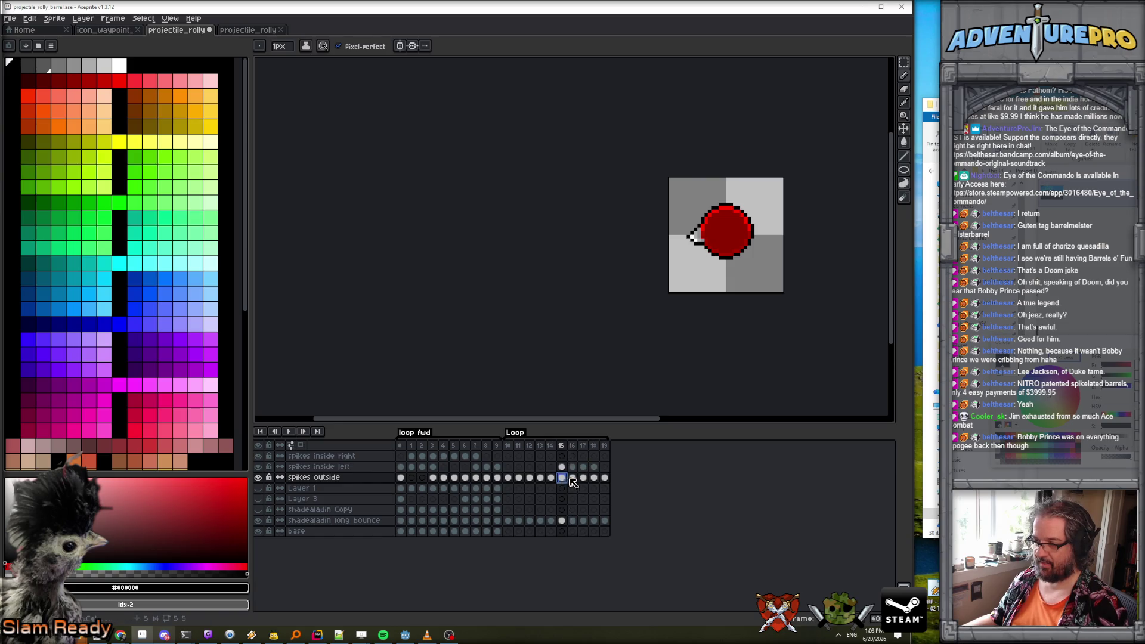
left_click_drag(563, 478, 594, 477)
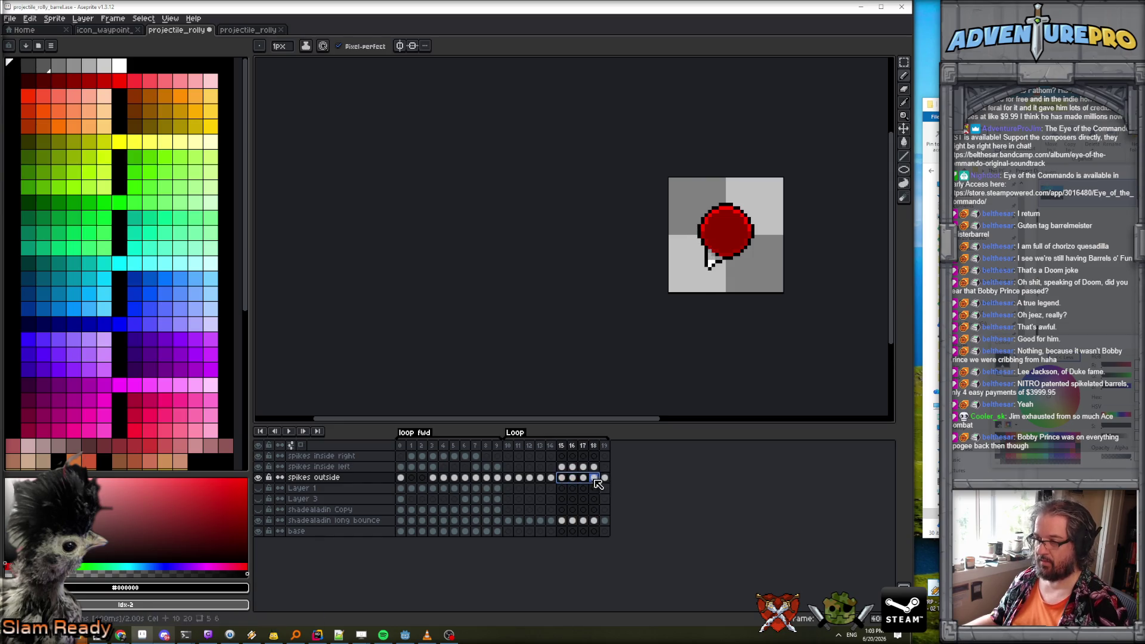
Unhide the spikes inside left layer and play the loop, ending on frame 15.
left_click(328, 466)
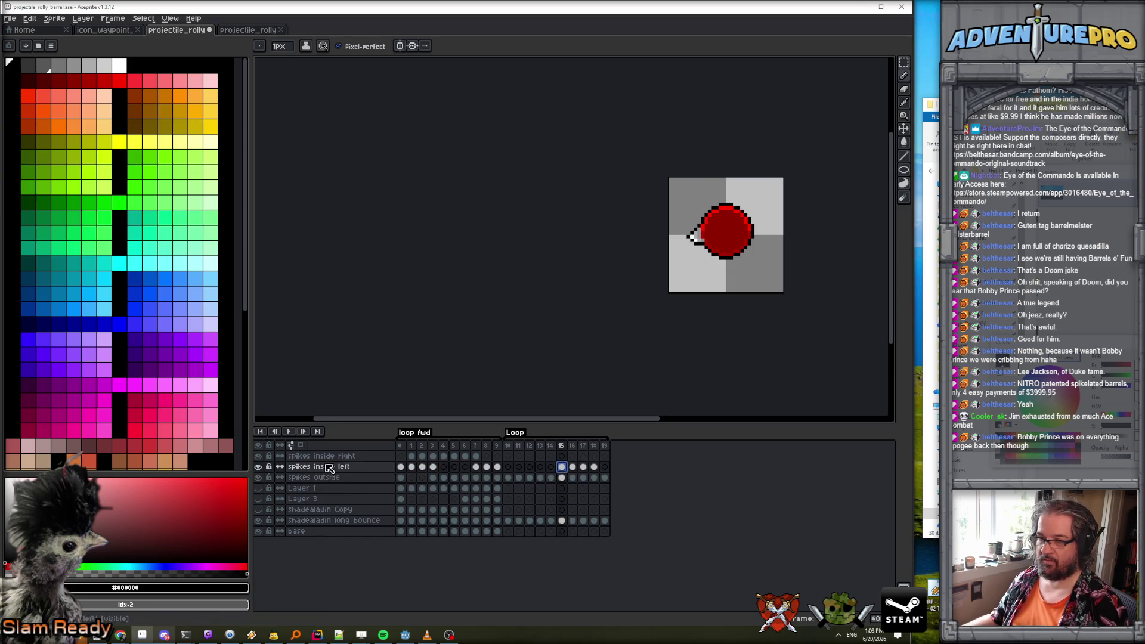
left_click(259, 466)
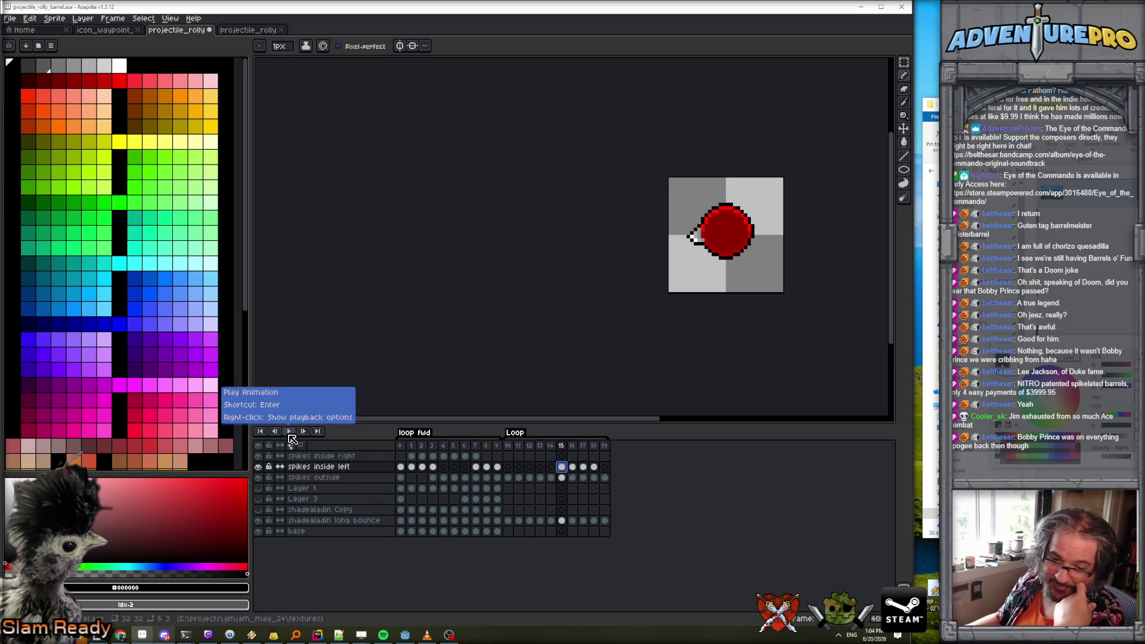
left_click(290, 436)
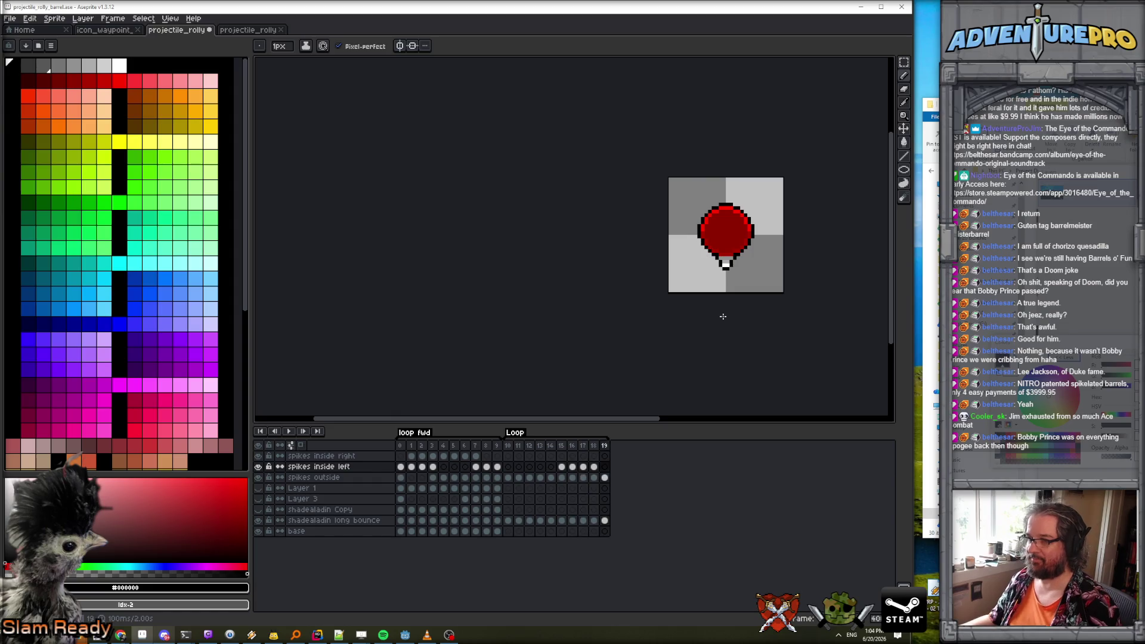
scroll(734, 299, "up", 1)
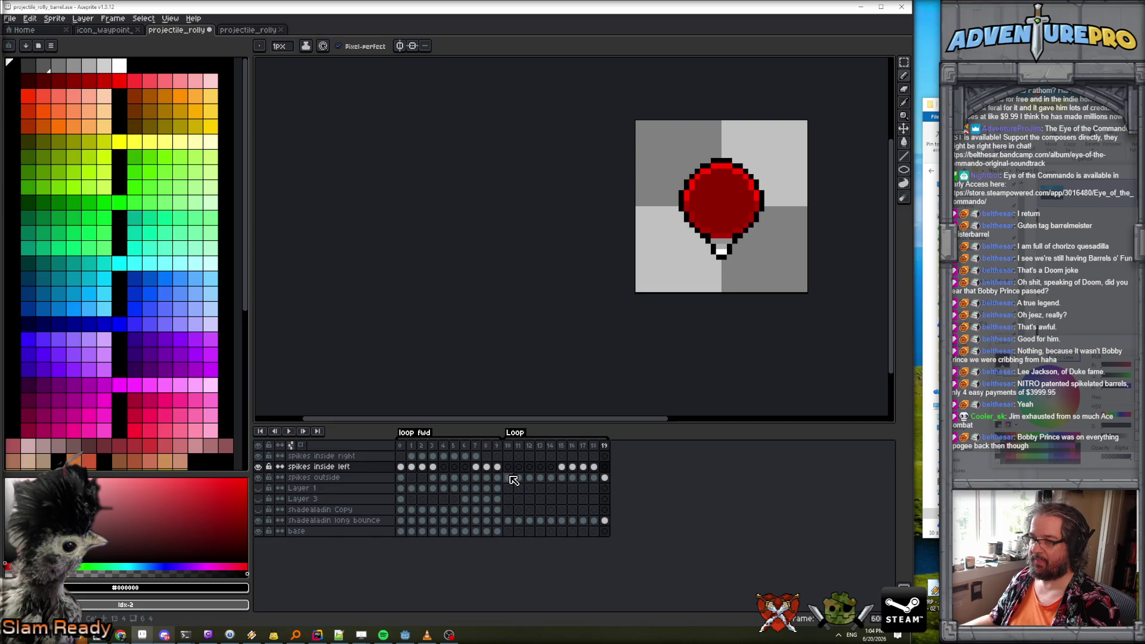
left_click(562, 468)
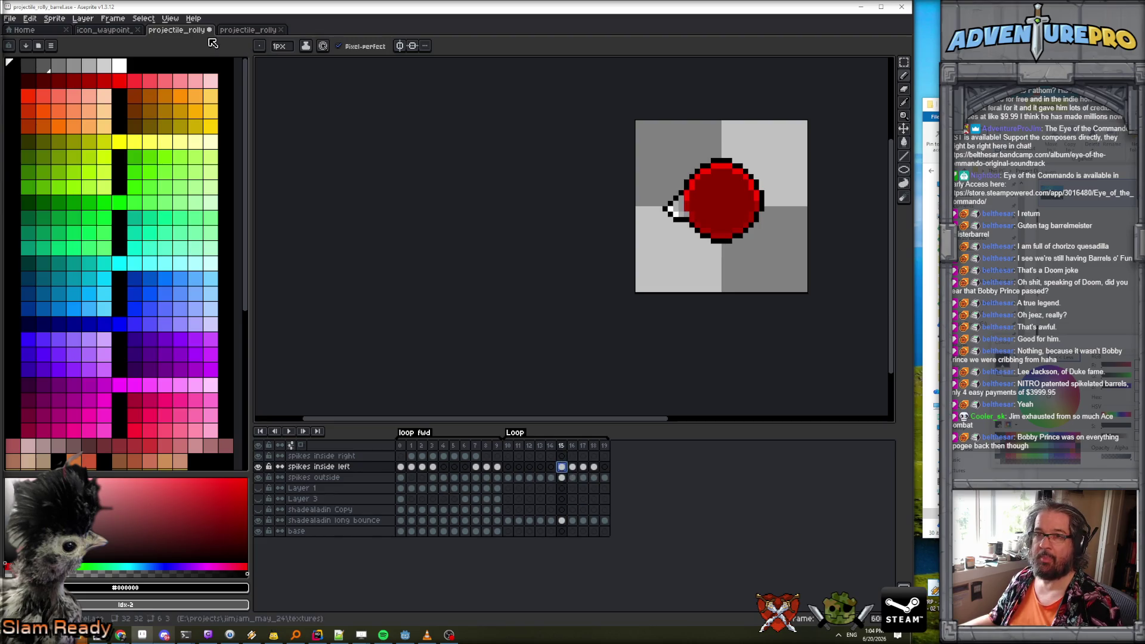
Add a new Layer 4 and place it below spikes inside left.
left_click(90, 19)
mouse_move(95, 75)
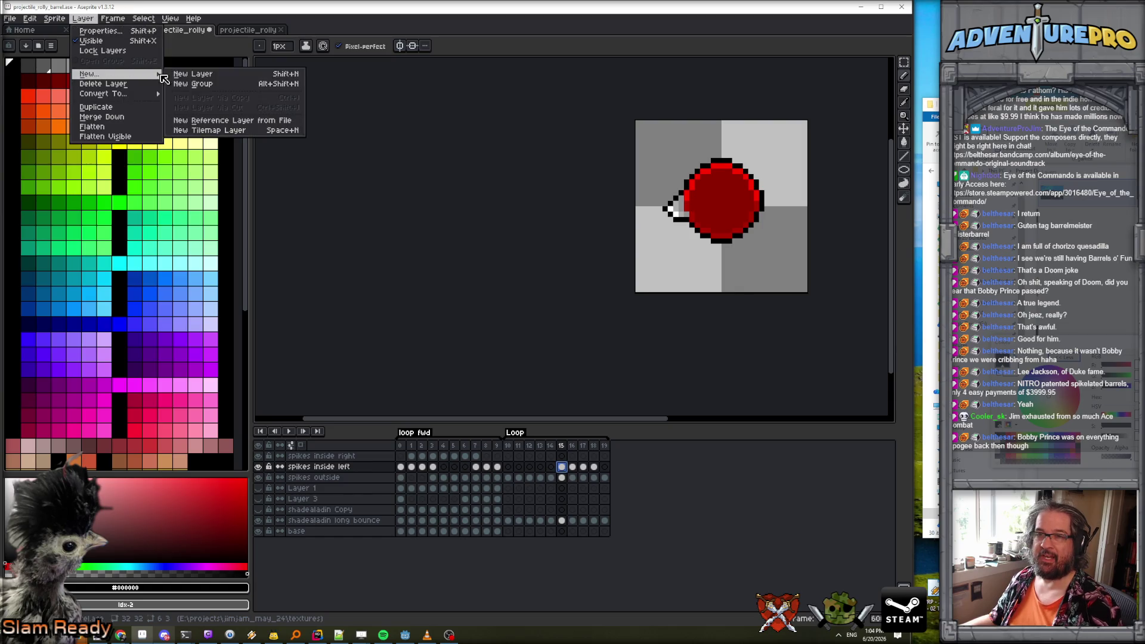
left_click(191, 75)
left_click_drag(340, 467, 344, 484)
Move cels 15–18 onto Layer 4 and merge it down into spikes outside.
left_click(563, 468)
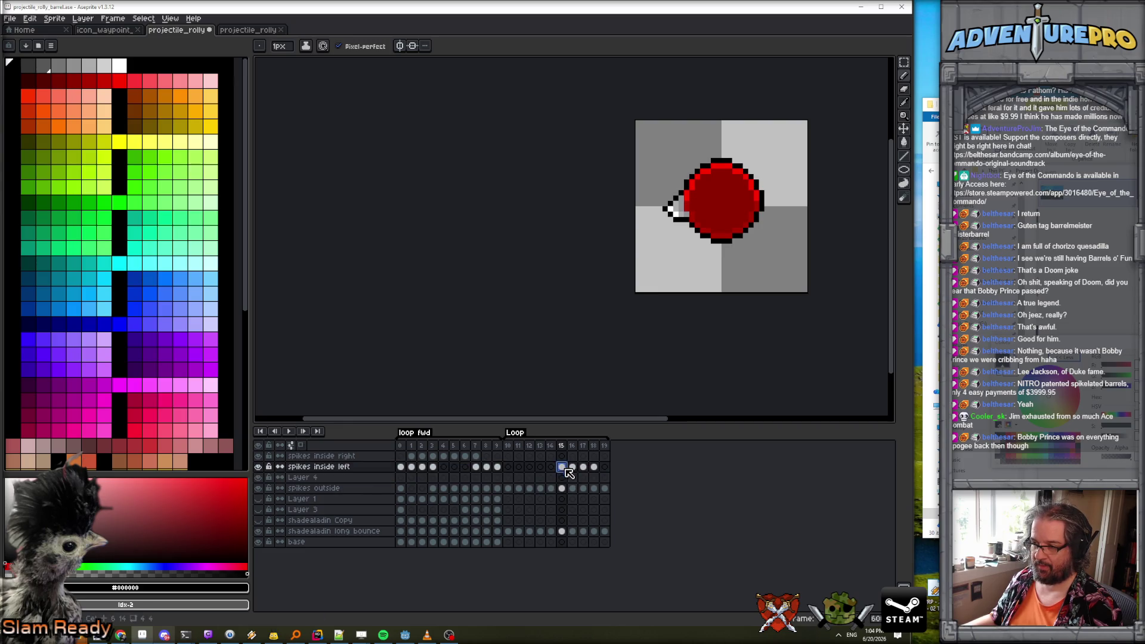
left_click_drag(564, 468, 595, 470)
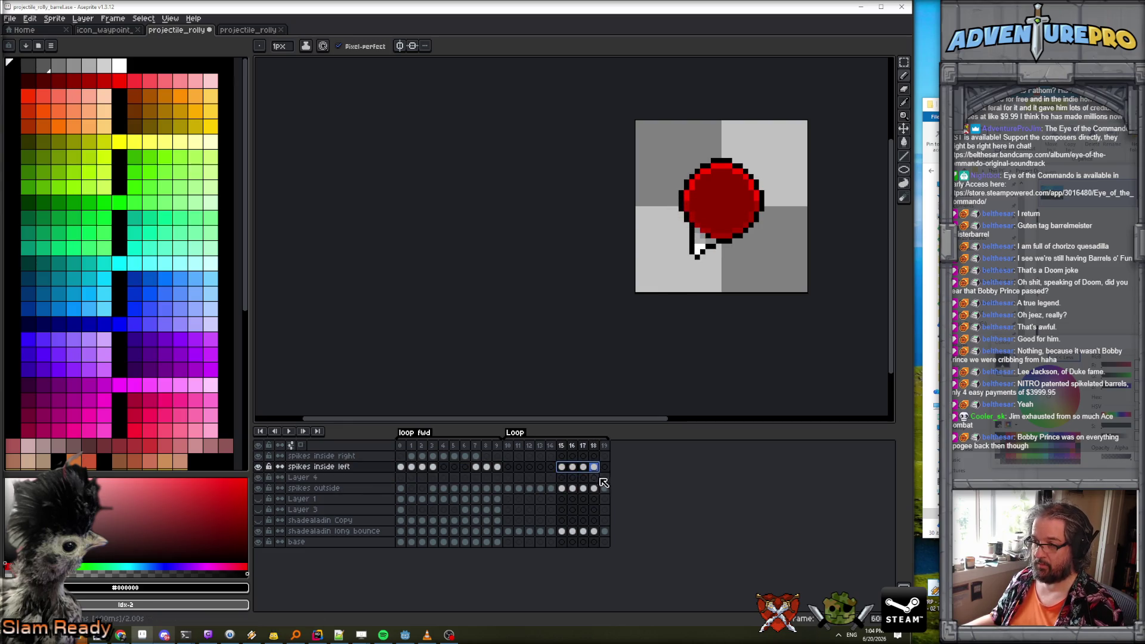
left_click(563, 479)
mouse_move(563, 468)
left_mouse_down()
mouse_move(595, 470)
mouse_move(566, 483)
mouse_move(594, 468)
mouse_move(590, 480)
left_mouse_up()
right_click(304, 477)
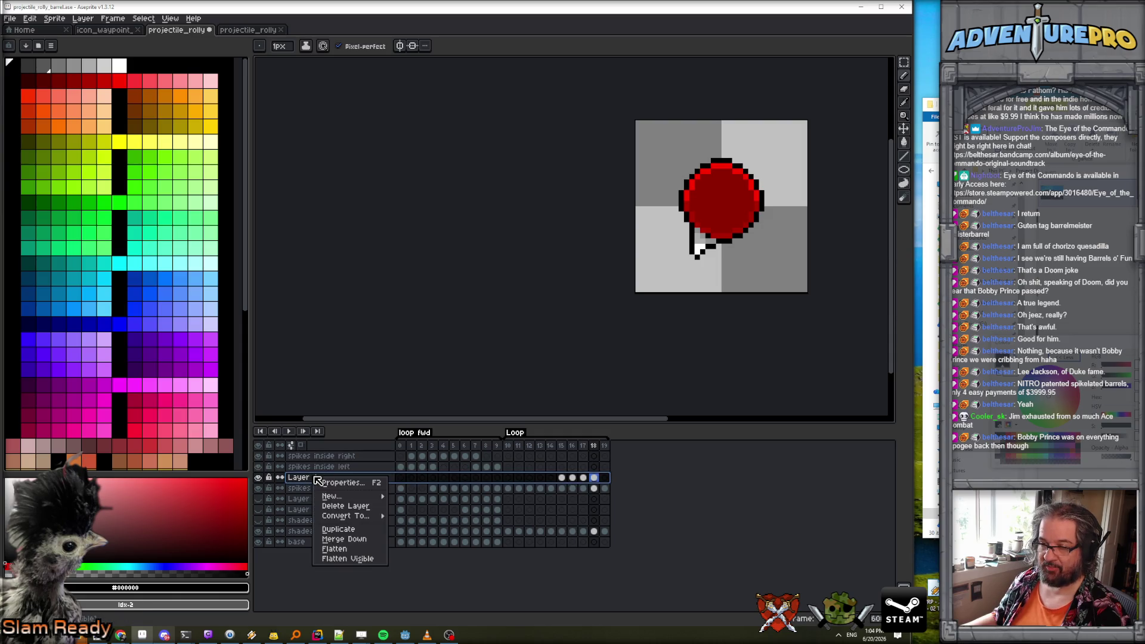
left_click(371, 539)
Play the animation and stop playback on frame 11.
key("Left")
key("Return")
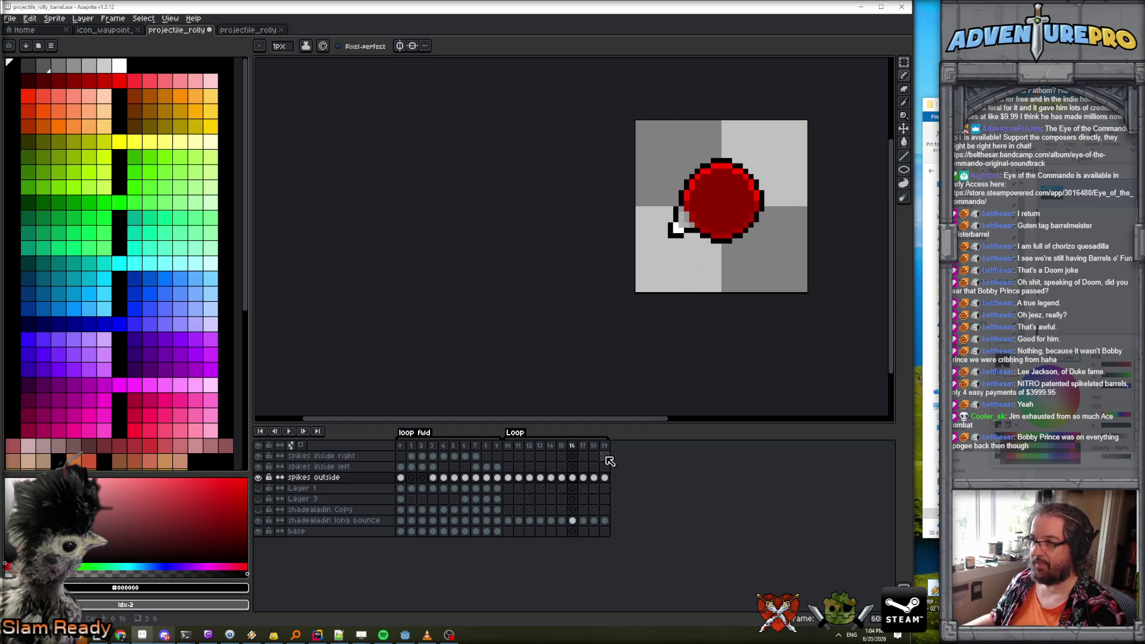
key("Return")
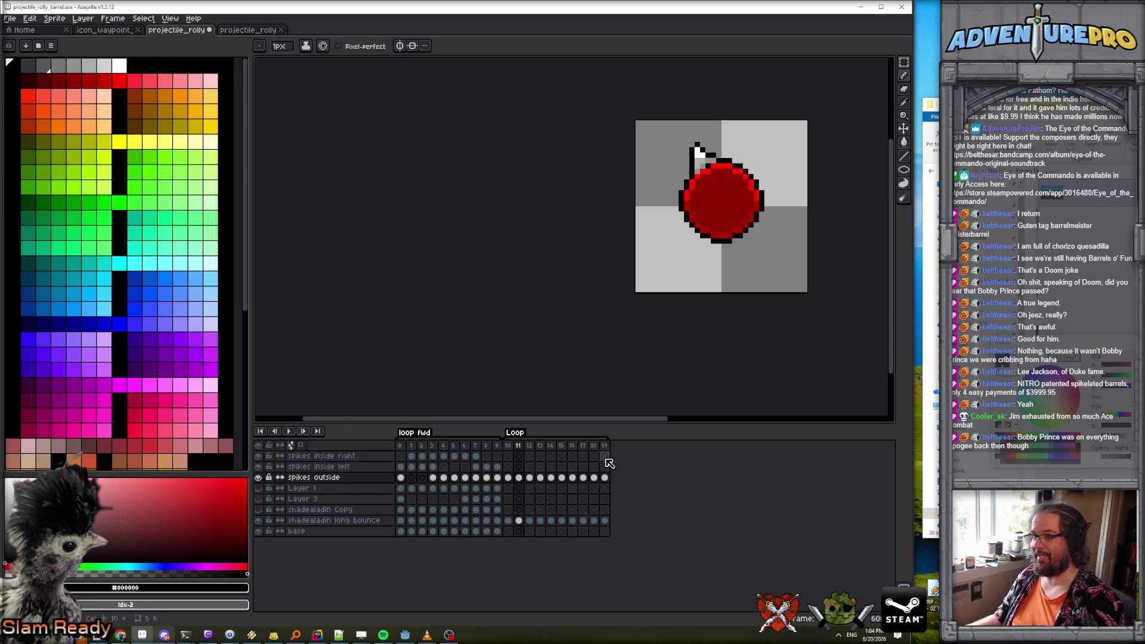
left_click(82, 18)
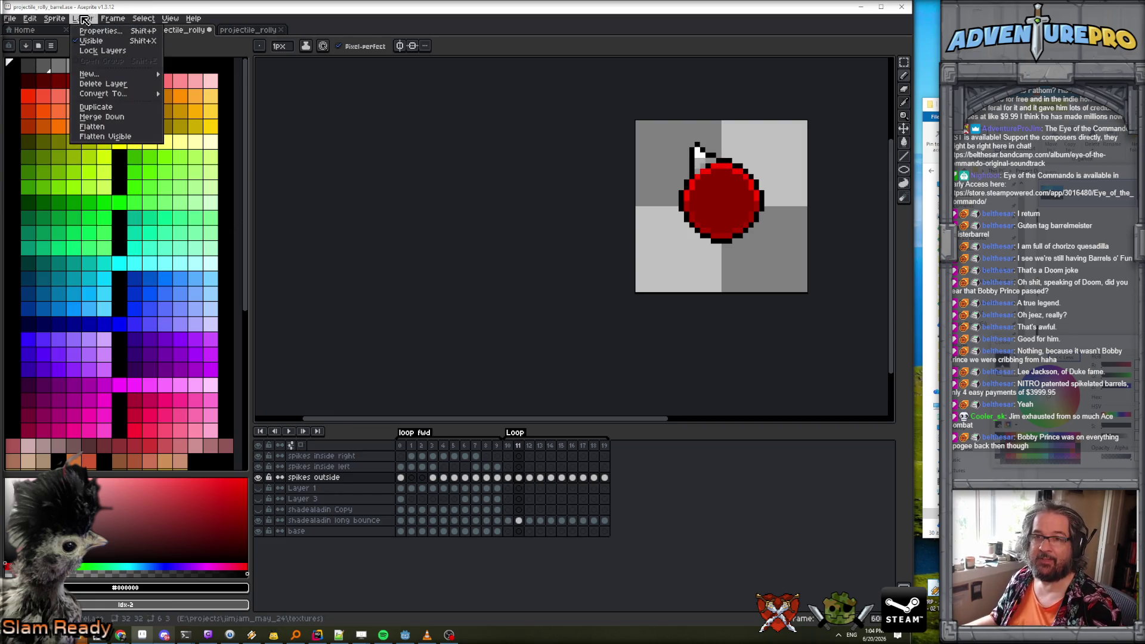
Add a new Layer 4 and move the frames 11–18 spike cels from 'spikes outside' onto it.
mouse_move(114, 79)
left_click(210, 82)
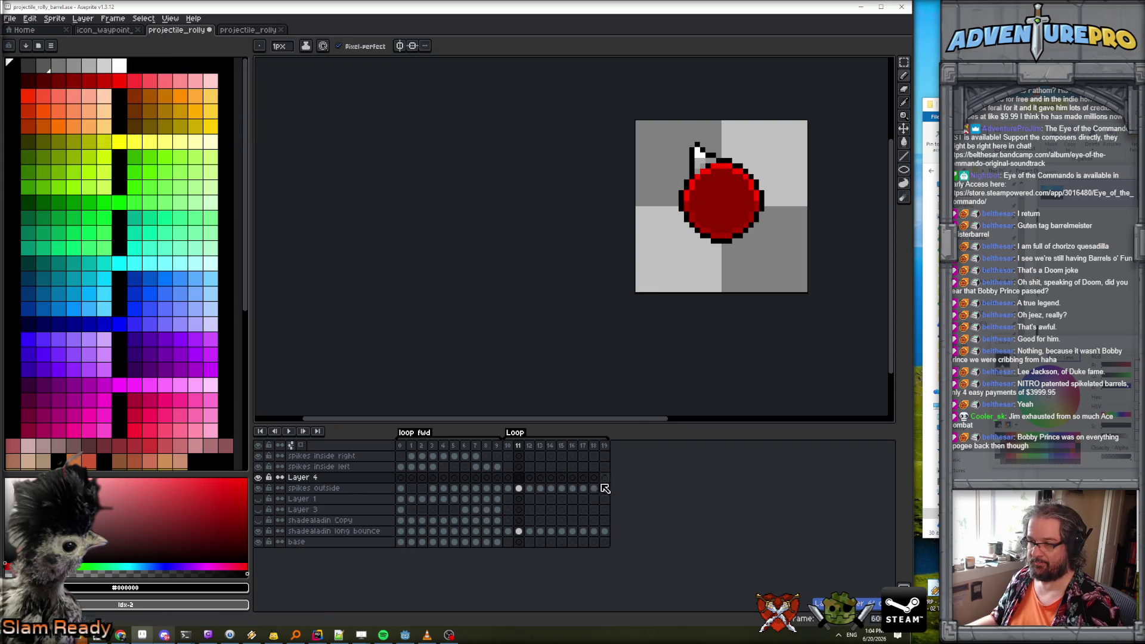
left_click(519, 488)
left_click_drag(525, 490, 594, 493)
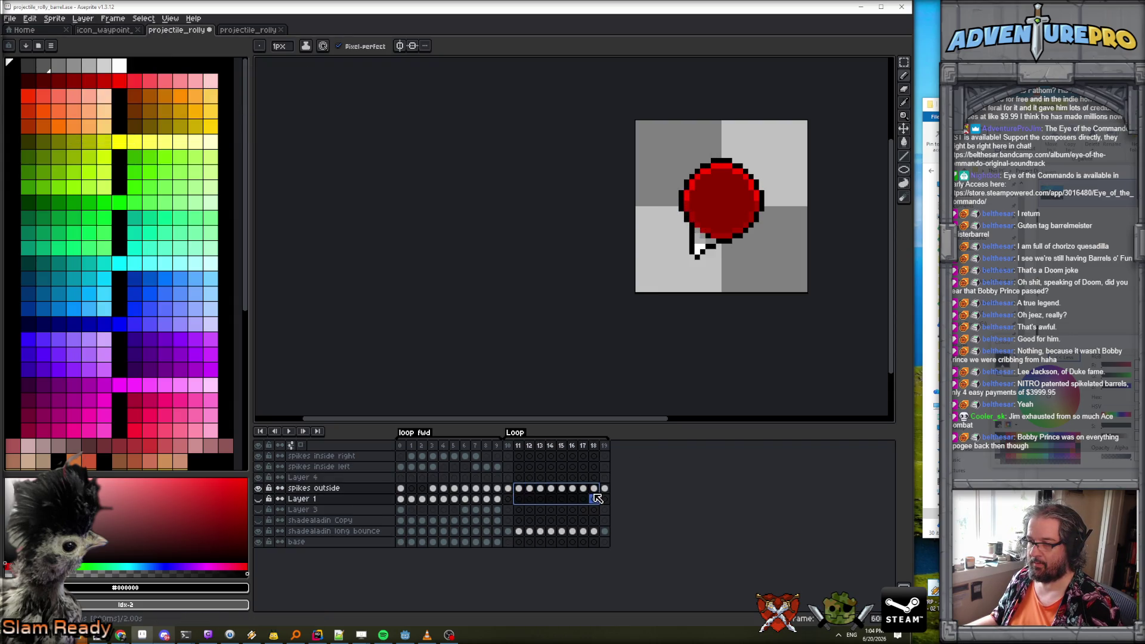
left_click(519, 481)
left_click_drag(523, 481, 596, 484)
left_click(519, 488)
left_click_drag(520, 490, 598, 496)
left_click_drag(519, 477, 593, 477)
left_click(521, 479)
left_click_drag(521, 480, 596, 484)
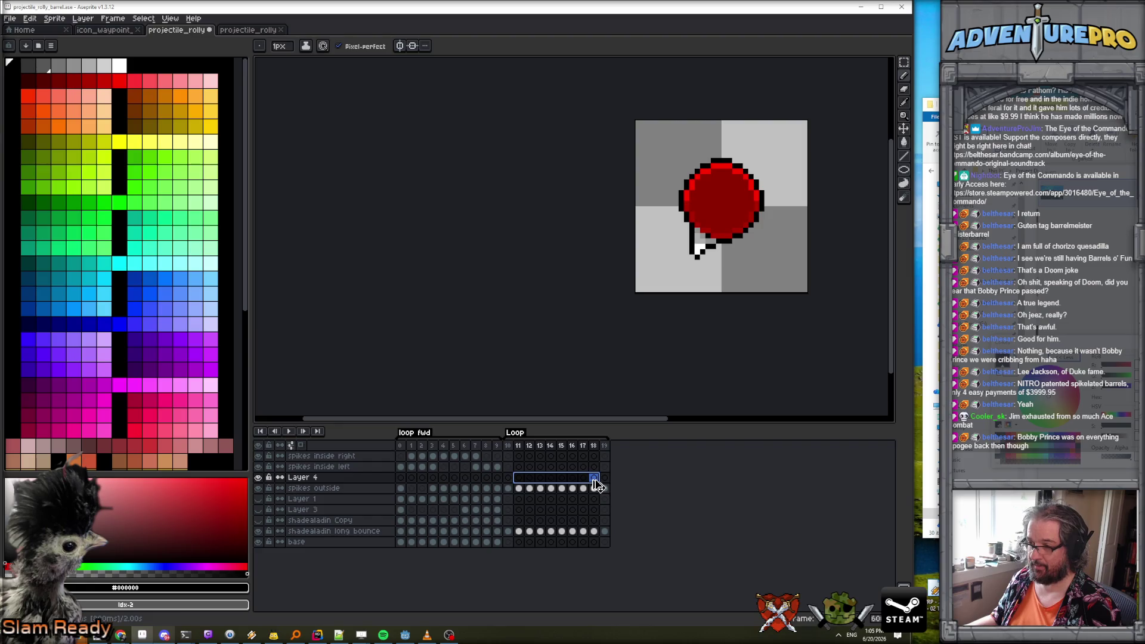
mouse_move(519, 488)
left_mouse_down()
mouse_move(592, 493)
mouse_move(595, 479)
left_mouse_up()
left_click(518, 478)
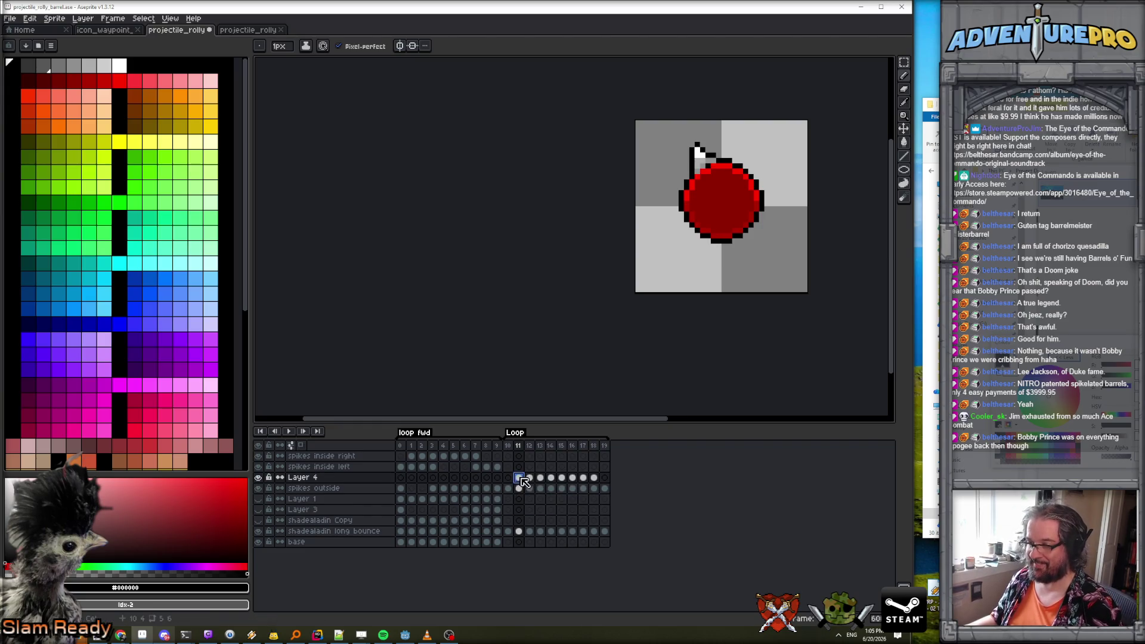
Flip the frames 11–18 spike cels horizontally so spikes sit on both sides, then play the loop.
left_click_drag(523, 482, 593, 477)
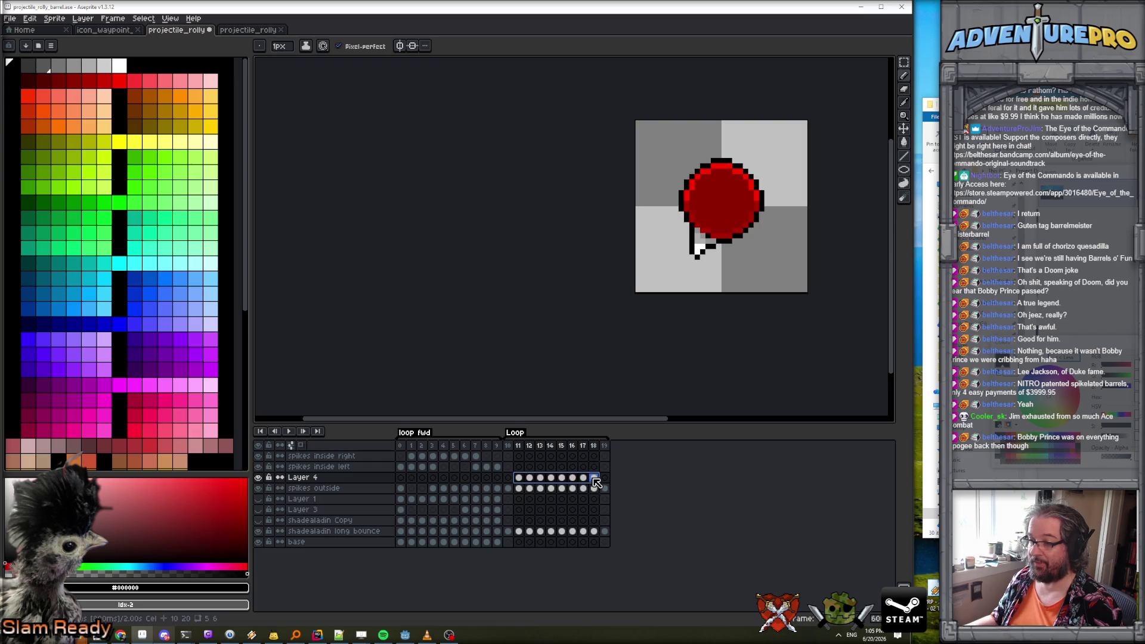
left_click(31, 19)
left_click(85, 162)
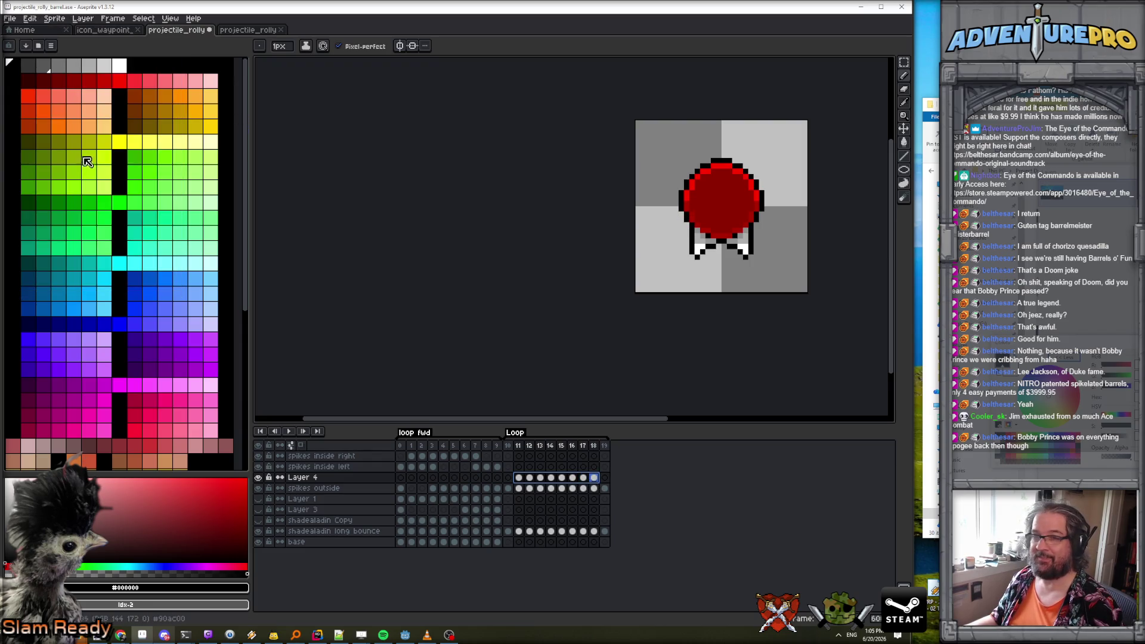
left_click(29, 18)
left_click(70, 167)
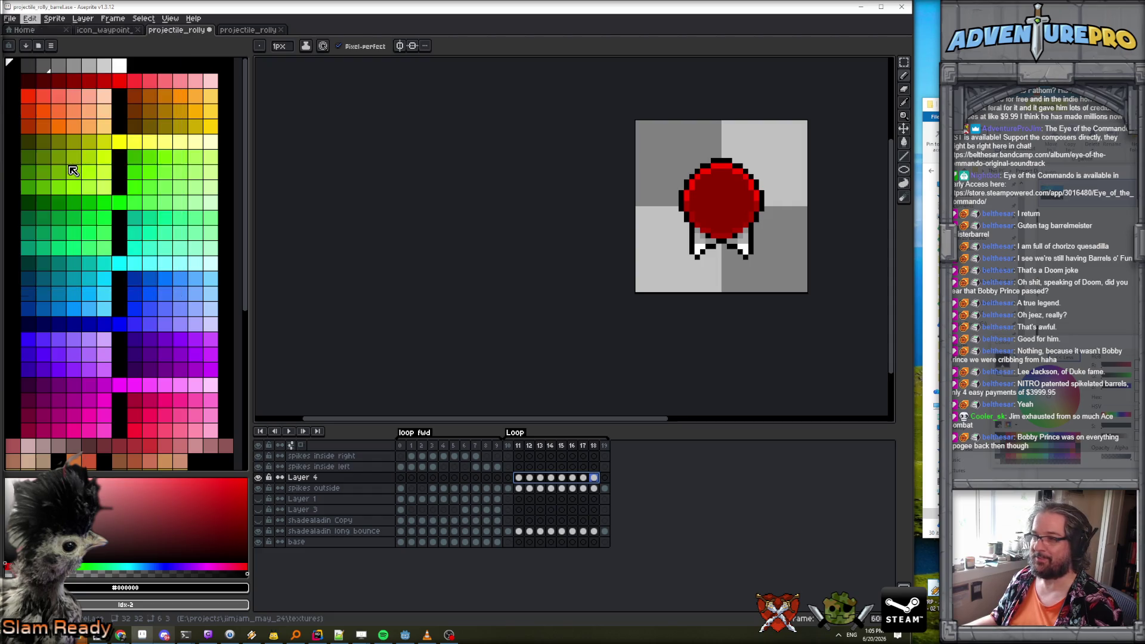
left_click(296, 430)
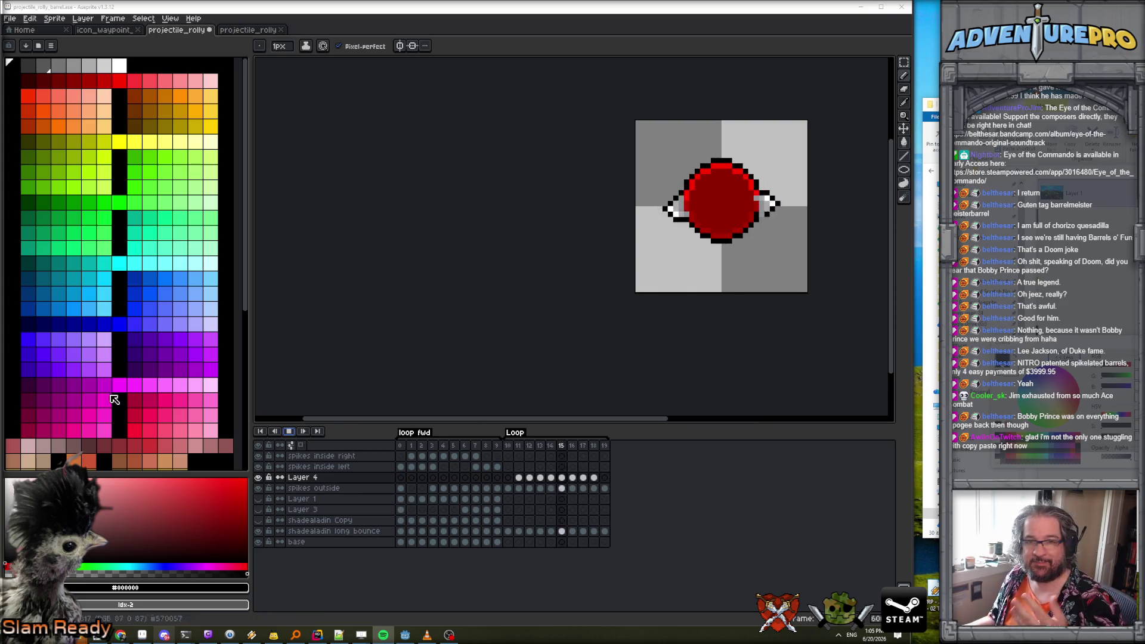
Stop playback and step through frames 11–19 on Layer 4 to review the spike positions.
key("Return")
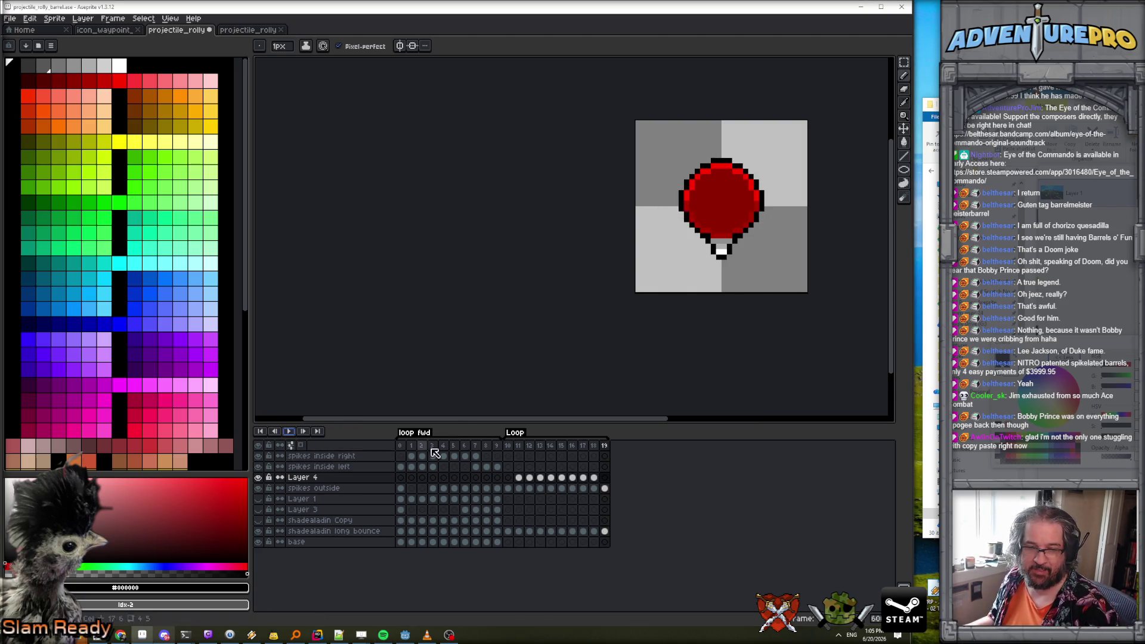
key("Left")
key("Left")
key("Left")
key("Left")
key("Left")
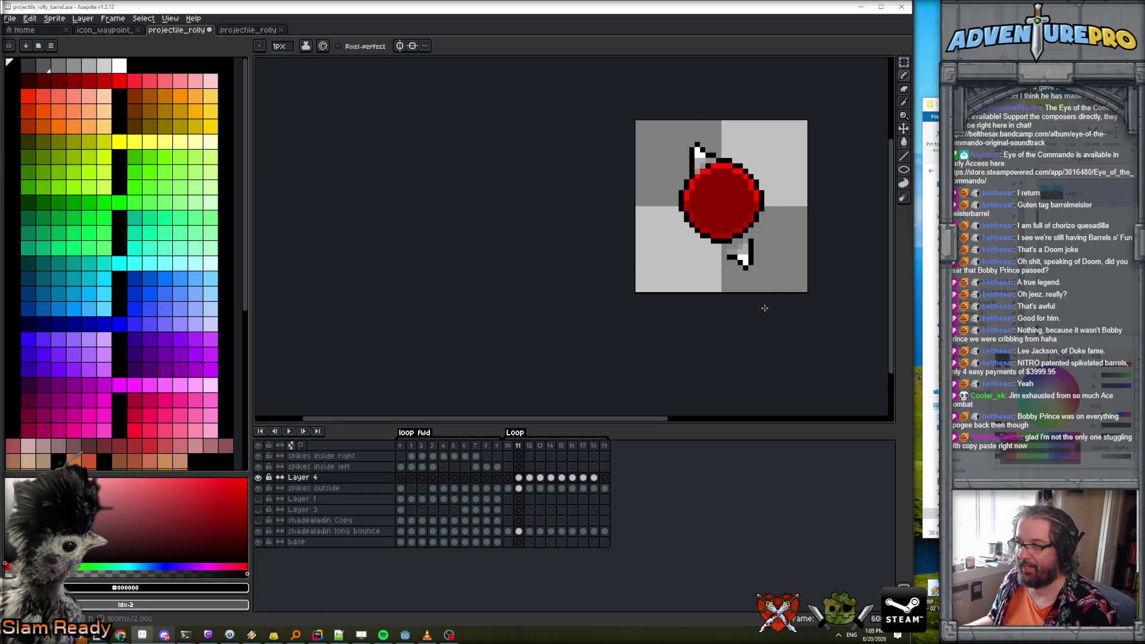
left_click(518, 477)
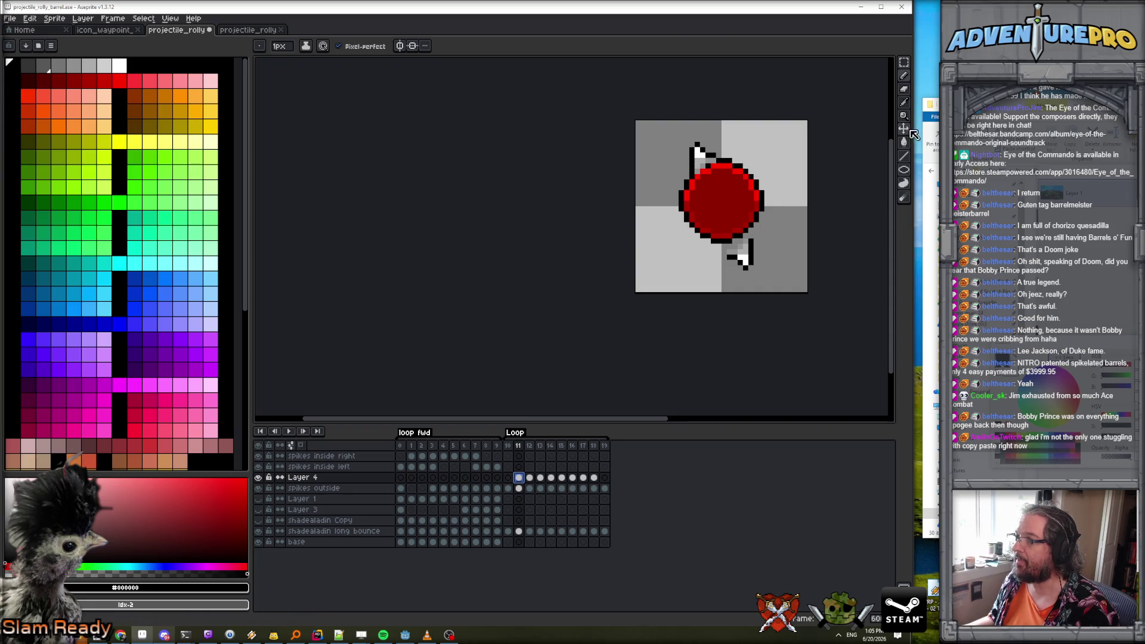
key("v")
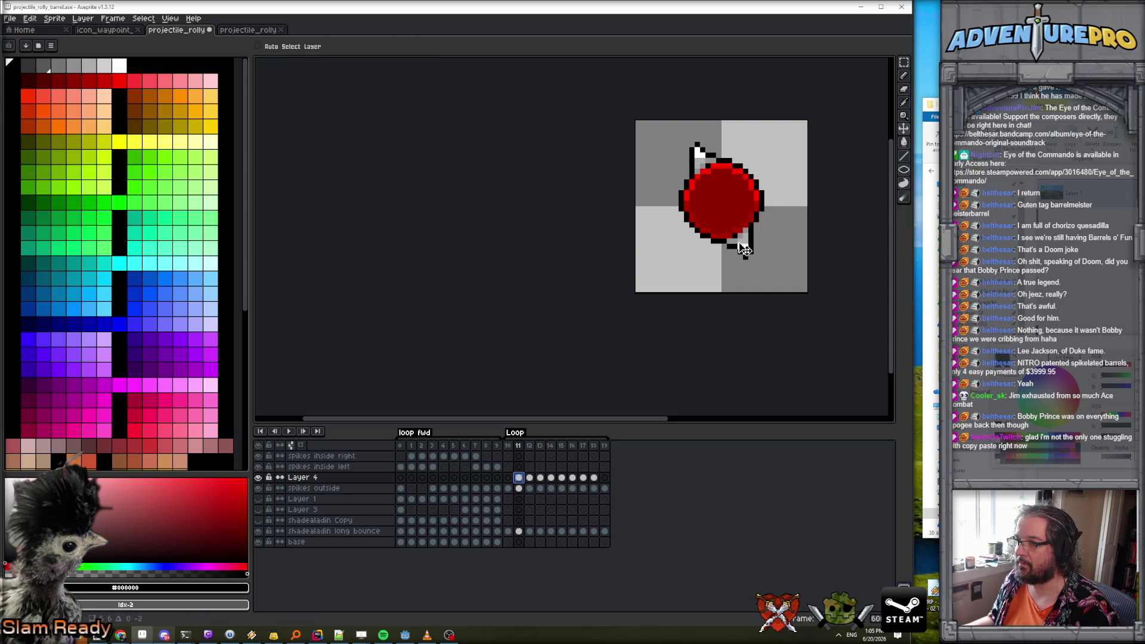
key("Right")
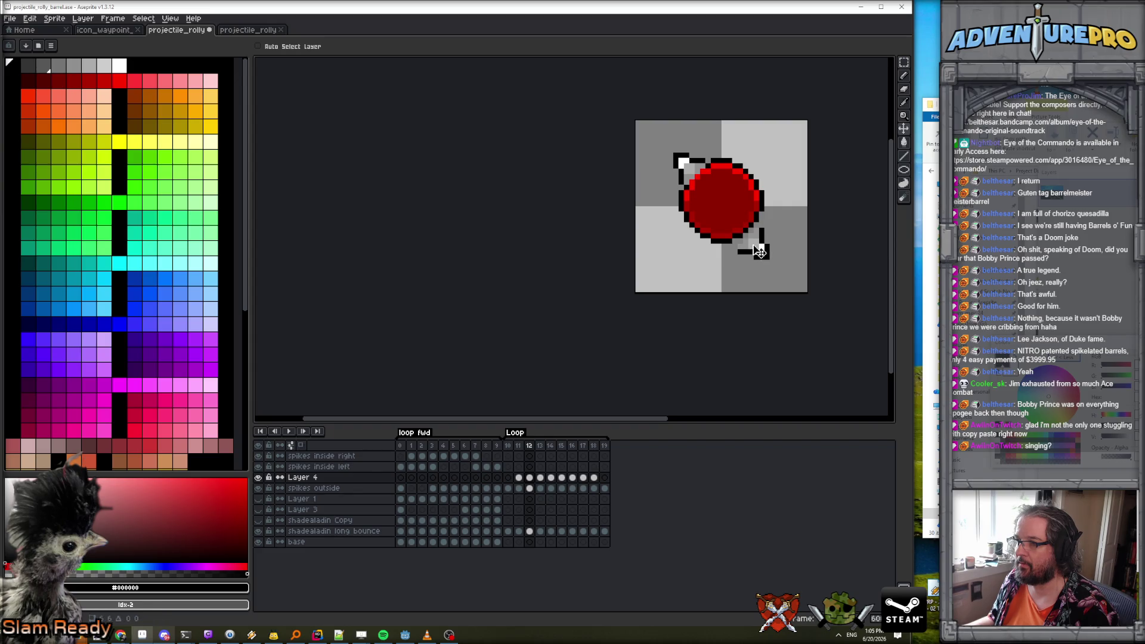
key("Right")
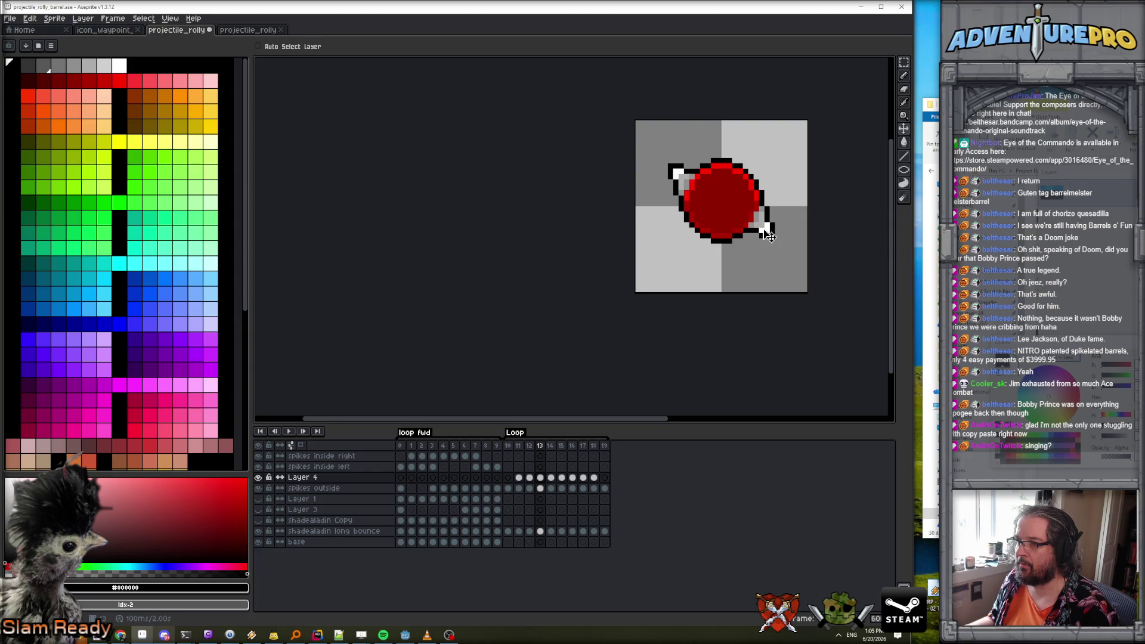
key("Right")
key("Right")
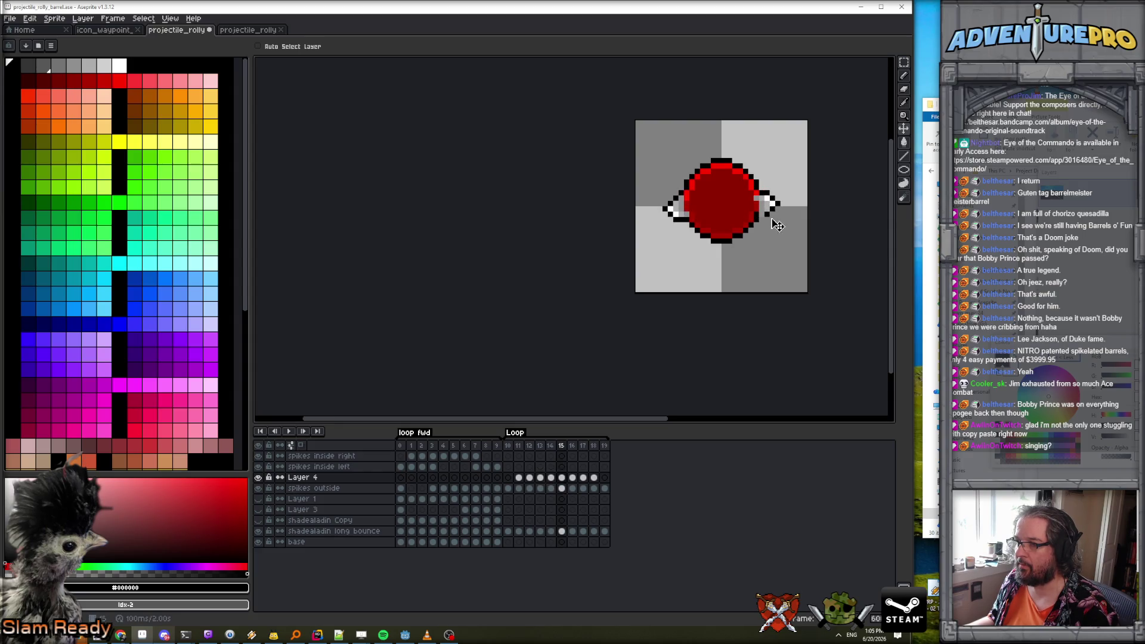
key("Right")
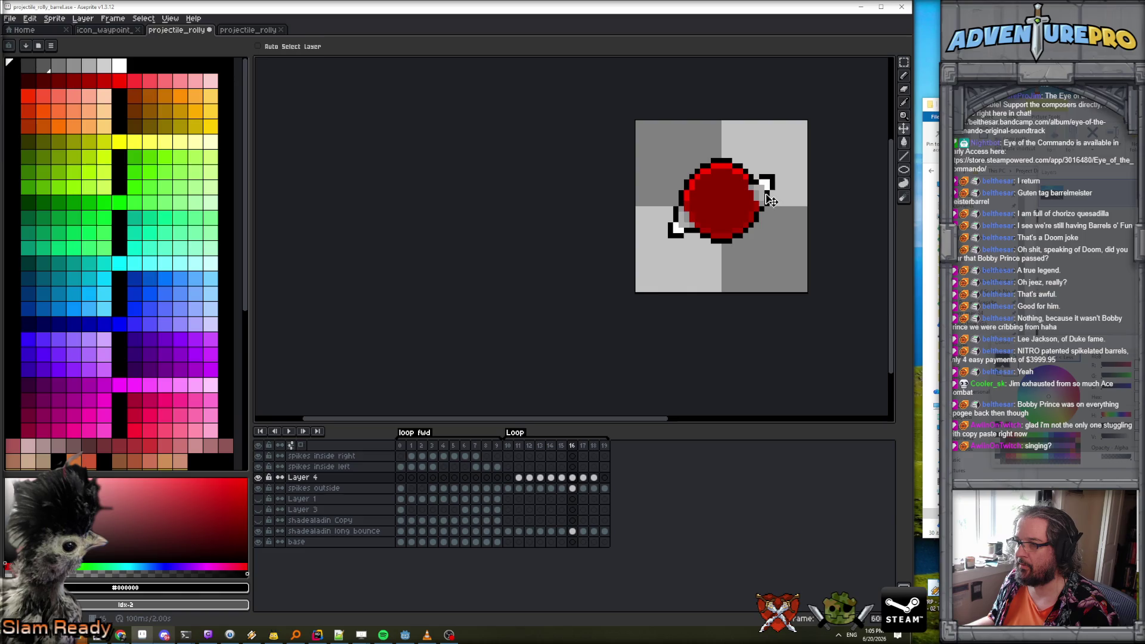
key("Right")
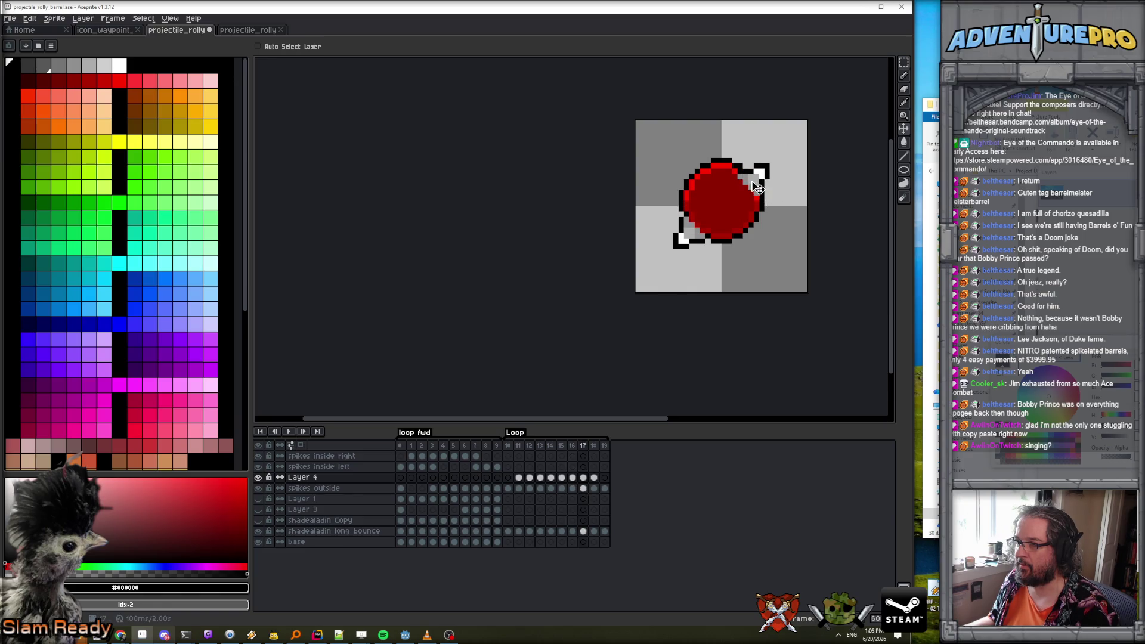
key("Right")
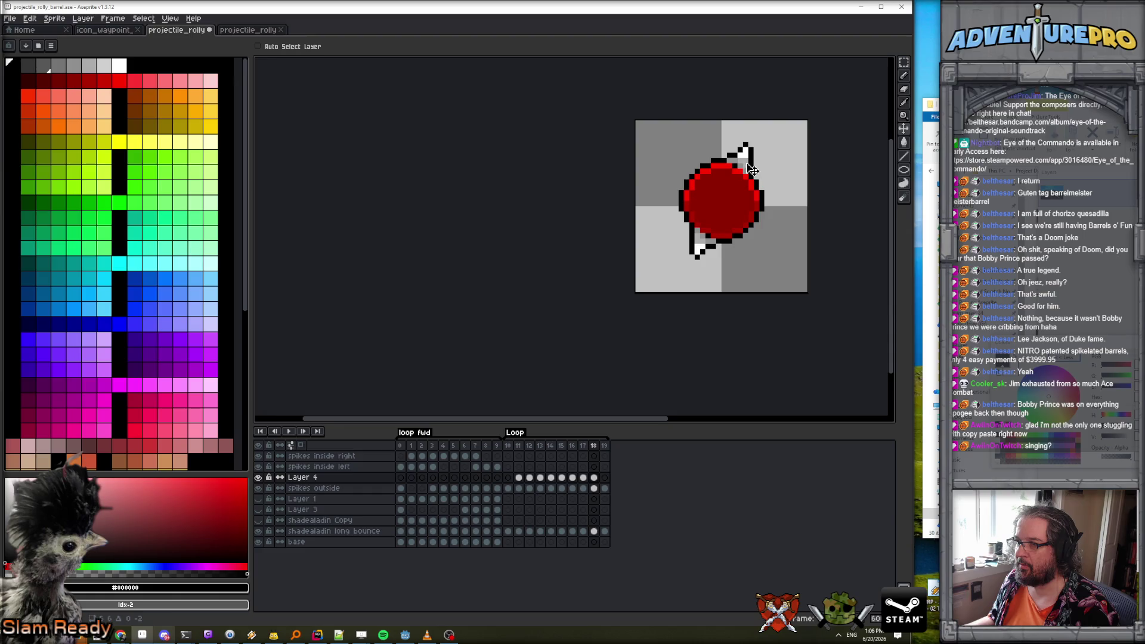
key("Right")
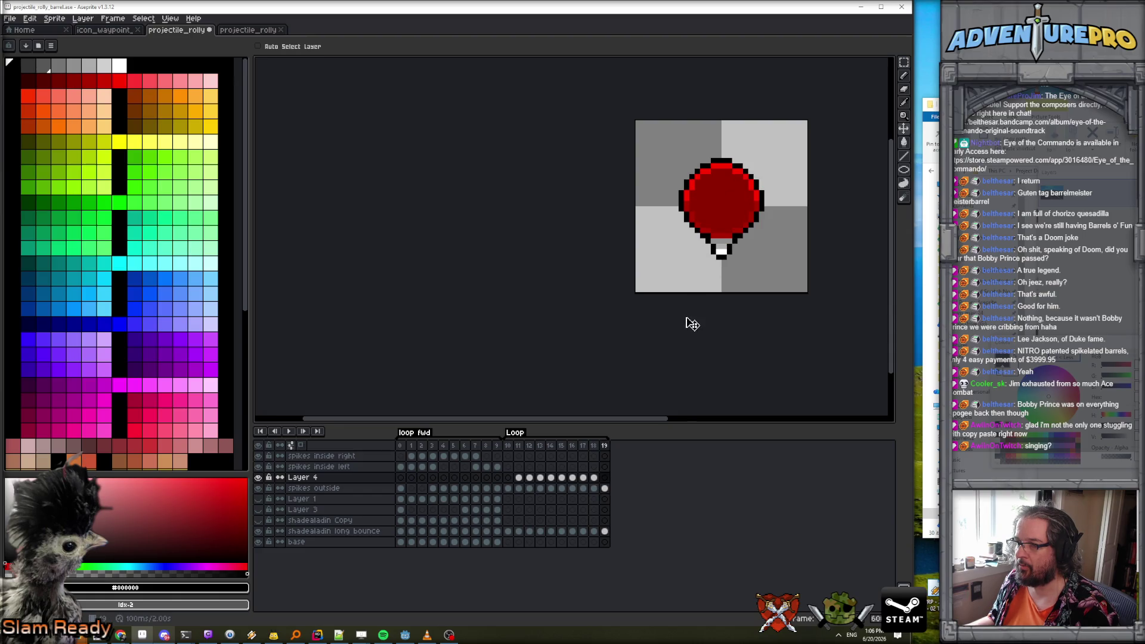
Select the frame 19 cel on Layer 4 and bring up the Edit menu.
left_click(604, 488)
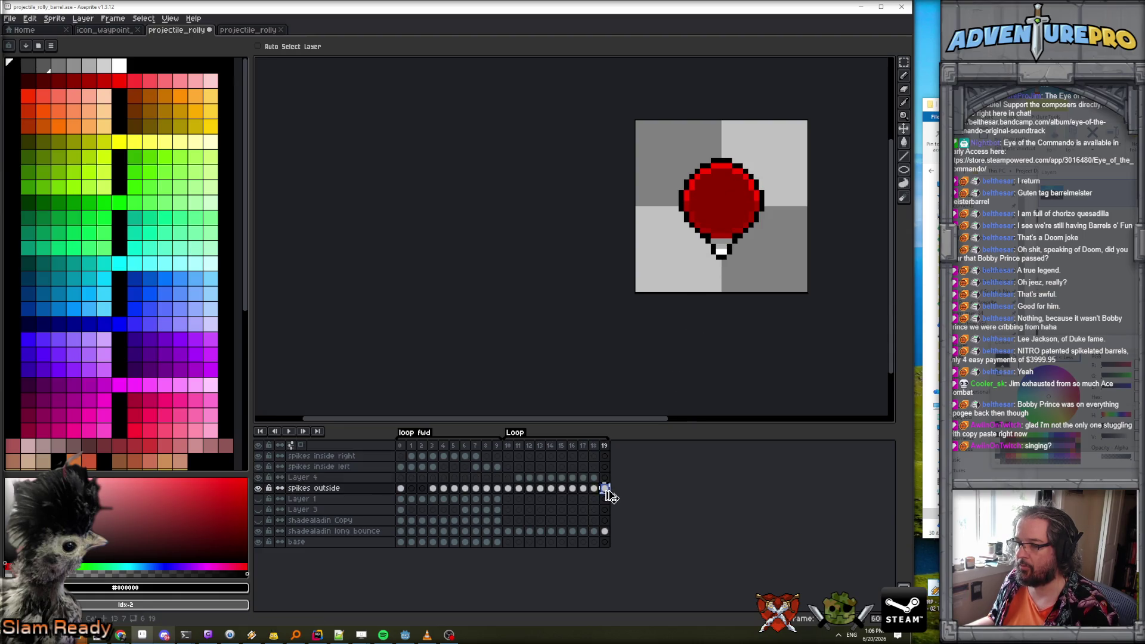
left_click(605, 478)
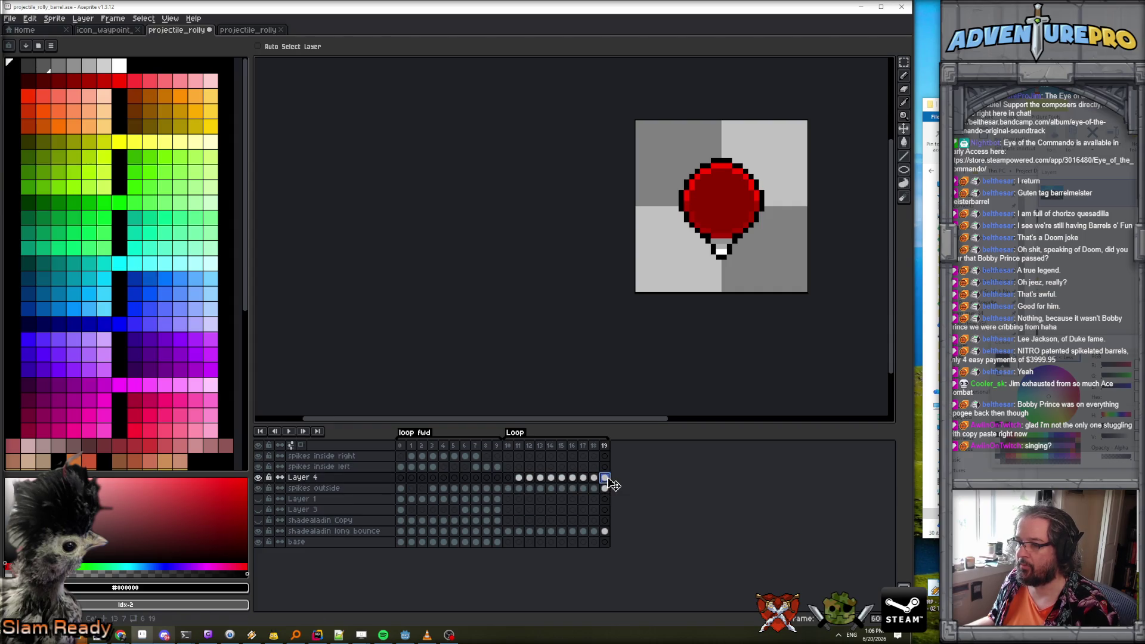
left_click(30, 18)
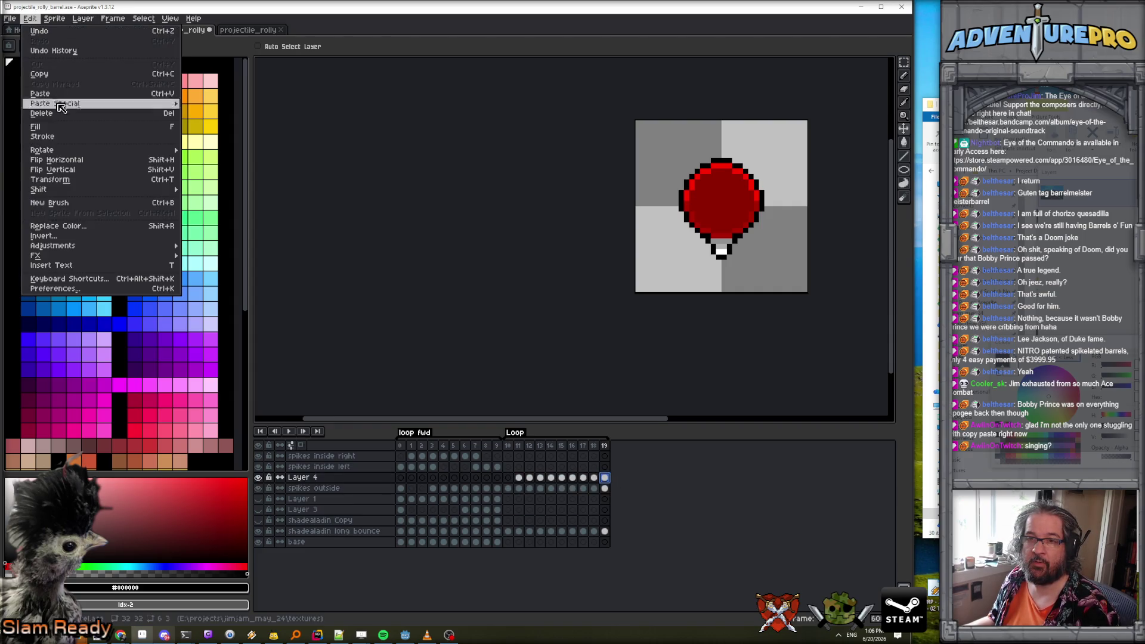
Flip the frame 19 spike vertically and nudge it up about two pixels.
left_click(70, 173)
left_click_drag(730, 174, 730, 160)
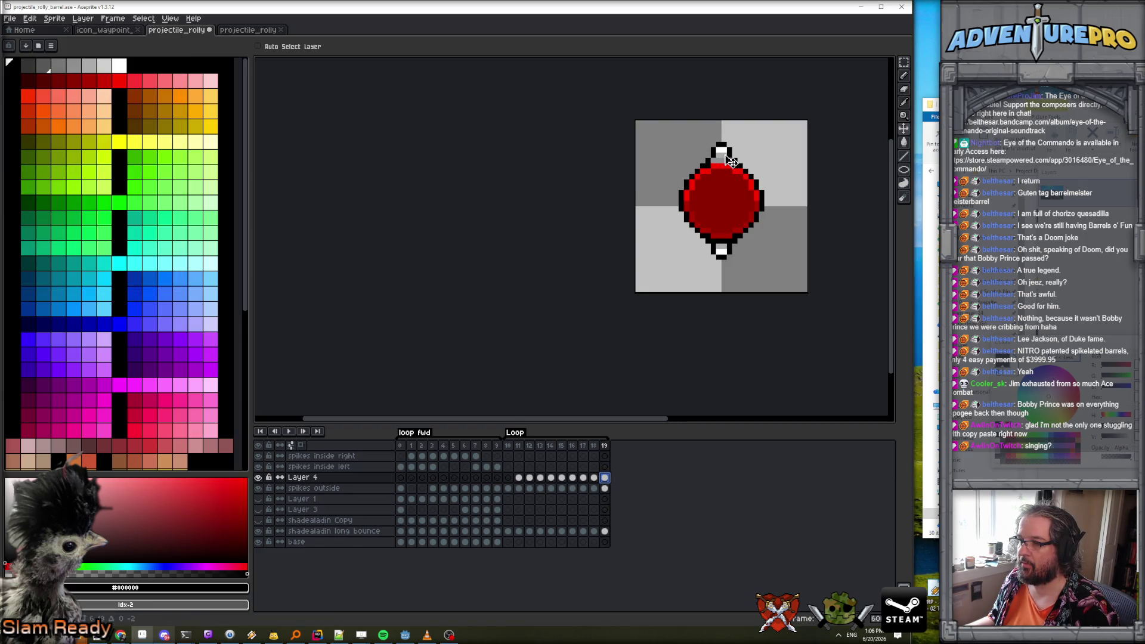
key("b")
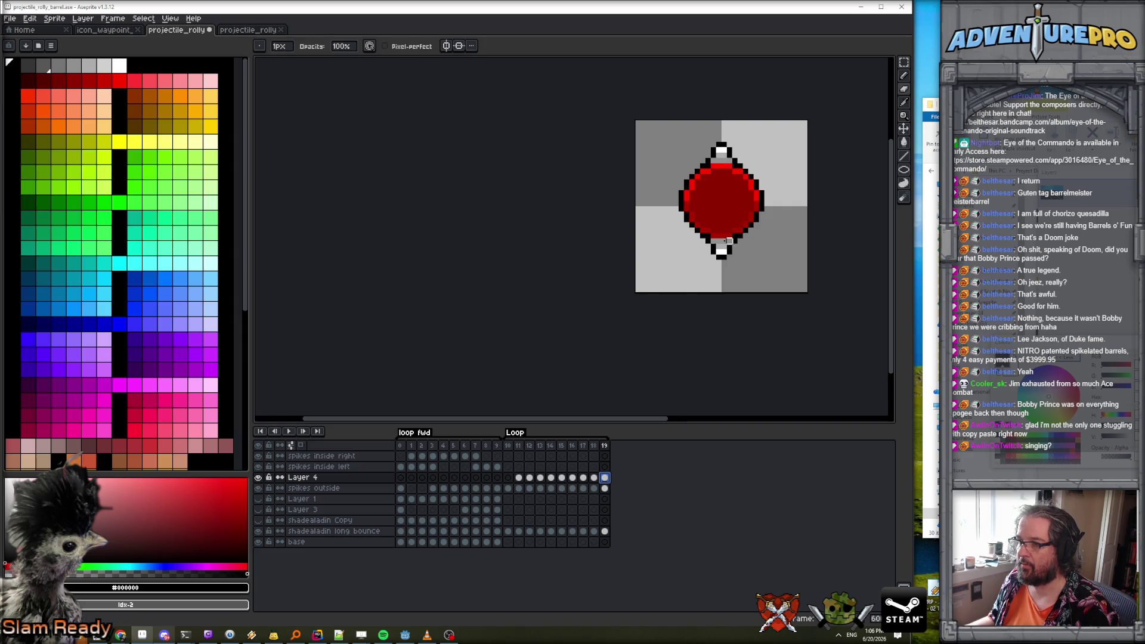
Move the frame 10 spike cel to Layer 4, flip it vertically, nudge it against the barrel, and play the loop.
left_click(509, 446)
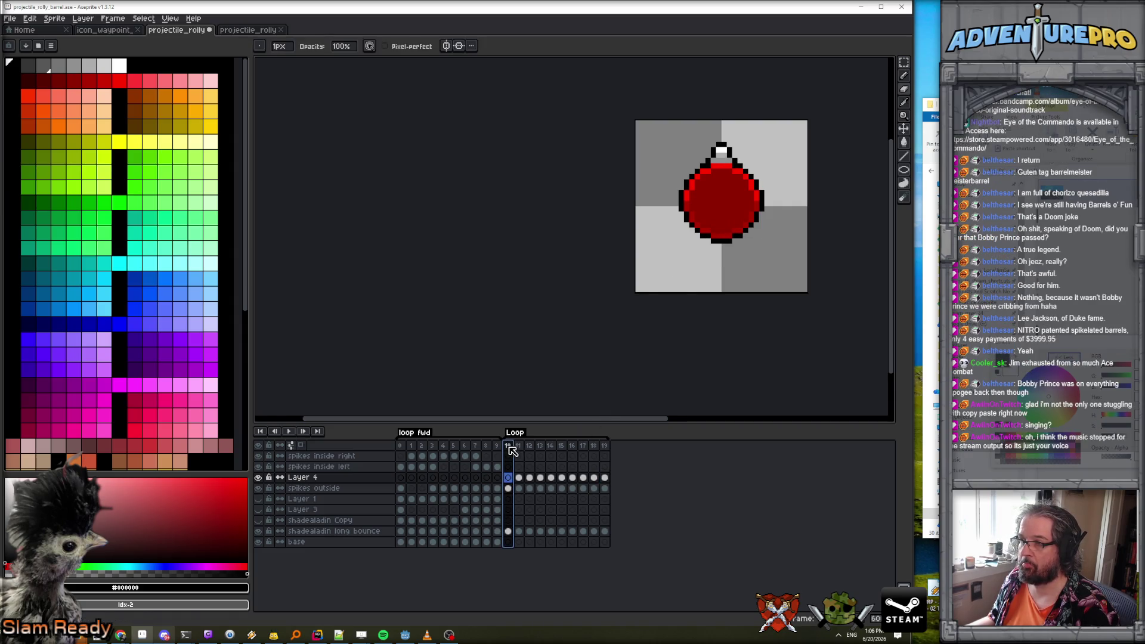
left_click(508, 488)
left_click_drag(510, 488, 511, 479)
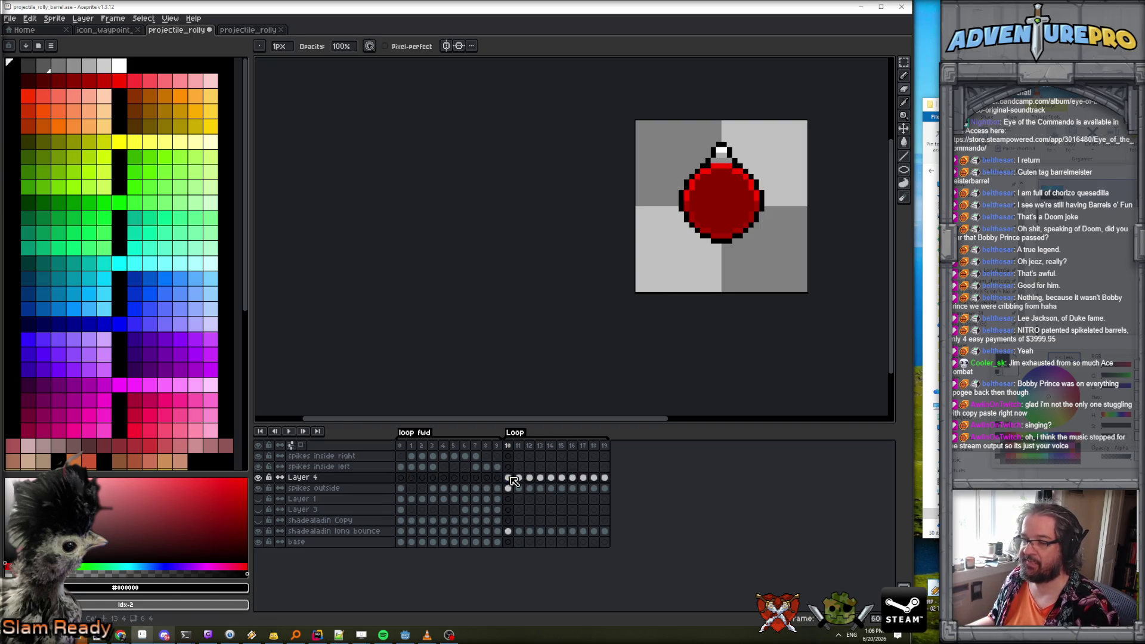
left_click(30, 24)
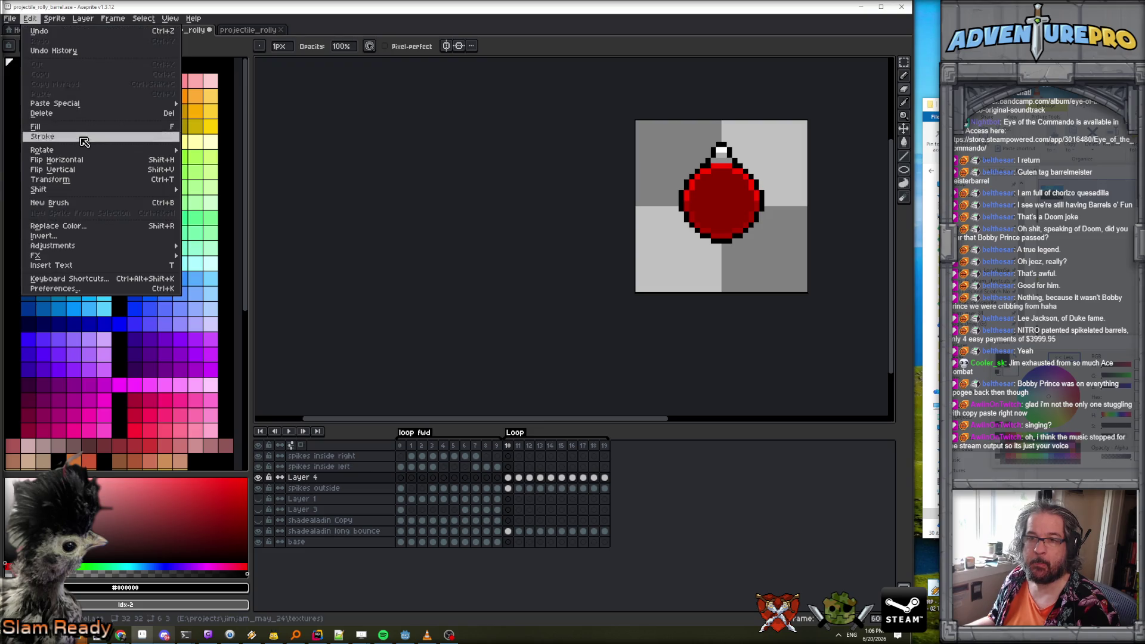
left_click(71, 169)
key("v")
left_click_drag(722, 259, 721, 251)
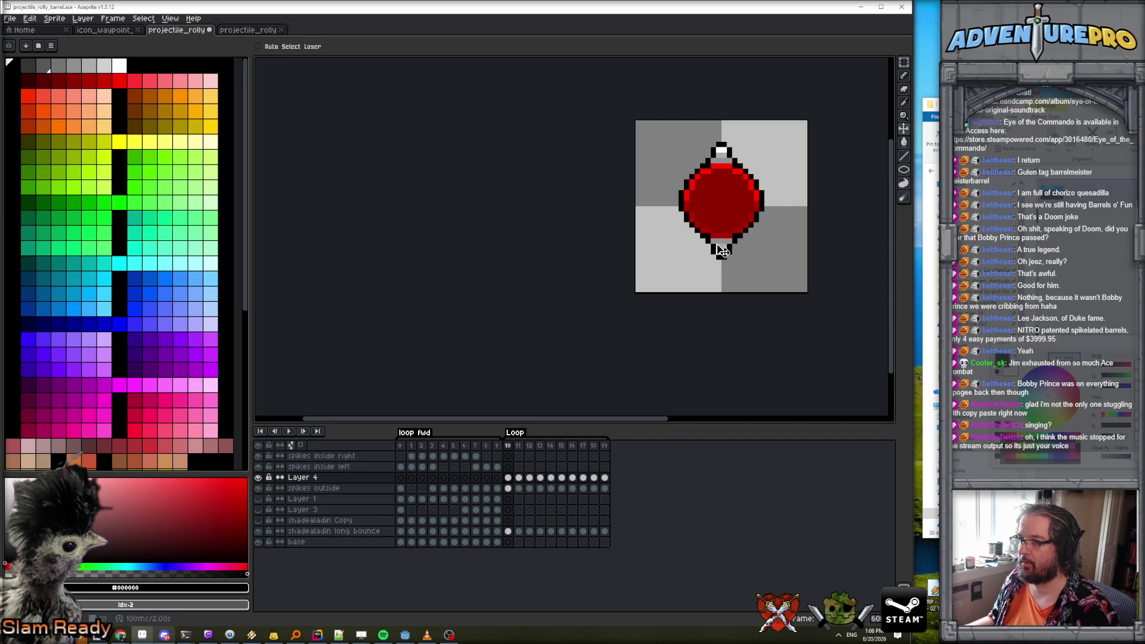
left_click(288, 431)
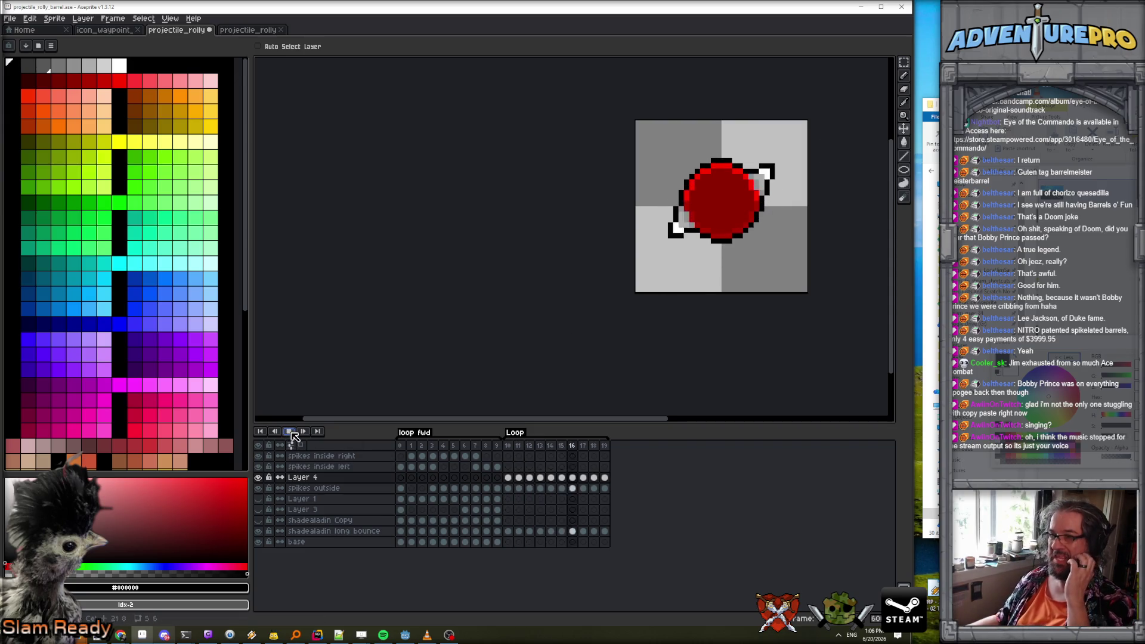
scroll(552, 276, "down", 2)
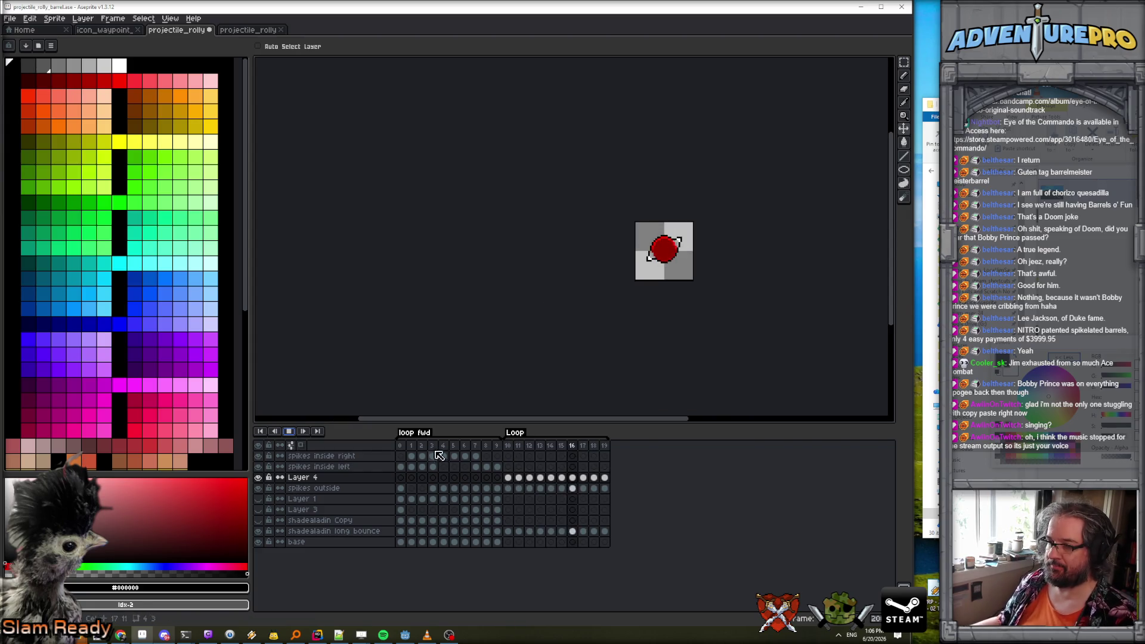
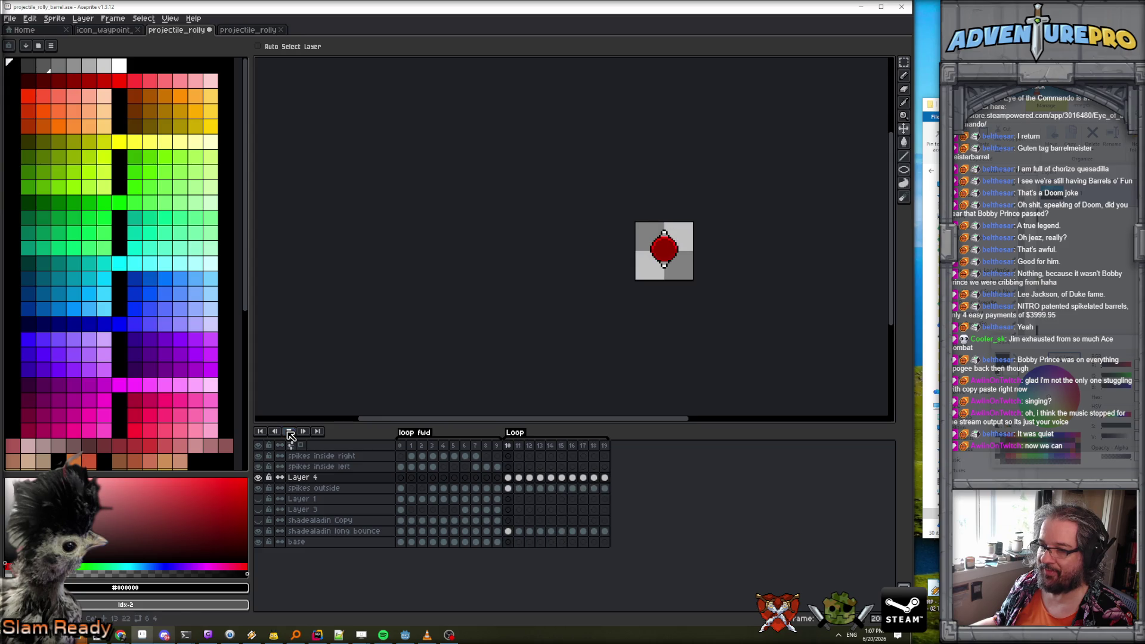
Delete the extra frame 19 so the animation ends at frame 18.
left_click(605, 446)
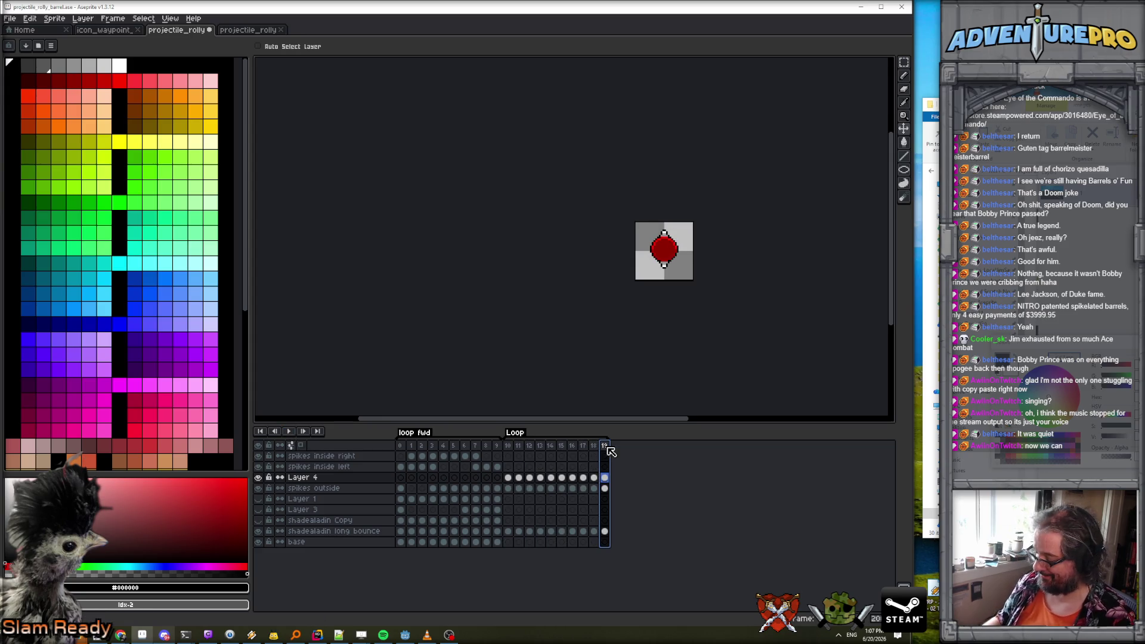
key("Delete")
left_click(290, 432)
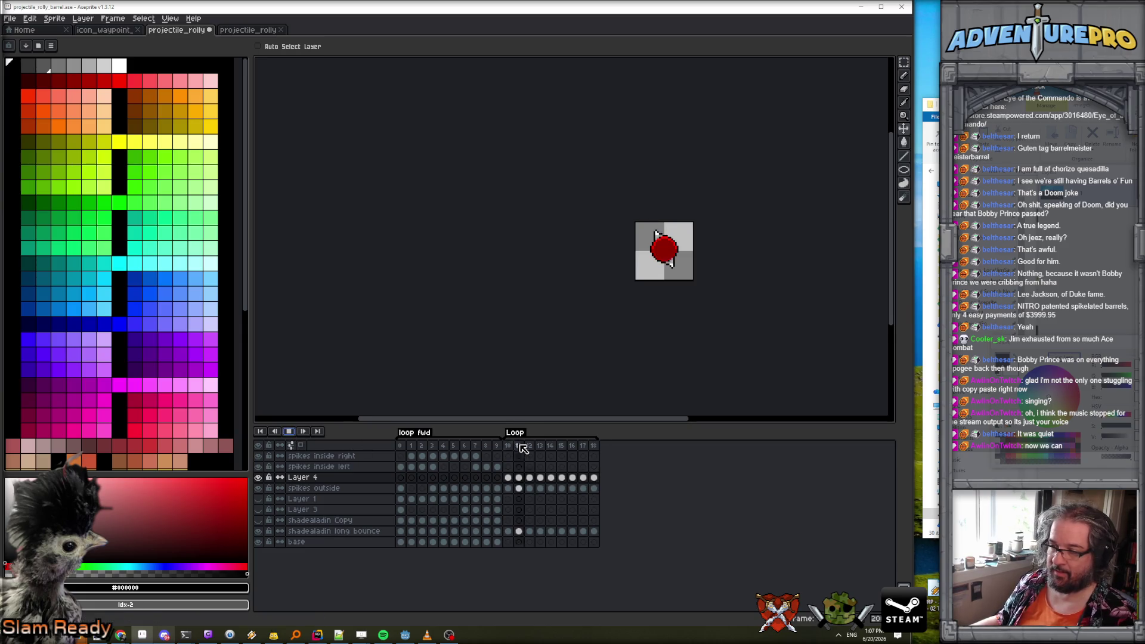
Give loop frames 10–18 a 66 ms duration and replay the loop to check timing.
left_click_drag(508, 445, 596, 448)
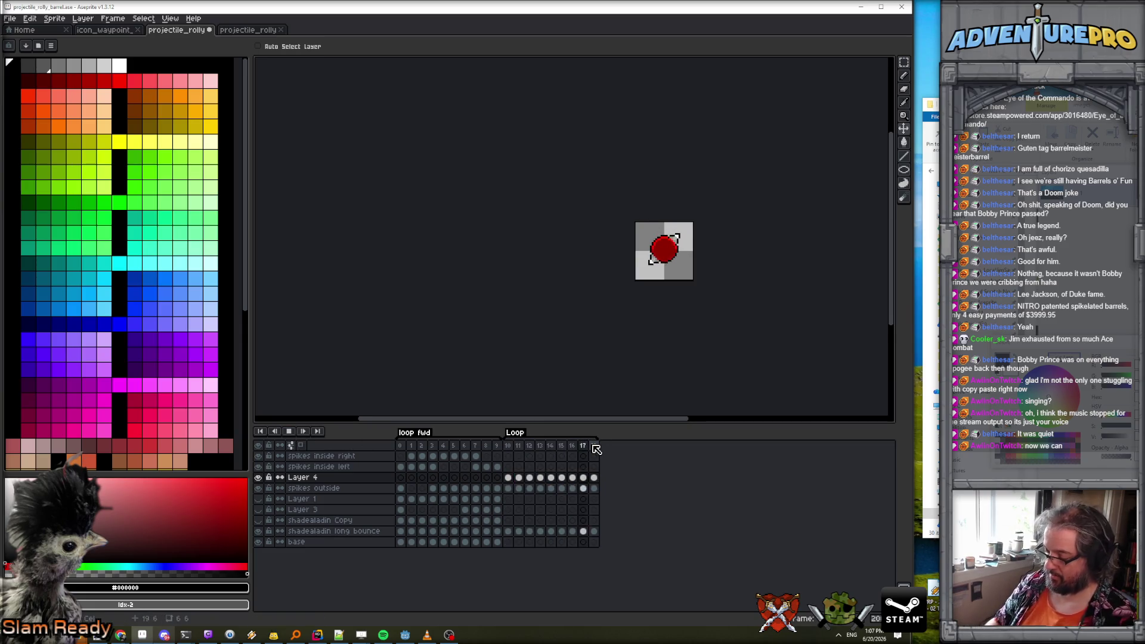
double_click(596, 449)
type("0")
key("Return")
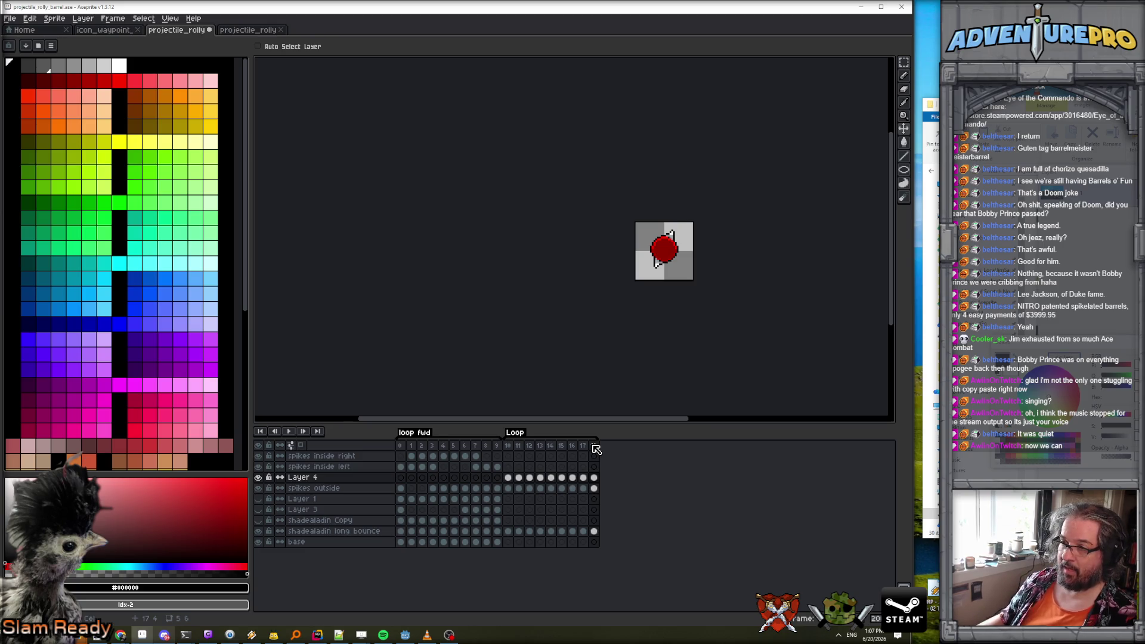
left_click(291, 434)
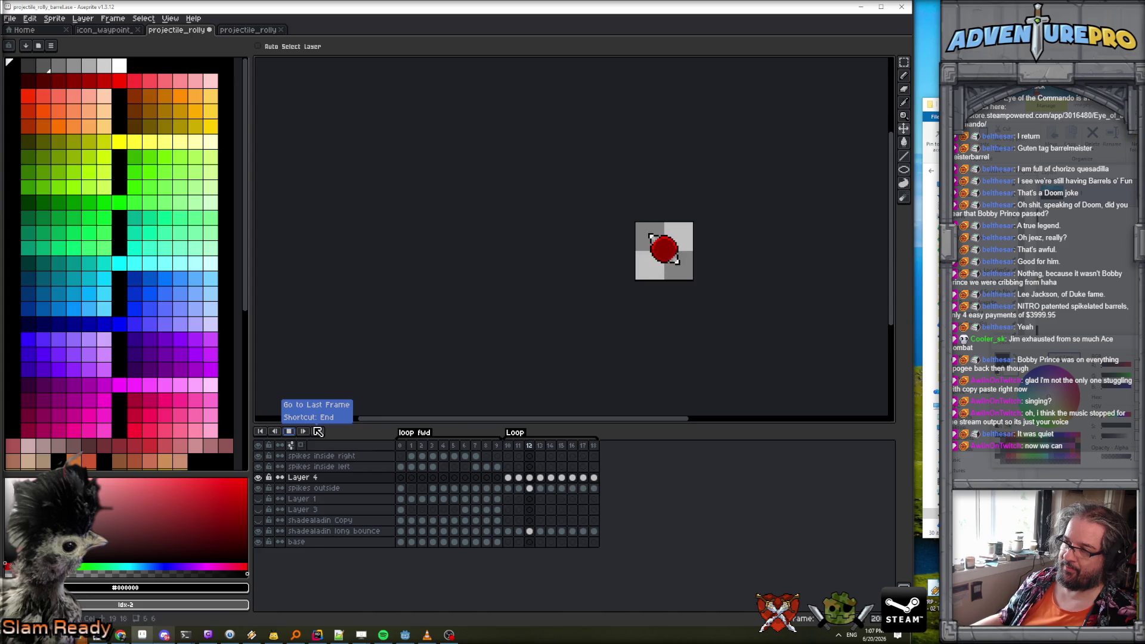
left_click(289, 431)
left_click_drag(507, 445, 601, 453)
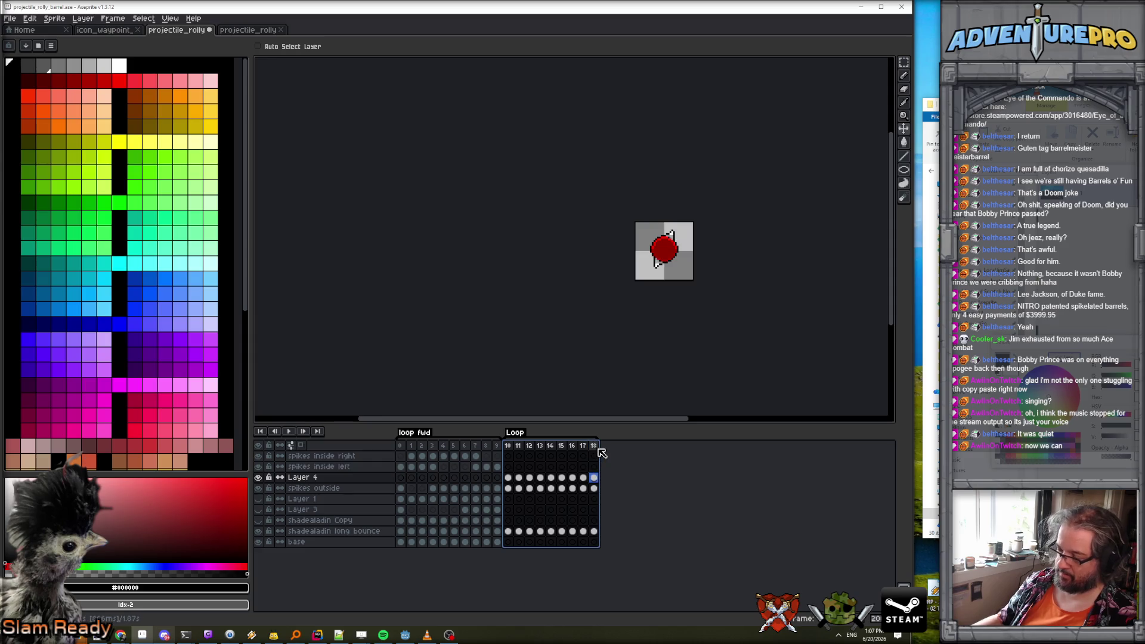
type("p0")
key("Return")
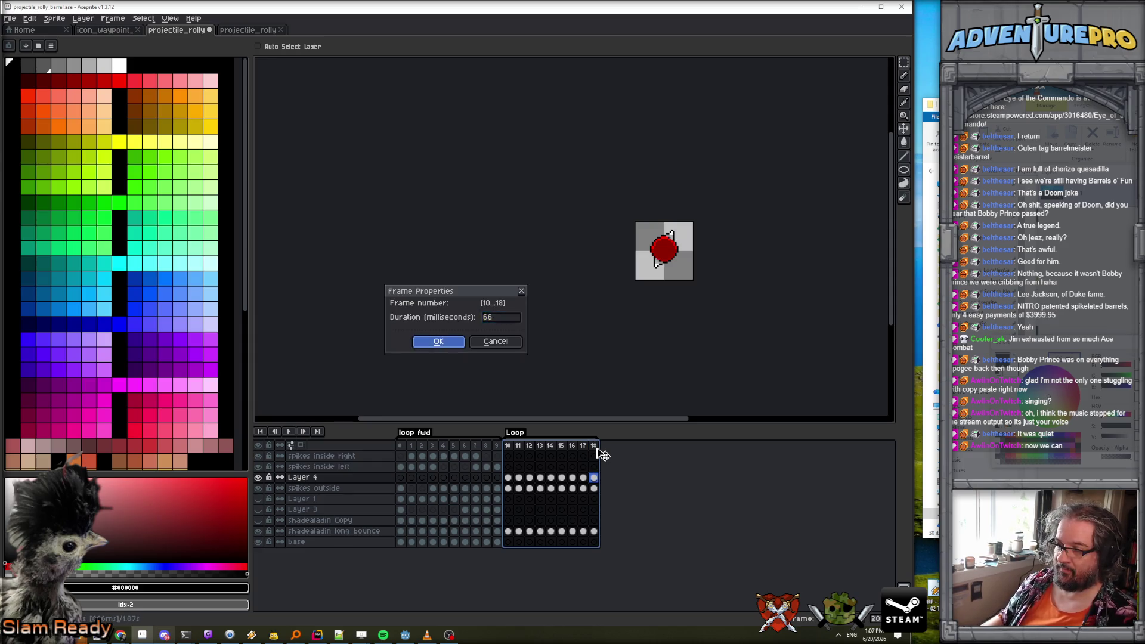
left_click(289, 431)
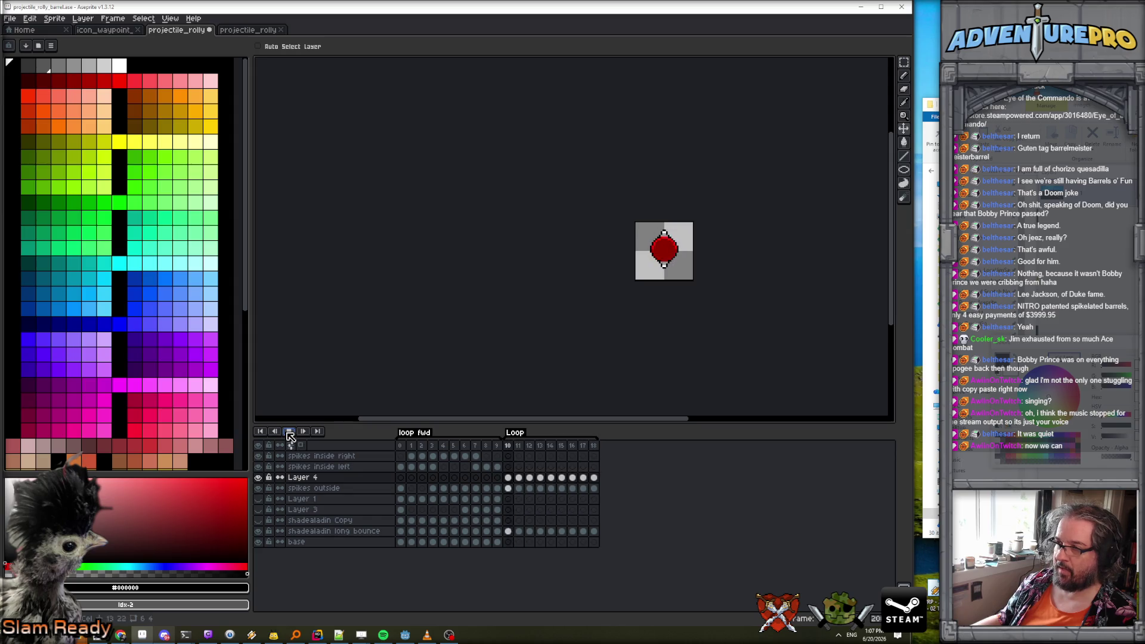
scroll(720, 250, "up", 1)
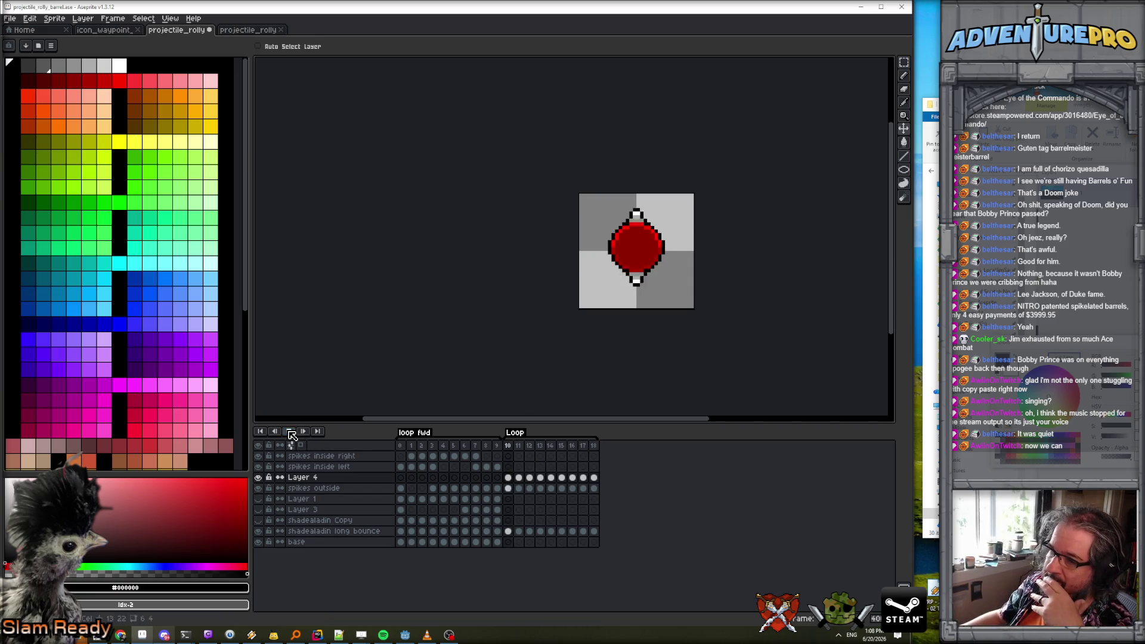
Zoom in on the playing barrel loop, stop on frame 10, and open the Layer menu.
scroll(690, 240, "up", 1)
scroll(690, 240, "up", 1)
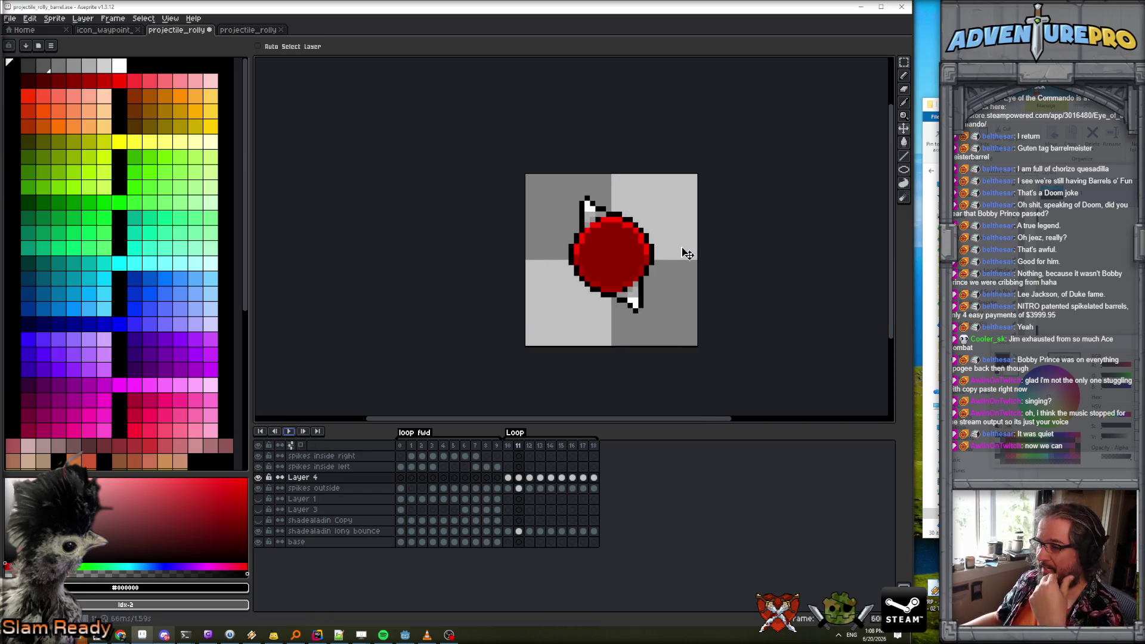
left_click(509, 446)
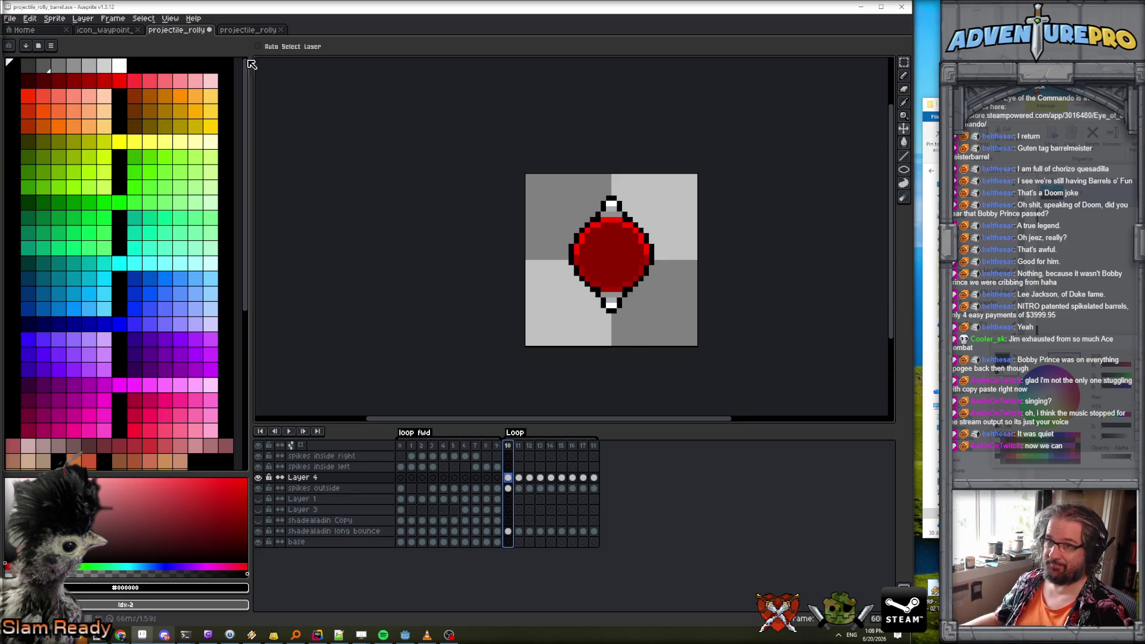
left_click(83, 18)
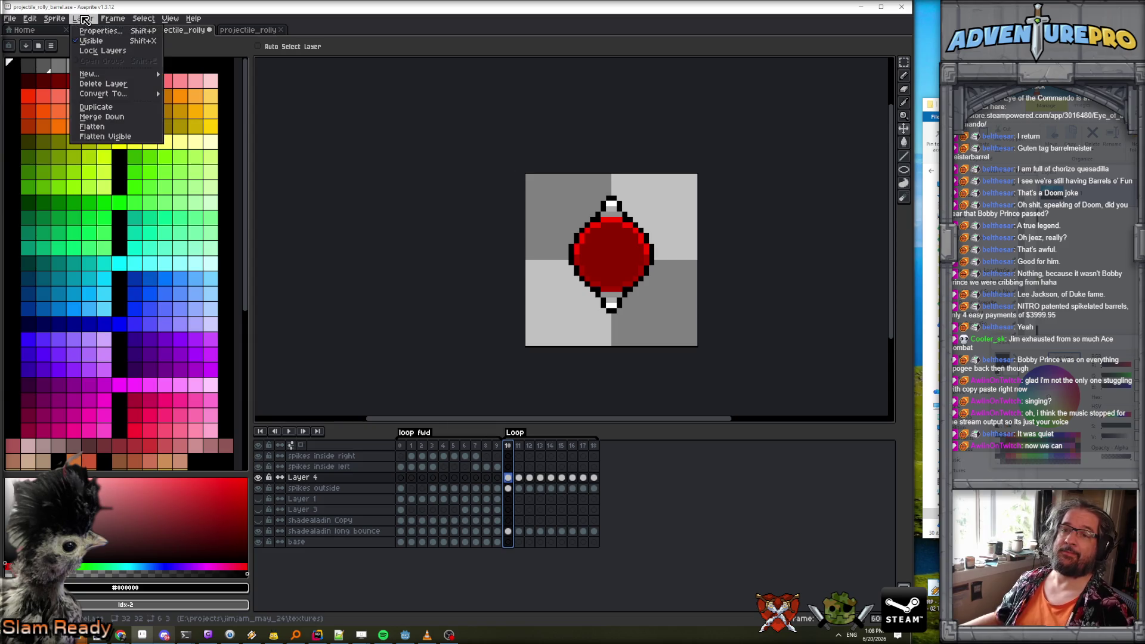
Add a new Layer 5 above Layer 4, browse frames 13–15, then return to frame 10.
mouse_move(119, 74)
left_click(206, 76)
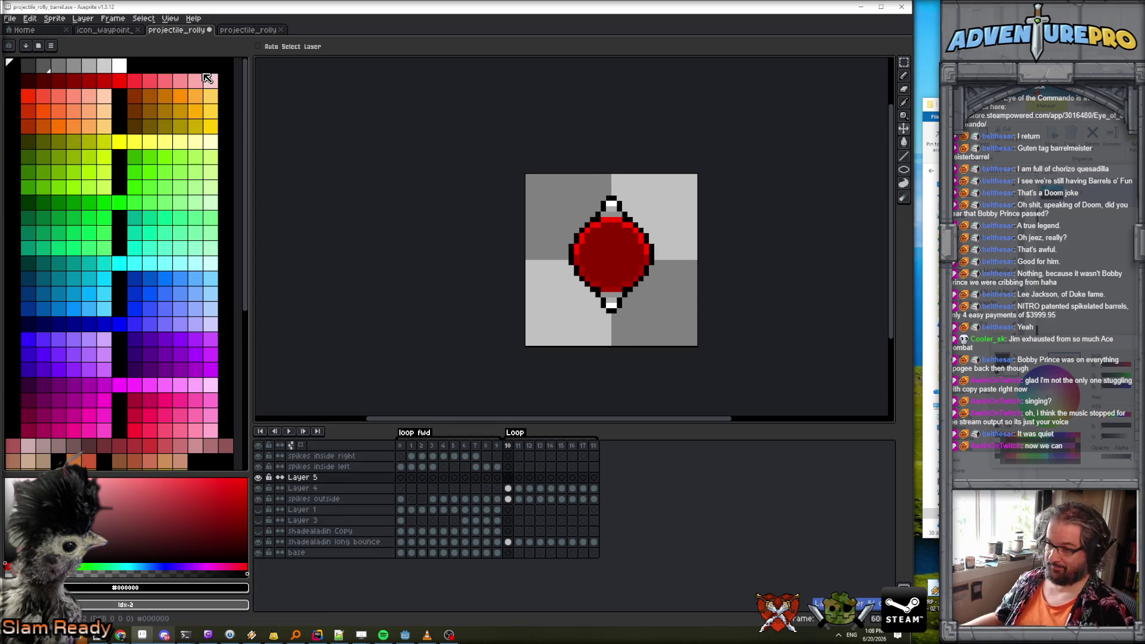
left_click(542, 448)
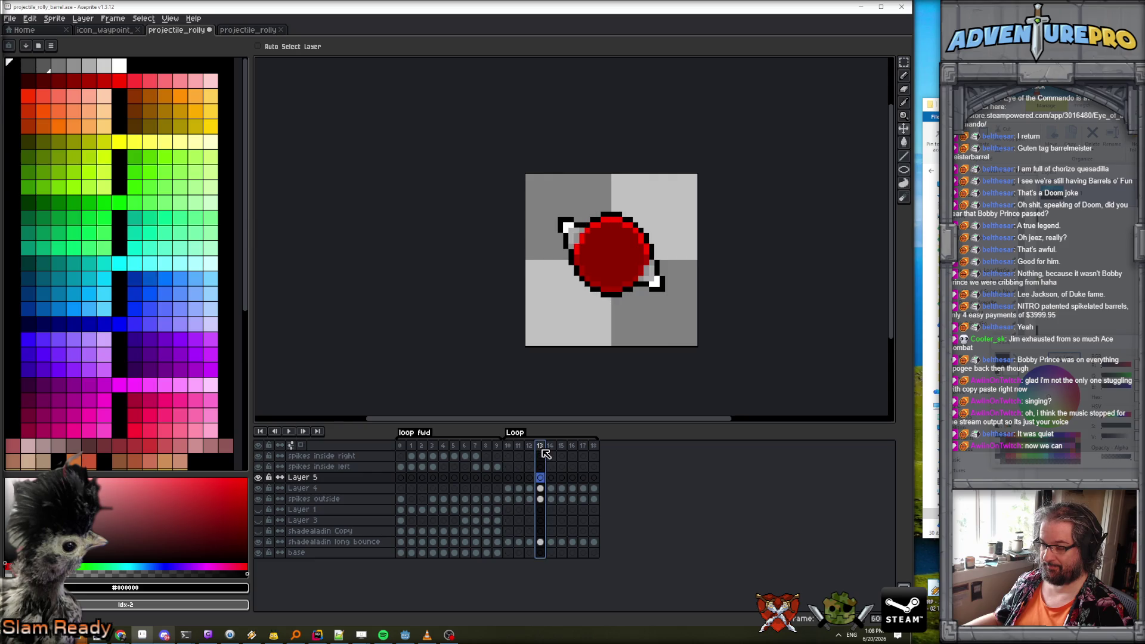
left_click(551, 447)
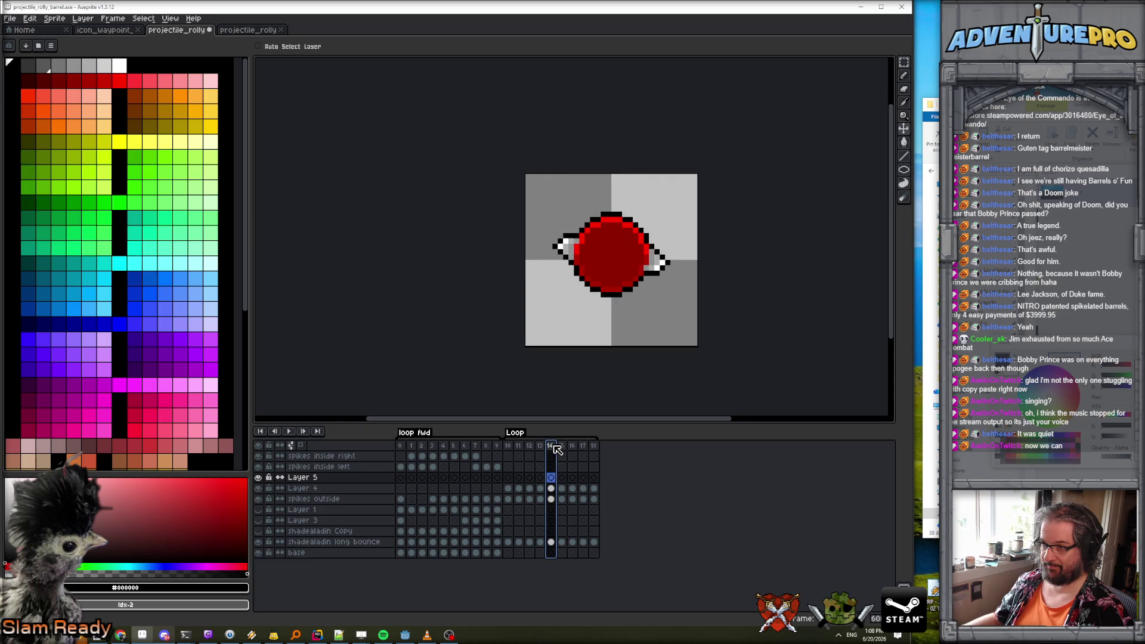
left_click(561, 447)
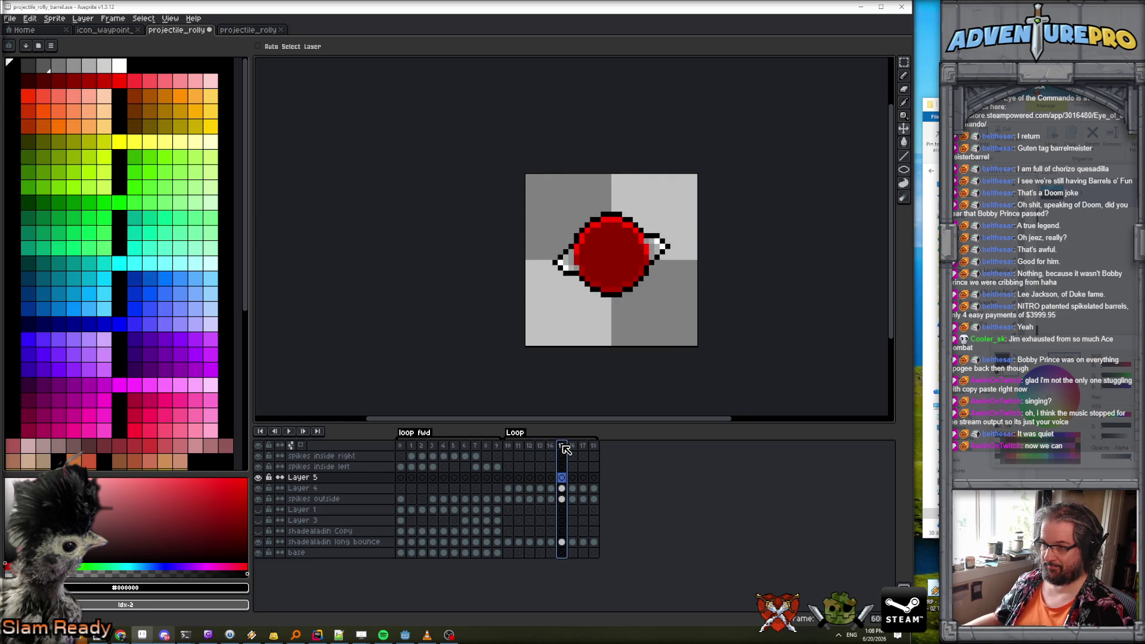
left_click(508, 447)
On frame 10, paint white pixels right of the barrel and recolour the right knob grey.
scroll(615, 215, "up", 2)
key("b")
key("x")
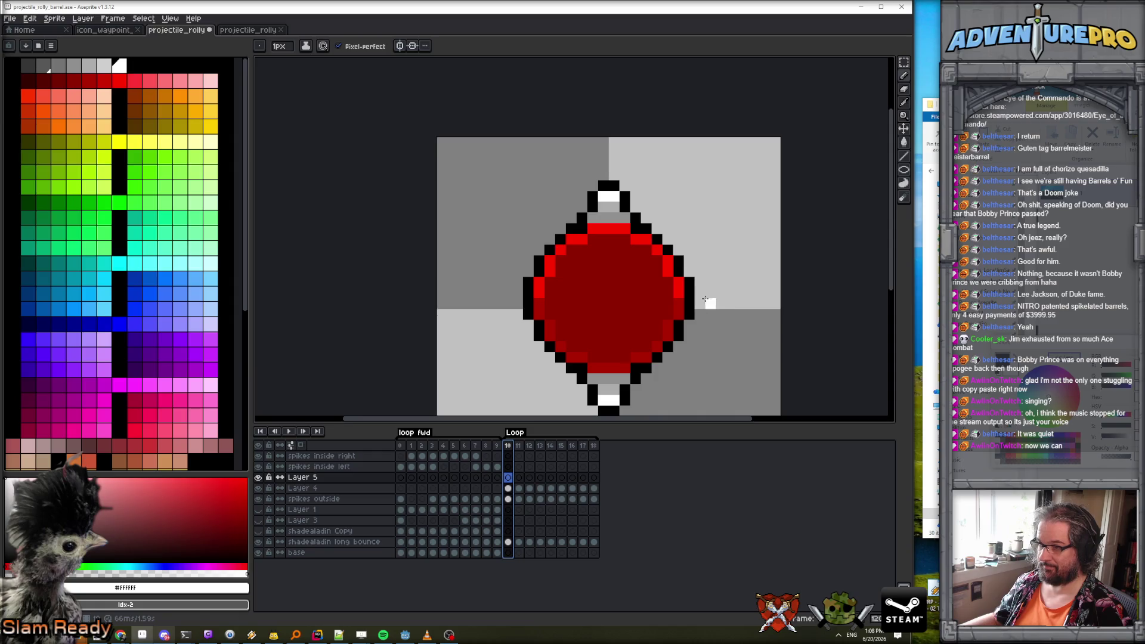
mouse_move(698, 295)
left_mouse_down()
mouse_move(698, 305)
mouse_move(703, 284)
mouse_move(711, 295)
mouse_move(700, 310)
left_mouse_up()
key("x")
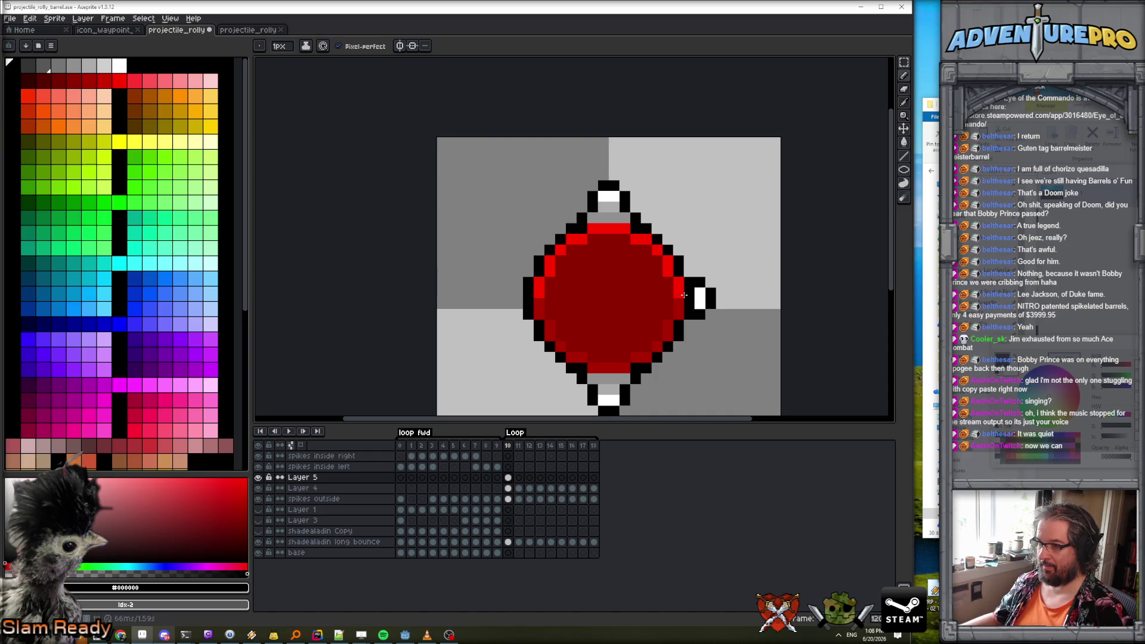
left_click(602, 216, "alt")
left_click_drag(689, 294, 689, 303)
left_click(607, 209, "alt")
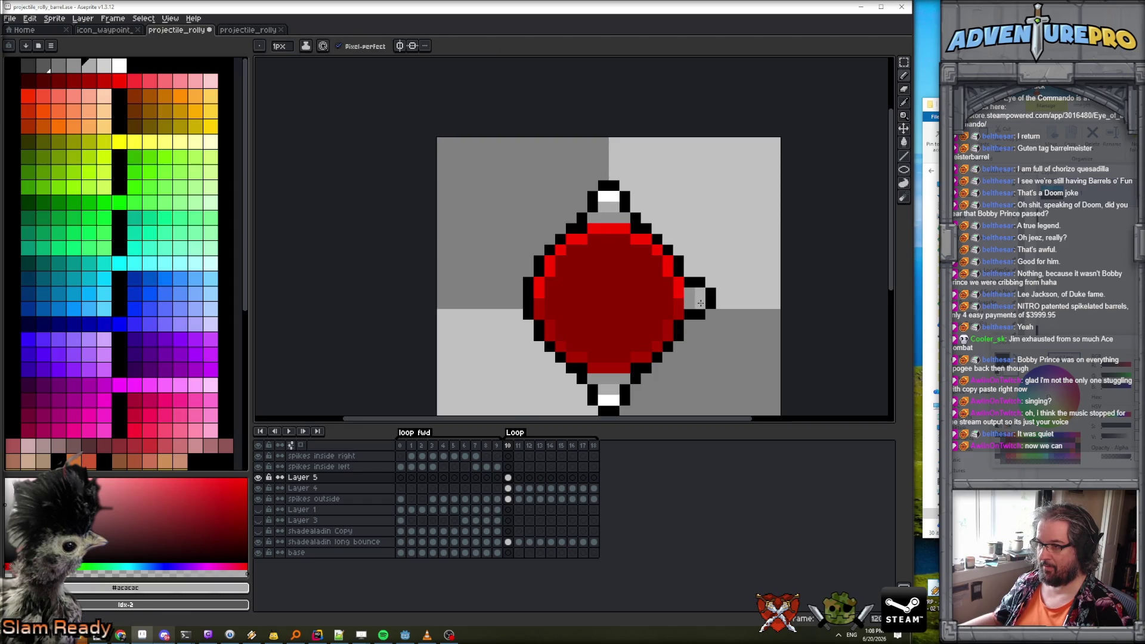
scroll(750, 278, "down", 4)
Paint mid-grey highlight pixels at the barrel's upper-right edge on frames 11 and 12.
key("period")
scroll(754, 279, "up", 2)
key("comma")
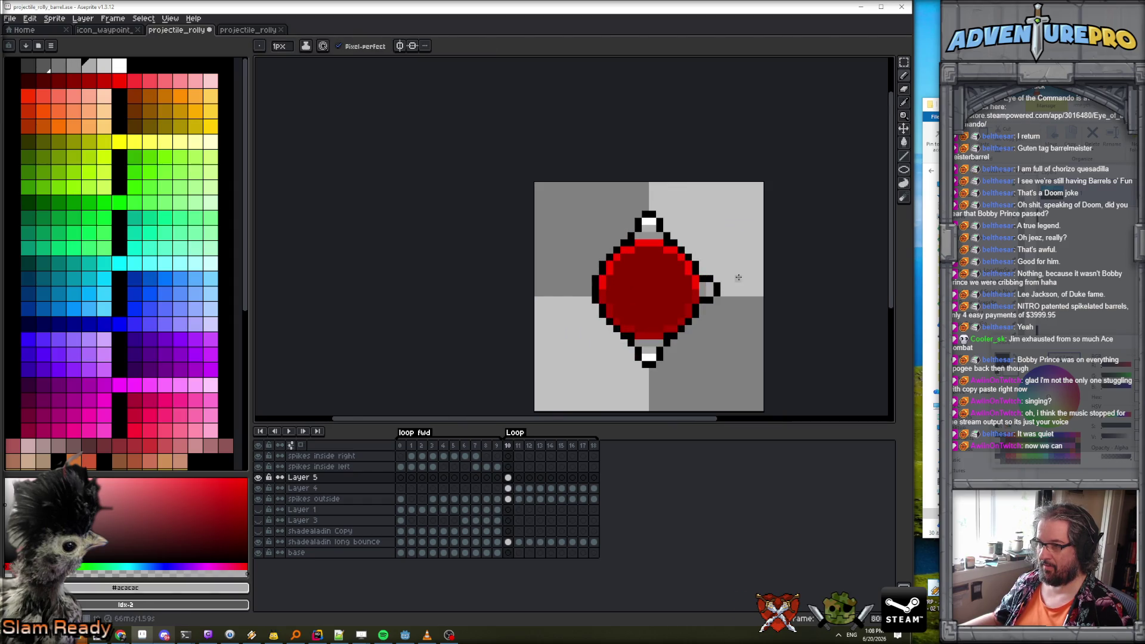
left_click(716, 288, "alt")
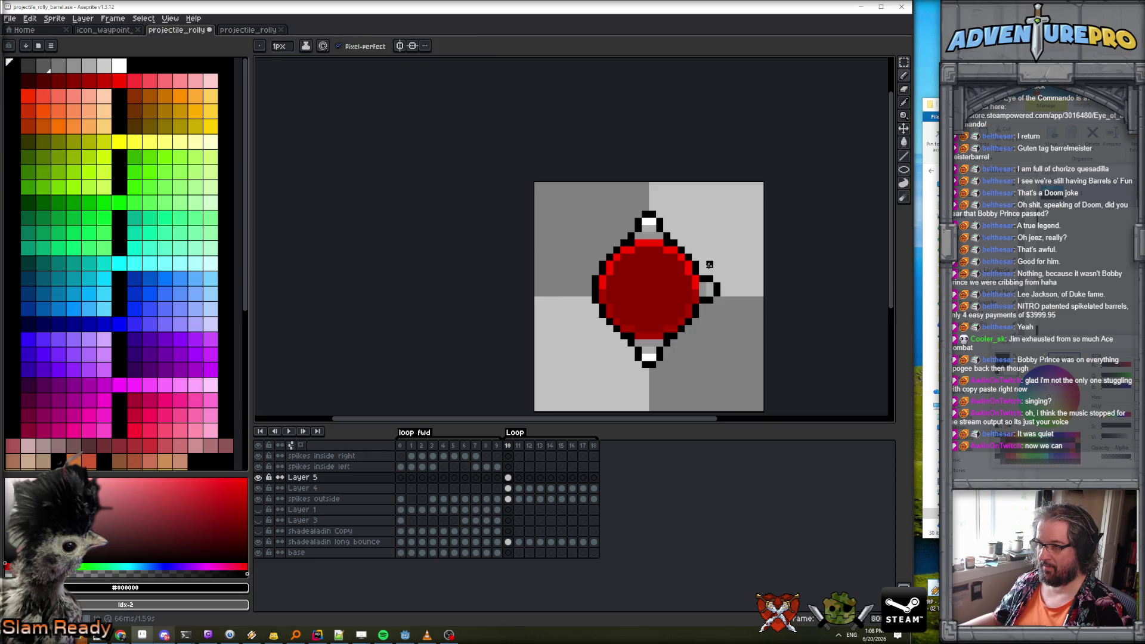
left_click(703, 285, "alt")
key("period")
left_click(696, 269)
key("period")
left_click(688, 256)
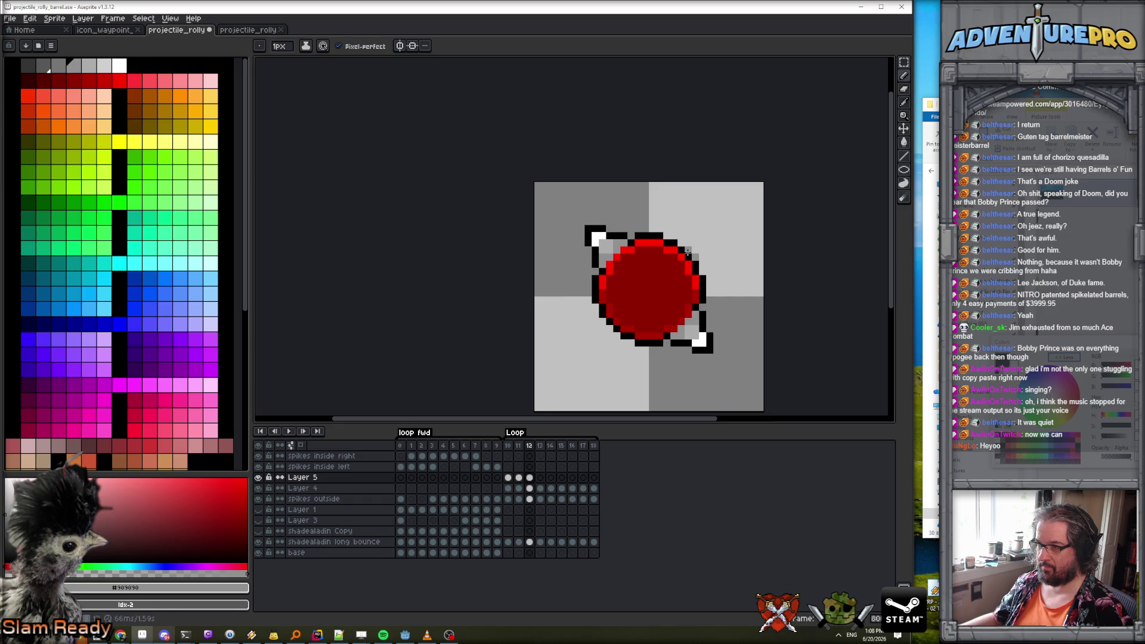
Paint grey highlight pixels on frames 13 and 14 of Layer 5.
key("period")
left_click(676, 245)
key("period")
left_click(660, 236)
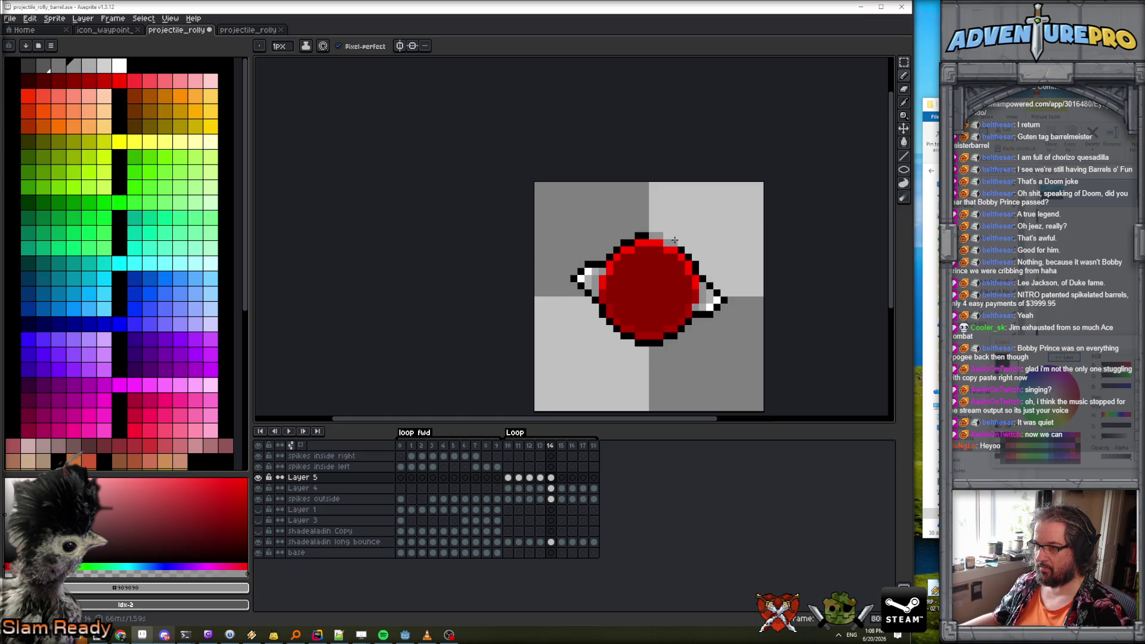
key("comma")
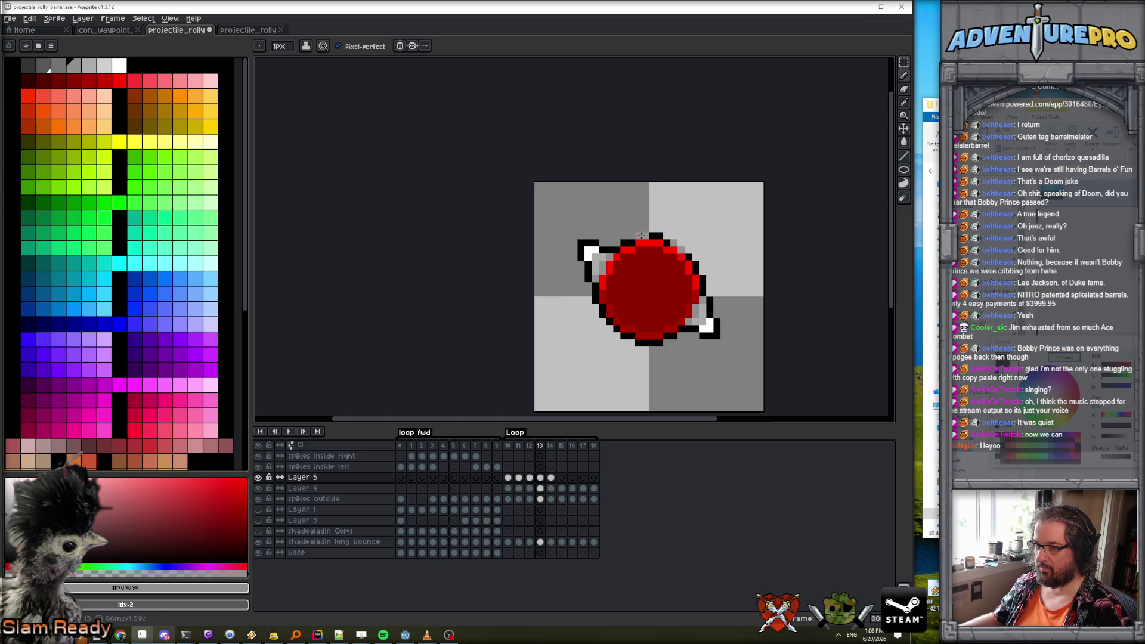
Review frames 15–18 and play the loop to check the highlights.
key("period")
key("period")
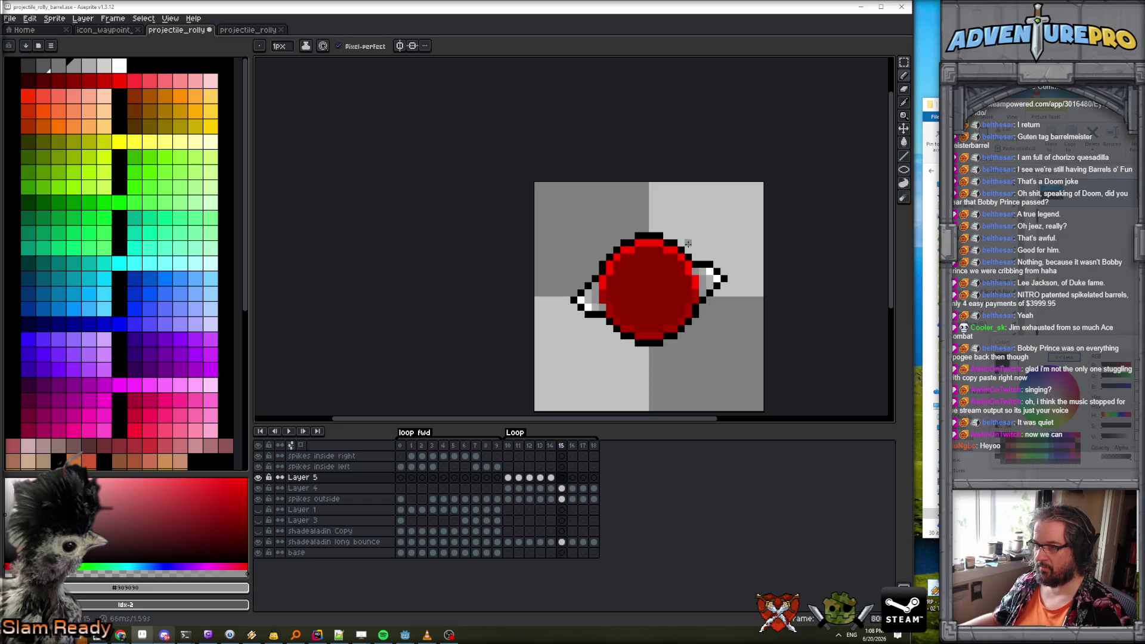
key("period")
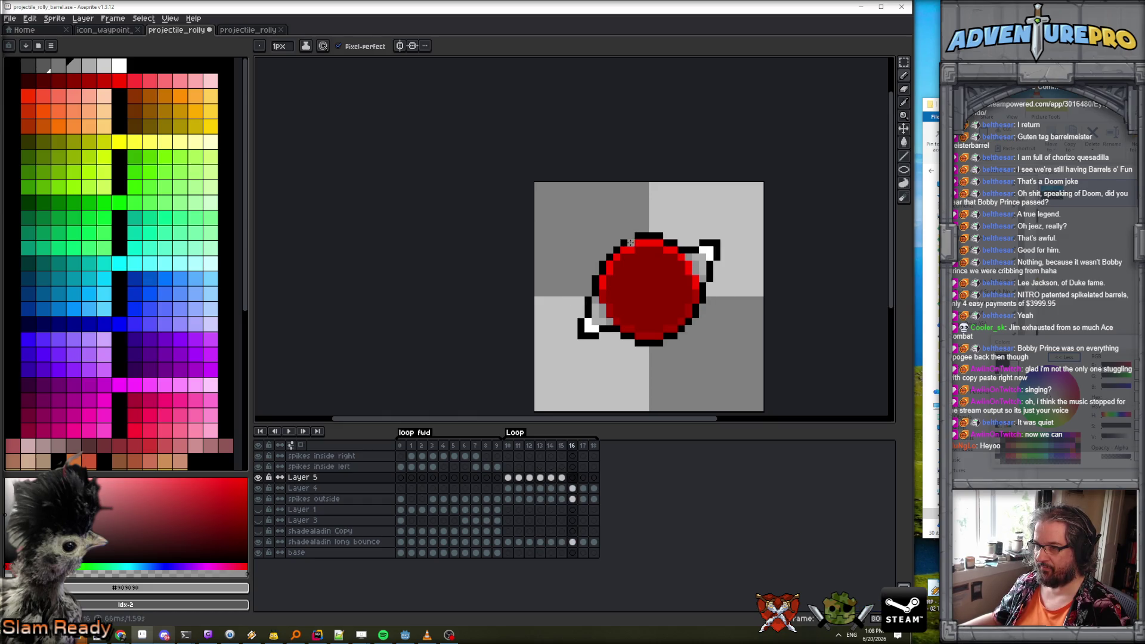
key("period")
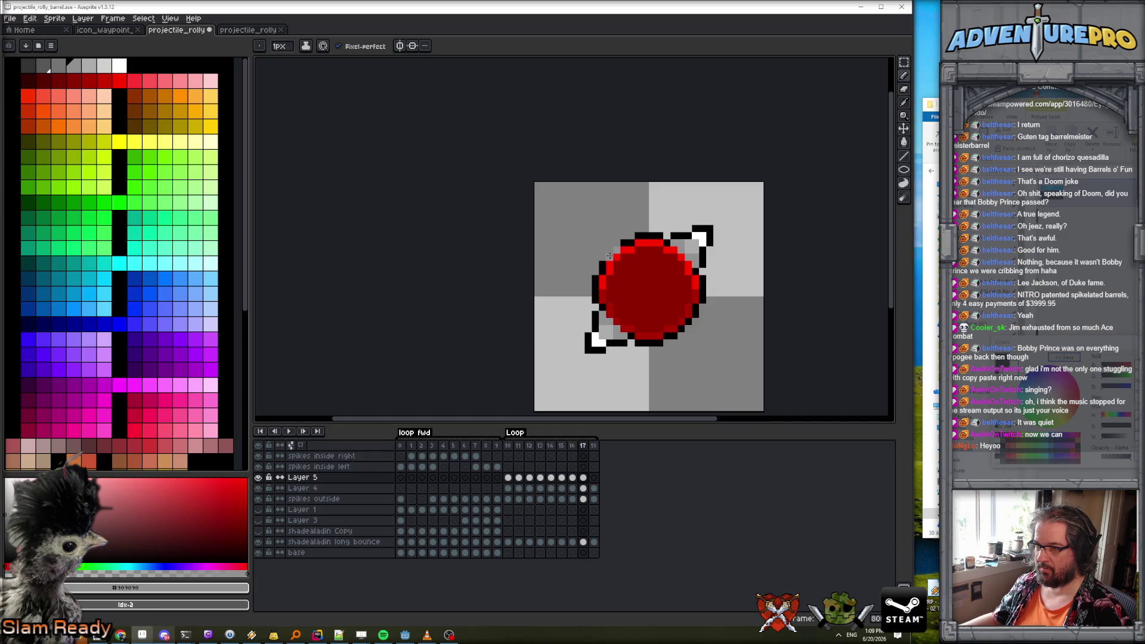
key("period")
key("period")
key("comma")
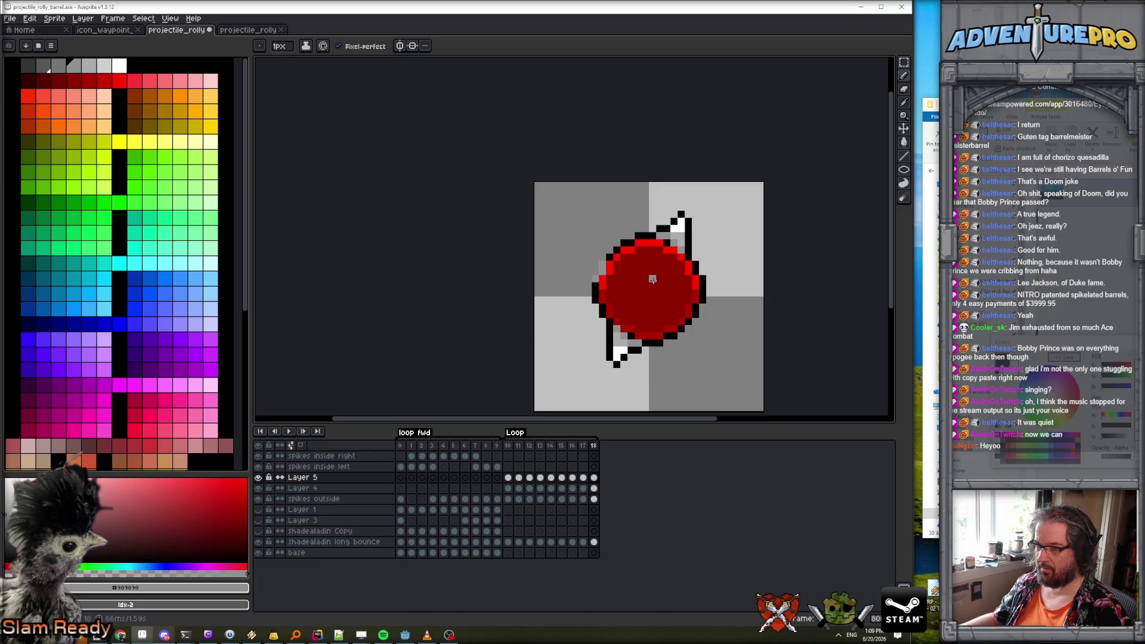
key("Return")
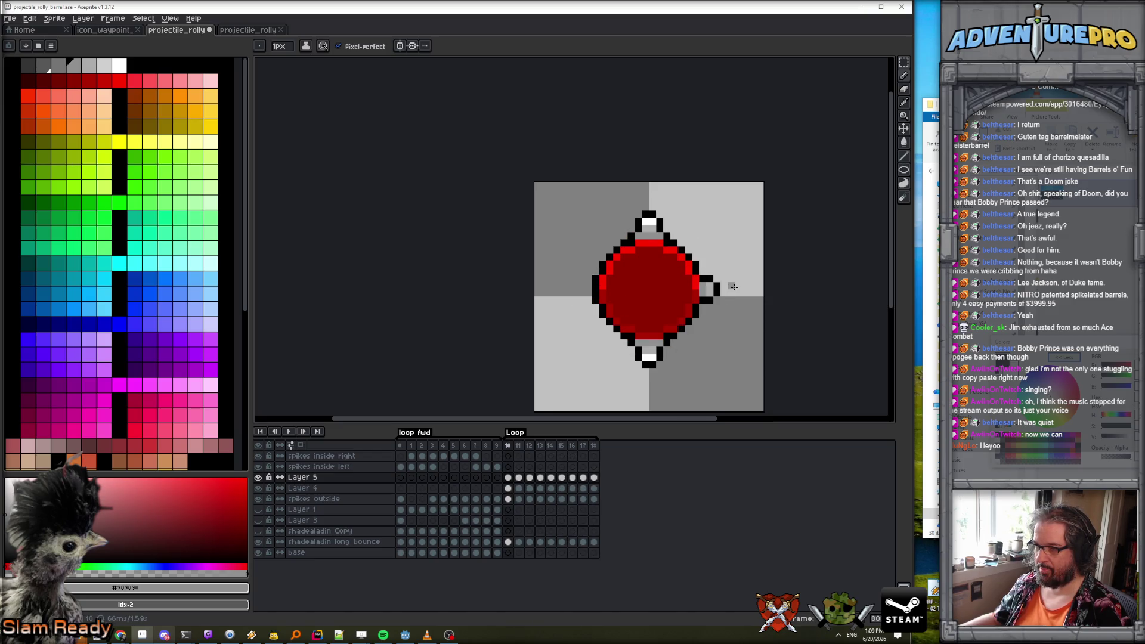
Add a light grey pixel by the barrel's red edge and extend the right spike's black outline upward.
scroll(731, 289, "up", 1)
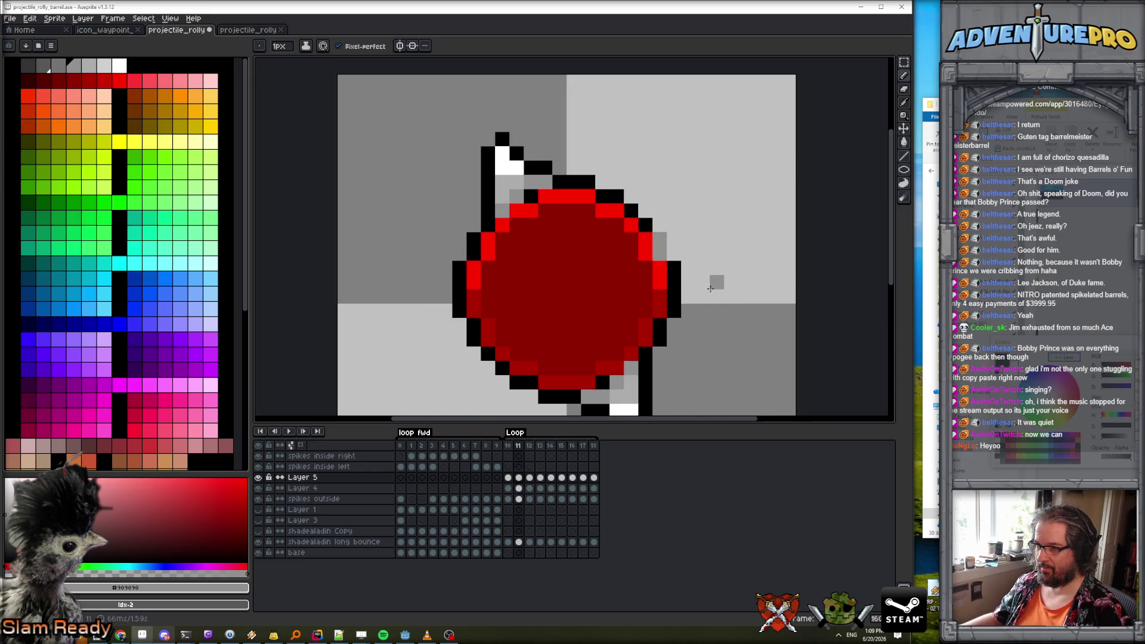
left_click(678, 280, "alt")
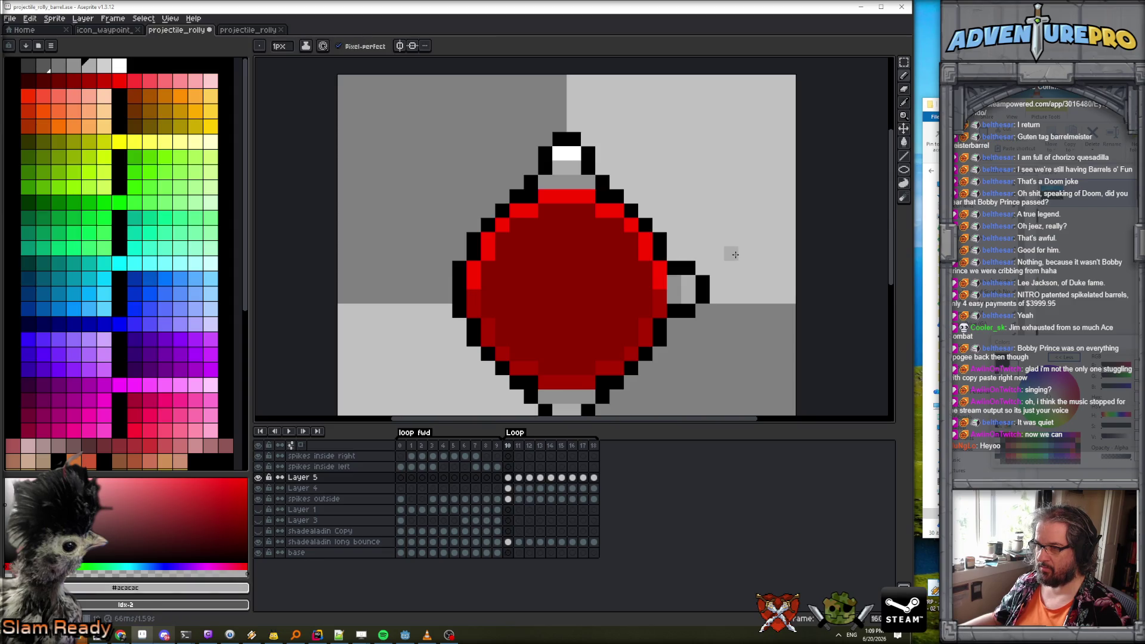
left_click(660, 225)
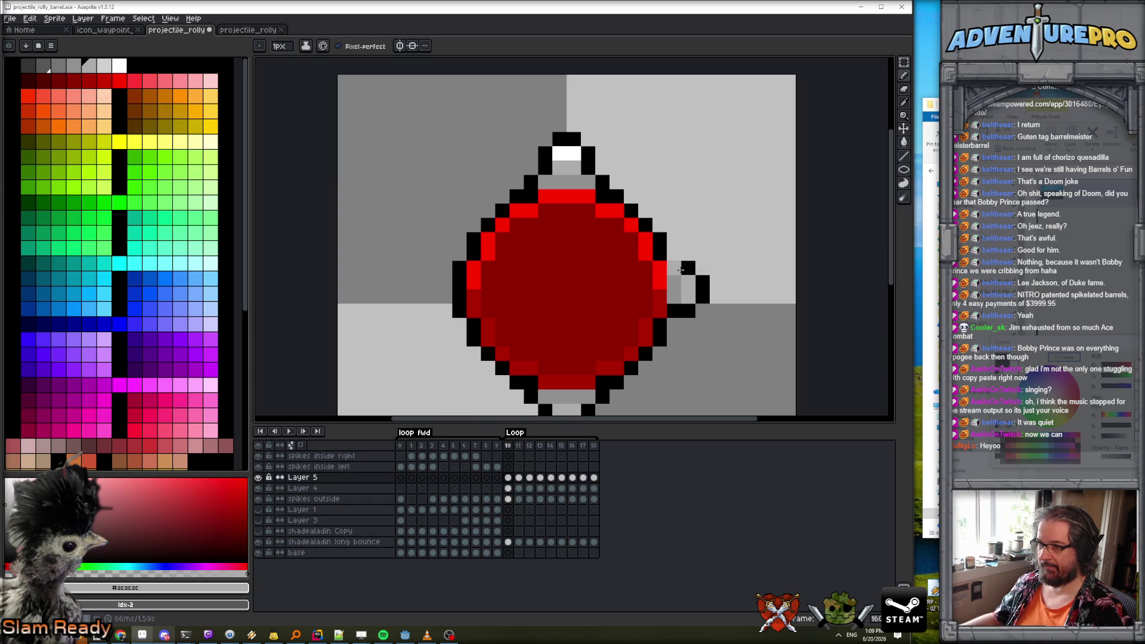
left_click(685, 262, "alt")
mouse_move(685, 262)
left_mouse_down()
mouse_move(686, 224)
mouse_move(667, 210)
mouse_move(685, 210)
left_mouse_up()
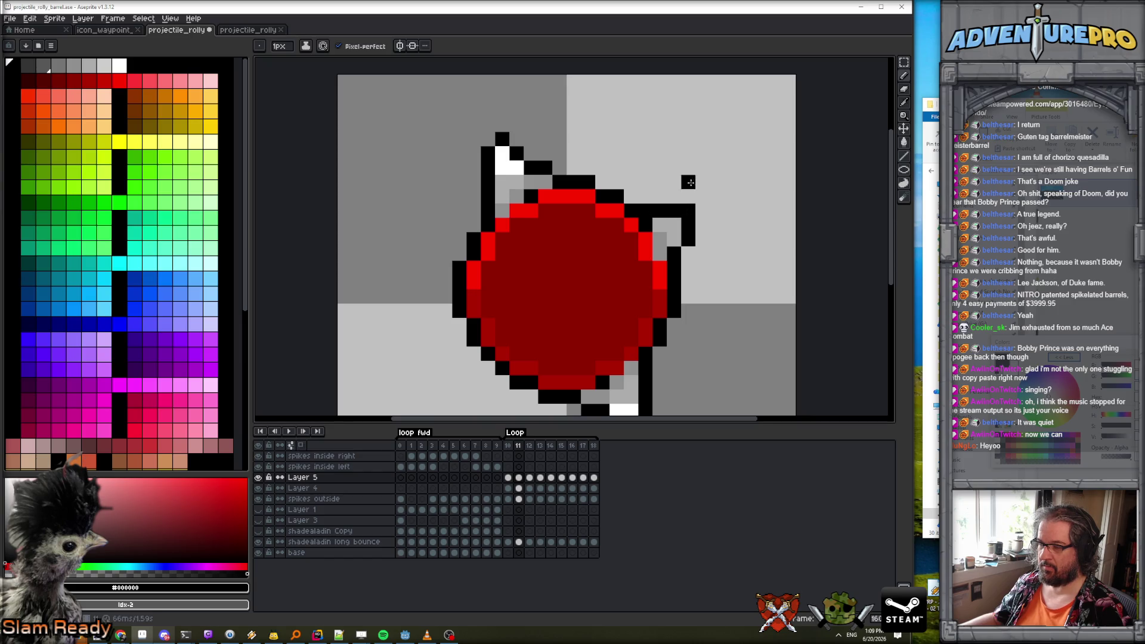
Erase stray pixels on frame 11, then return to the pencil.
scroll(688, 182, "down", 3)
scroll(695, 228, "up", 4)
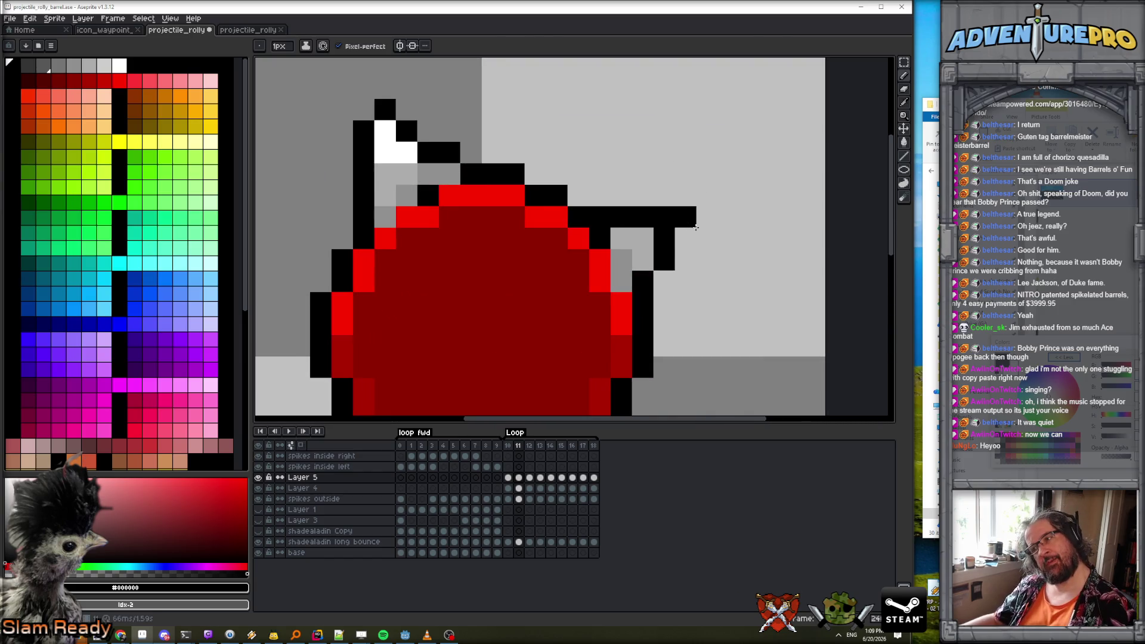
key("e")
scroll(701, 196, "down", 3)
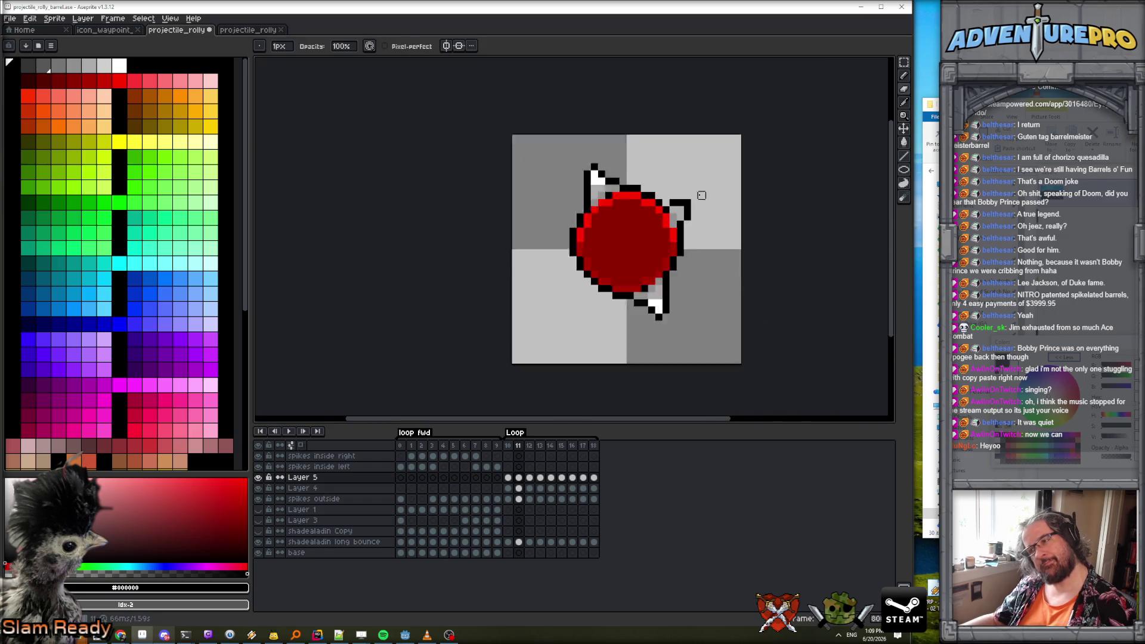
scroll(701, 195, "down", 1)
scroll(695, 220, "up", 2)
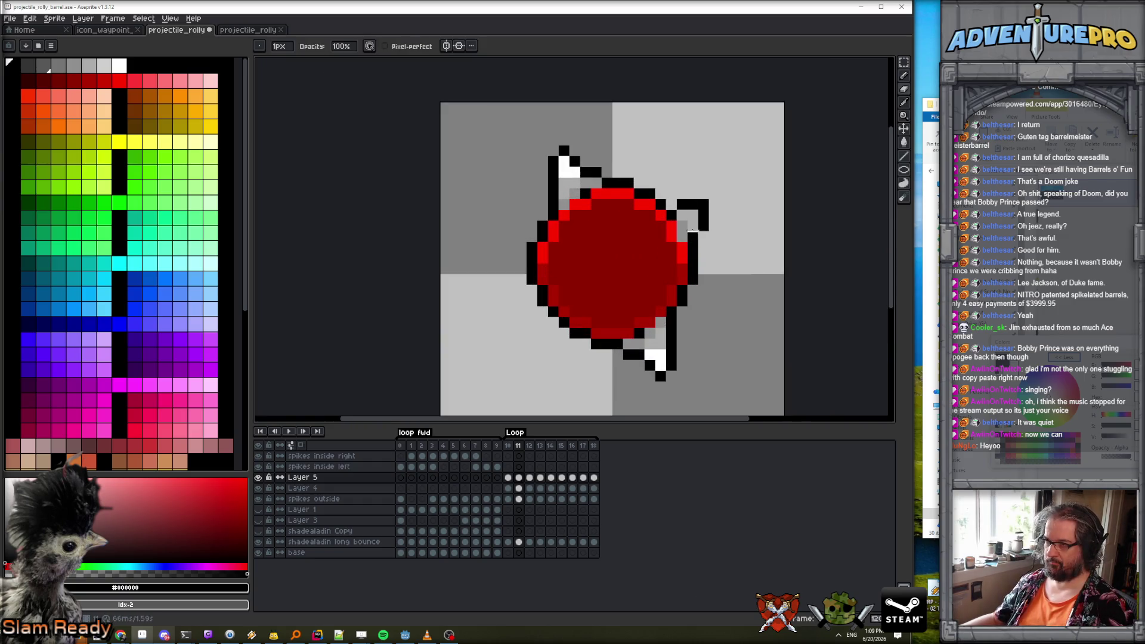
scroll(692, 229, "up", 2)
key("b")
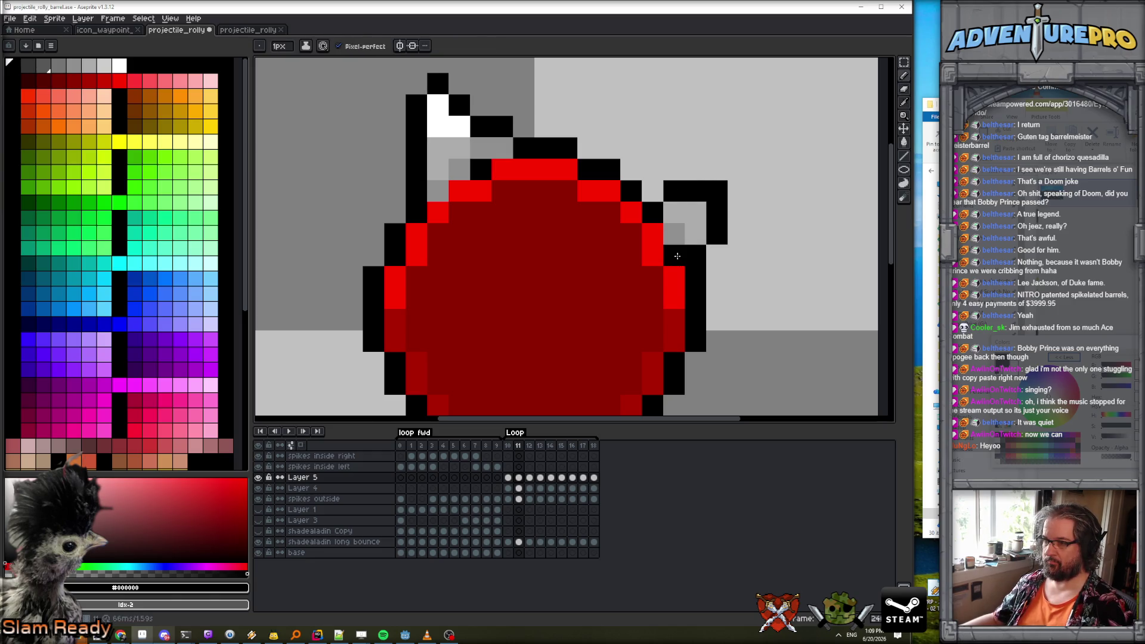
Draw black outline strokes along the barrel's top on frames 13, 16 and 18.
key("Right")
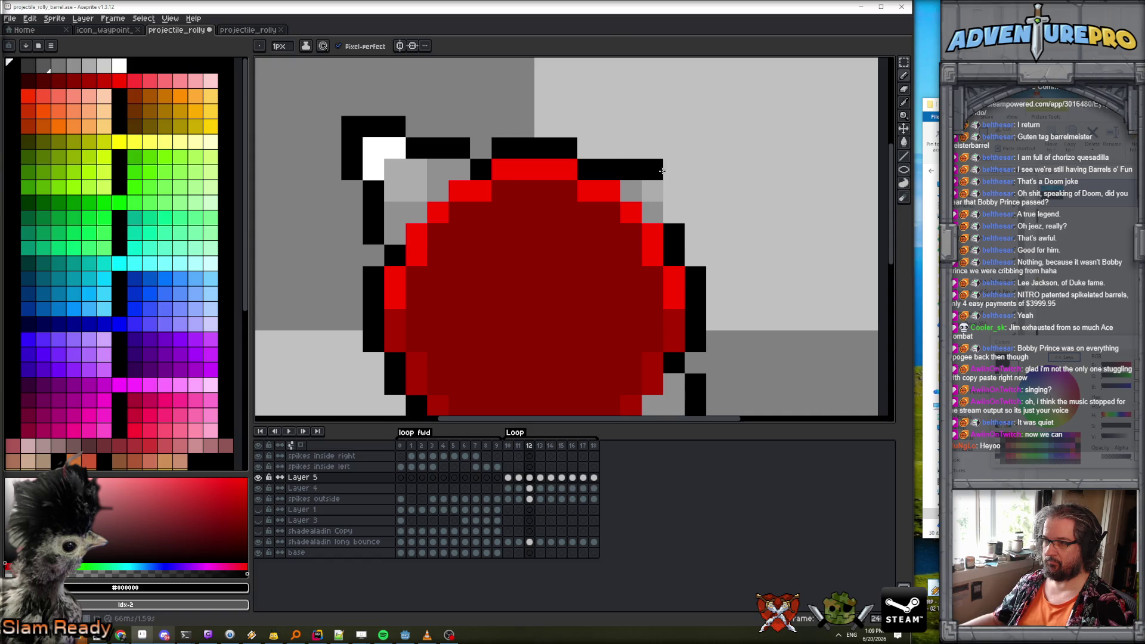
scroll(679, 131, "down", 3)
key("Right")
left_click_drag(649, 144, 673, 146)
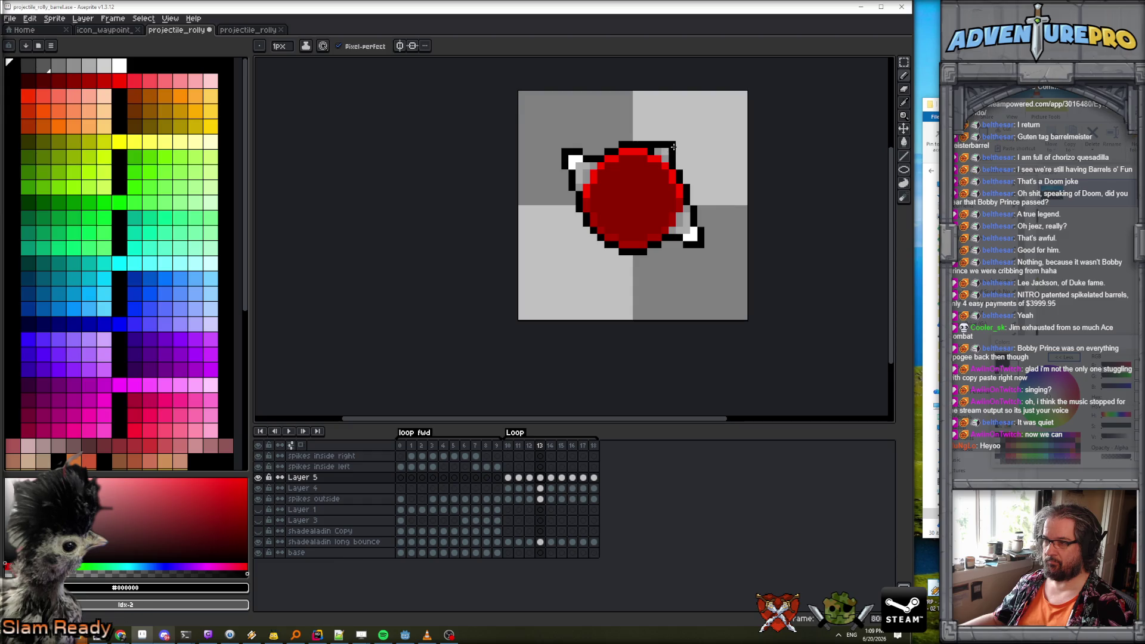
key("Right")
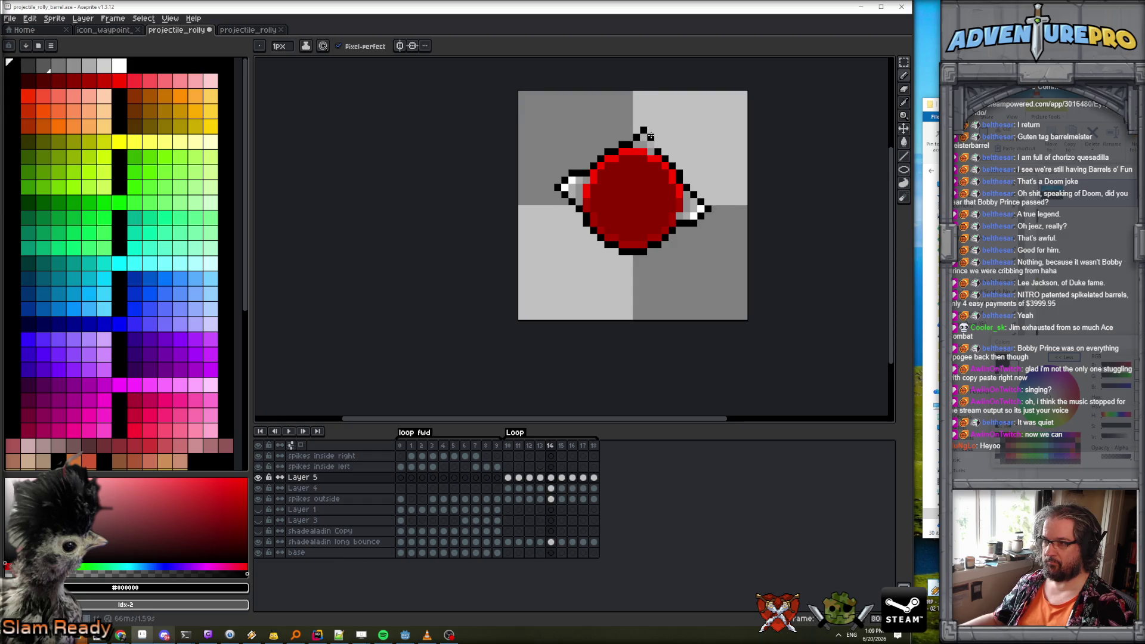
key("Right")
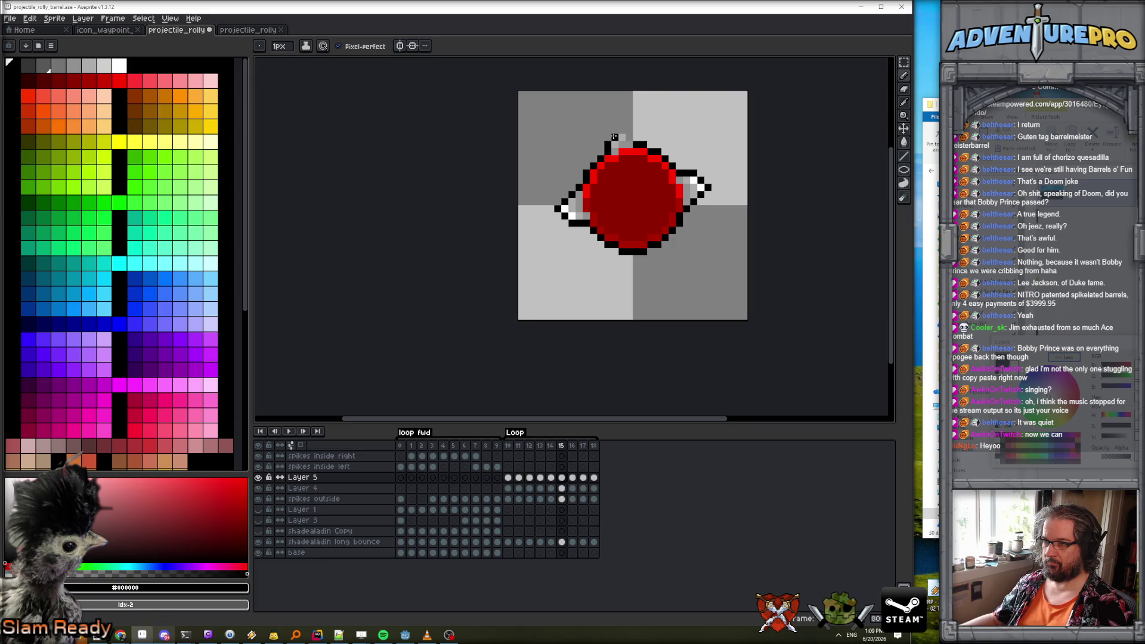
key("Right")
mouse_move(594, 156)
left_mouse_down()
mouse_move(594, 143)
mouse_move(607, 145)
mouse_move(579, 169)
mouse_move(596, 151)
left_mouse_up()
key("Right")
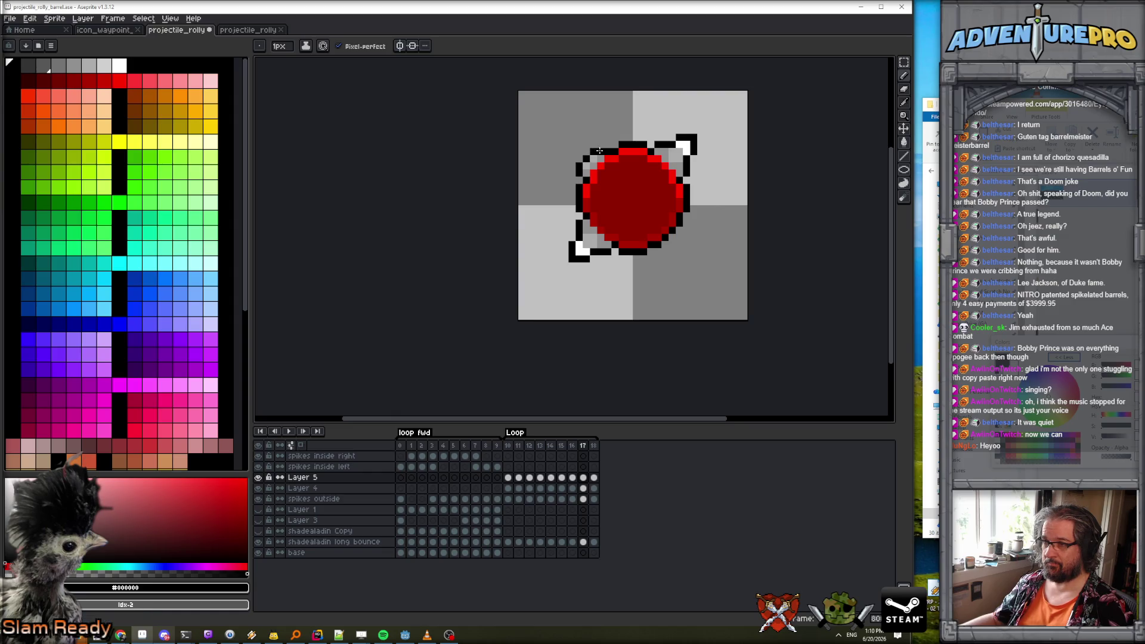
scroll(576, 157, "up", 2)
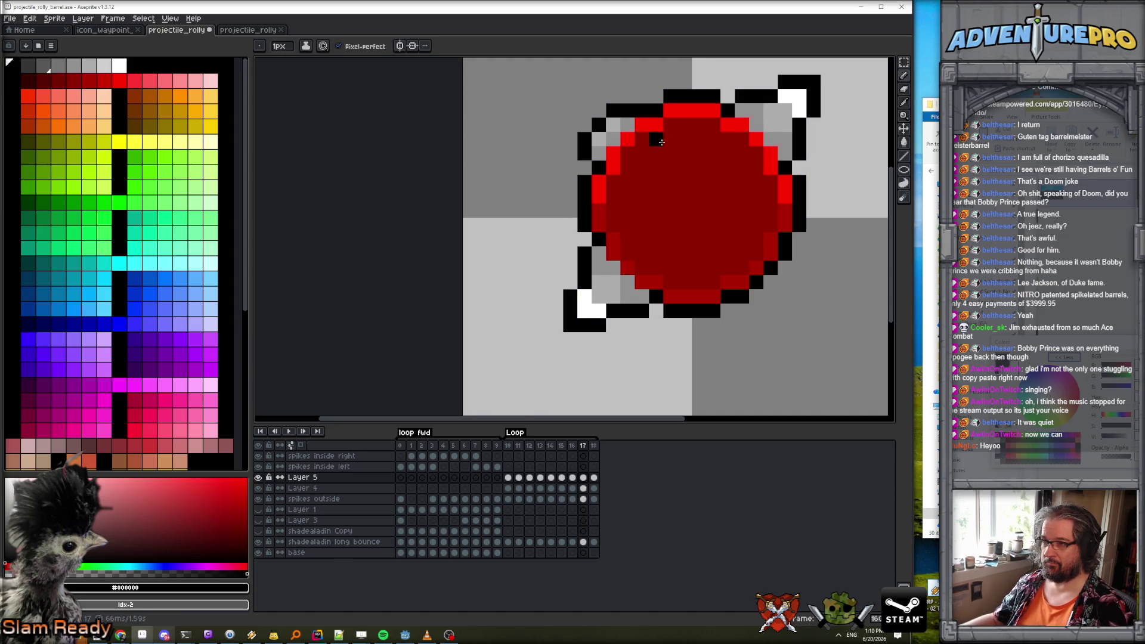
key("Right")
left_click_drag(599, 139, 573, 175)
Return to frame 18 and play the rotation to check the outlines.
key("Right")
key("Left")
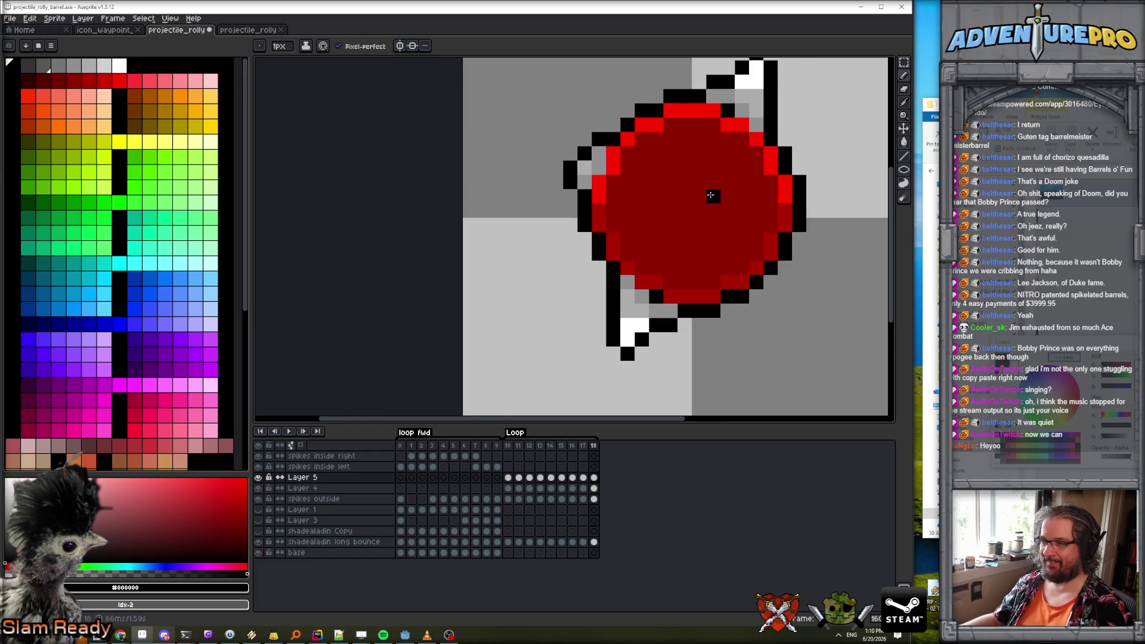
scroll(713, 197, "down", 3)
left_click(290, 432)
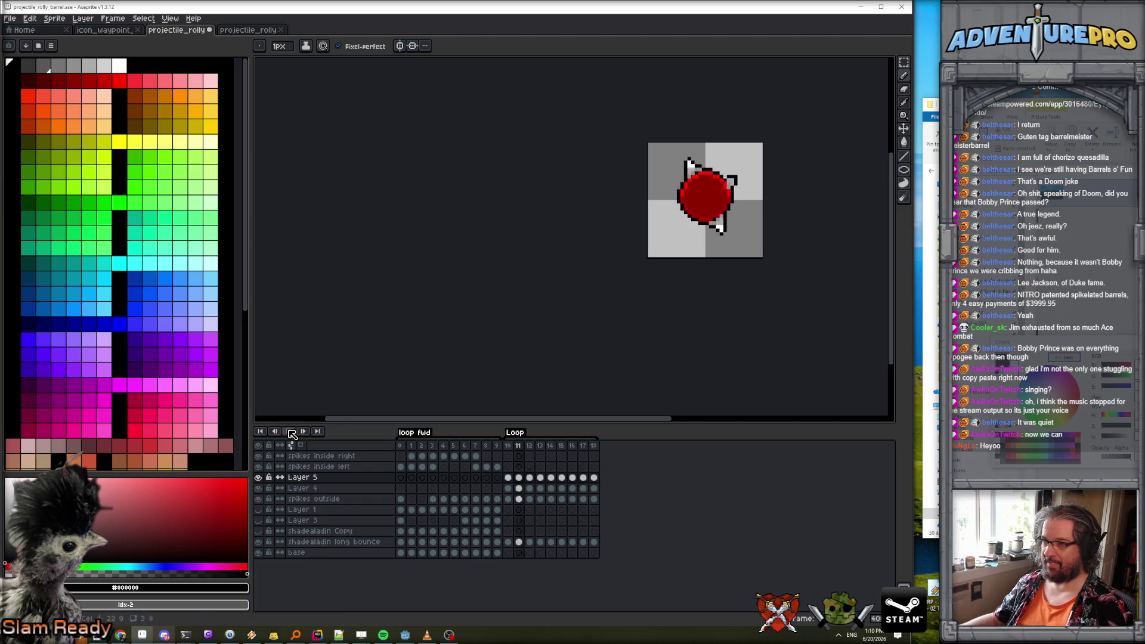
Stop playback and fix frame 17's top-left notch with black and #acacac grey pixels.
key("Return")
key("Right")
key("Right")
scroll(697, 180, "up", 4)
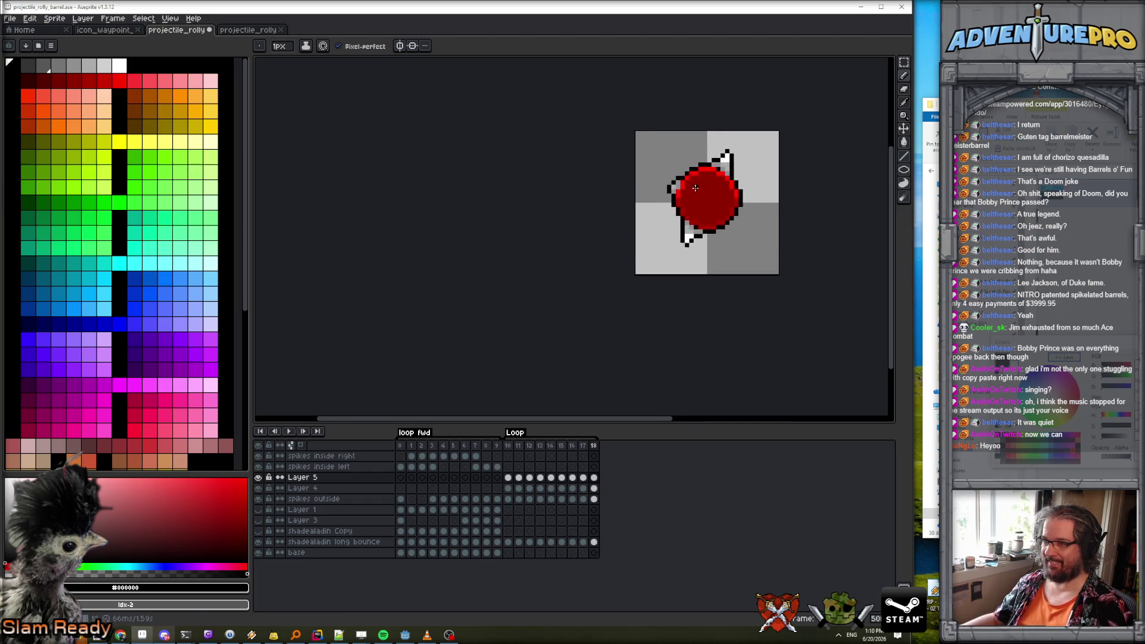
left_click(622, 165)
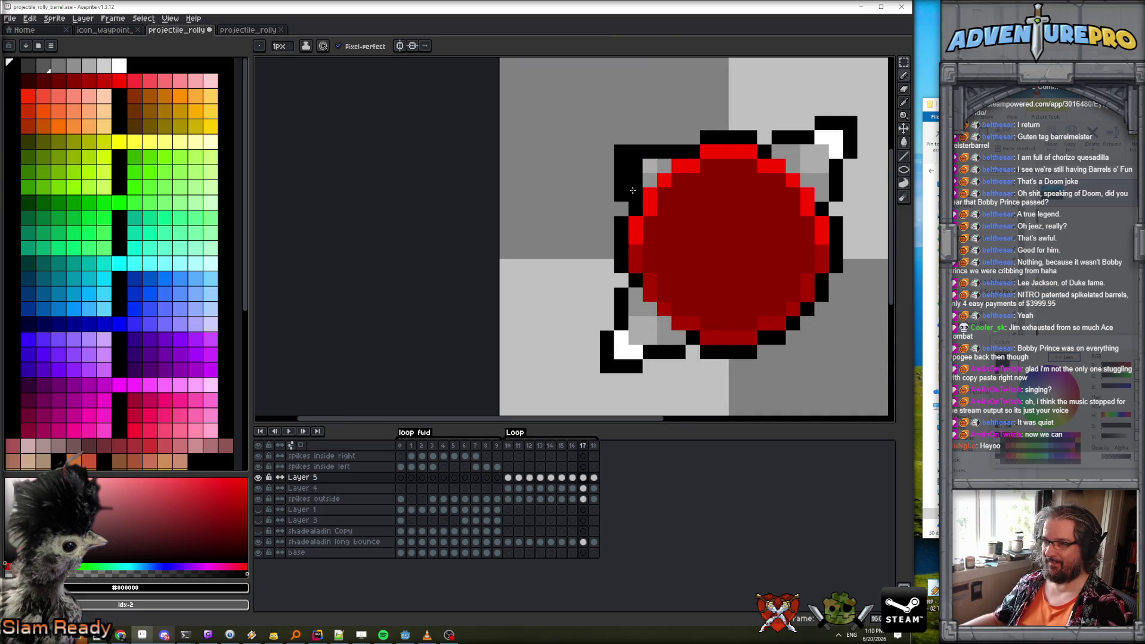
left_click(643, 169, "alt")
left_click(635, 179)
key("e")
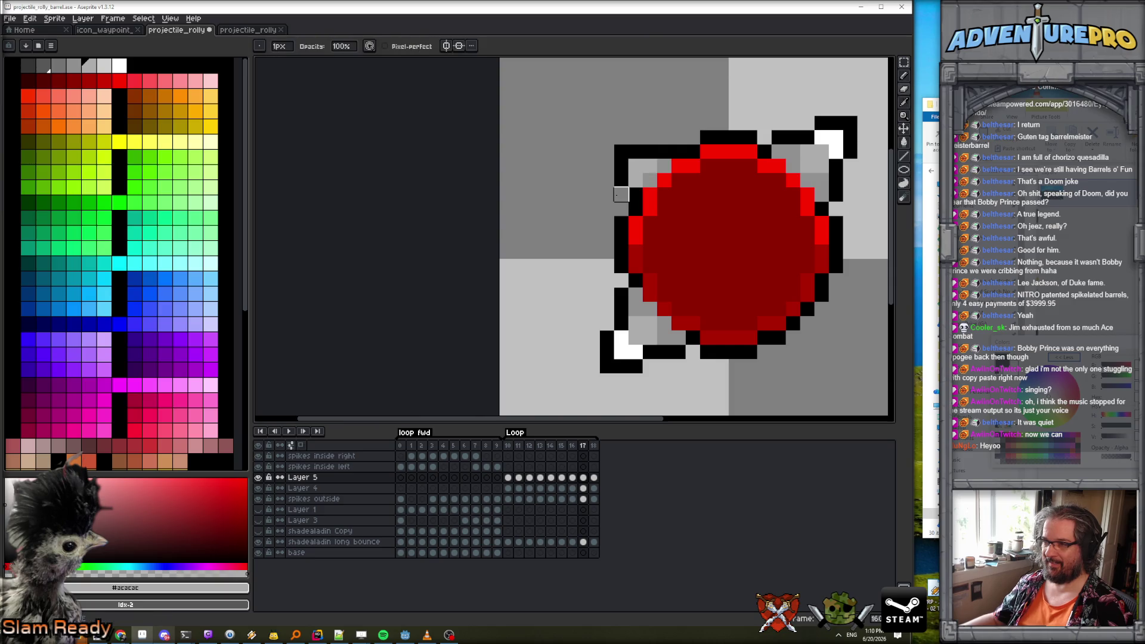
scroll(635, 194, "down", 3)
key("Right")
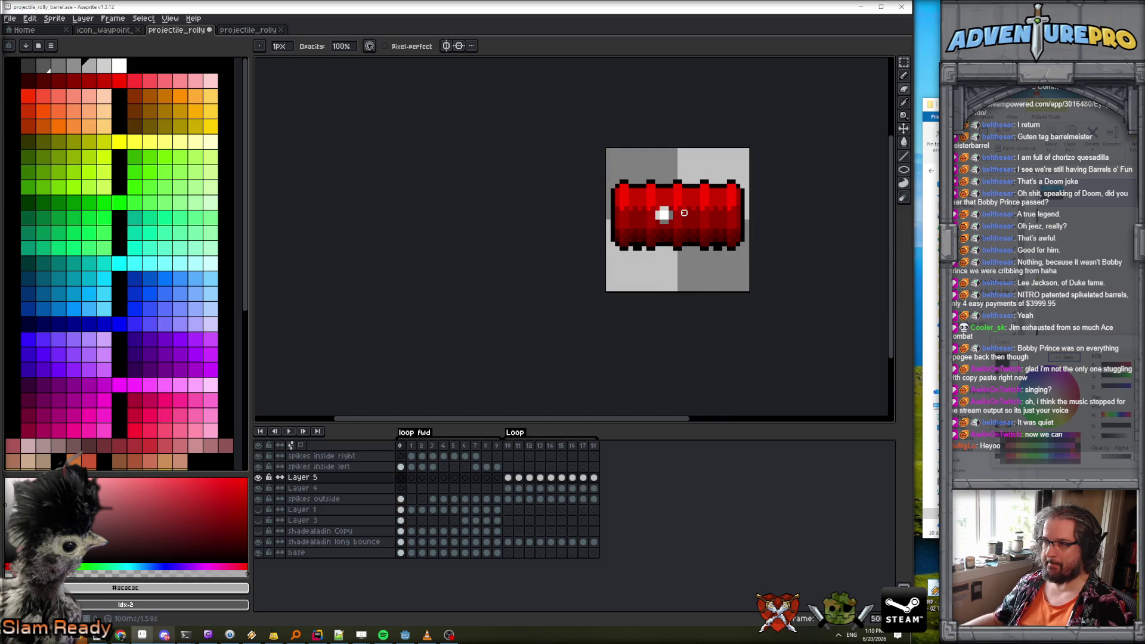
Touch up frame 18's top-left outline with black, #909090 and #acacac grey pixels.
scroll(689, 190, "up", 2)
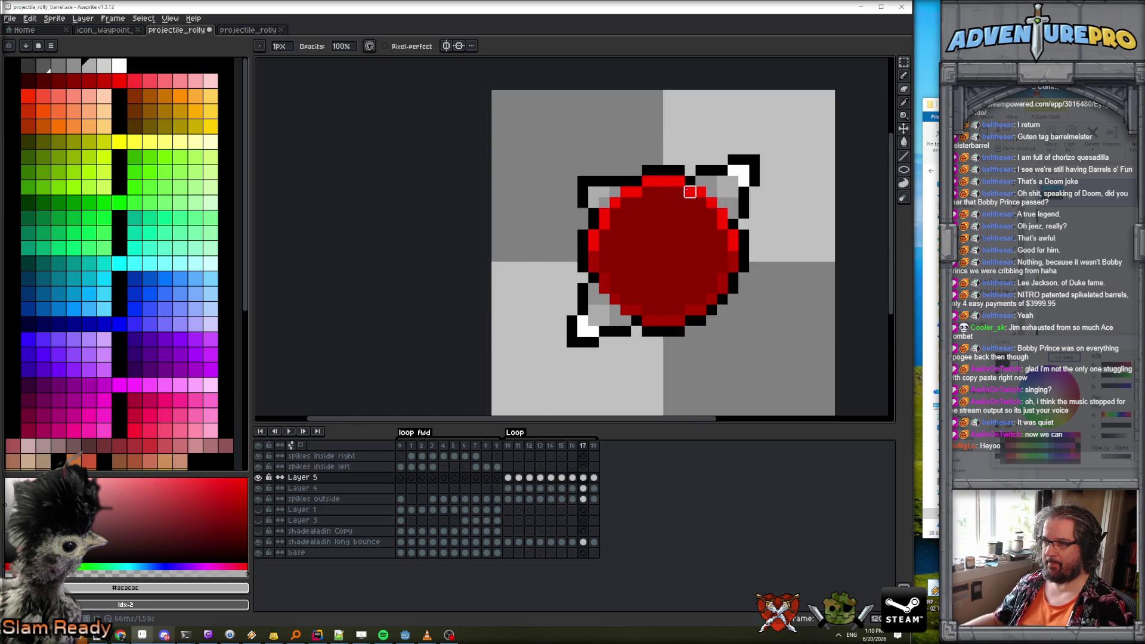
scroll(634, 160, "up", 1)
key("b")
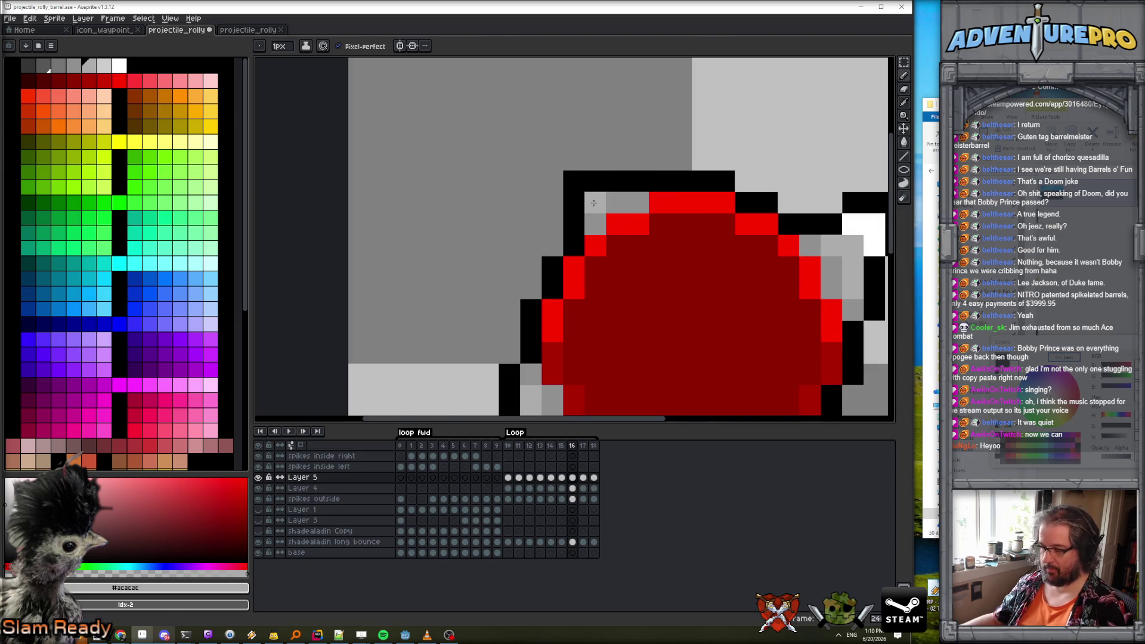
left_click(617, 182)
left_click(638, 182, "alt")
left_click(595, 160)
left_click(617, 160)
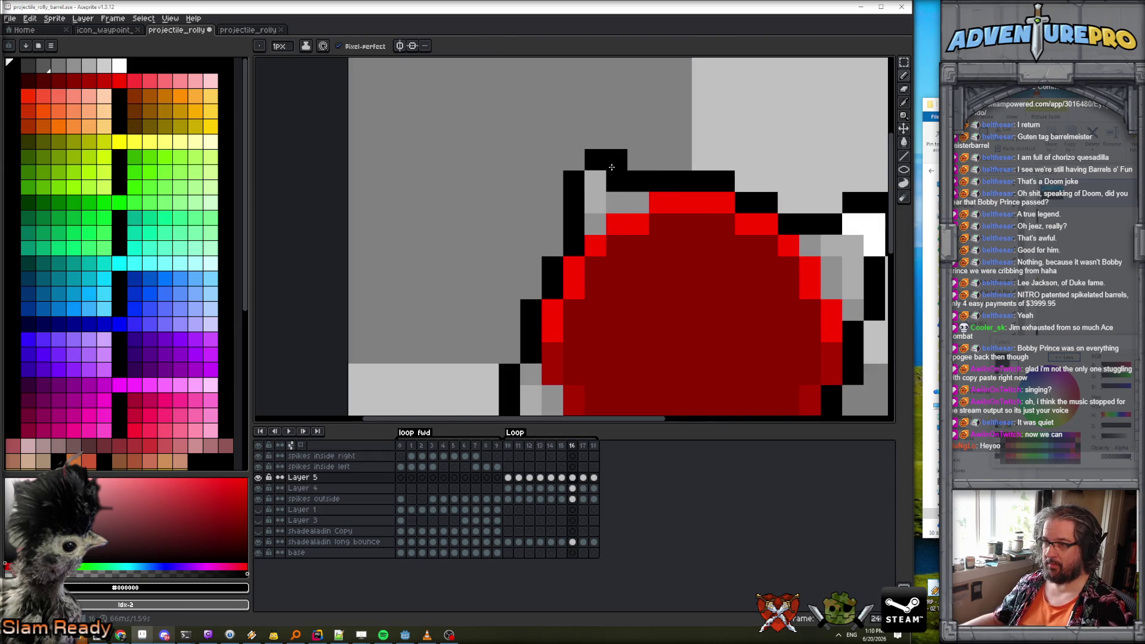
left_click(620, 188, "alt")
left_click(595, 181)
left_click(595, 203, "alt")
Remove a stray pixel and extend the left spike's tip up-left, then open the Layer menu.
scroll(683, 210, "down", 3)
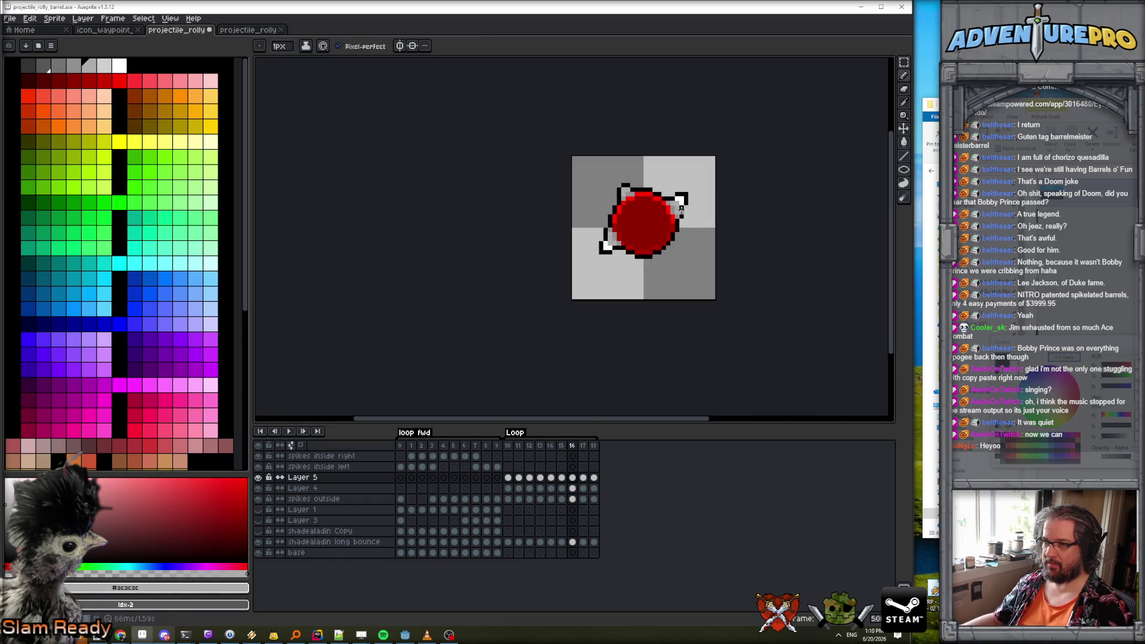
scroll(602, 210, "up", 3)
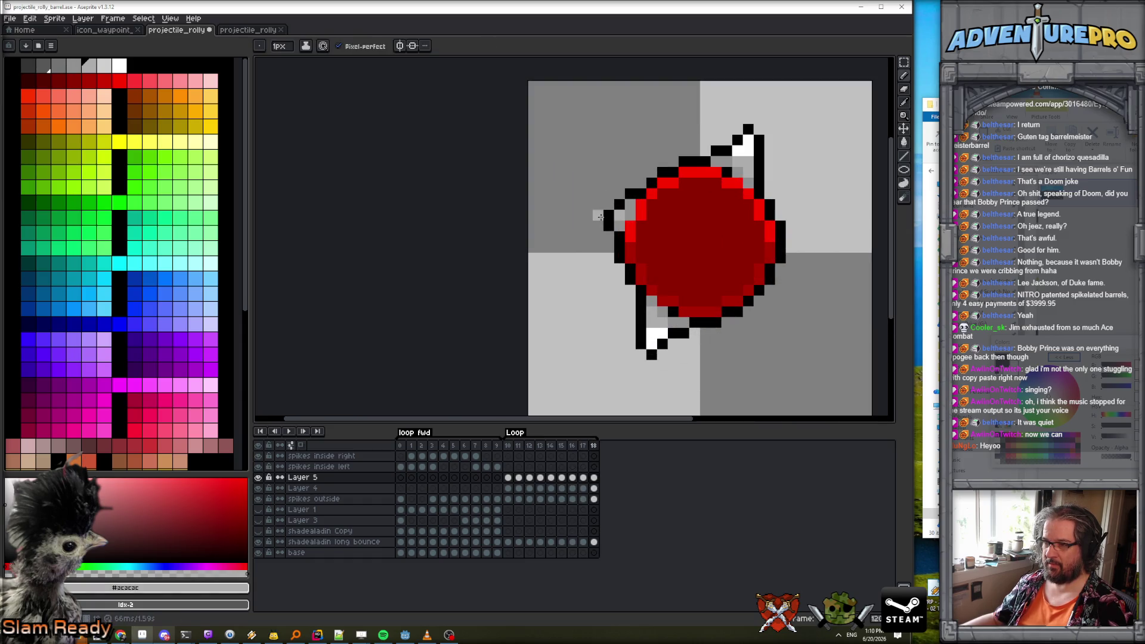
left_click(608, 218, "alt")
right_click(609, 215)
left_click(609, 204)
left_click(598, 215)
scroll(695, 235, "down", 3)
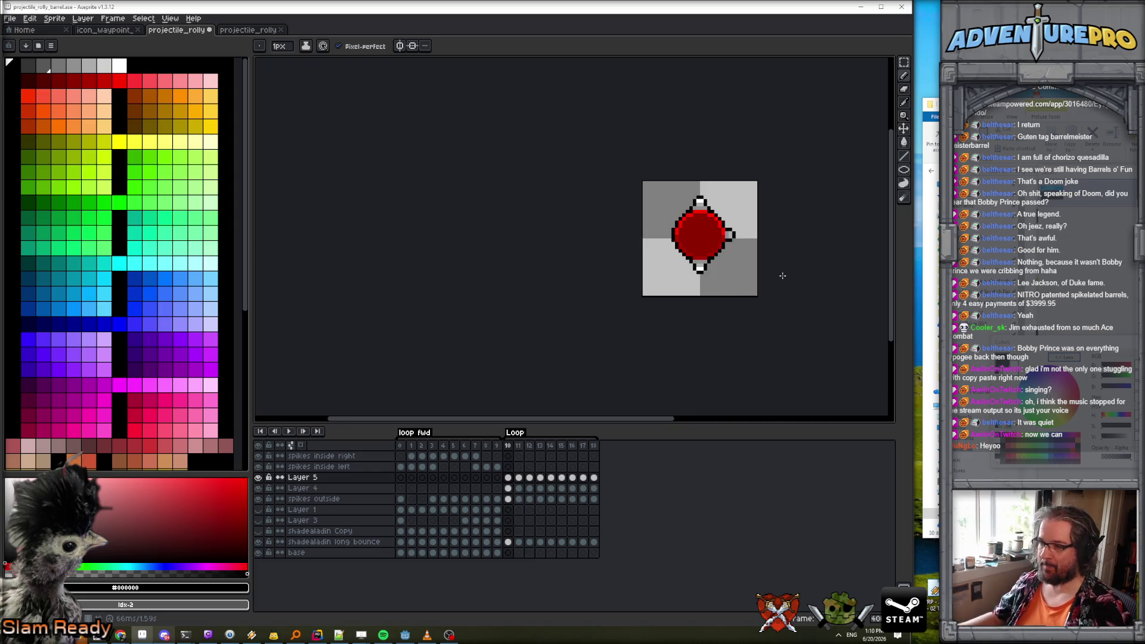
left_click(84, 19)
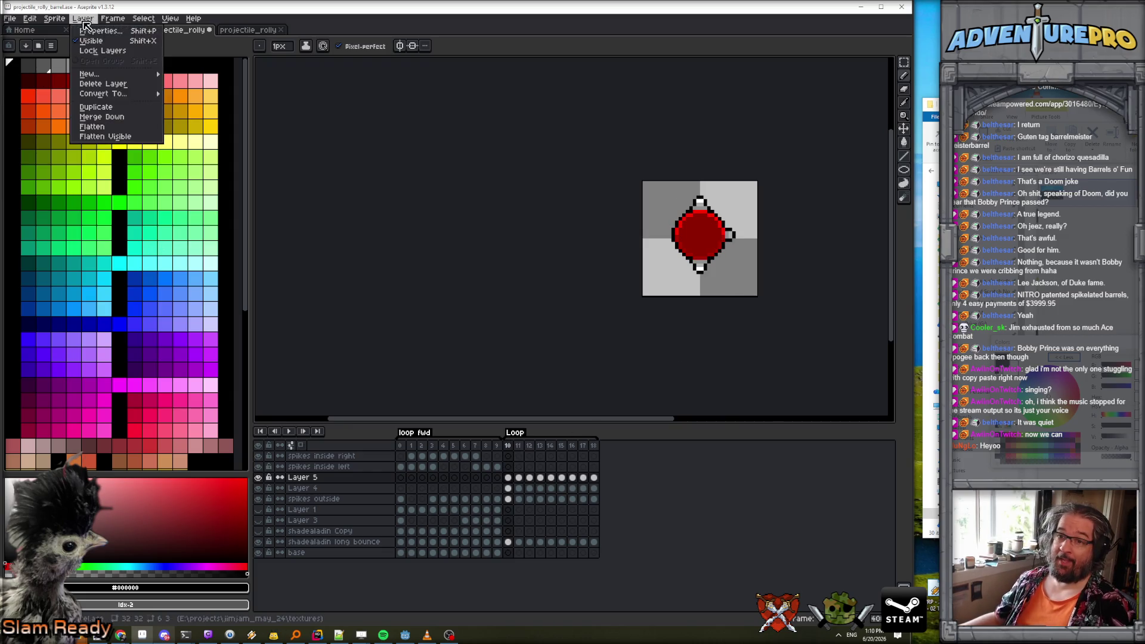
Copy Layer 5's frame 10–18 cels into a new Layer 6 and select that layer.
mouse_move(120, 74)
left_click(511, 489)
mouse_move(511, 490)
left_mouse_down()
mouse_move(602, 489)
mouse_move(595, 477)
left_mouse_up()
left_click(507, 478)
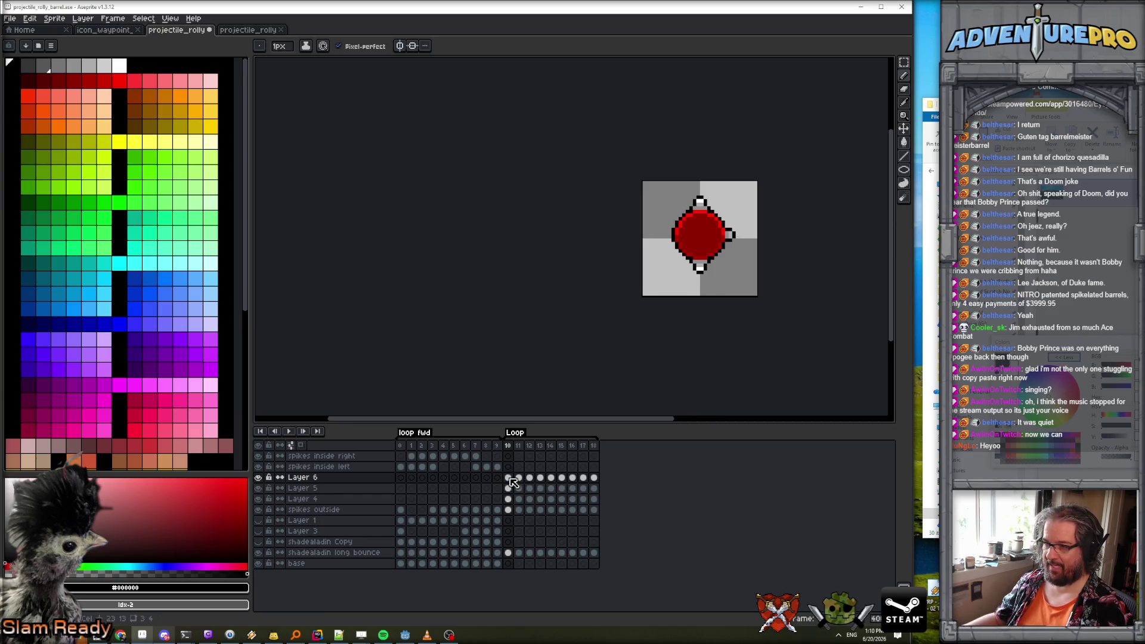
left_click(303, 477)
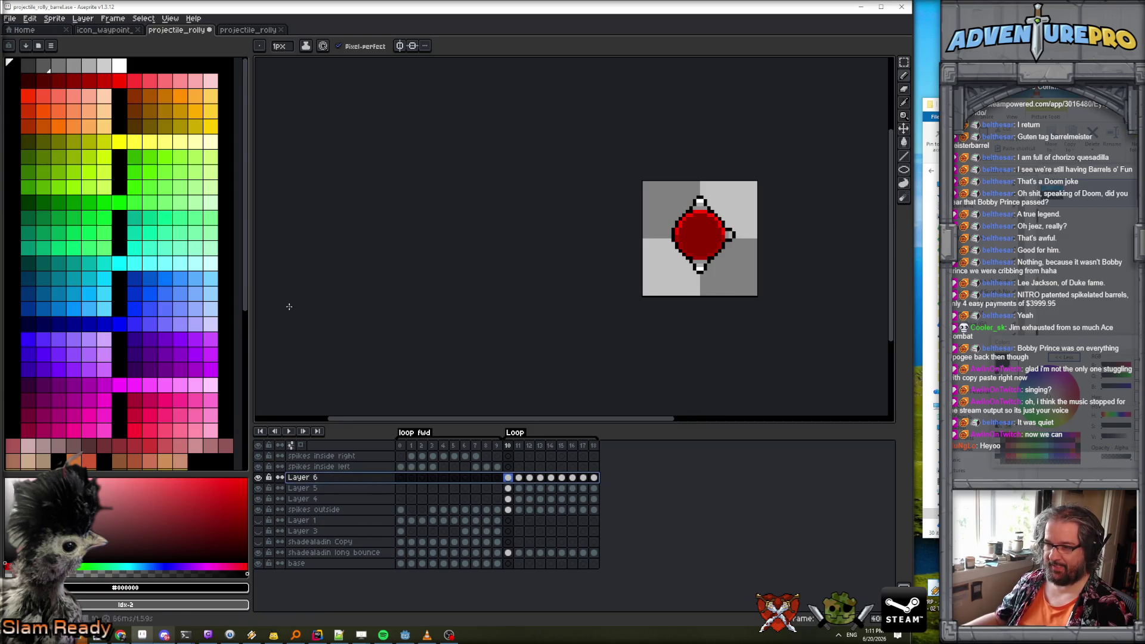
Flip Layer 6 horizontally and vertically.
left_click(29, 18)
left_click(75, 163)
left_click(30, 18)
left_click(75, 170)
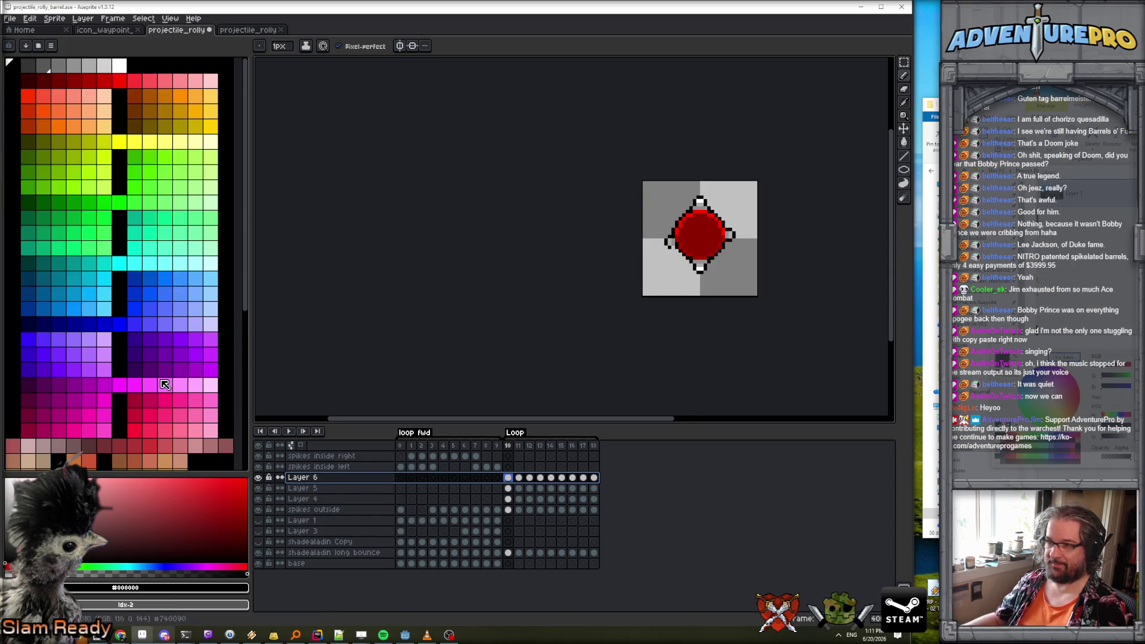
Preview the animation, stop on frame 10, and select Layer 6's cel with the Move tool.
left_click(292, 431)
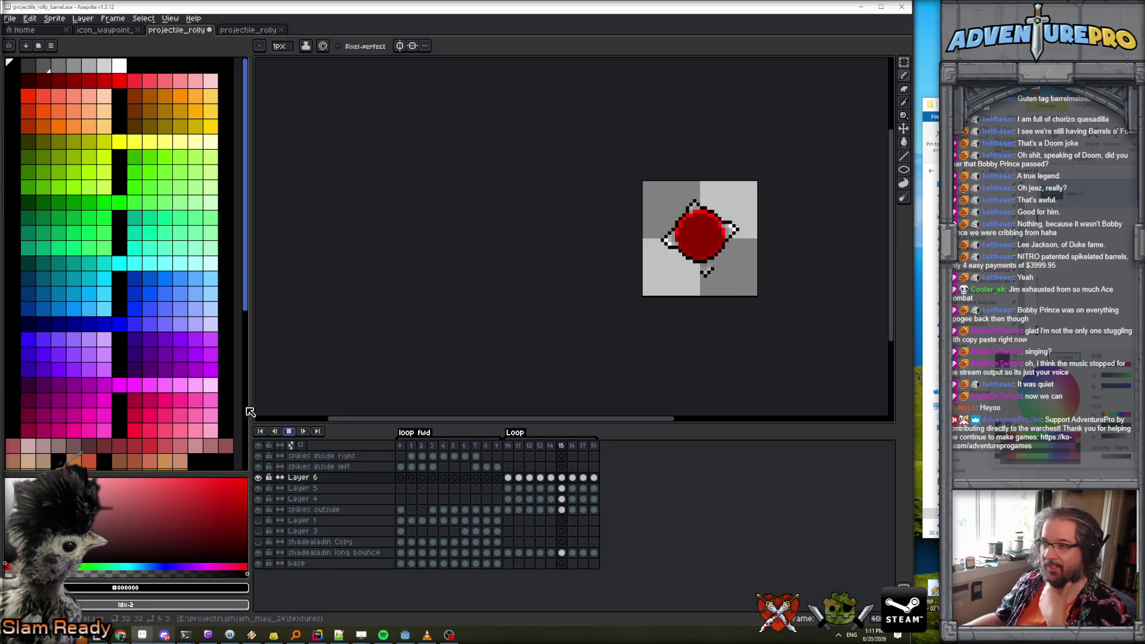
key("Return")
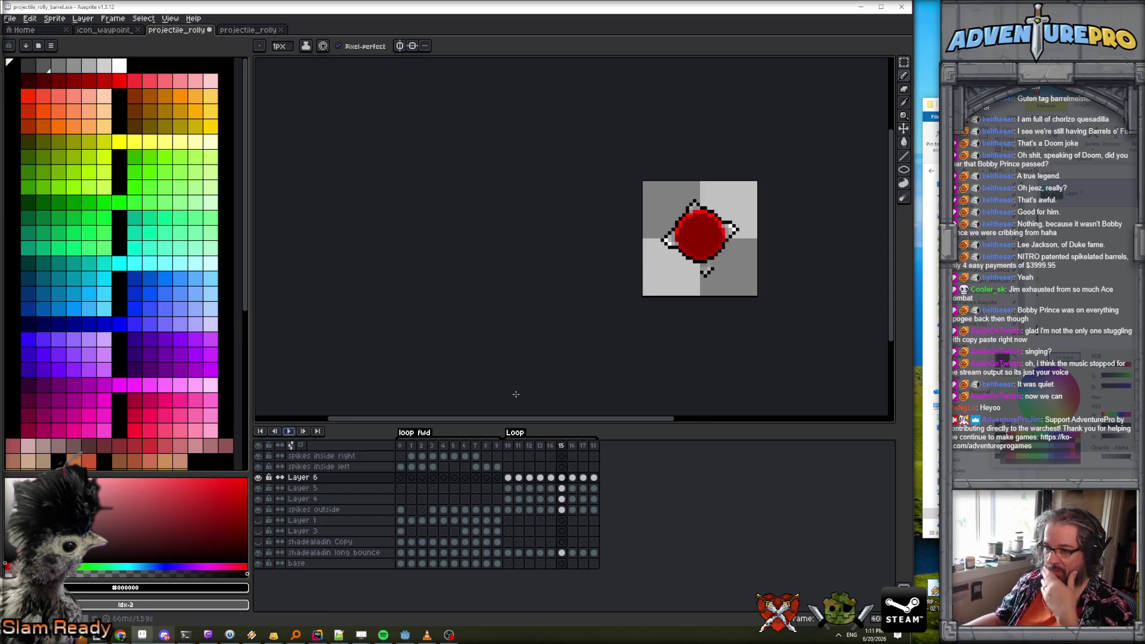
key("Return")
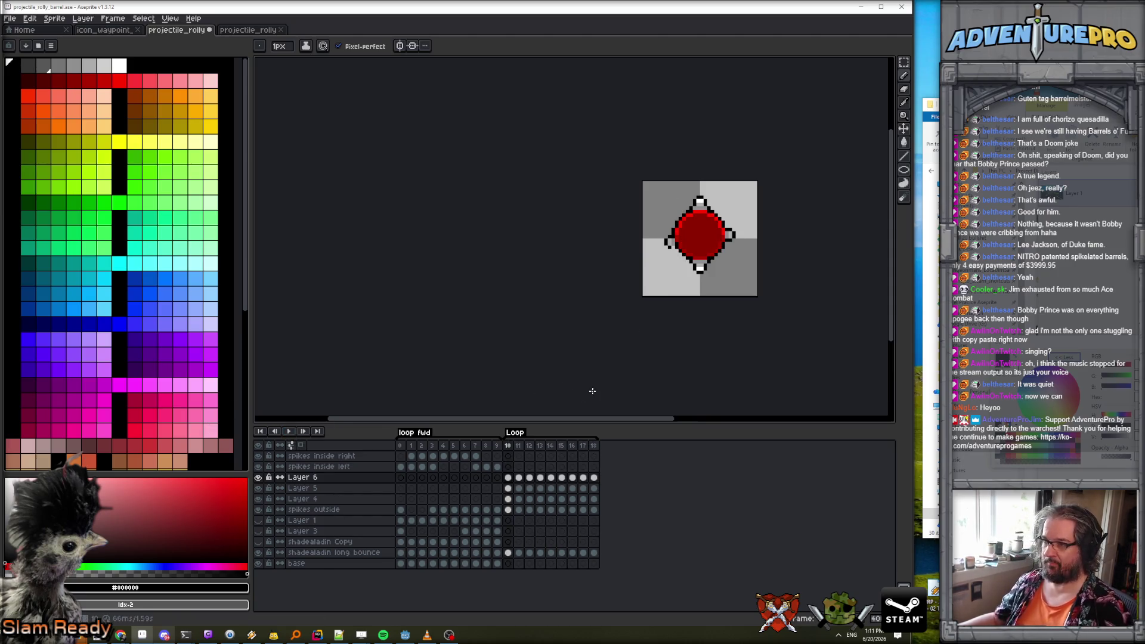
left_click(352, 477)
left_click(903, 129)
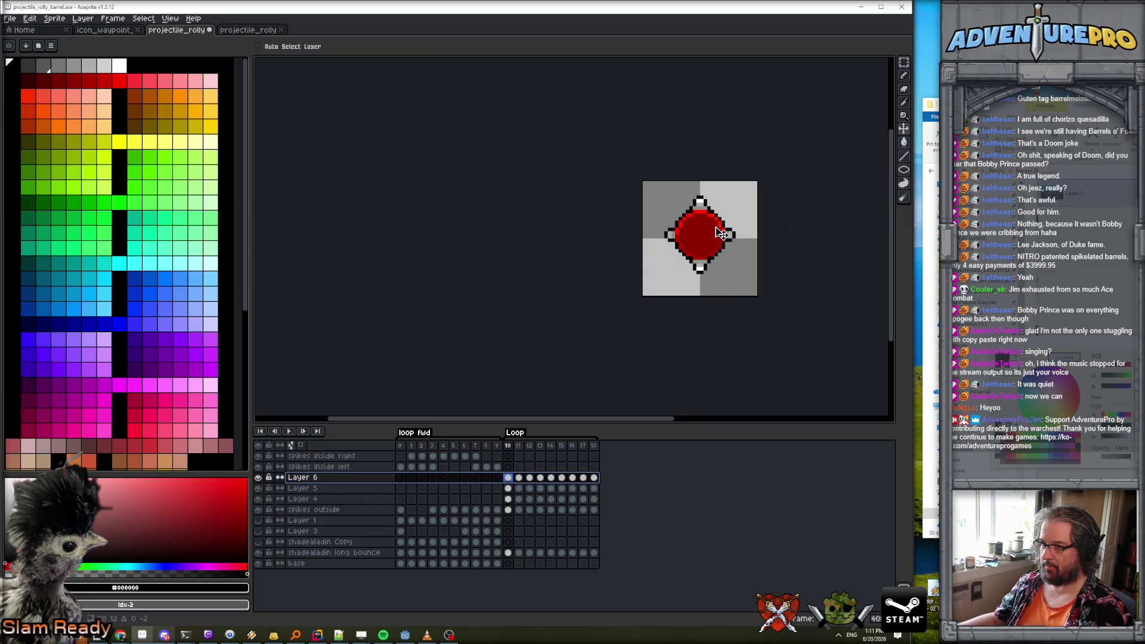
Compare playback of loops 0–9 and 10–18, then stop and select shadealadin long bounce frames 10–18.
left_click(292, 431)
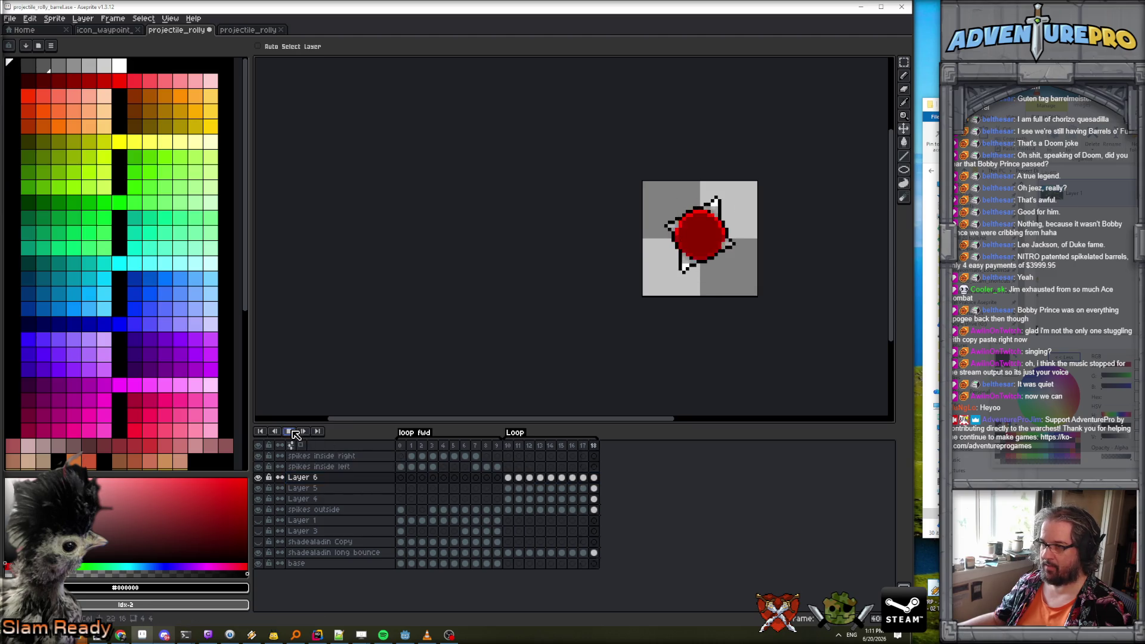
scroll(722, 284, "down", 2)
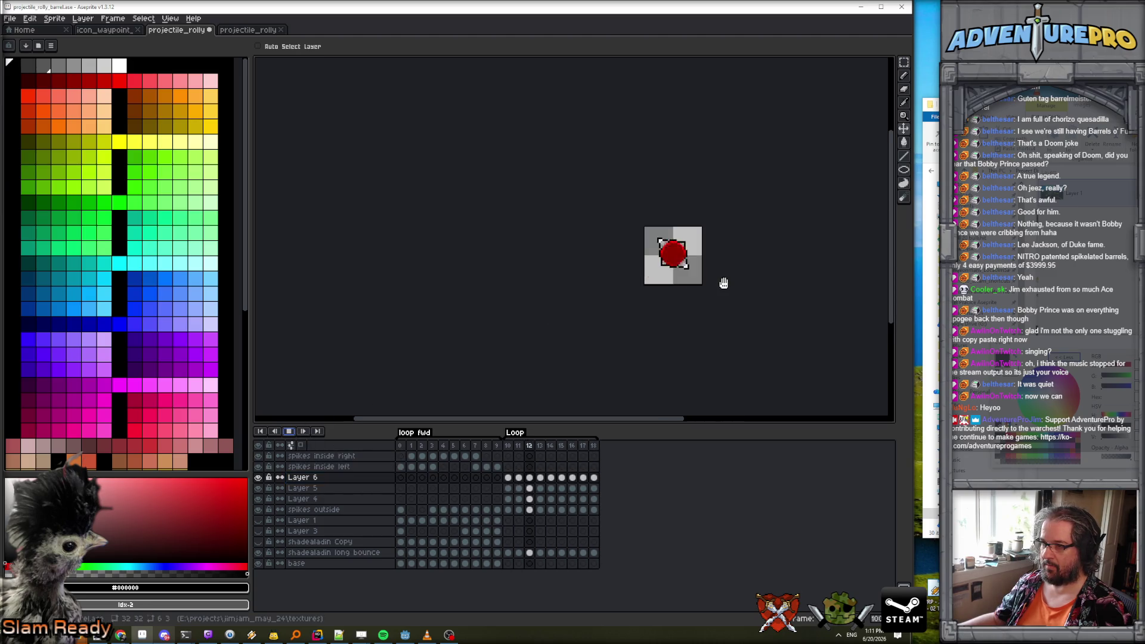
scroll(723, 284, "up", 1)
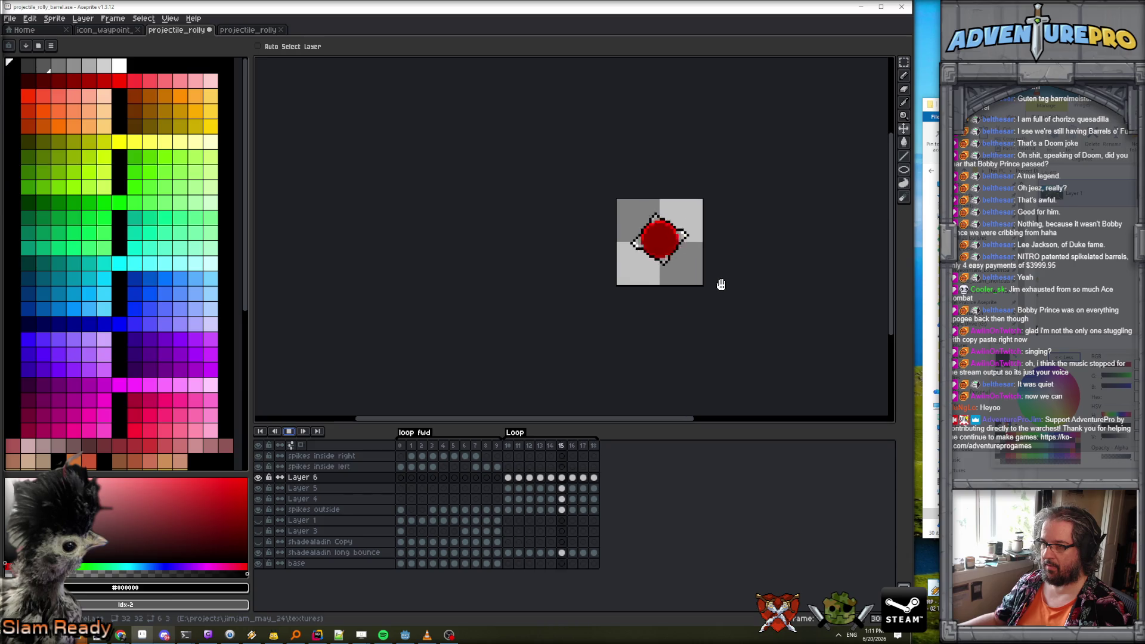
left_click(403, 447)
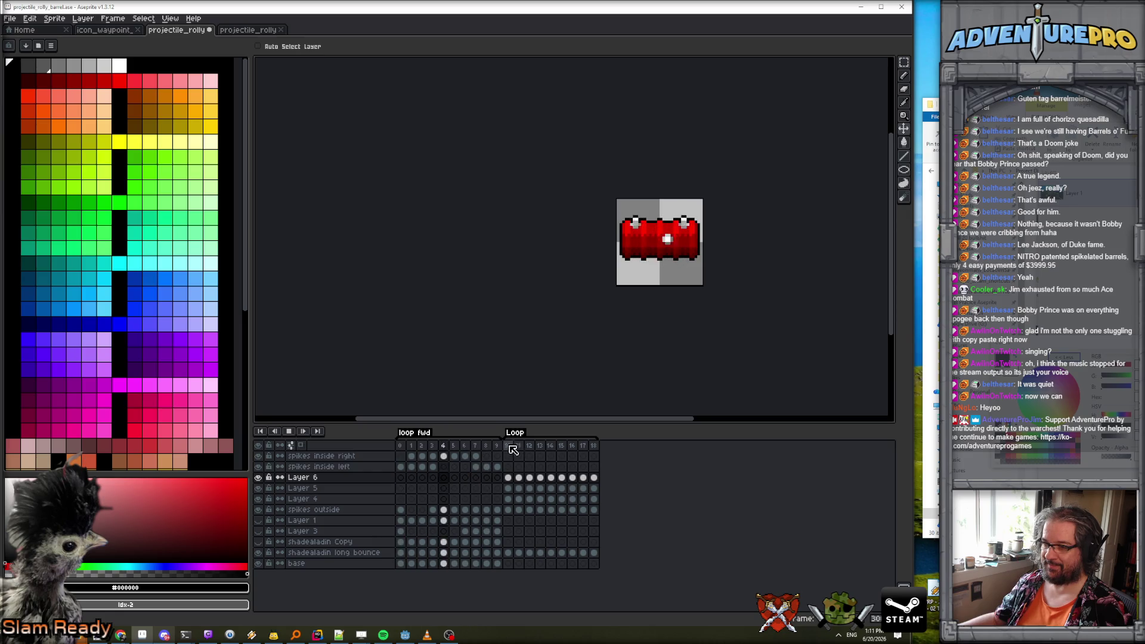
left_click(508, 445)
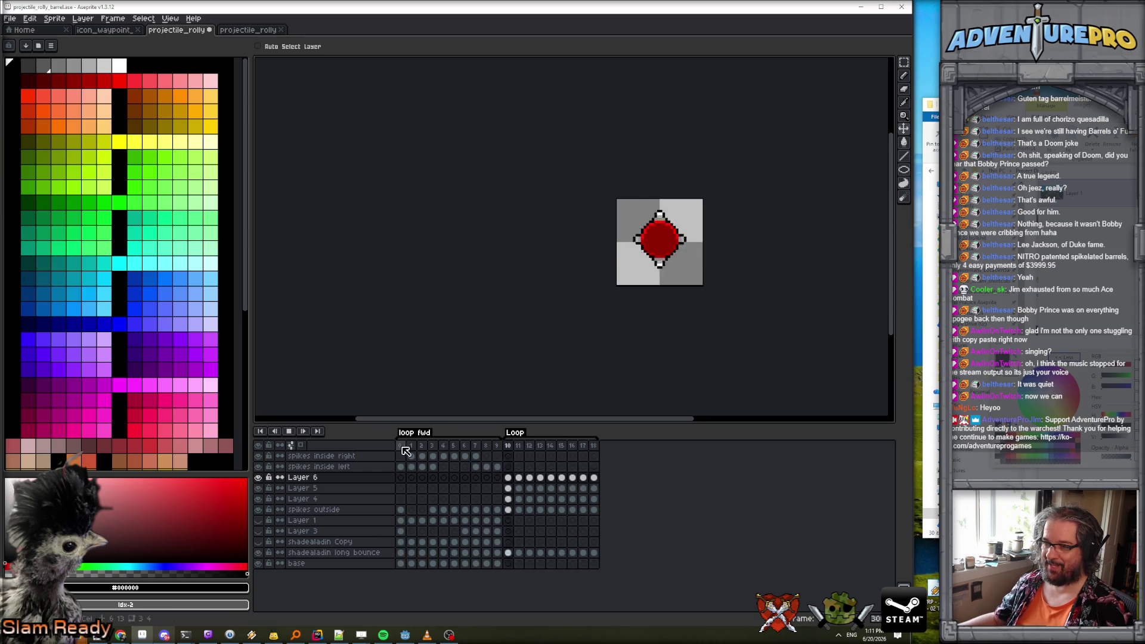
left_click(400, 445)
left_click(509, 446)
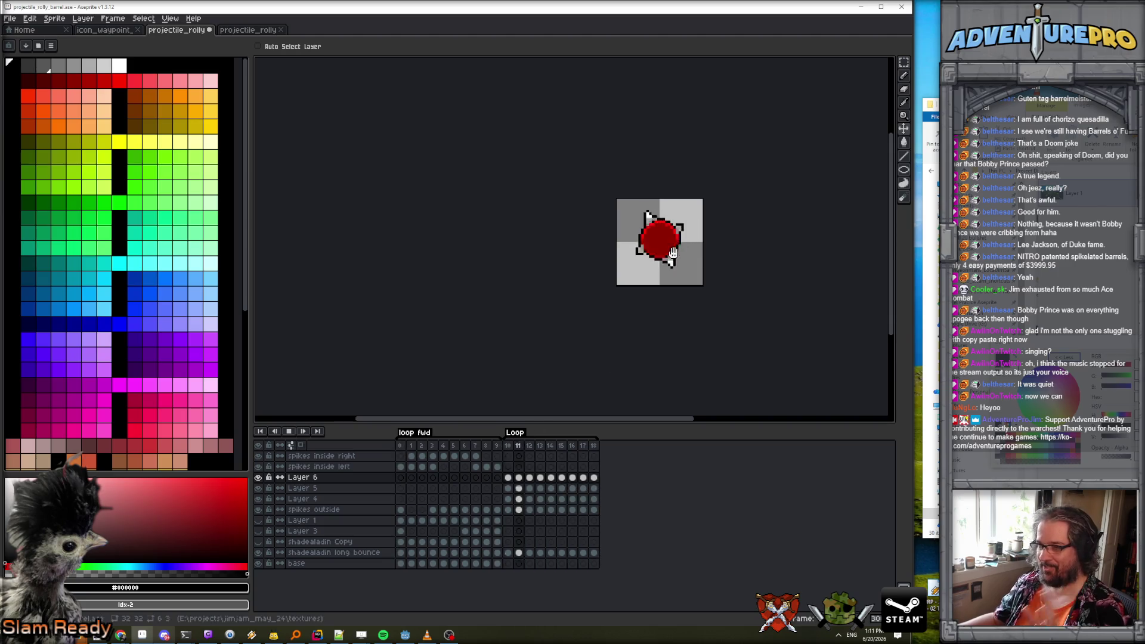
scroll(680, 223, "up", 3)
left_click(288, 434)
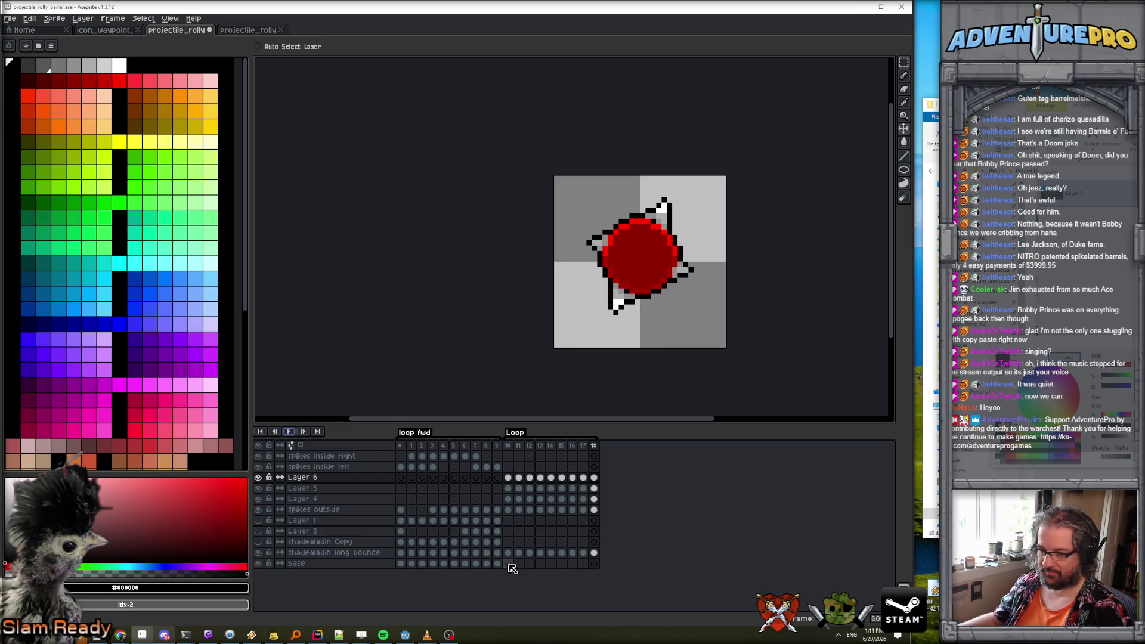
left_click_drag(508, 553, 600, 553)
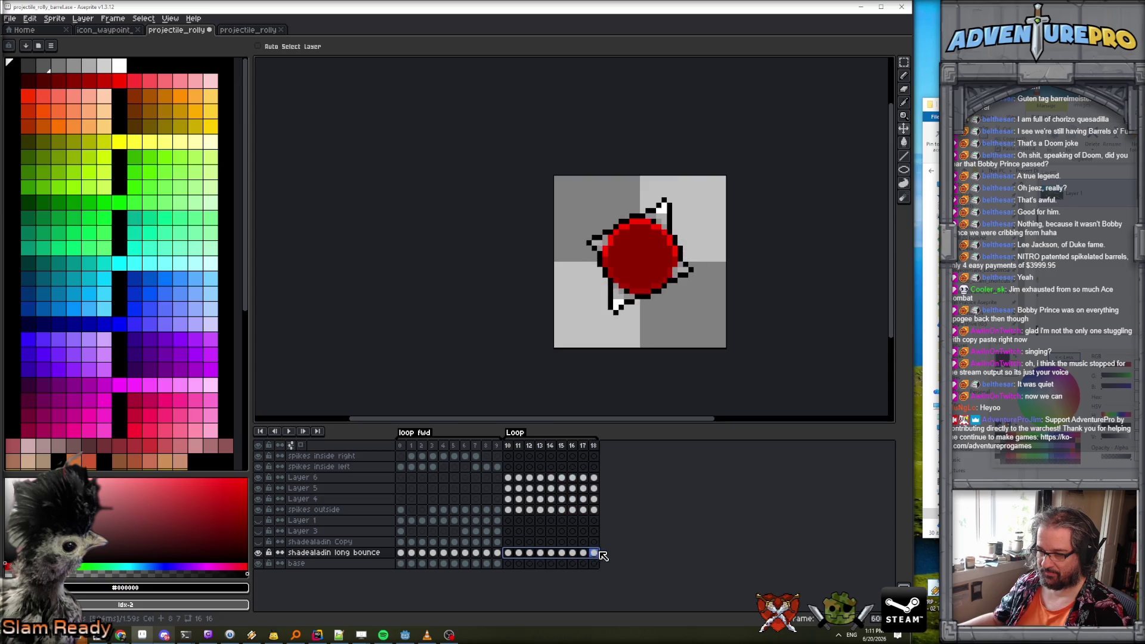
Delete the shadealadin long bounce cels on frames 10–18 and replay the animation.
double_click(507, 553)
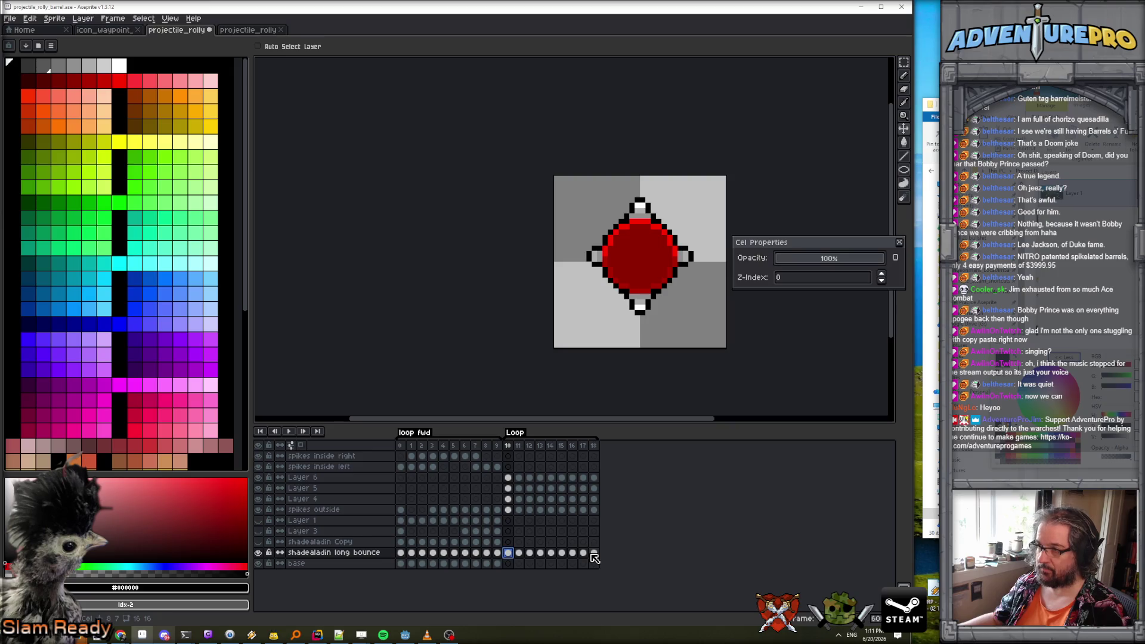
key("Escape")
mouse_move(508, 553)
left_mouse_down()
mouse_move(596, 559)
mouse_move(521, 567)
mouse_move(511, 558)
mouse_move(595, 557)
left_mouse_up()
key("Delete")
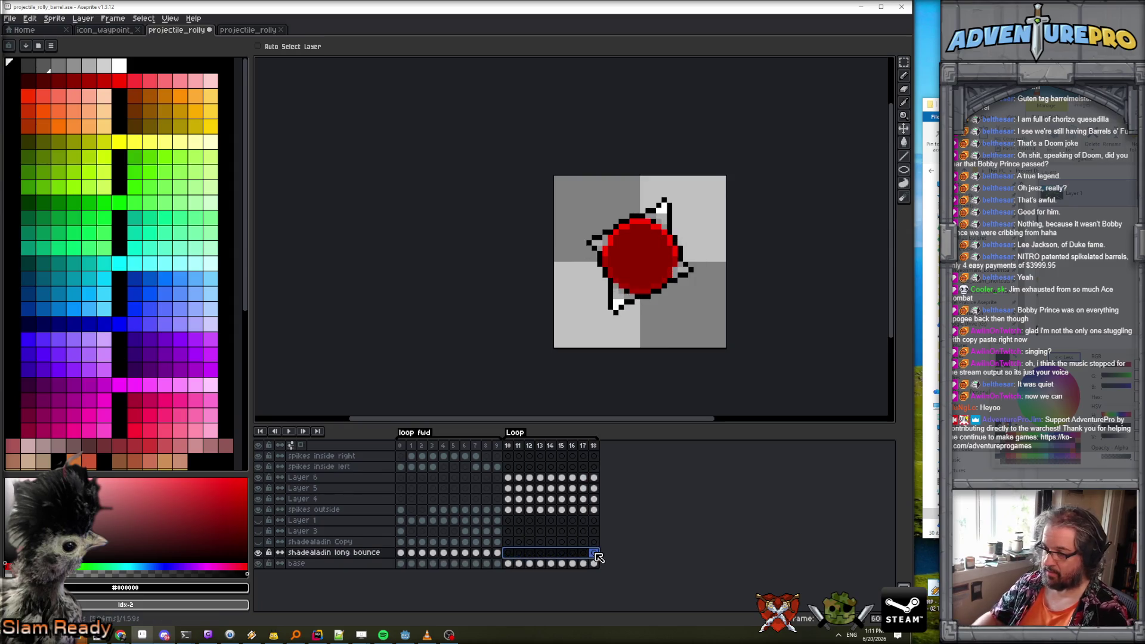
key("Return")
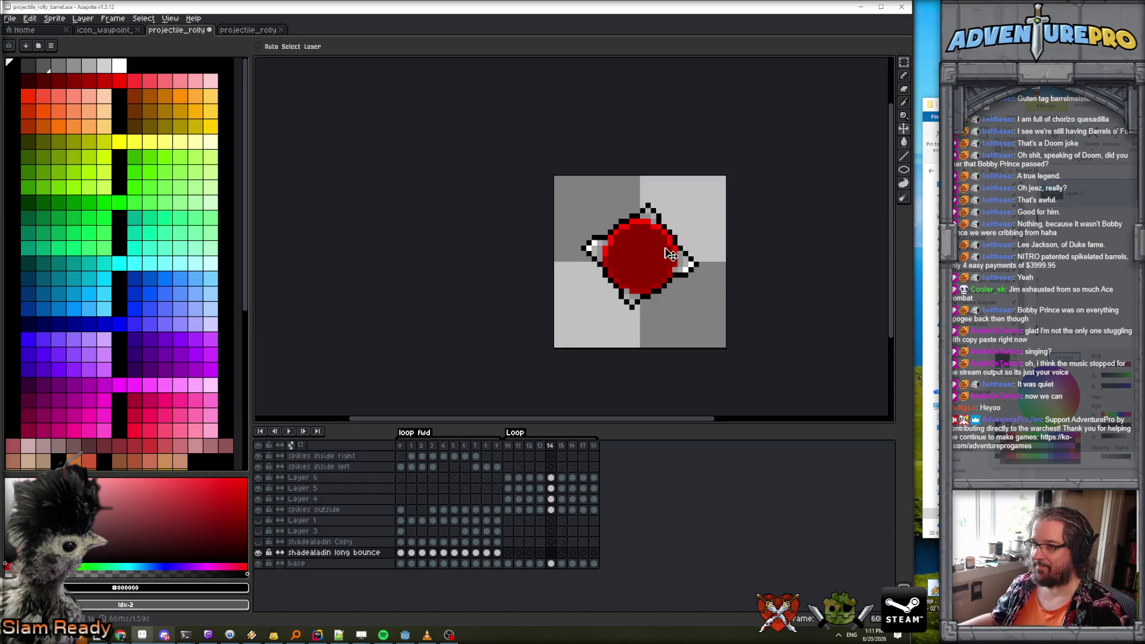
scroll(653, 266, "up", 1)
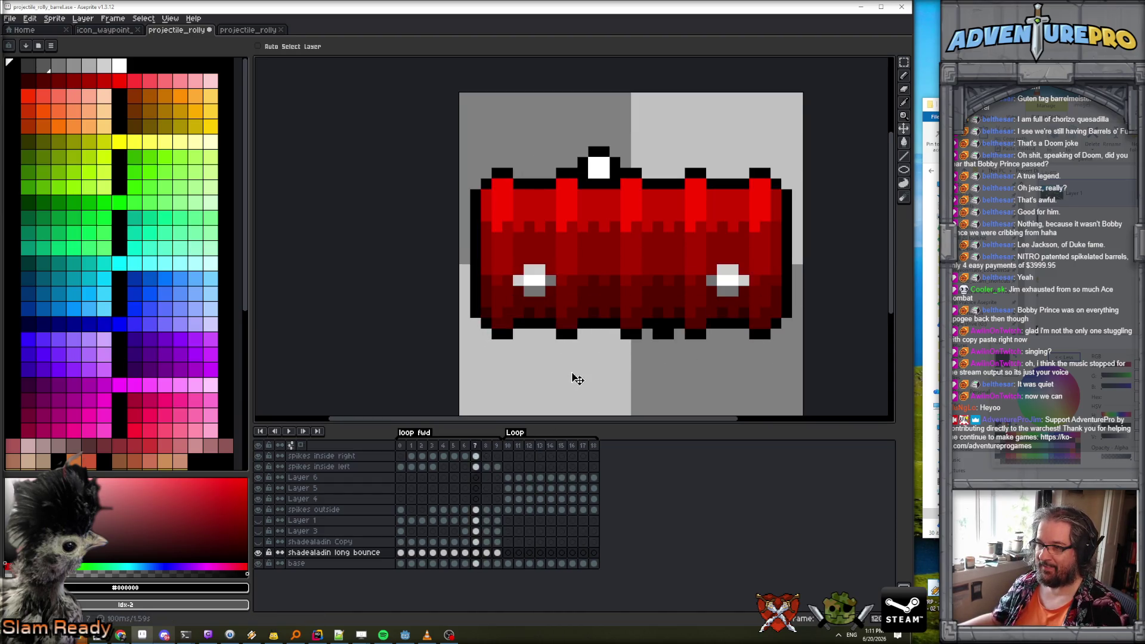
With the pencil, eyedrop dark red #570000 and shade the end-view barrel's upper-left rim.
key("b")
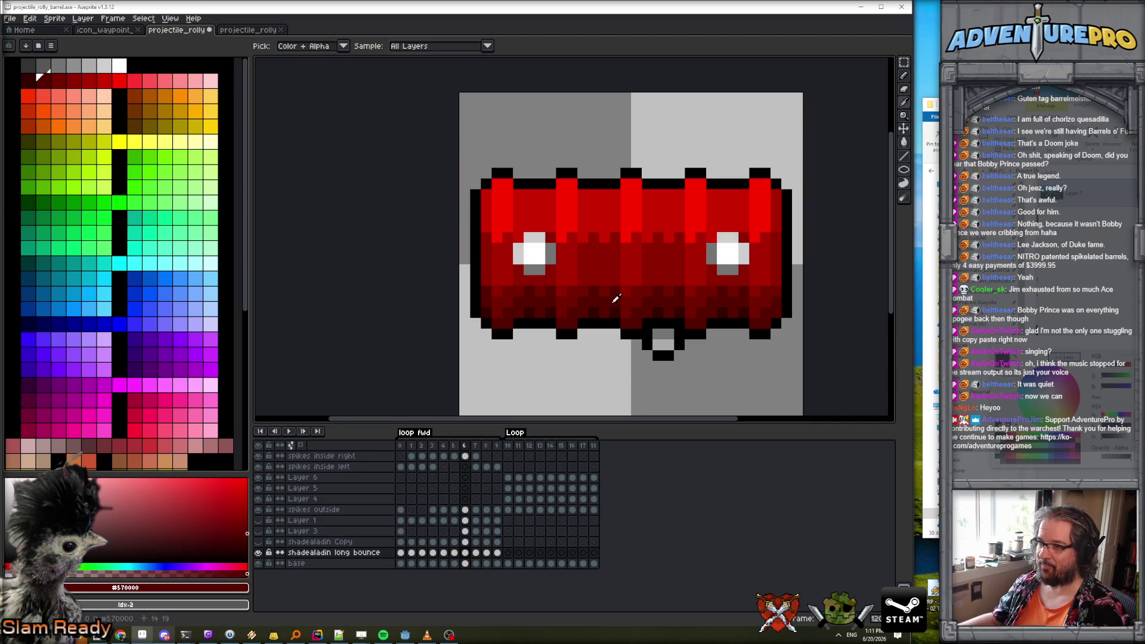
left_click(618, 301, "alt")
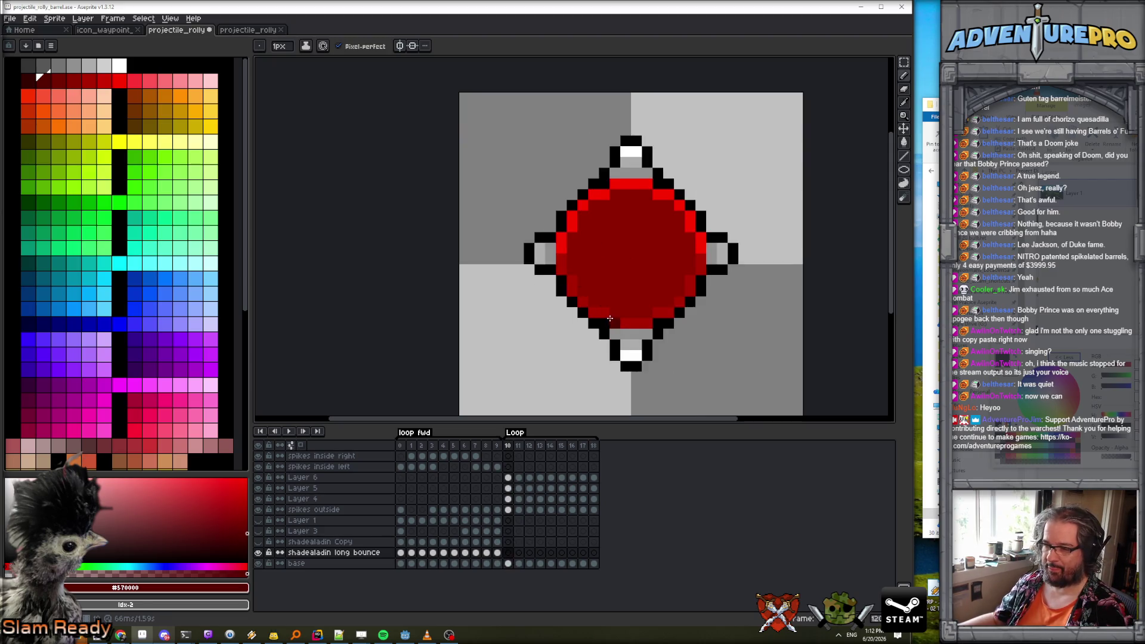
left_click(598, 255, "alt")
key("Left")
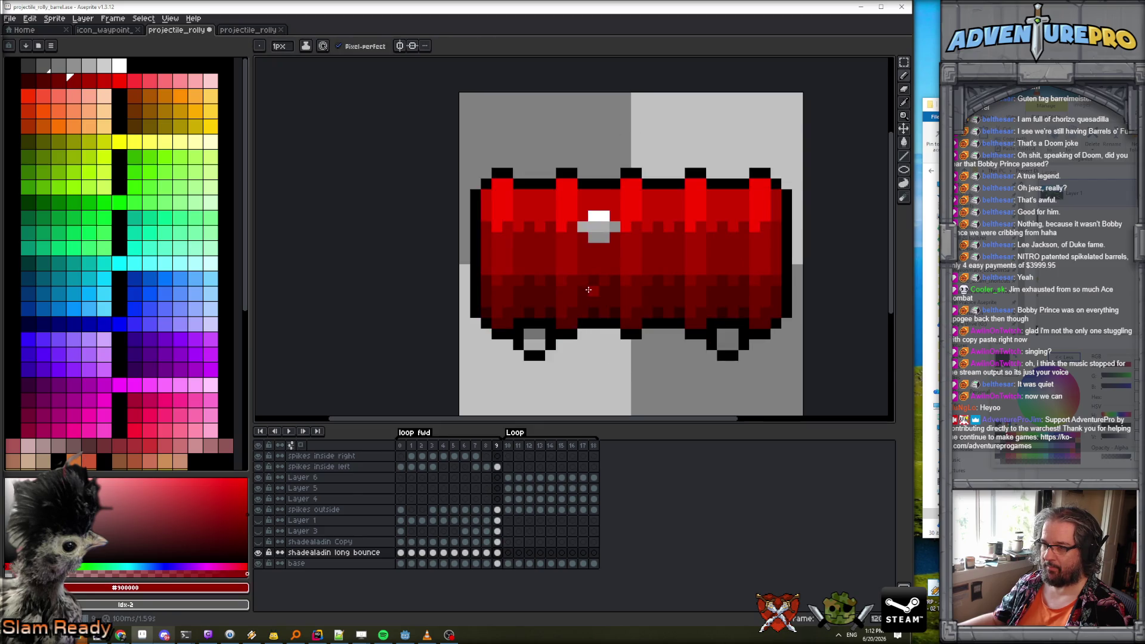
left_click(587, 290, "alt")
left_click(573, 242)
left_click(580, 227)
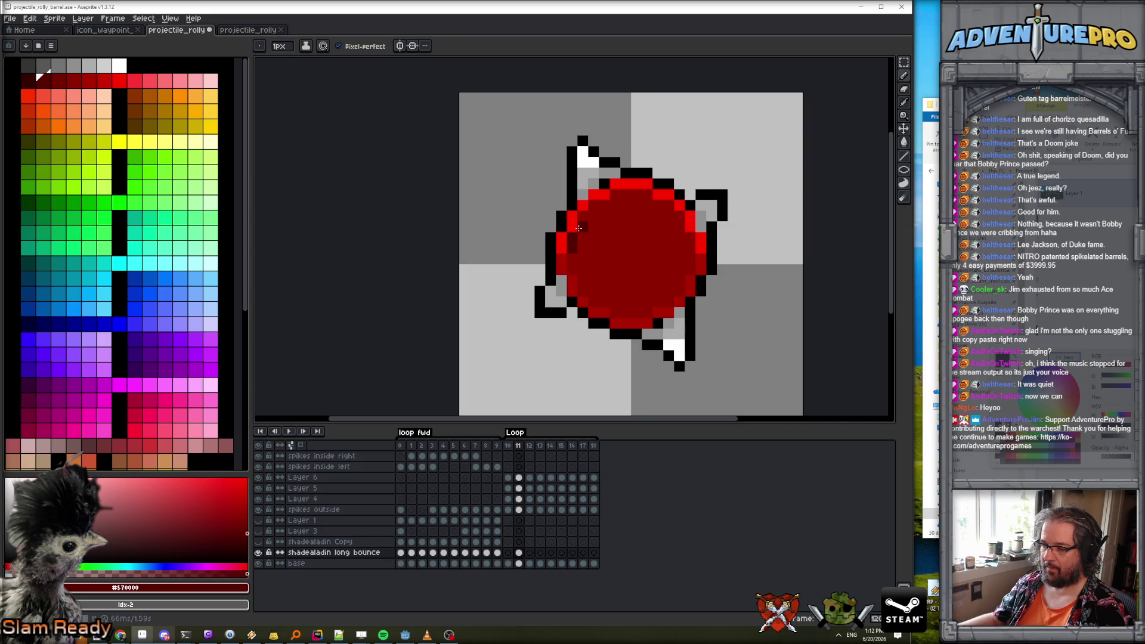
key("Left")
mouse_move(571, 244)
left_mouse_down()
mouse_move(598, 205)
mouse_move(637, 195)
mouse_move(667, 205)
mouse_move(689, 238)
left_mouse_up()
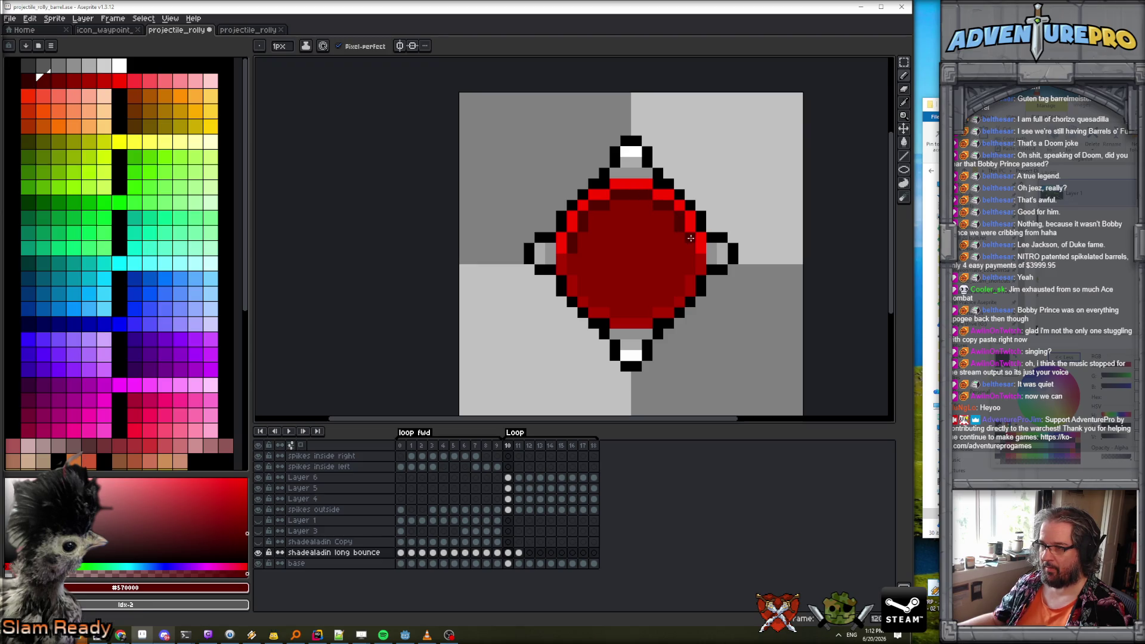
Compare frames 9 and 10, sampling the #900000 and #ac0000 reds from the side view.
scroll(716, 316, "down", 3)
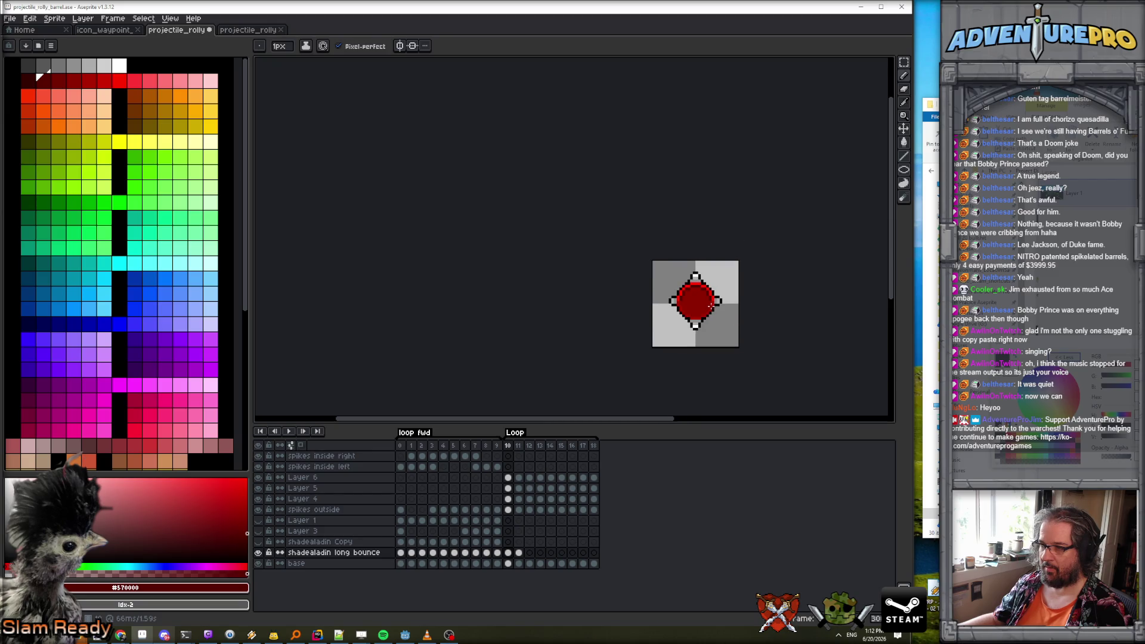
scroll(710, 306, "up", 2)
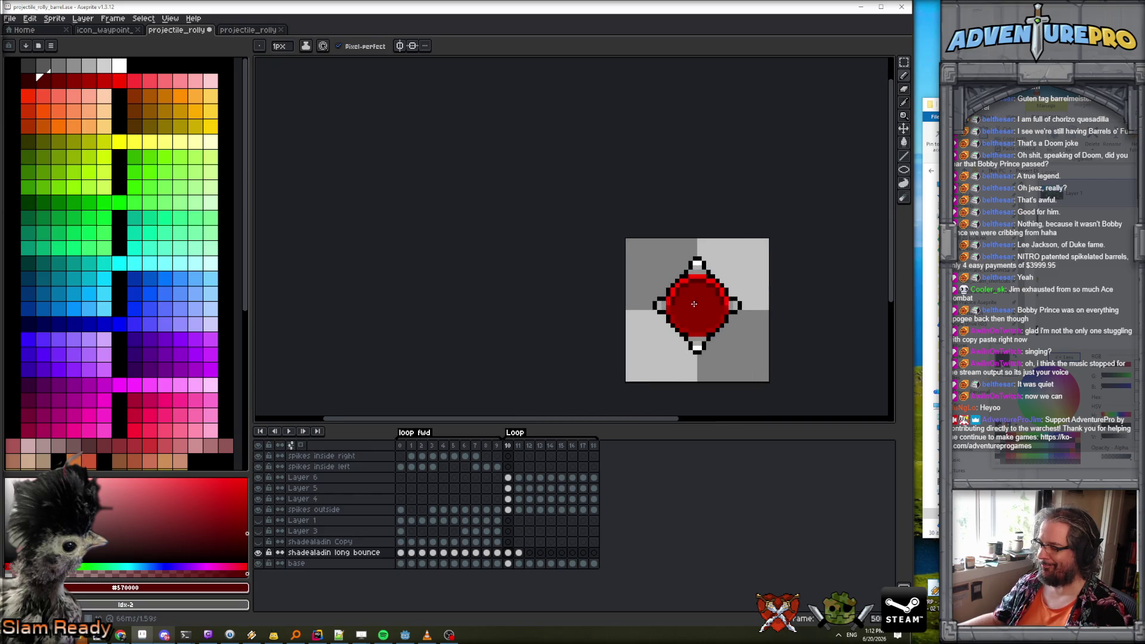
scroll(693, 304, "up", 1)
scroll(741, 324, "down", 4)
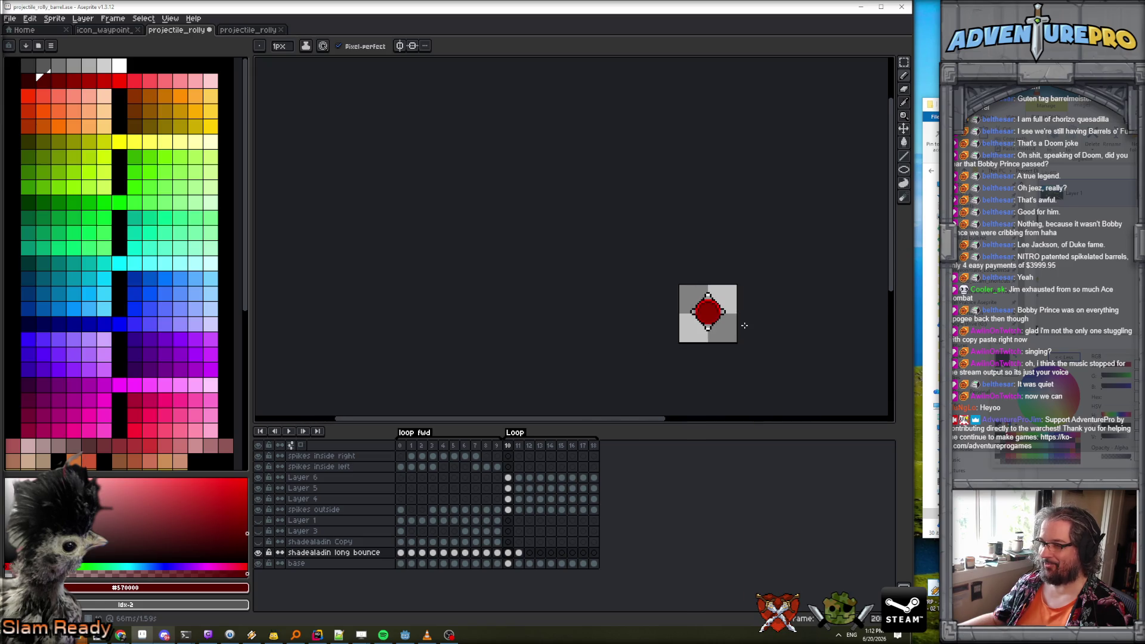
scroll(709, 319, "up", 4)
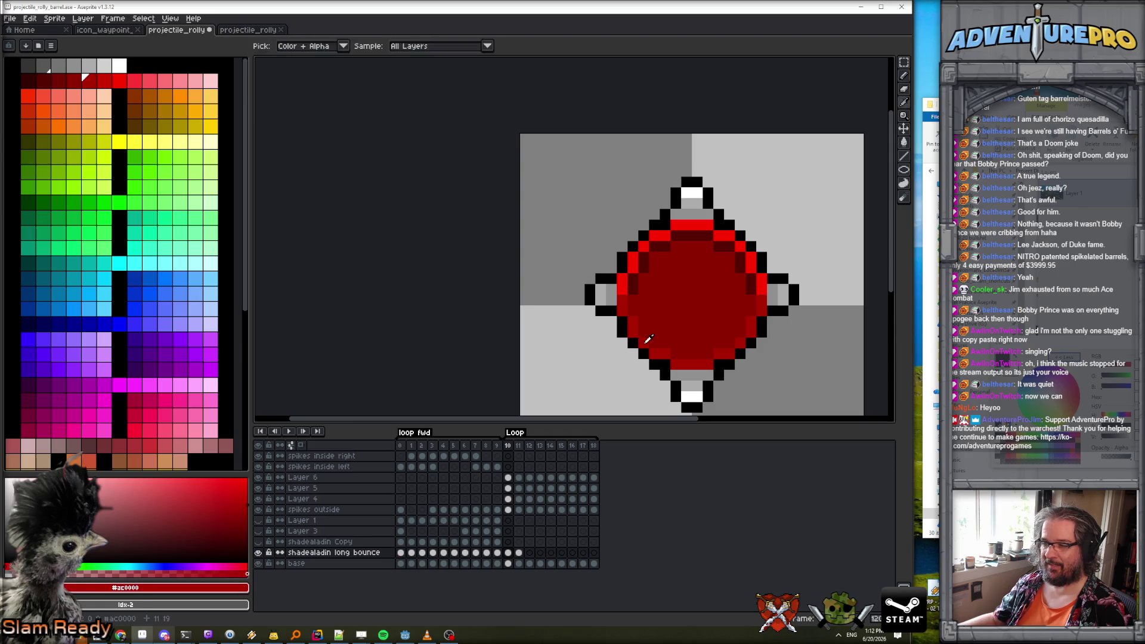
key("Left")
key("Right")
key("Left")
left_click(644, 332, "alt")
left_click(632, 277, "alt")
key("Right")
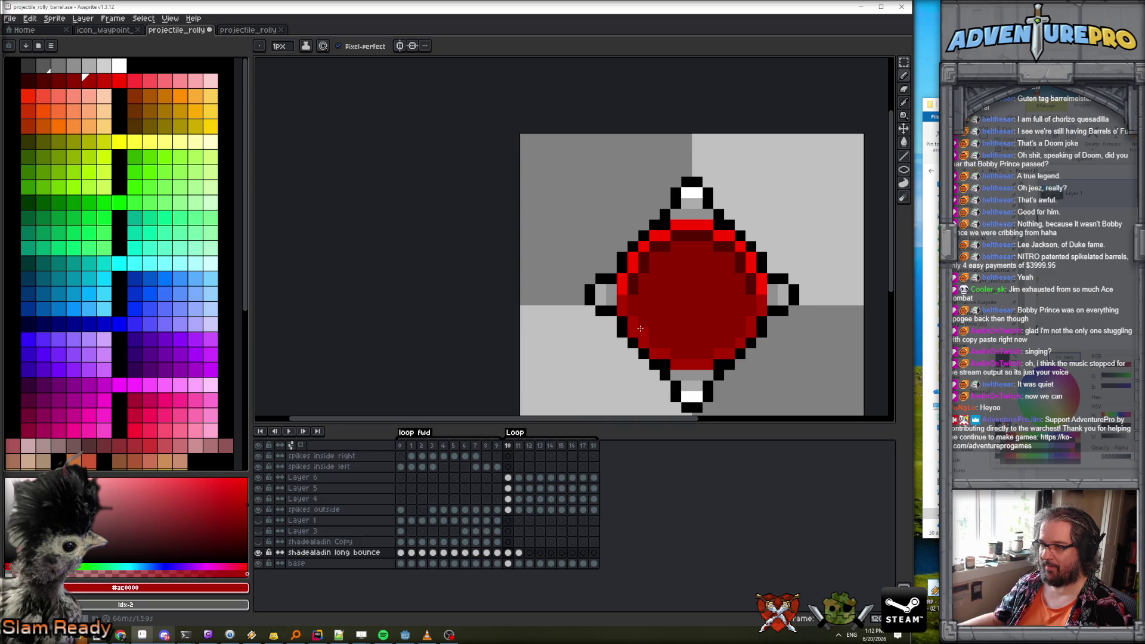
Keep flipping between frames 9 and 10, sampling #FF0000, #570000 and #340000 reds.
key("Left")
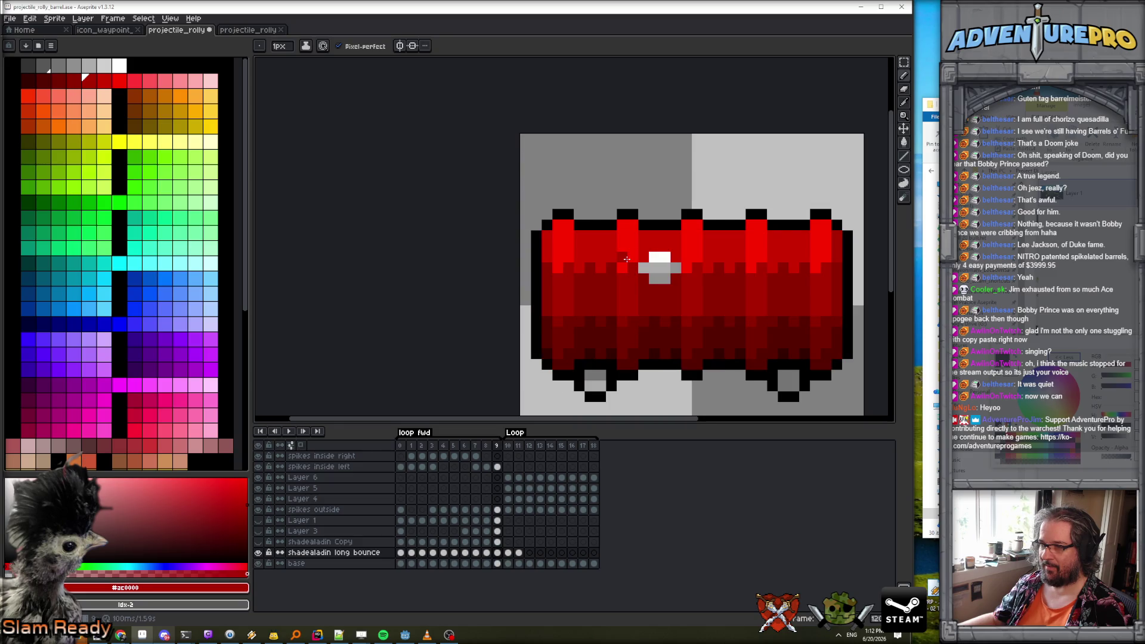
left_click(626, 258, "alt")
key("Right")
key("Left")
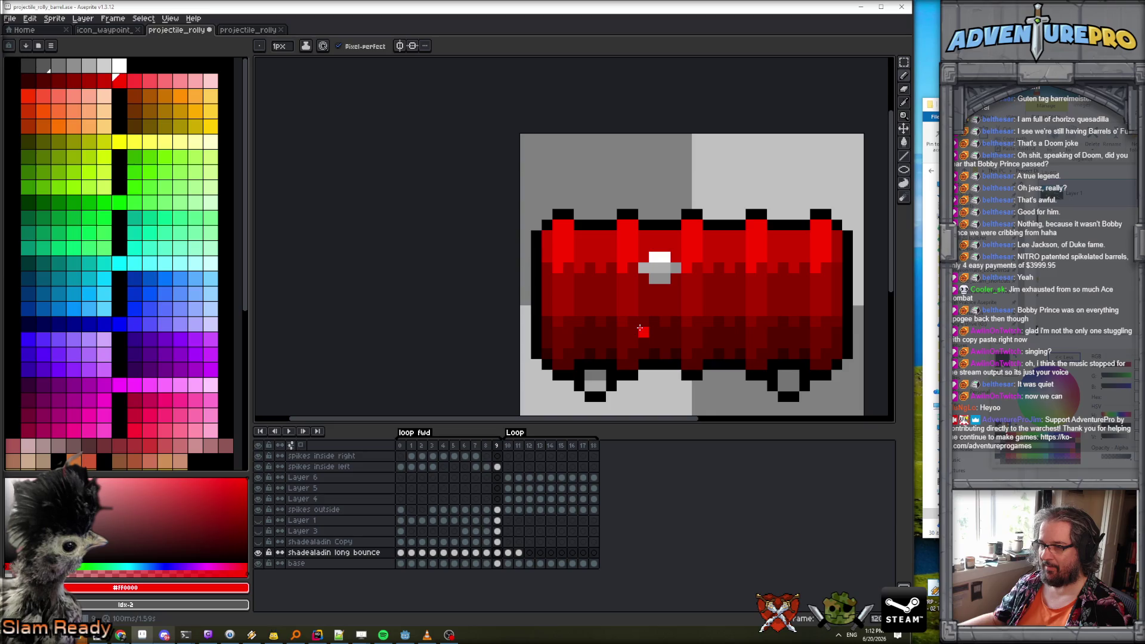
left_click(644, 340, "alt")
key("Right")
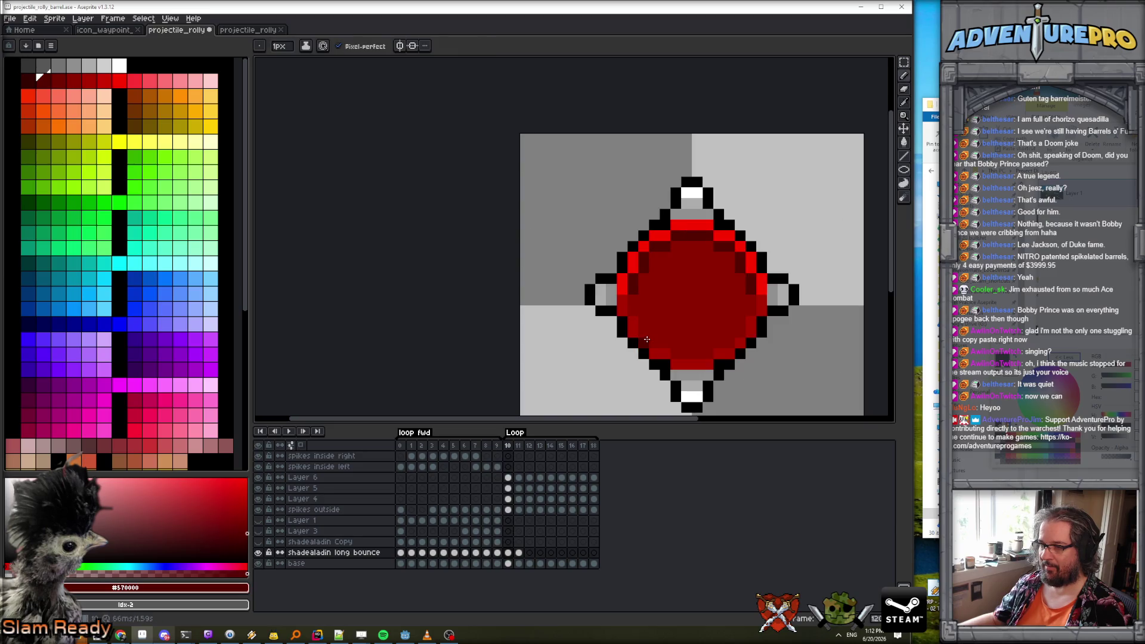
key("Left")
key("Right")
left_click(643, 288, "alt")
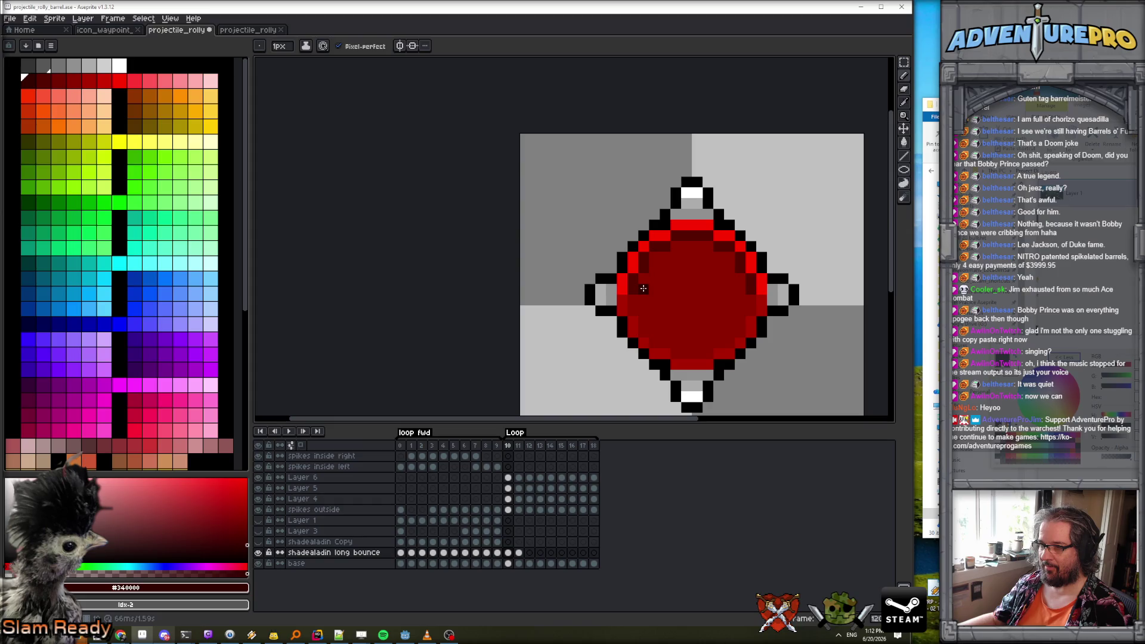
key("Left")
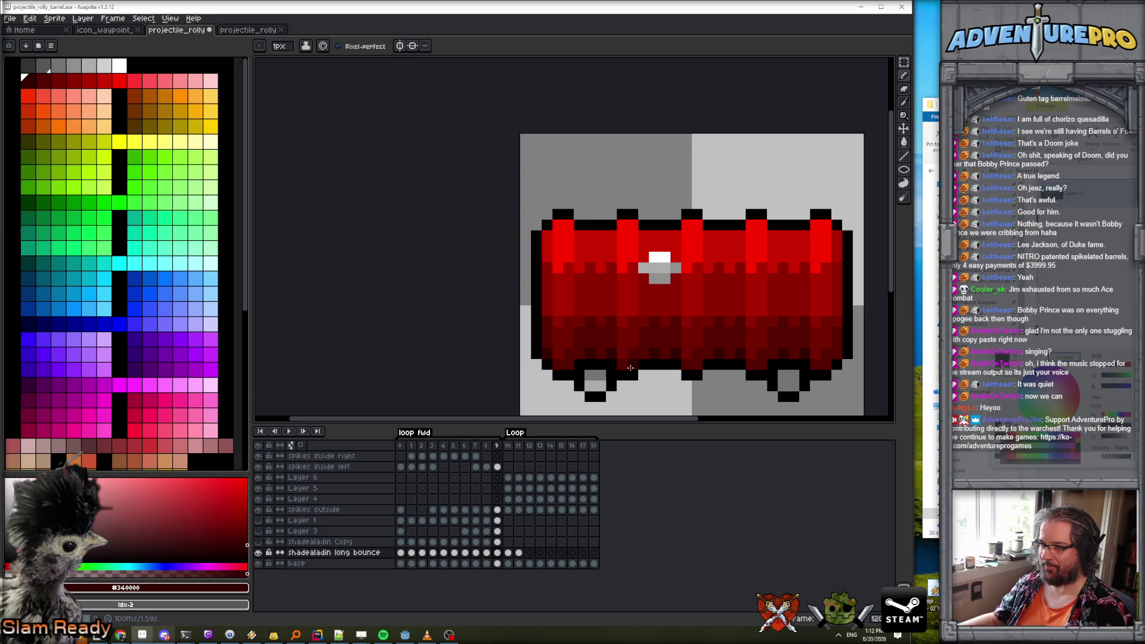
left_click(634, 310, "alt")
key("Right")
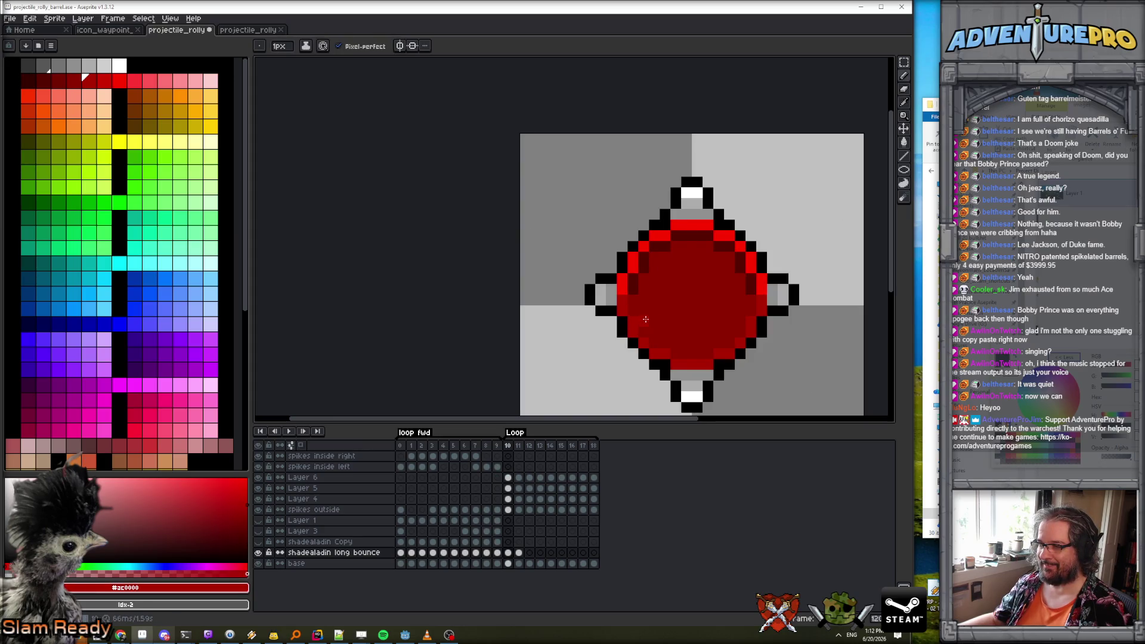
Sample the darkest red, centre the barrel sprite, and select frame 10 of shadealadin long bounce.
scroll(645, 320, "down", 3)
scroll(686, 336, "up", 1)
key("Left")
scroll(656, 343, "up", 2)
left_click(648, 348, "alt")
key("Right")
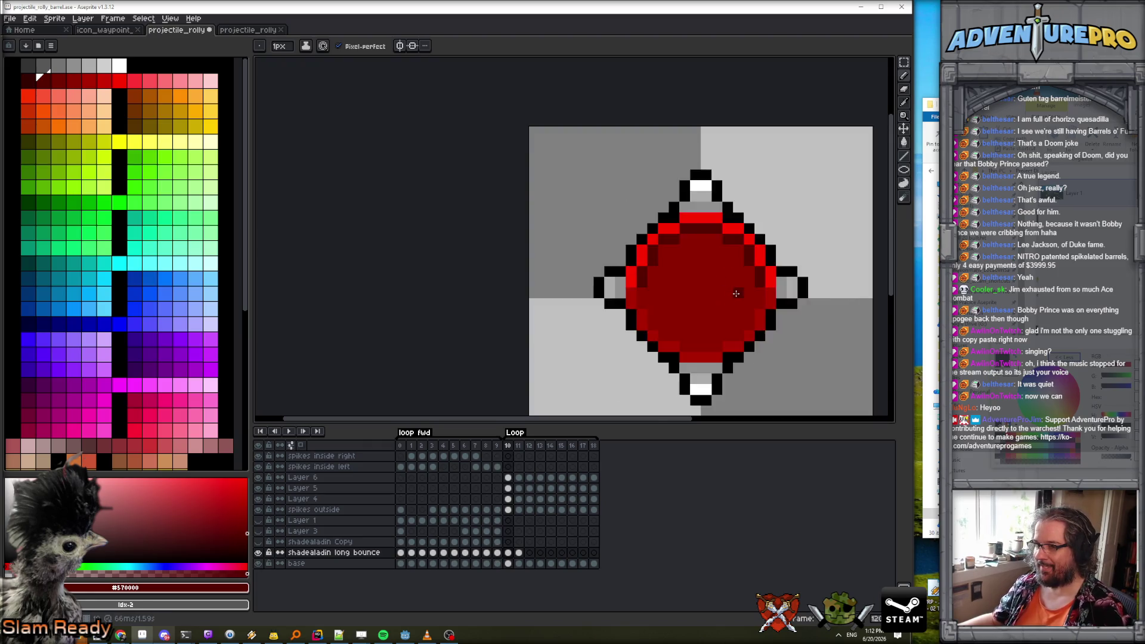
scroll(769, 304, "down", 4)
left_click_drag(786, 320, 661, 316)
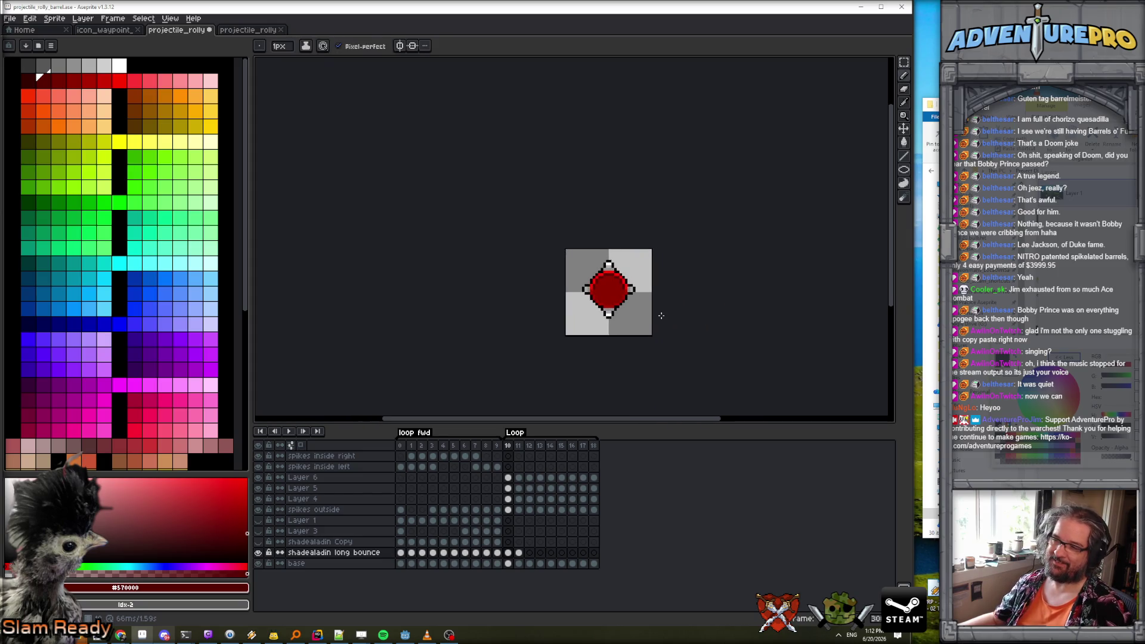
scroll(626, 298, "up", 3)
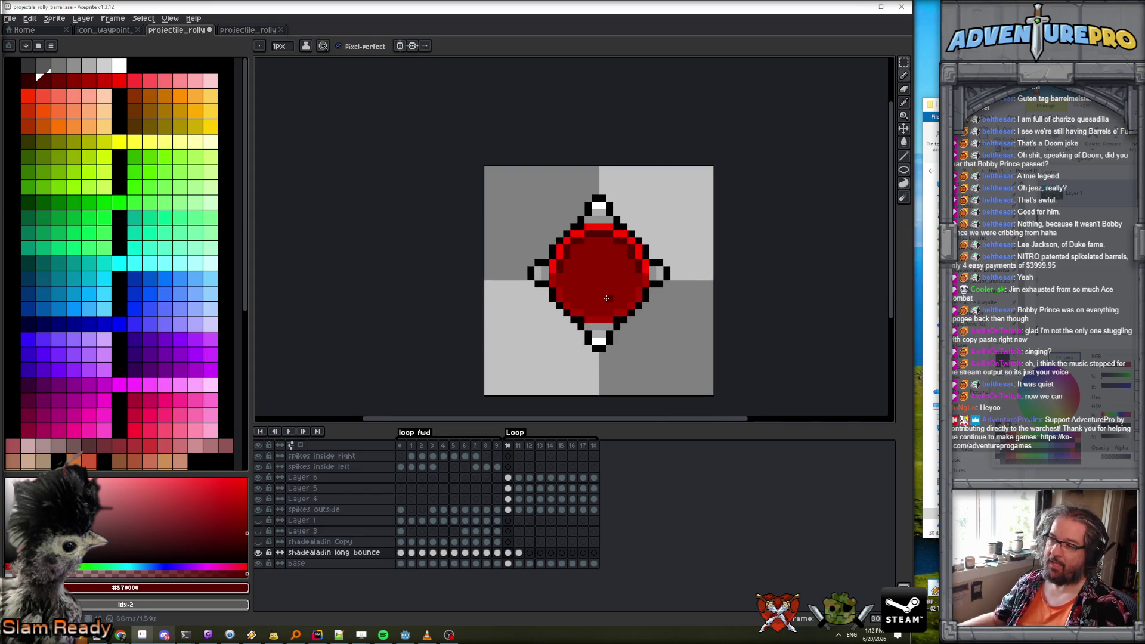
left_click(508, 552)
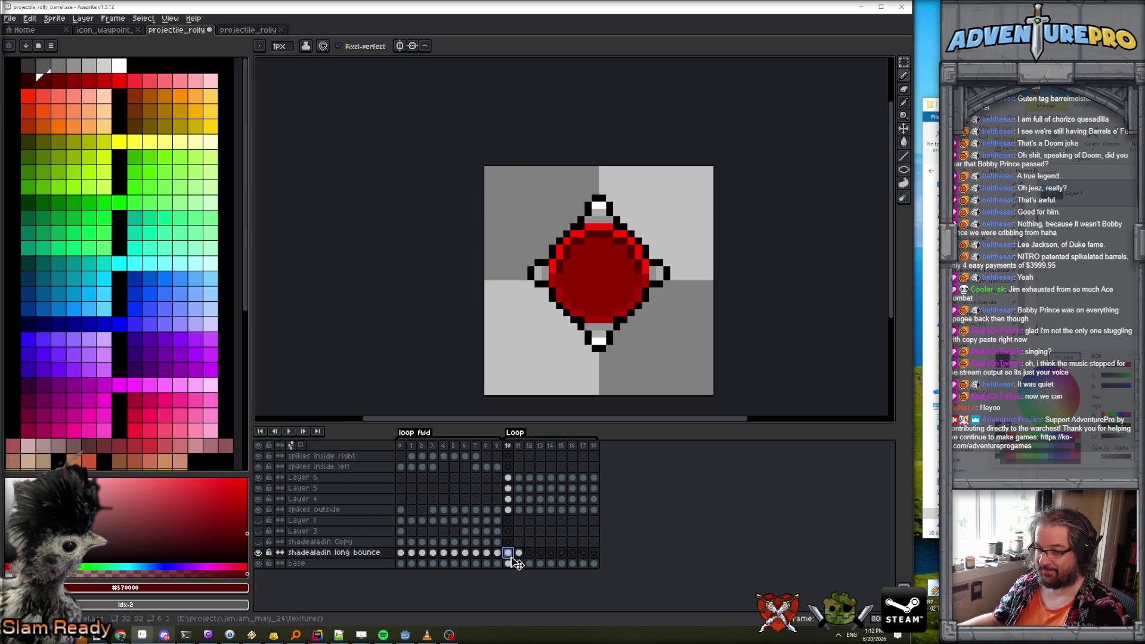
Preview the animation, then link the base layer's cels across frames 10–18.
key("Return")
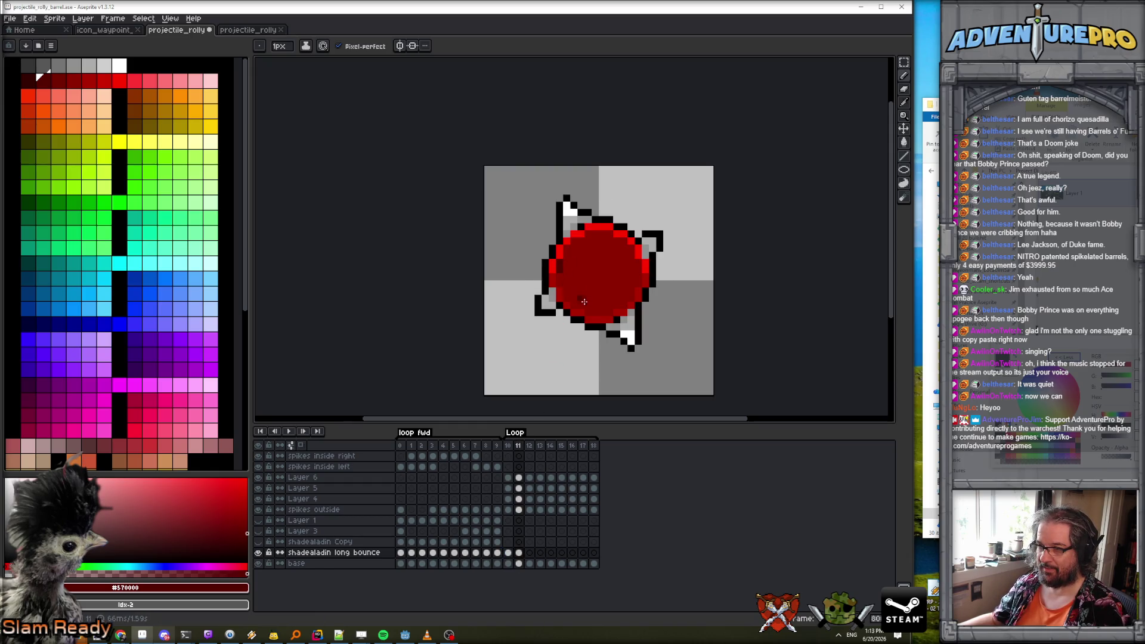
left_click_drag(508, 563, 597, 566)
right_click(600, 566)
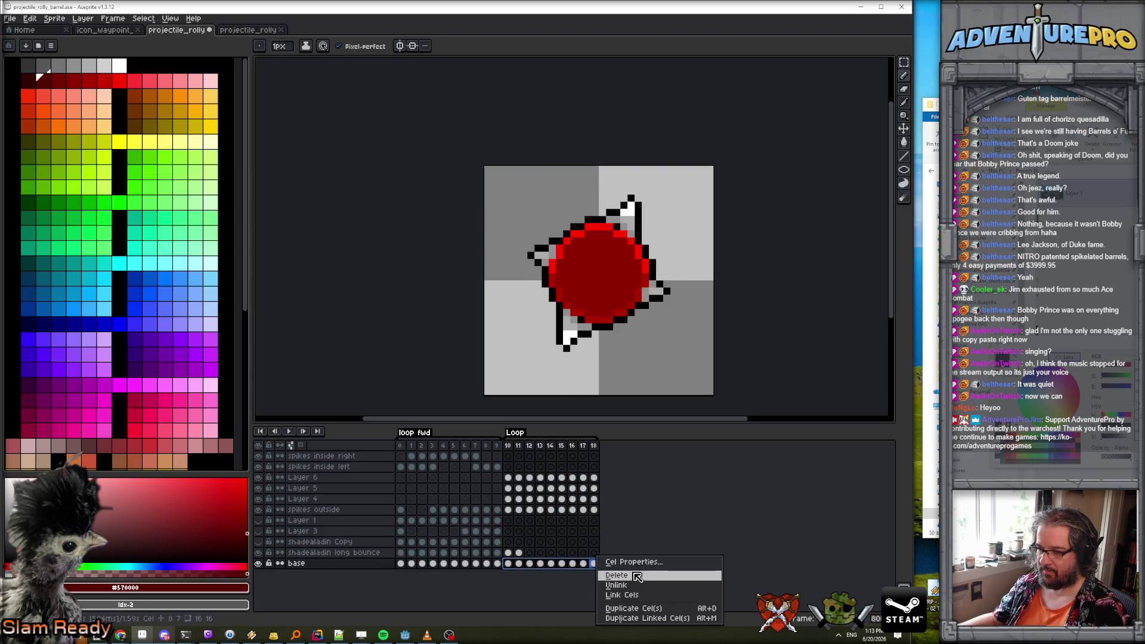
left_click(633, 599)
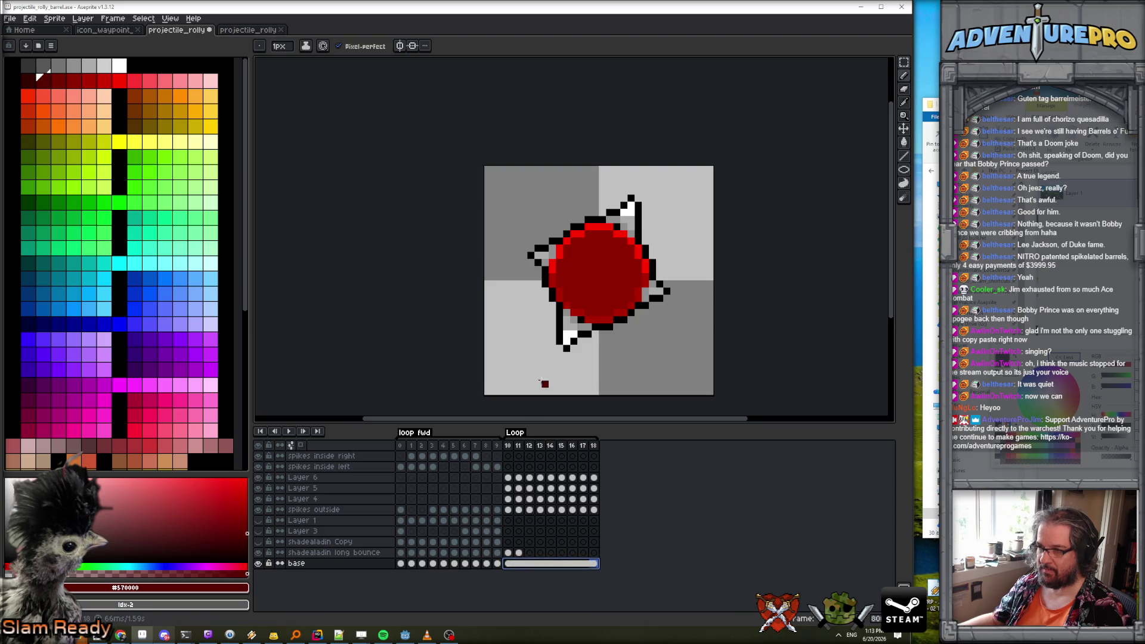
Check frames 10 and 11, then add a dark-red pixel on the barrel's left edge at frame 10.
left_click(509, 562)
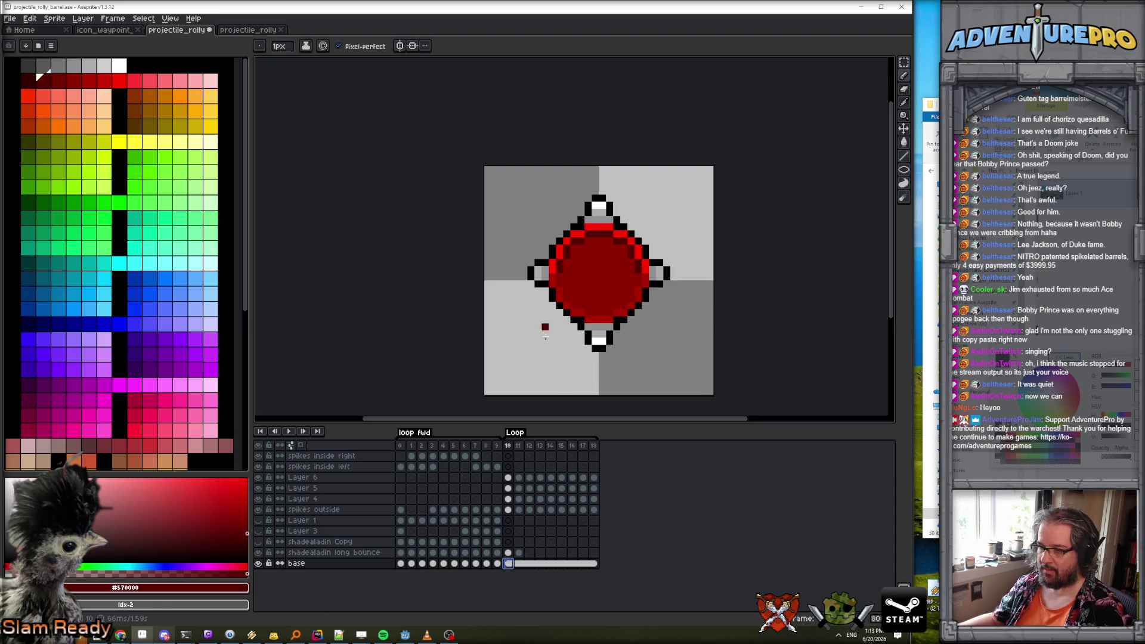
left_click(508, 552)
left_click(519, 552)
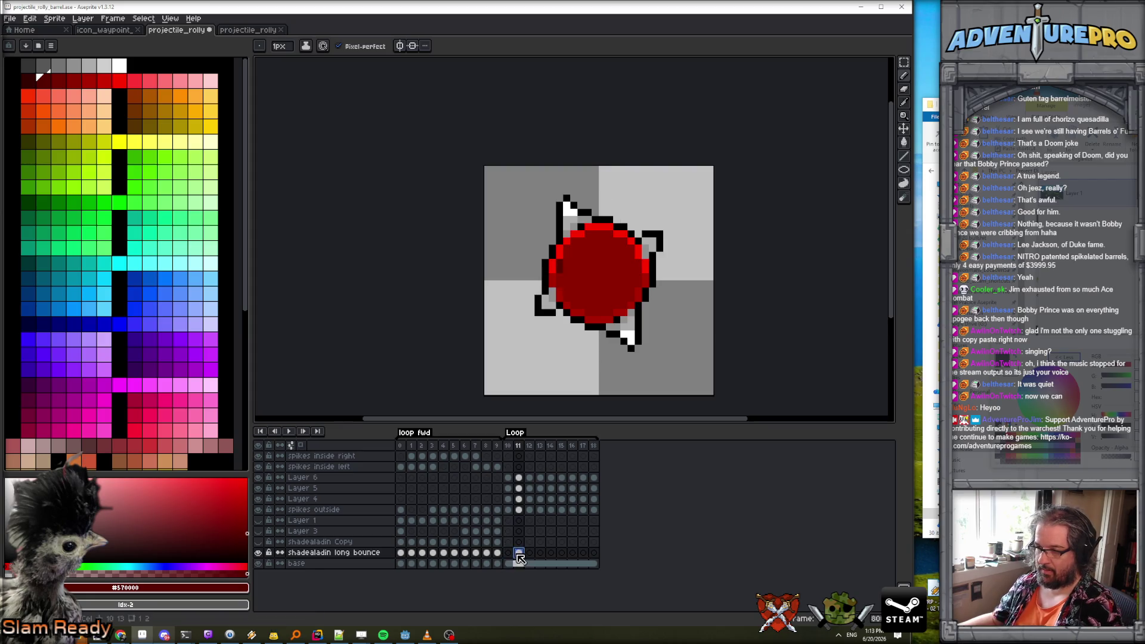
left_click(508, 562)
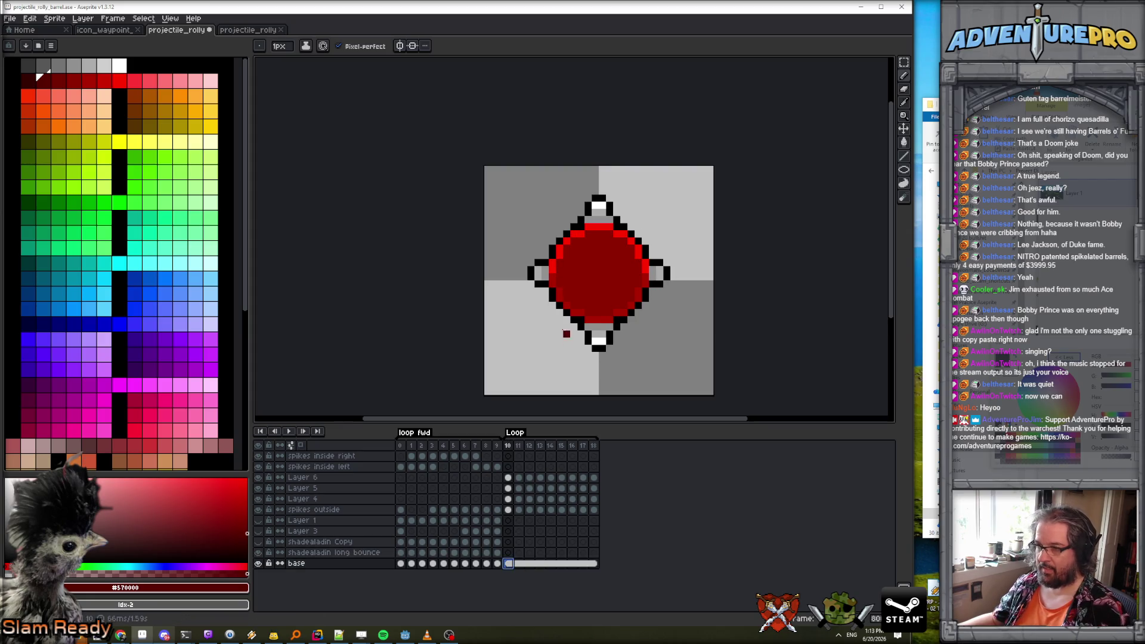
left_click(559, 263)
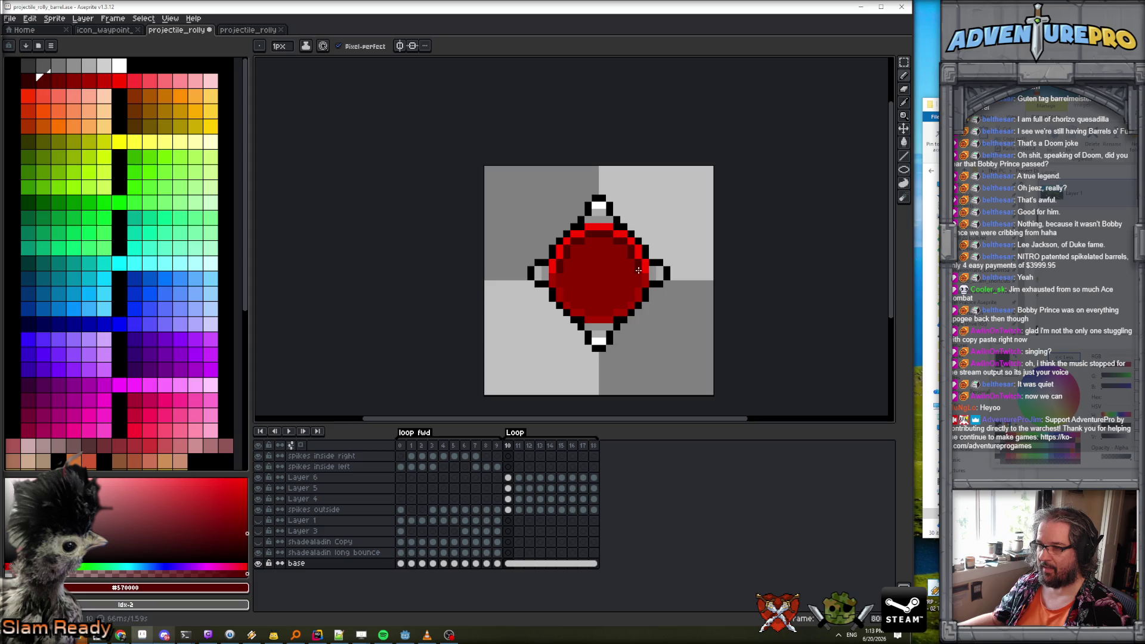
Preview the barrel animation and sample its bright, dark and mid reds.
key("Return")
scroll(701, 363, "down", 4)
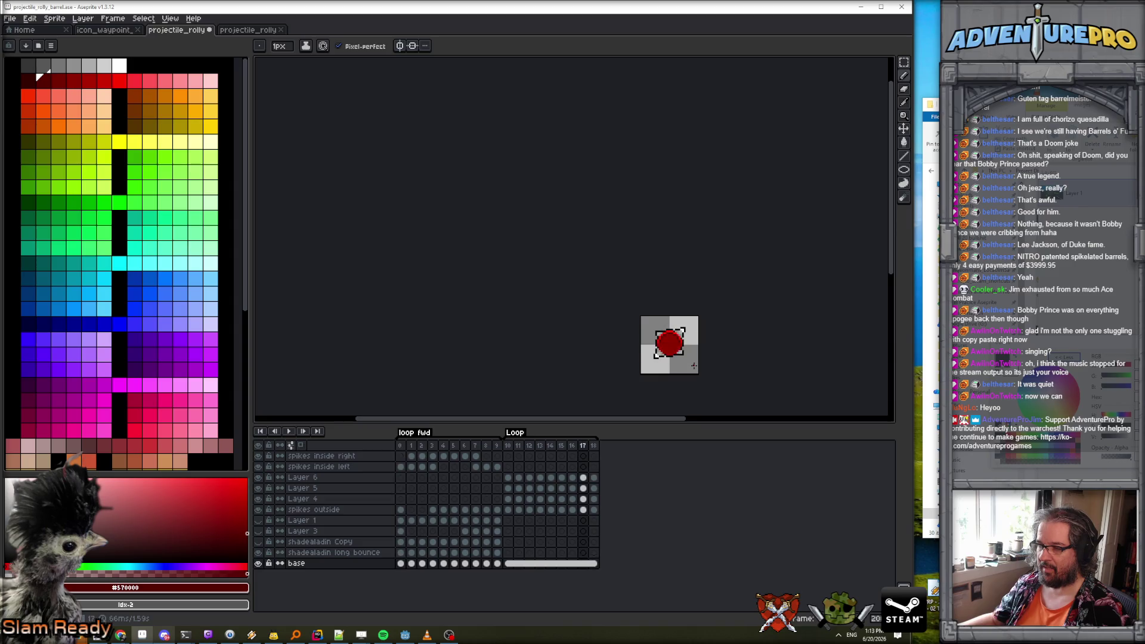
scroll(716, 298, "up", 3)
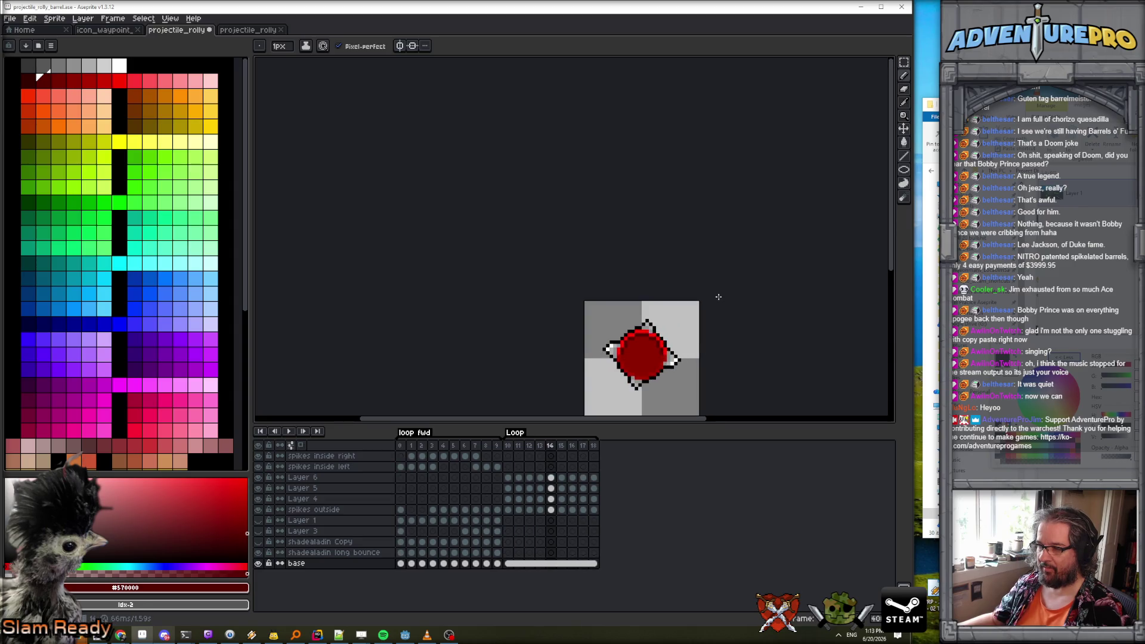
scroll(659, 364, "up", 3)
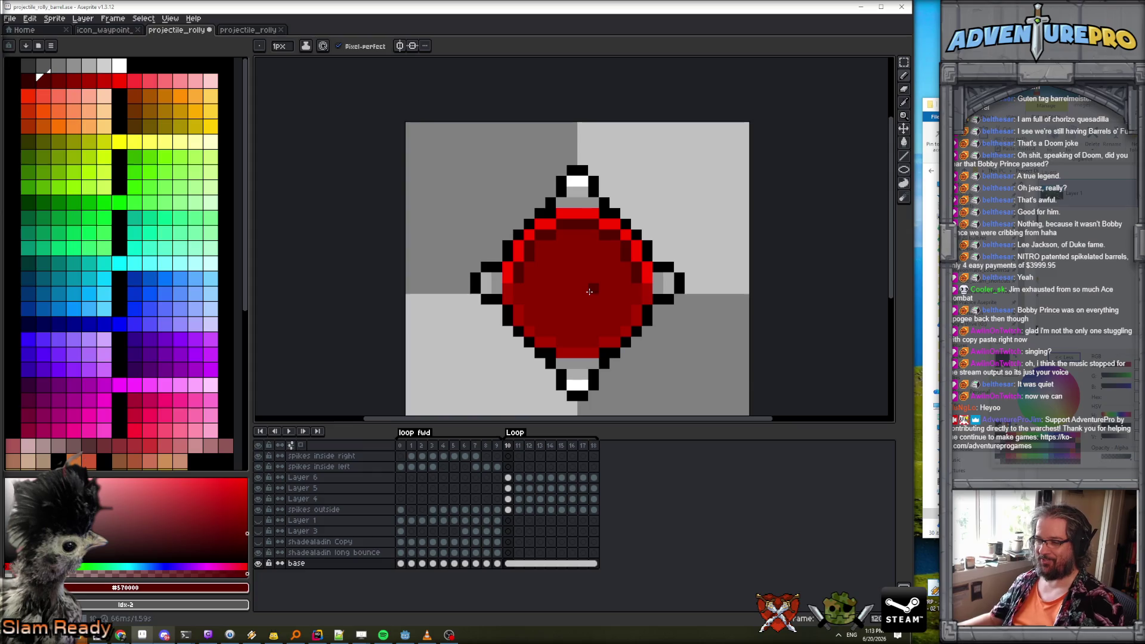
left_click(116, 77)
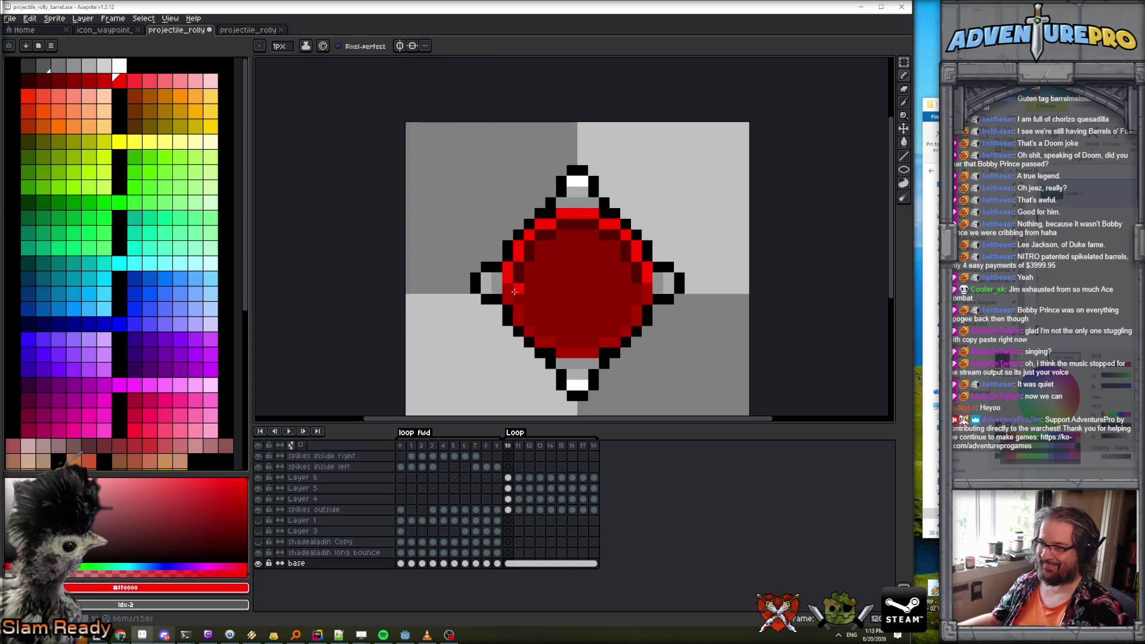
key("period")
key("period")
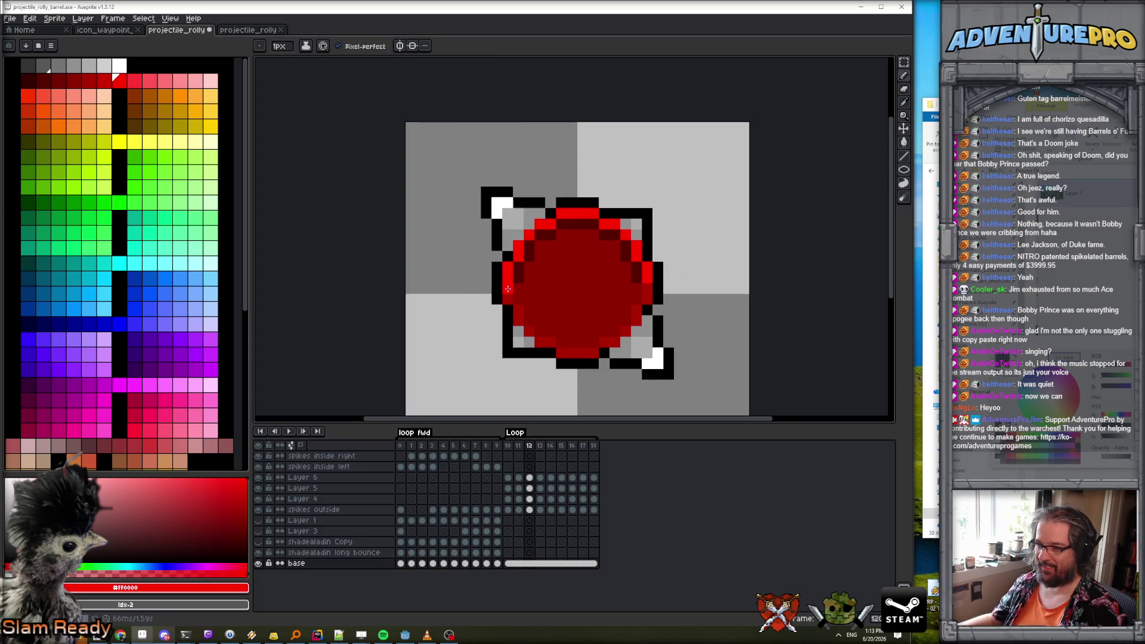
left_click(515, 288, "alt")
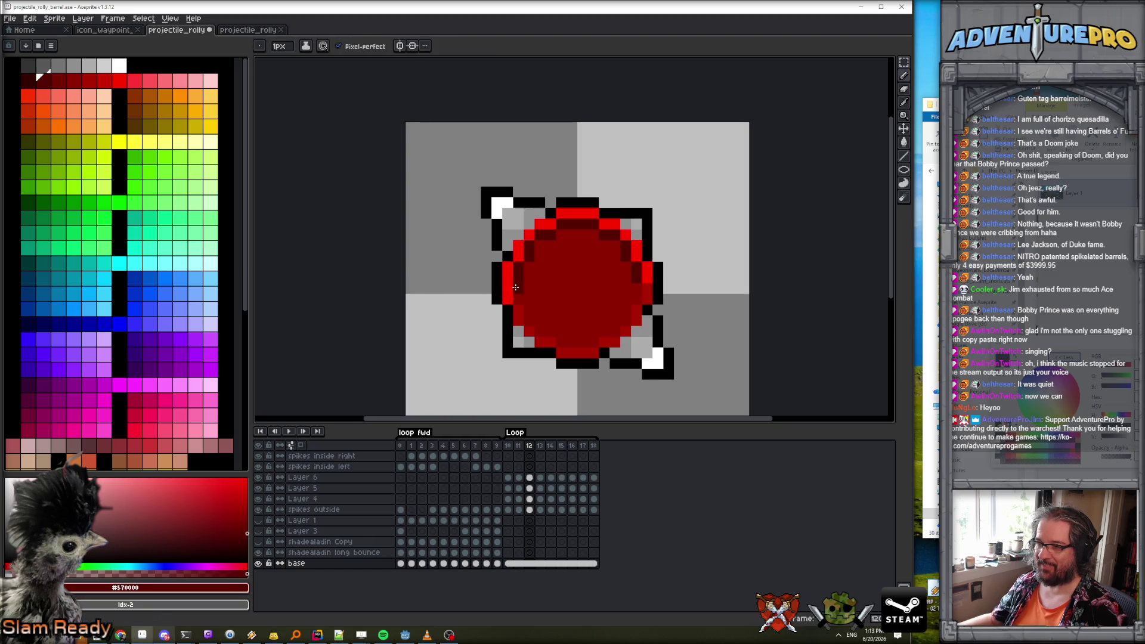
left_click(650, 286, "alt")
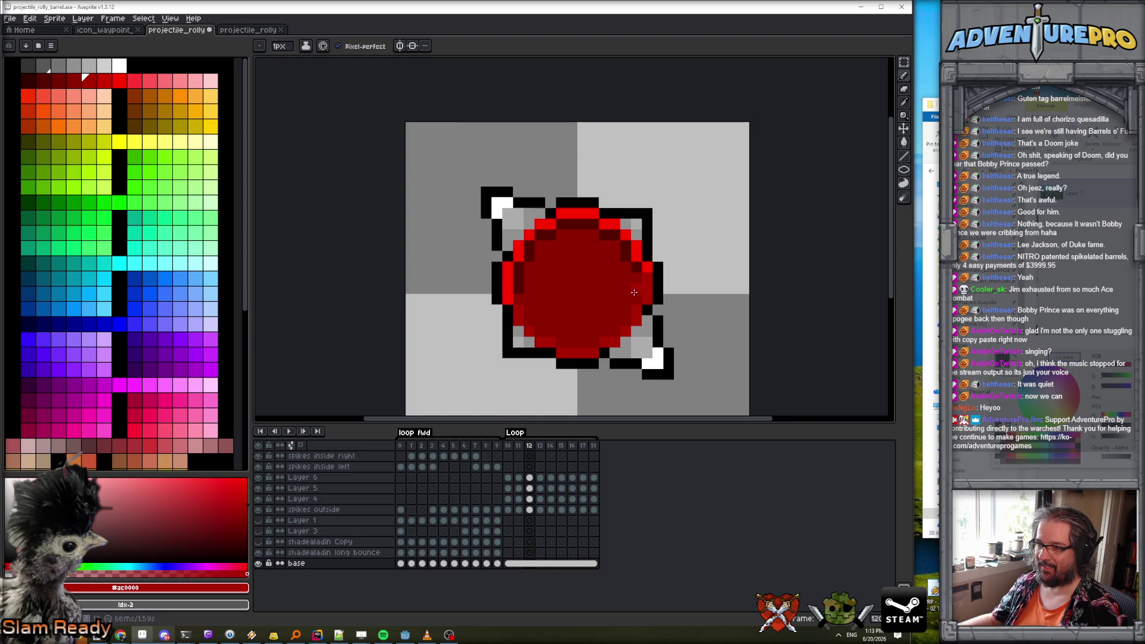
left_click(635, 280, "alt")
scroll(634, 273, "down", 5)
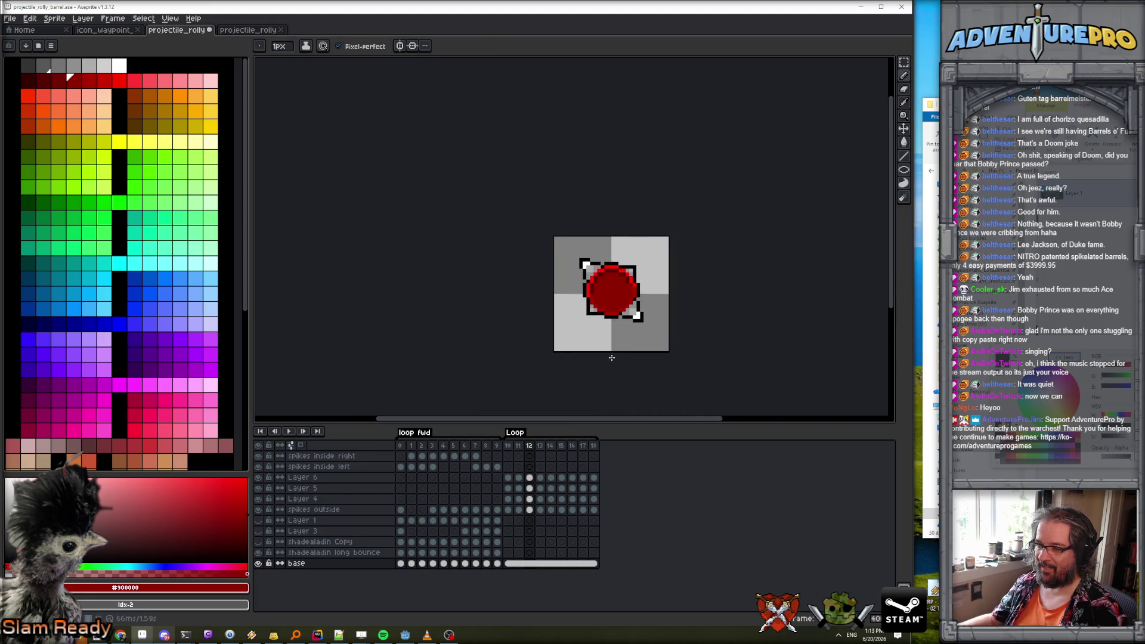
scroll(612, 358, "up", 1)
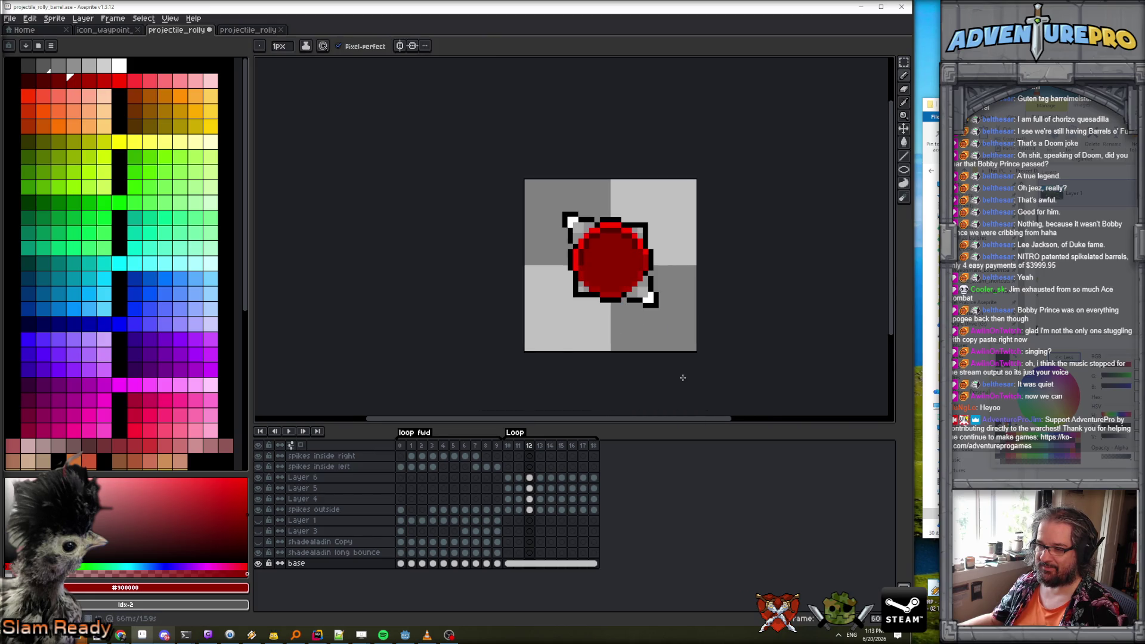
key("ctrl")
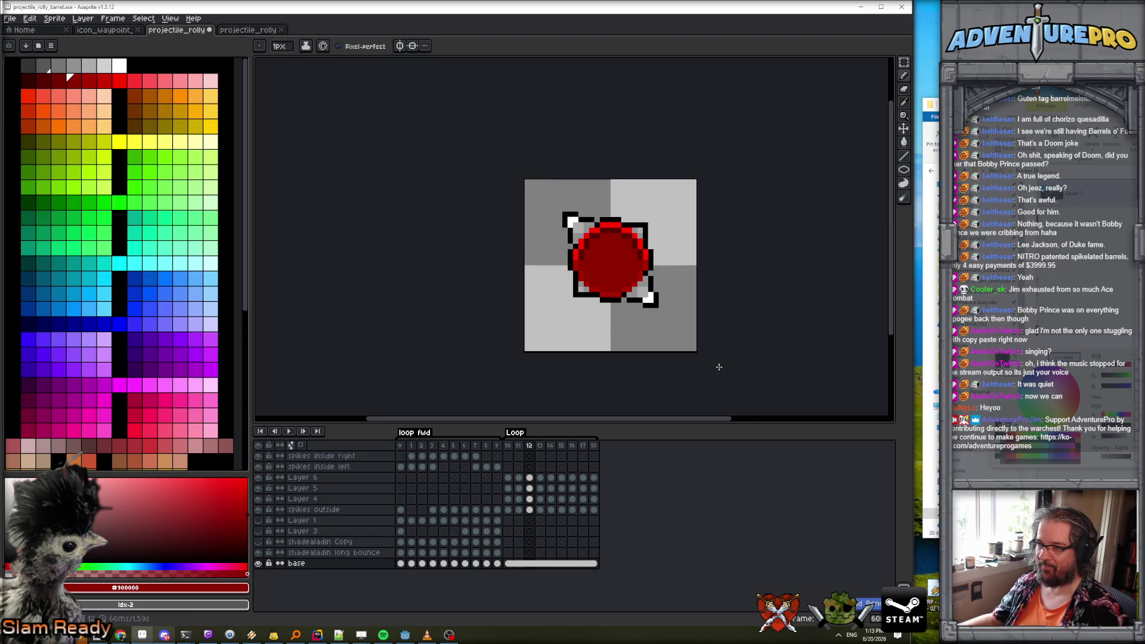
On the shadealadin long bounce layer, paint a bright red rim pixel at frame 12 and resample reds.
key("Left")
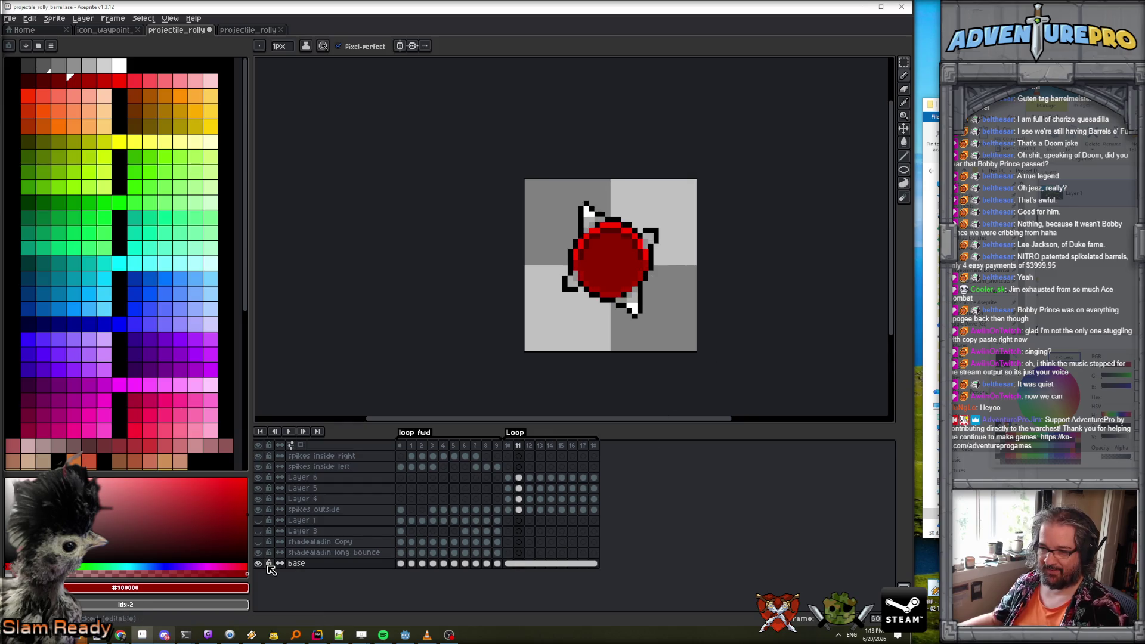
left_click(509, 552)
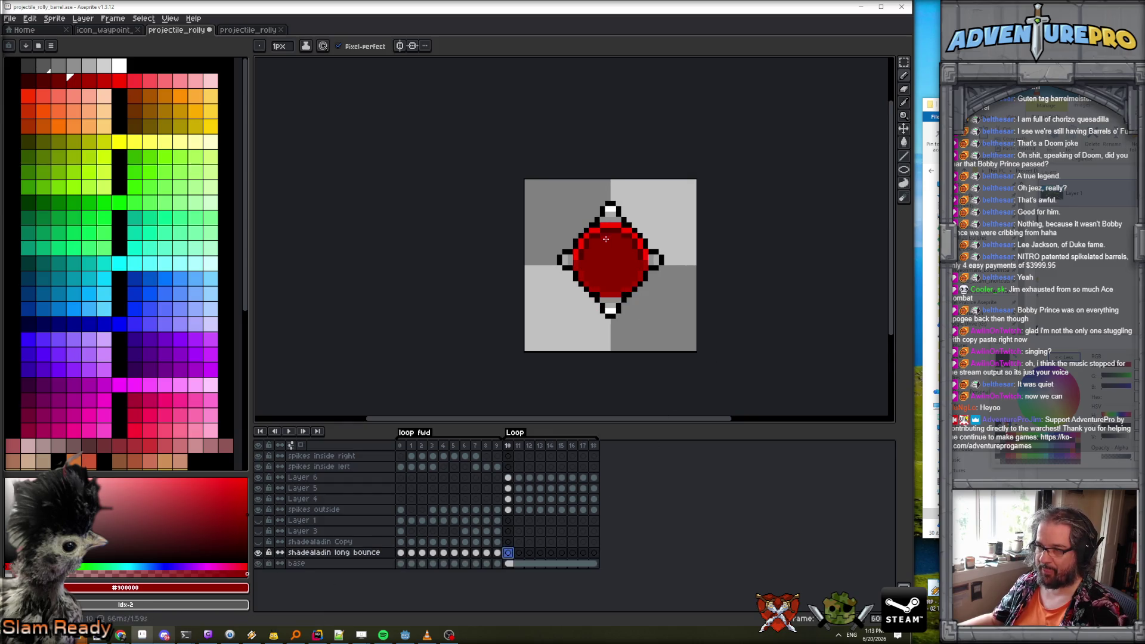
scroll(607, 238, "up", 1)
left_click(564, 268, "alt")
key("Right")
key("Right")
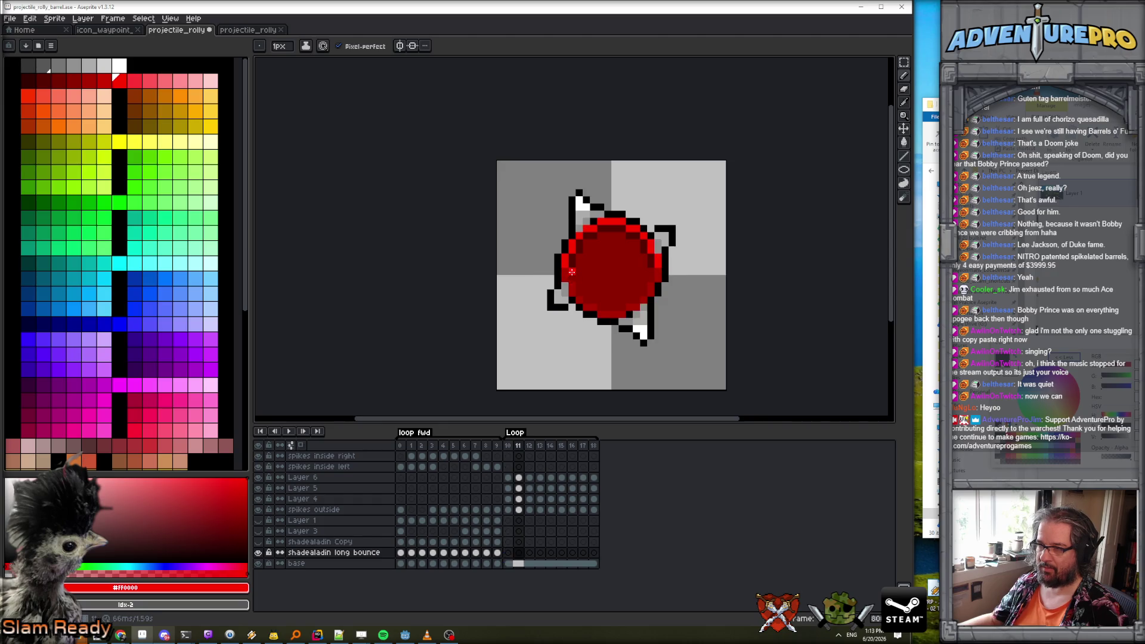
left_click(566, 272)
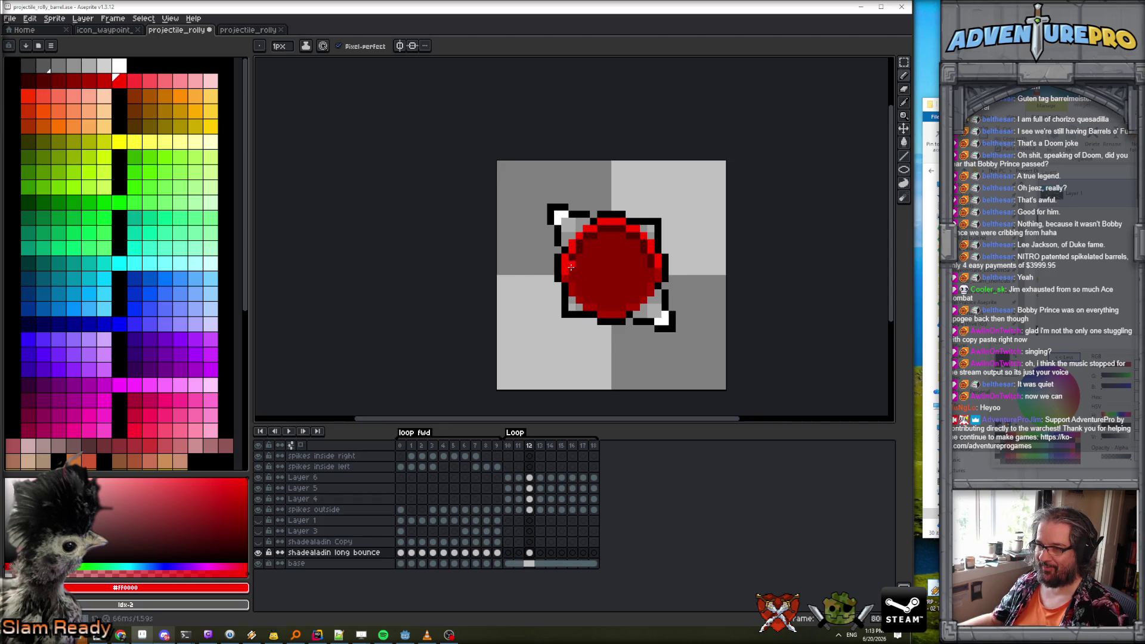
left_click(571, 264, "alt")
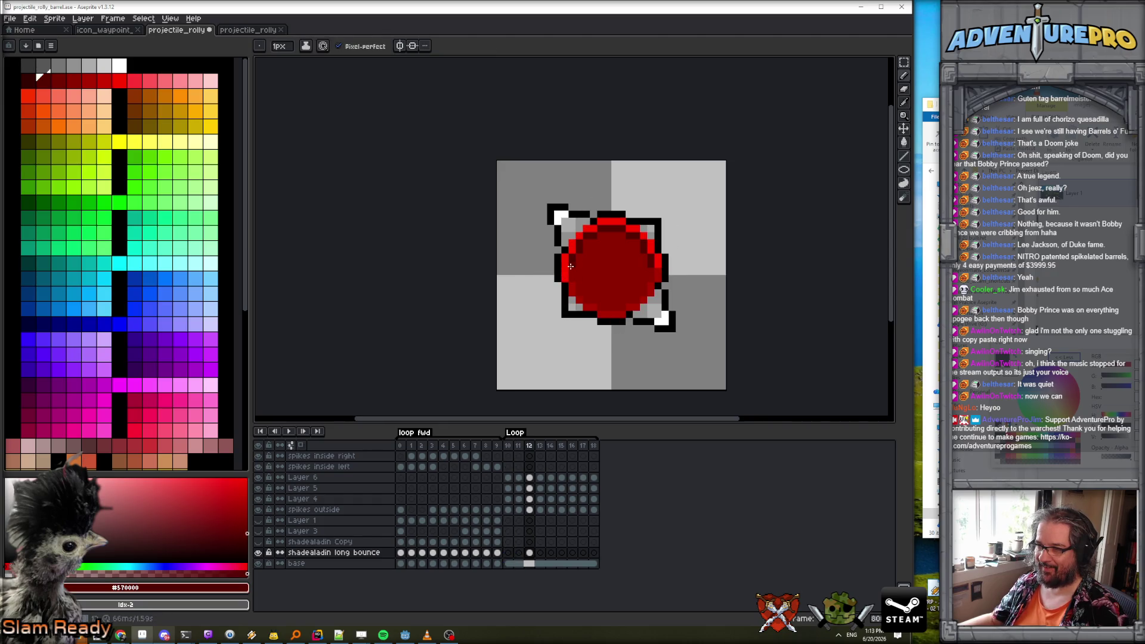
left_click(658, 263, "alt")
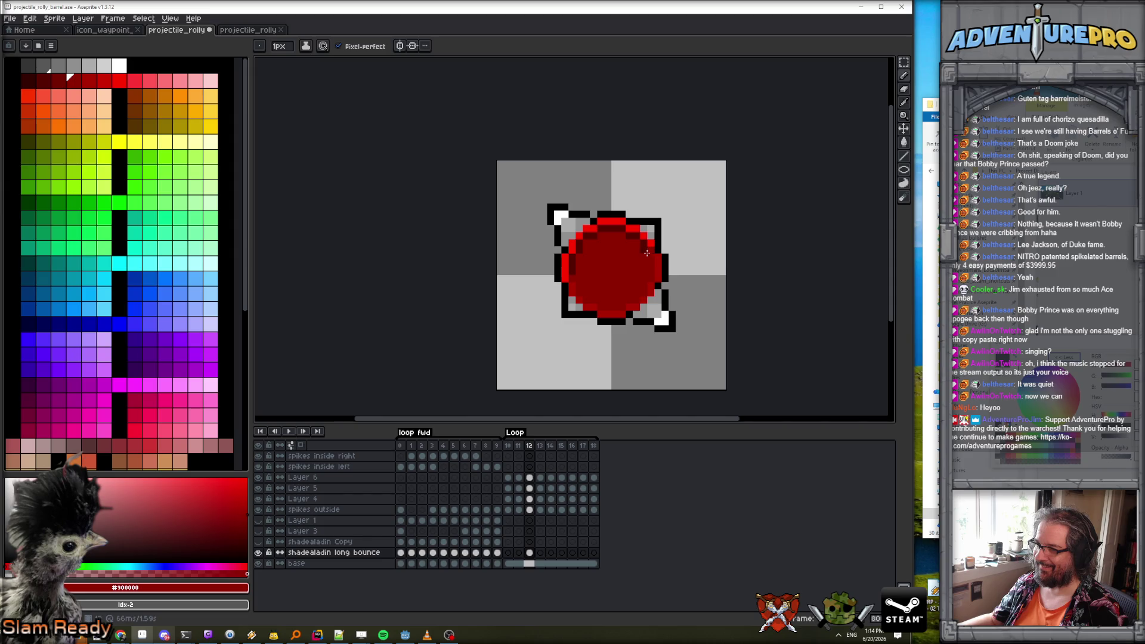
scroll(641, 252, "down", 2)
Step through Loop frames 12–14, then play and stop the barrel loop.
scroll(656, 298, "up", 1)
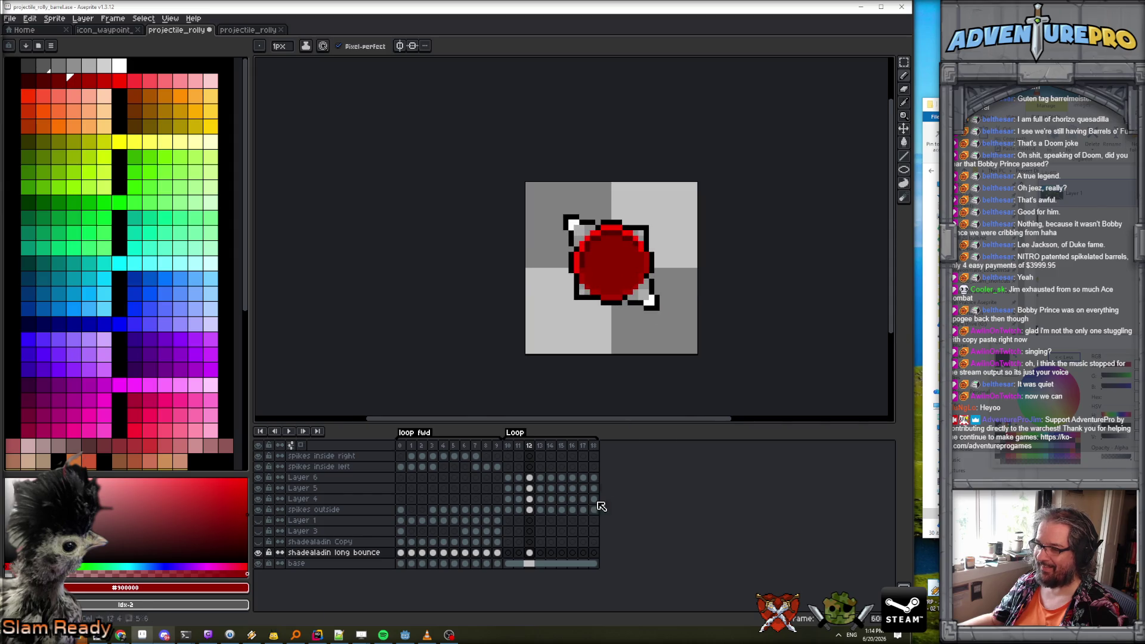
left_click(530, 553)
left_click(539, 552)
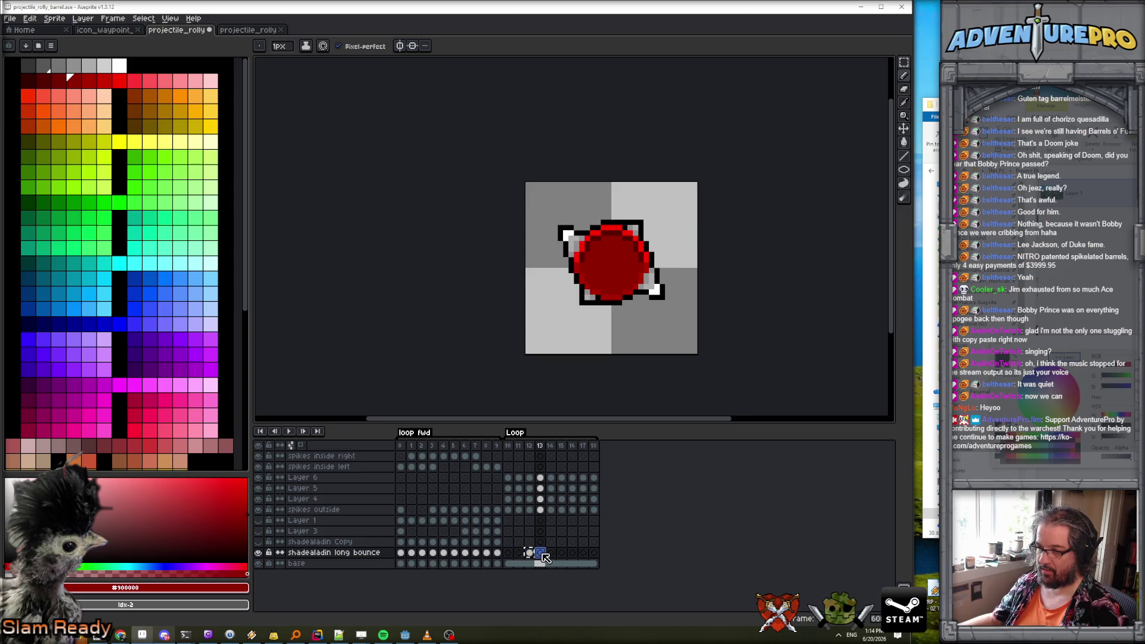
left_click(550, 552)
key("Return")
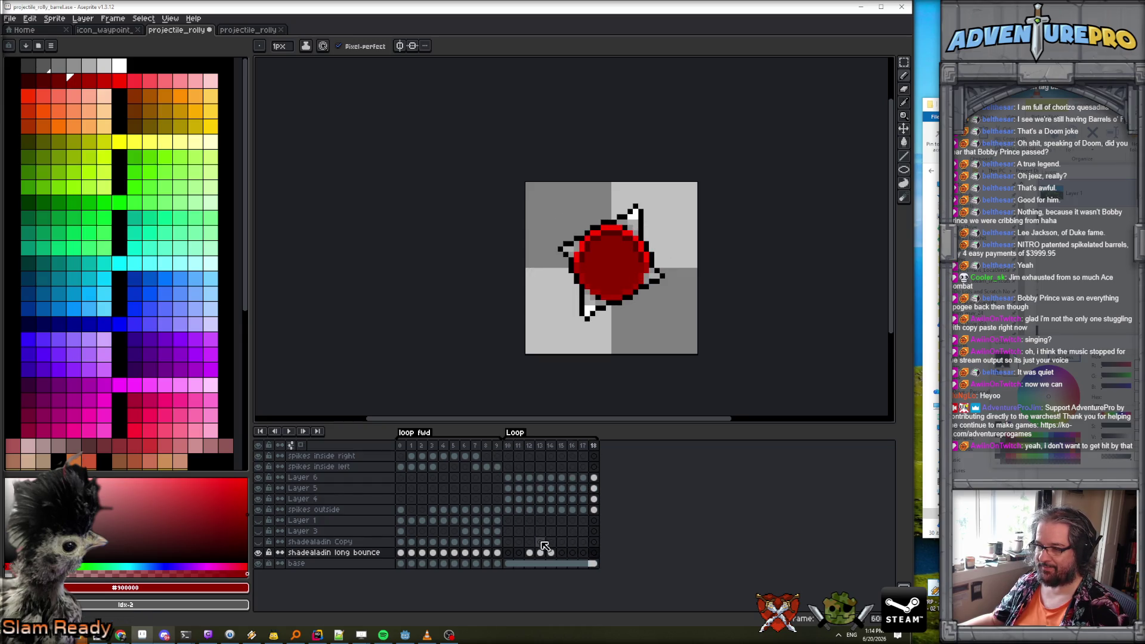
key("Return")
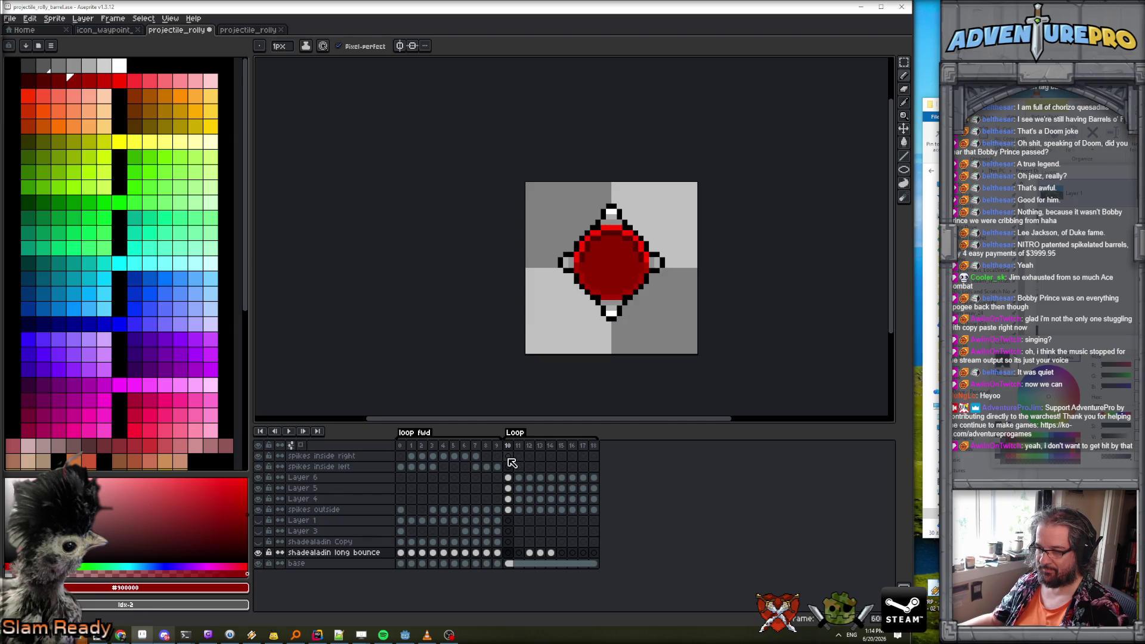
Flip between Loop frames 10–14 to compare the spike positions.
left_click(529, 553)
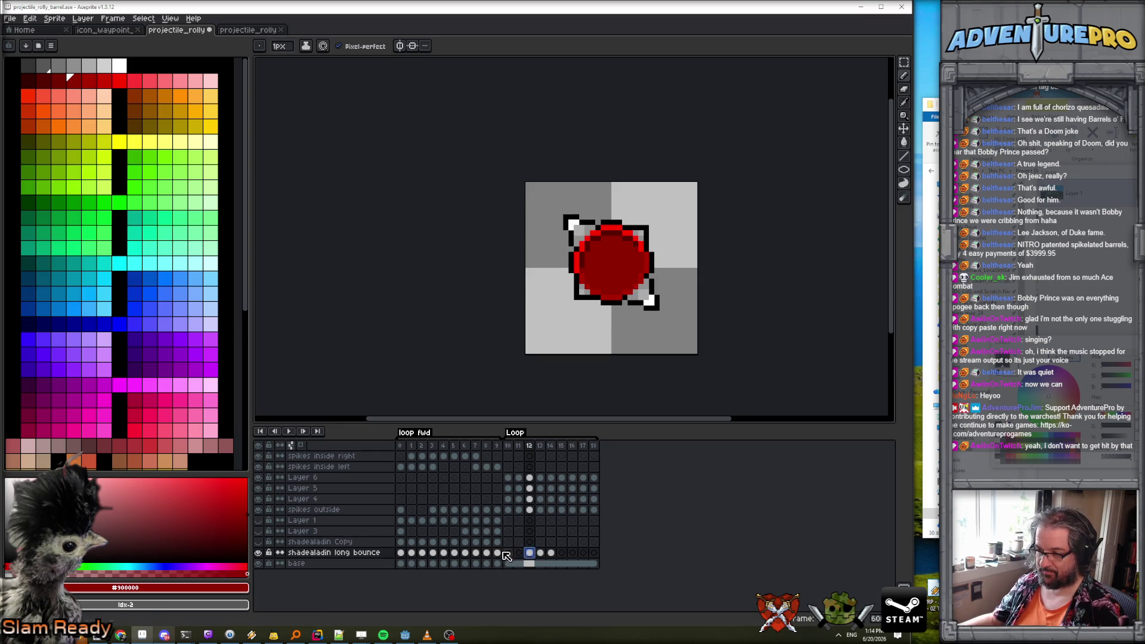
left_click(508, 552)
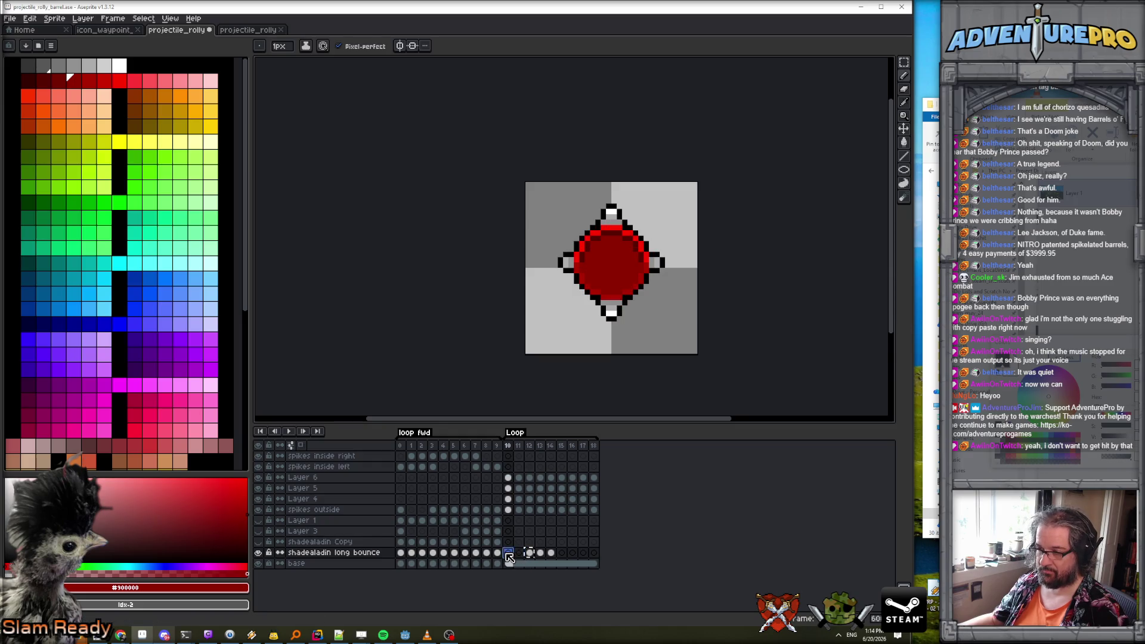
left_click(540, 553)
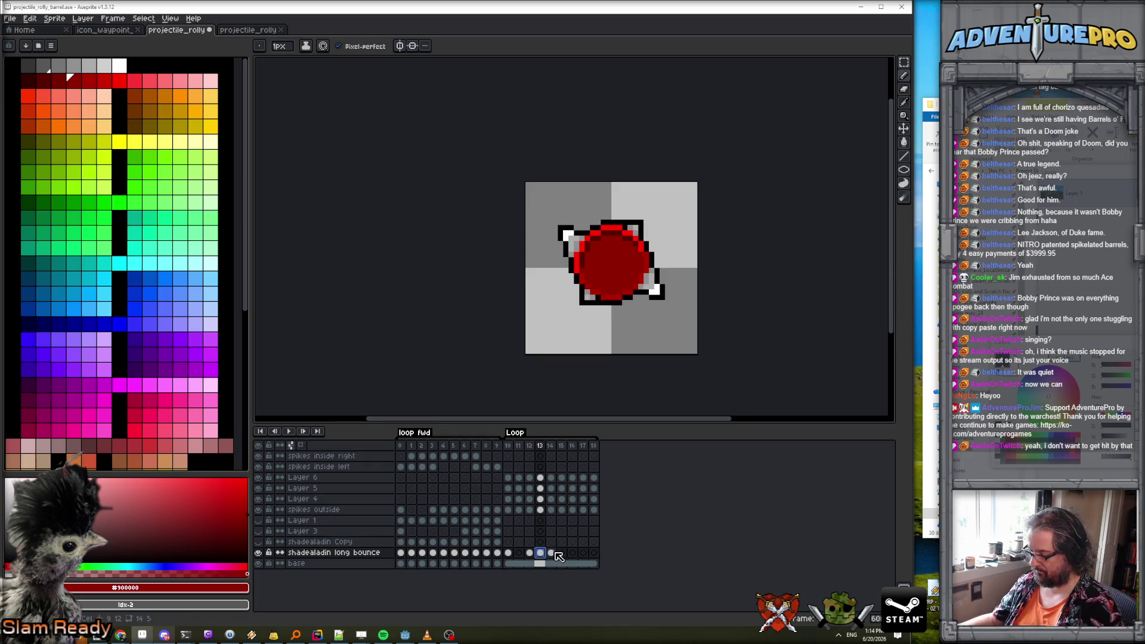
left_click(550, 553)
key("Left")
key("Left")
key("Left")
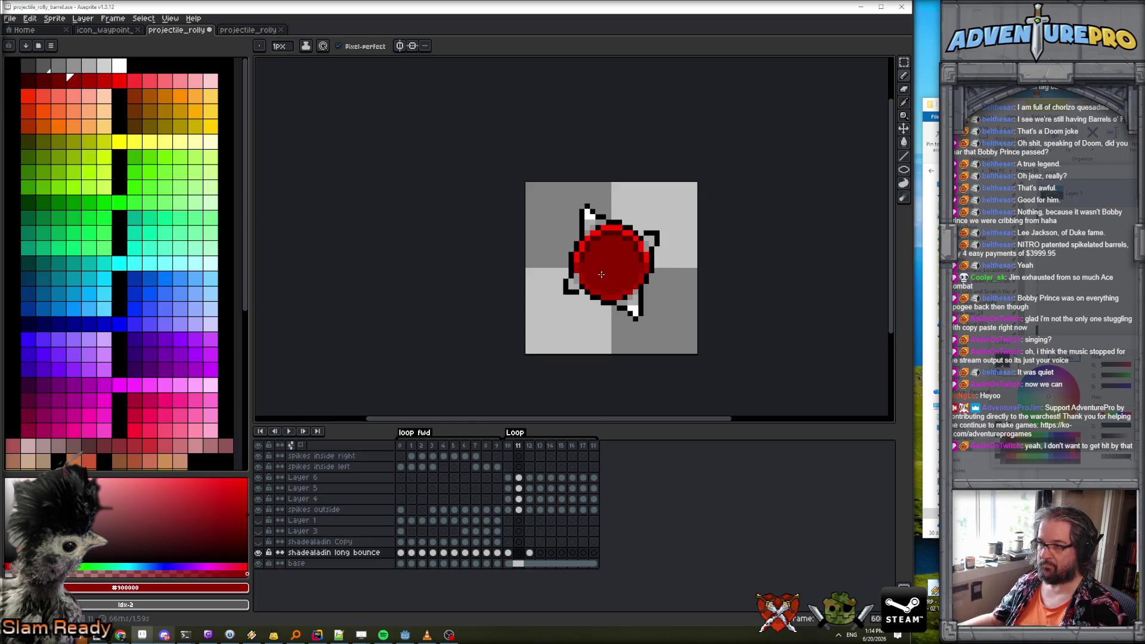
key("Right")
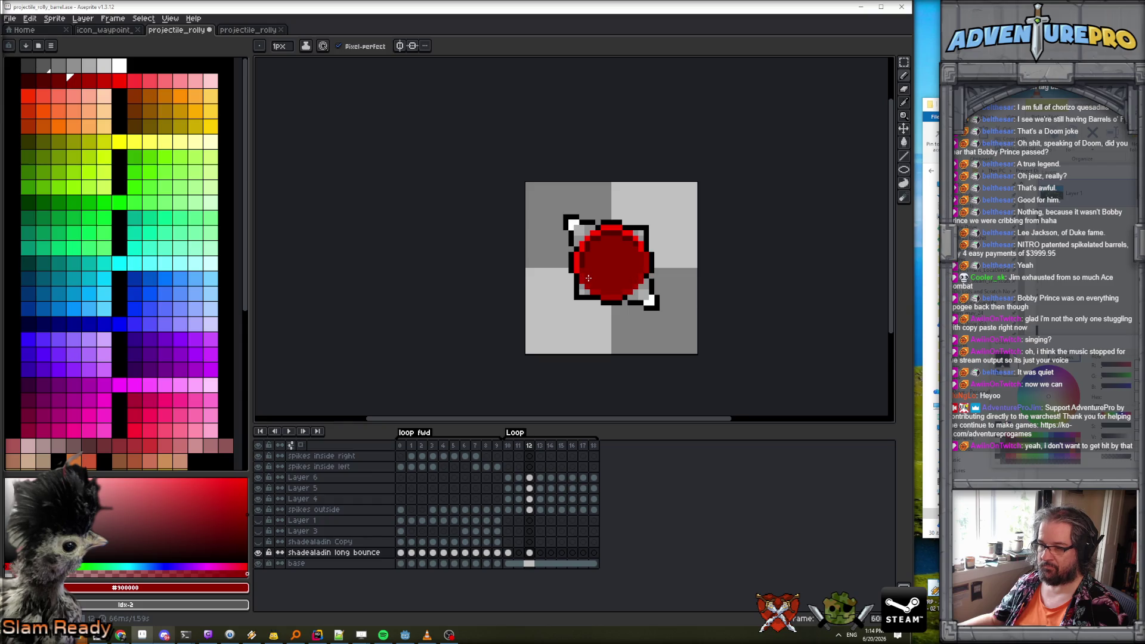
key("Right")
key("Right")
key("Left")
key("Left")
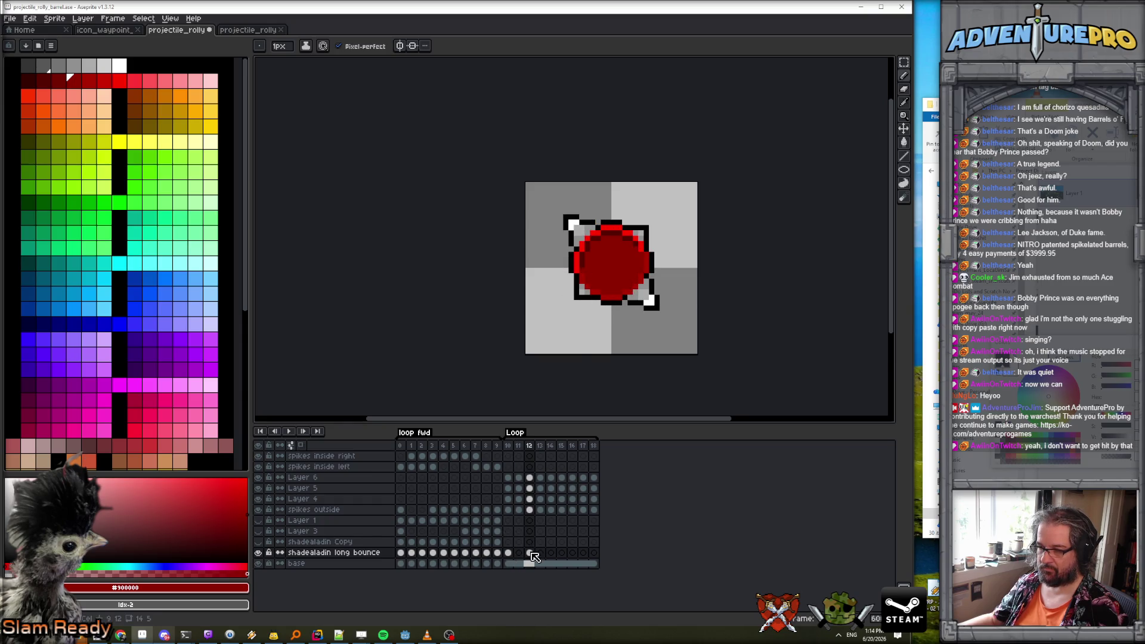
left_click(539, 552)
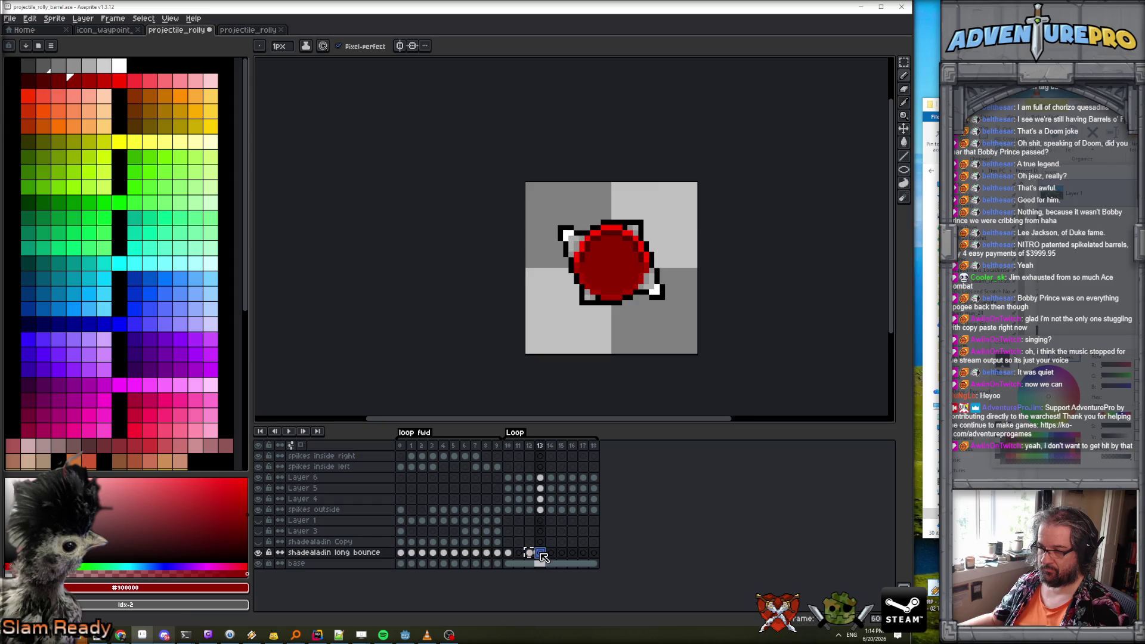
left_click(573, 552)
left_click(529, 552)
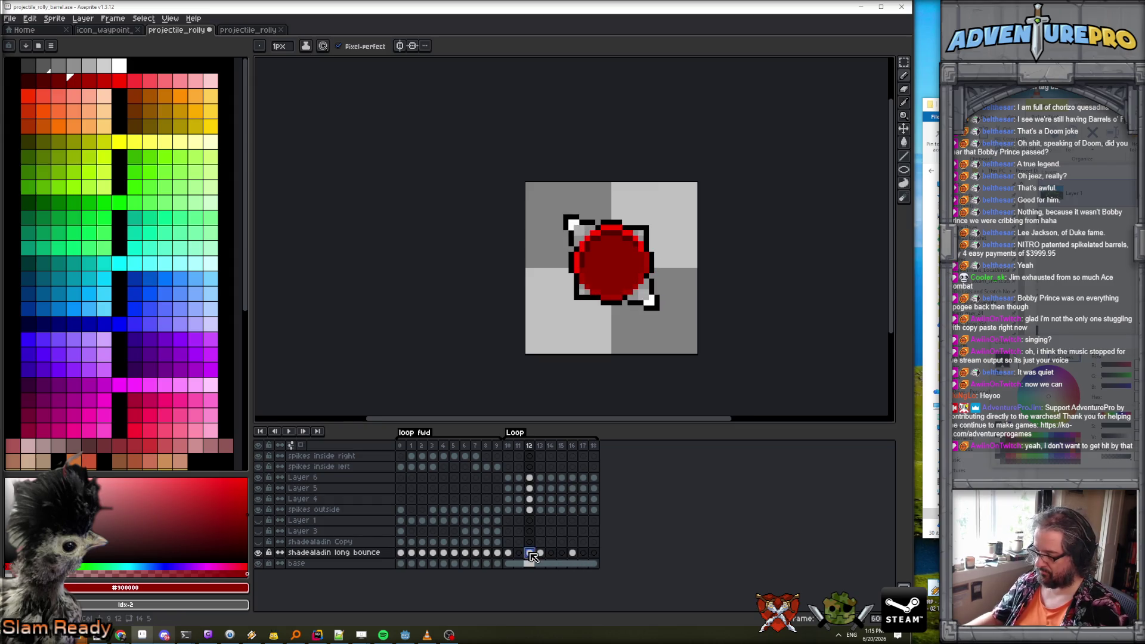
key("Left")
key("Left")
scroll(581, 274, "up", 2)
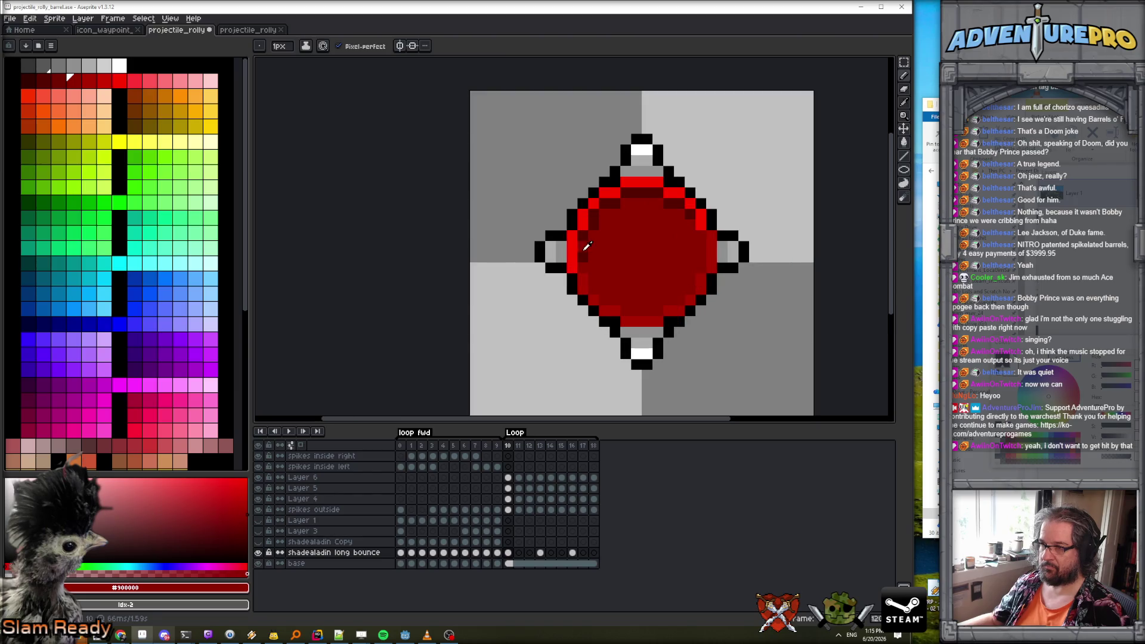
Sample #570000, #FF0000 and #ac0000 reds, replay the loop, and select long bounce cels 10–17.
left_click(587, 246, "alt")
key("Right")
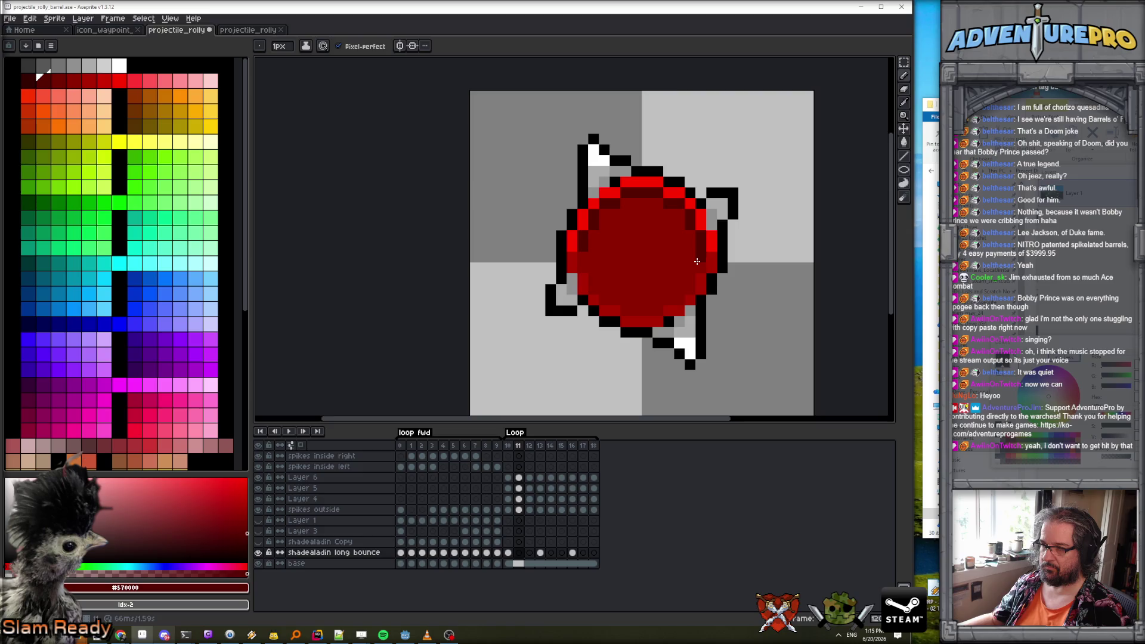
left_click(708, 262, "alt")
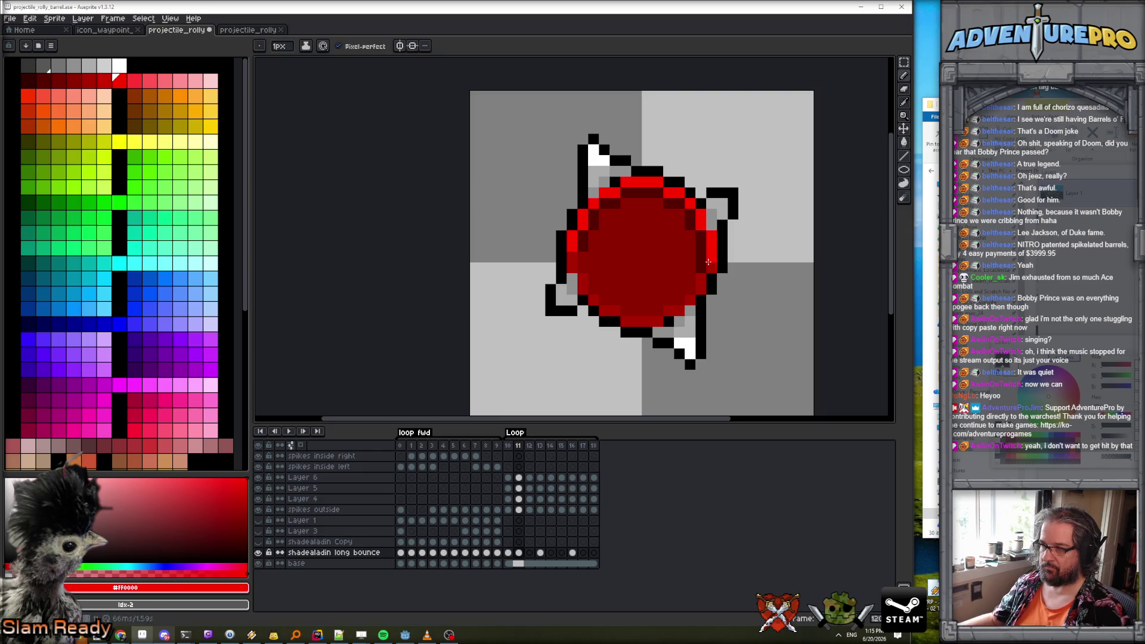
left_click(572, 258, "alt")
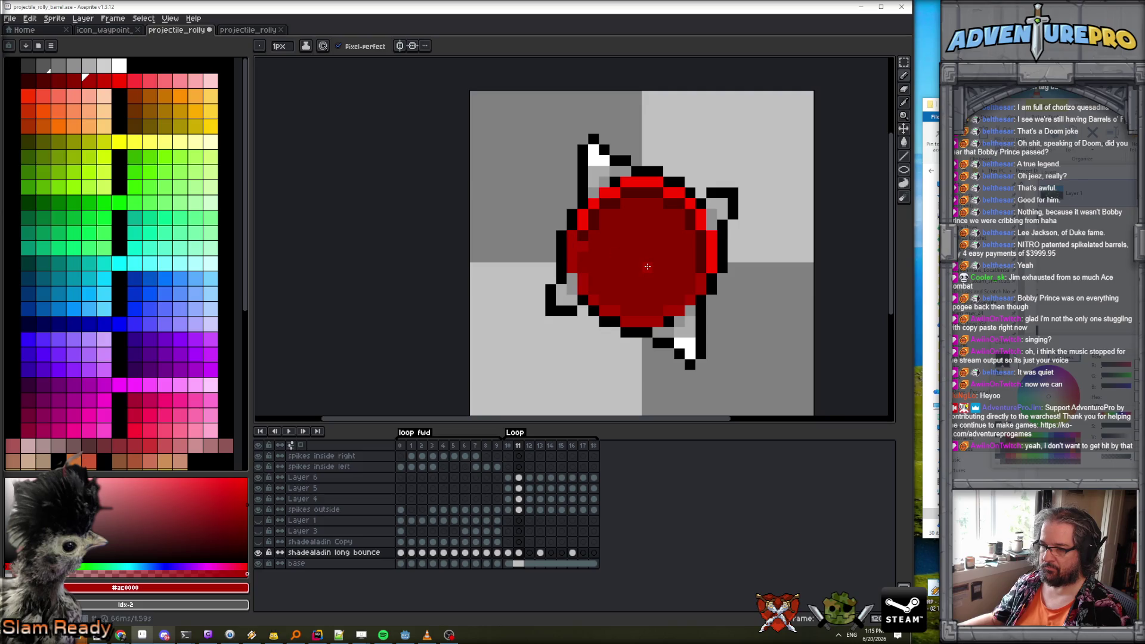
key("Right")
key("Right")
key("Right")
key("Right")
scroll(647, 266, "down", 3)
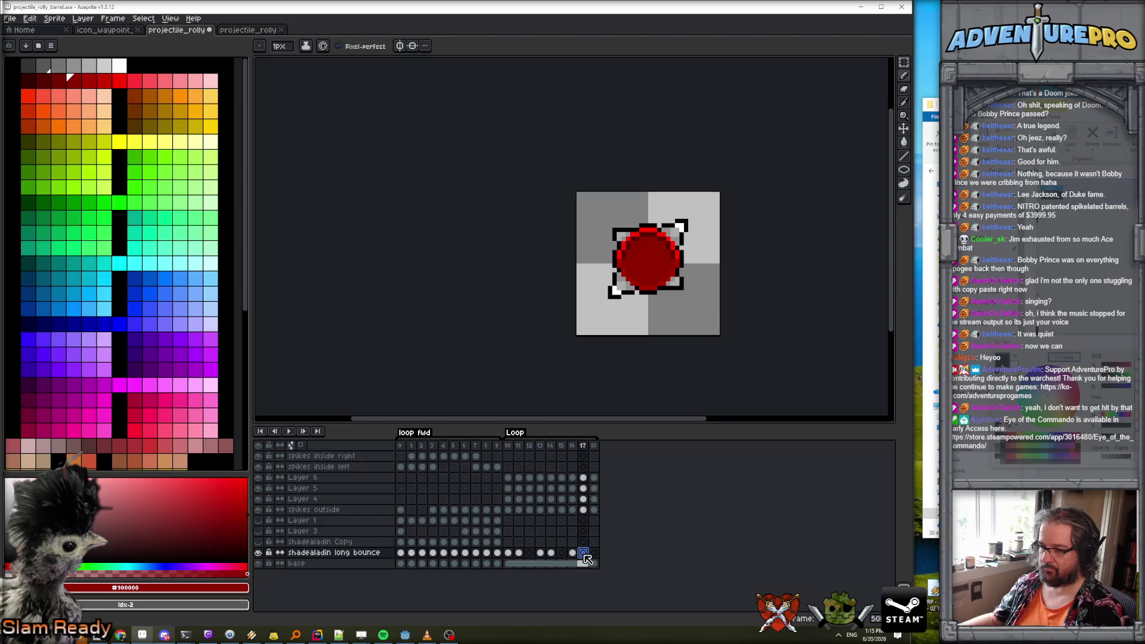
left_click(289, 431)
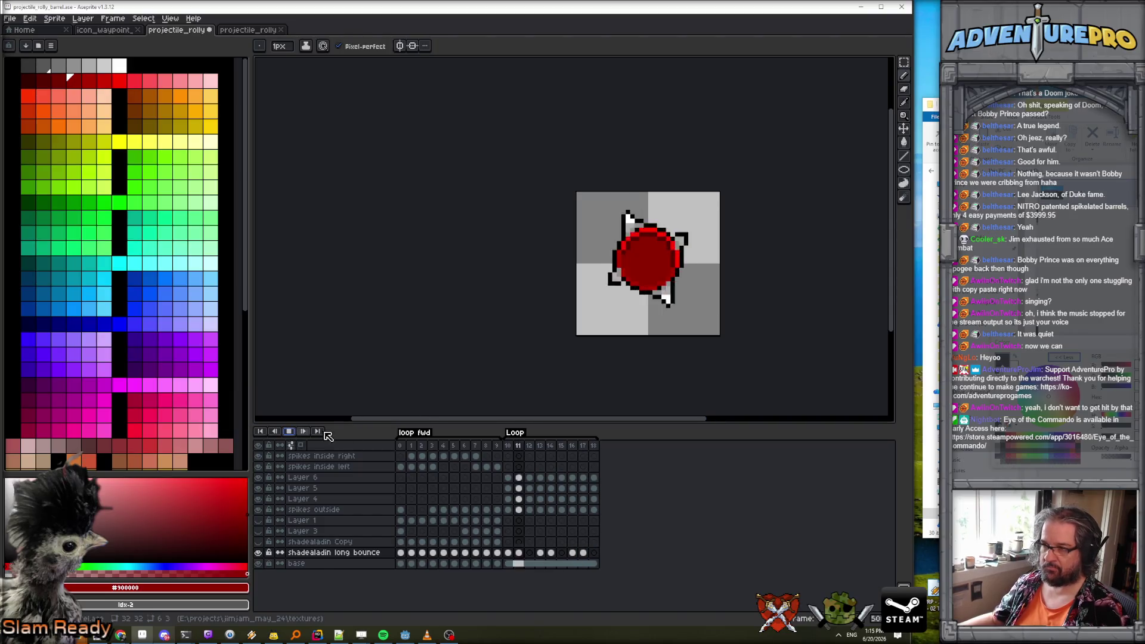
scroll(745, 292, "down", 3)
scroll(719, 282, "up", 3)
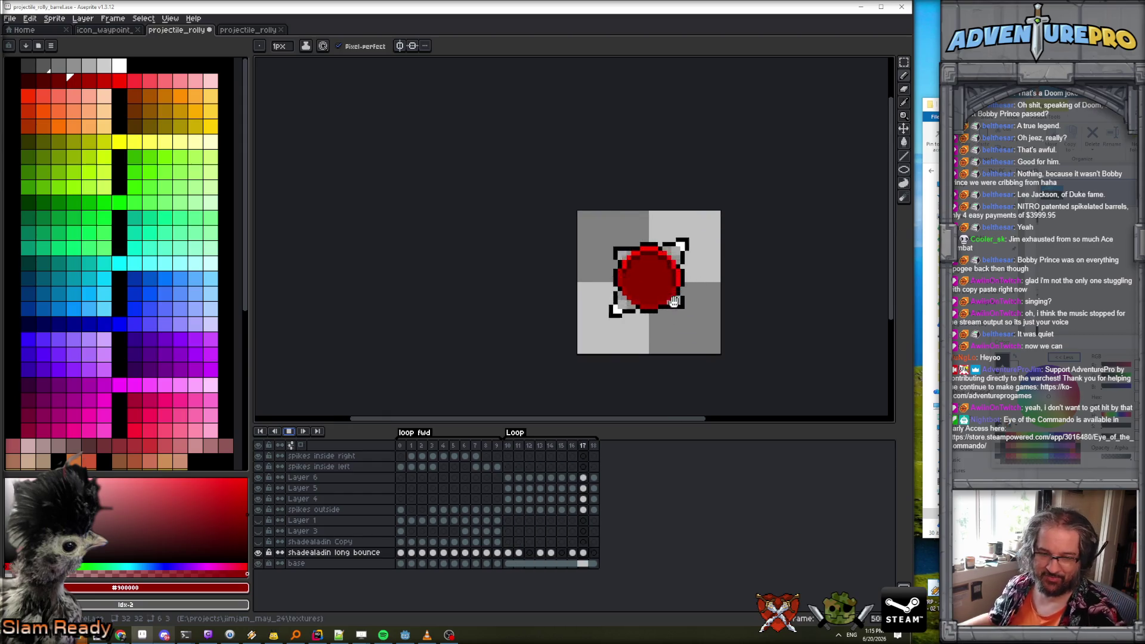
scroll(676, 293, "up", 2)
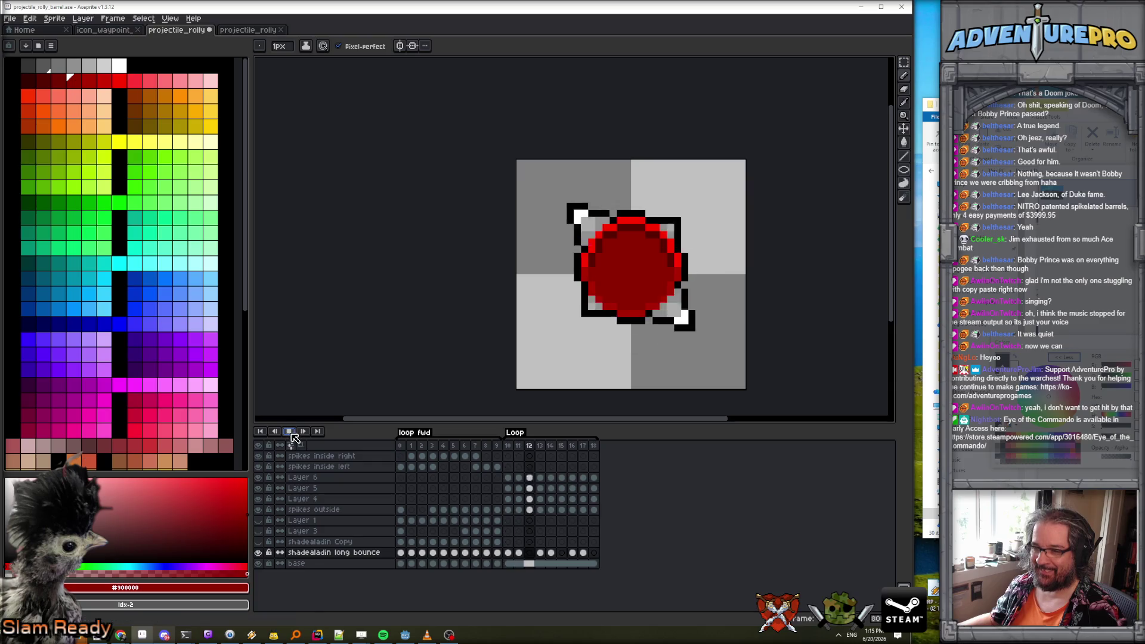
left_click_drag(508, 552, 589, 555)
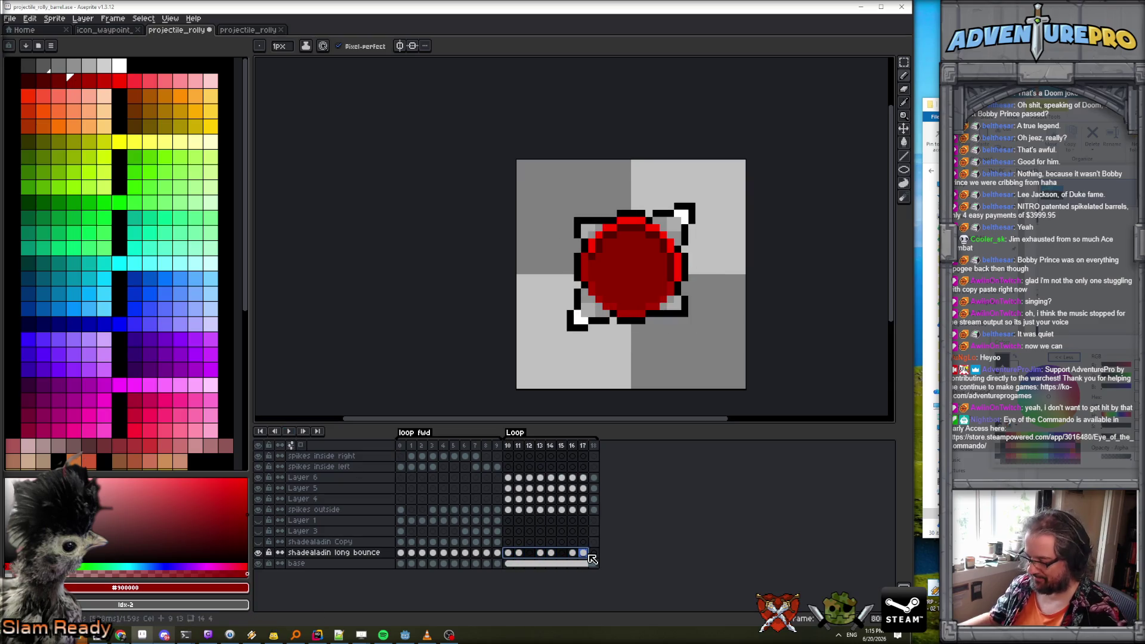
Delete the selected long bounce cels and play the loop to check the result.
key("Delete")
left_click(288, 431)
scroll(637, 309, "down", 3)
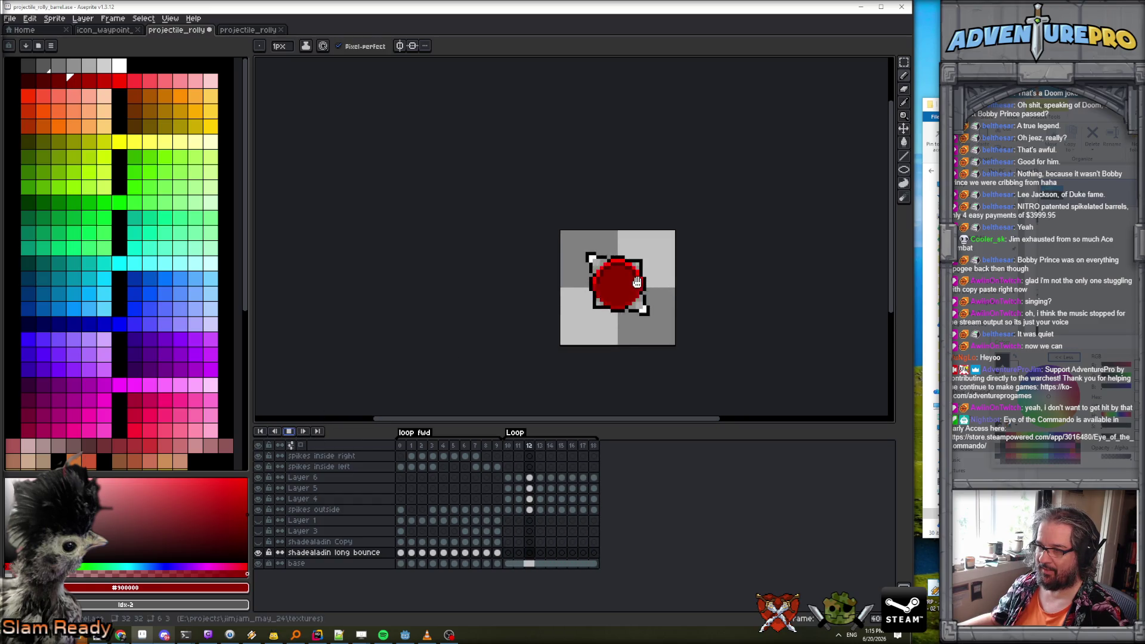
scroll(637, 281, "up", 3)
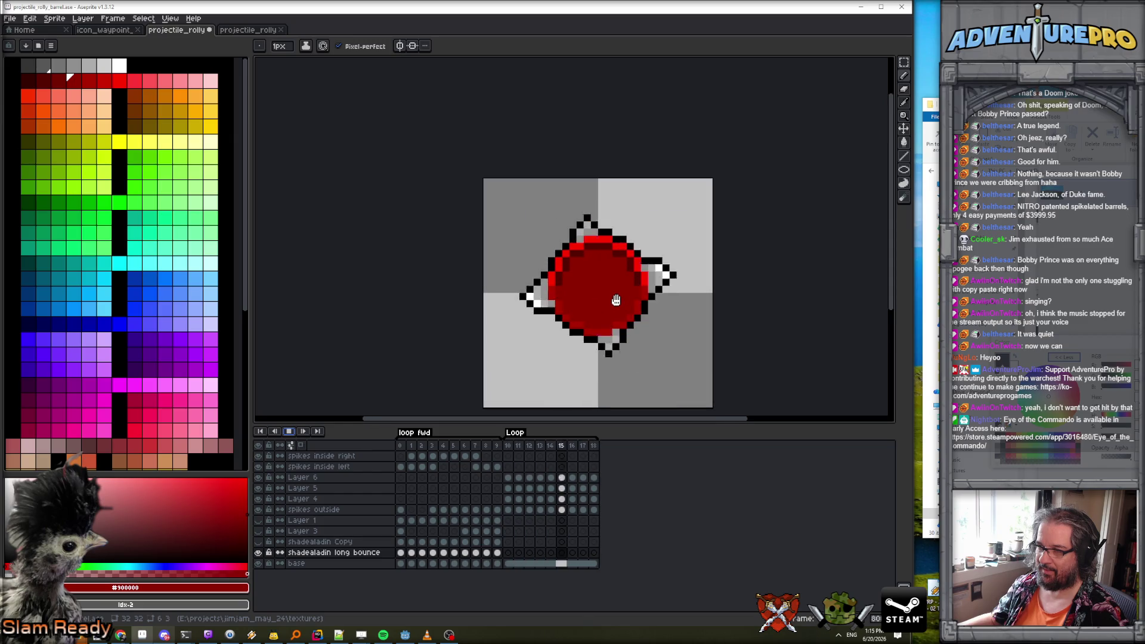
scroll(615, 298, "down", 2)
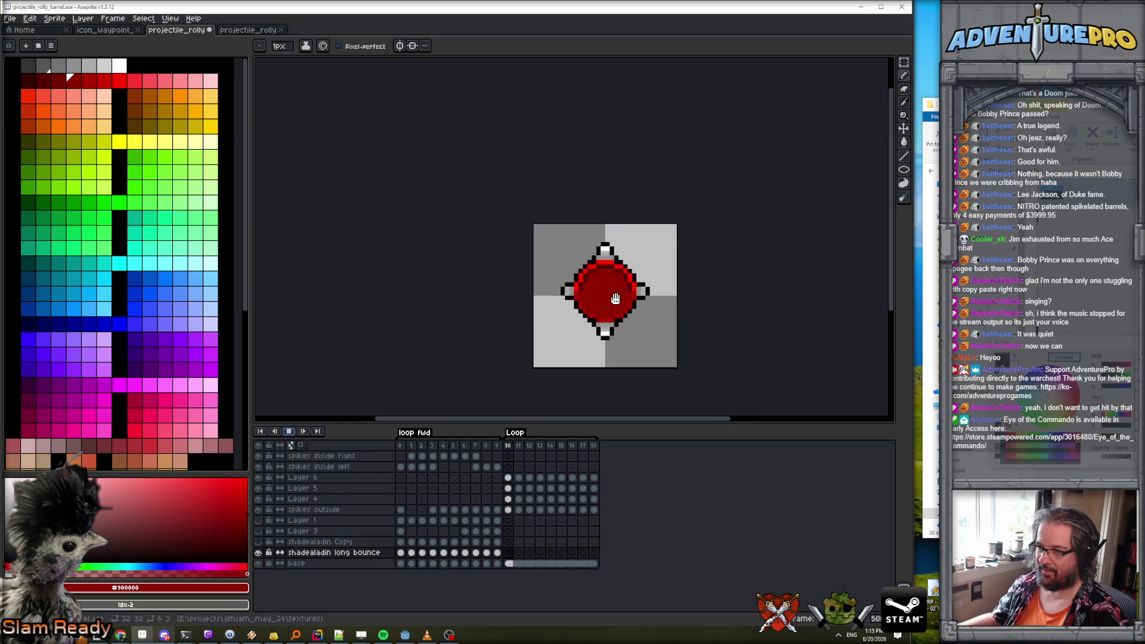
left_click(291, 434)
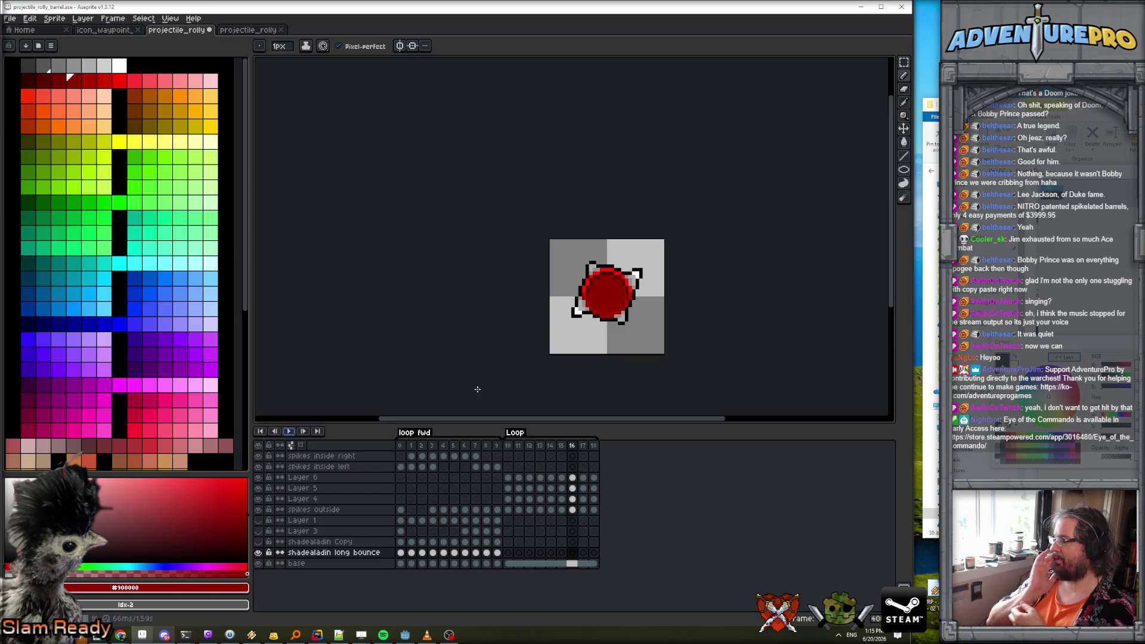
Replay the Loop animation to watch the barrel's spin, then stop it.
left_click(290, 432)
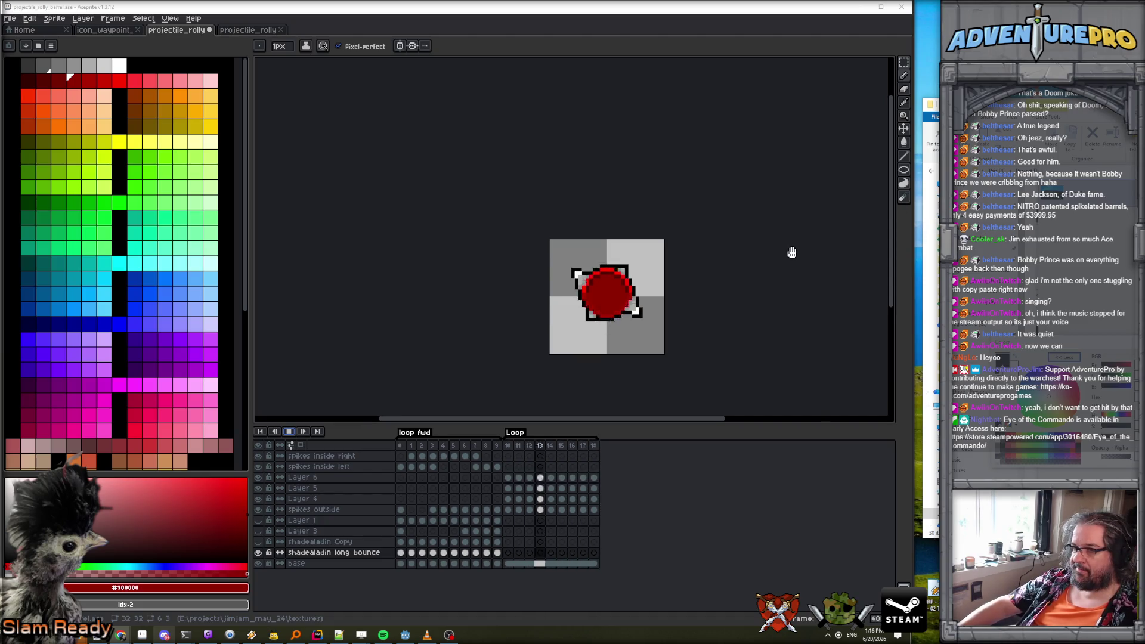
scroll(787, 248, "down", 5)
scroll(740, 251, "up", 5)
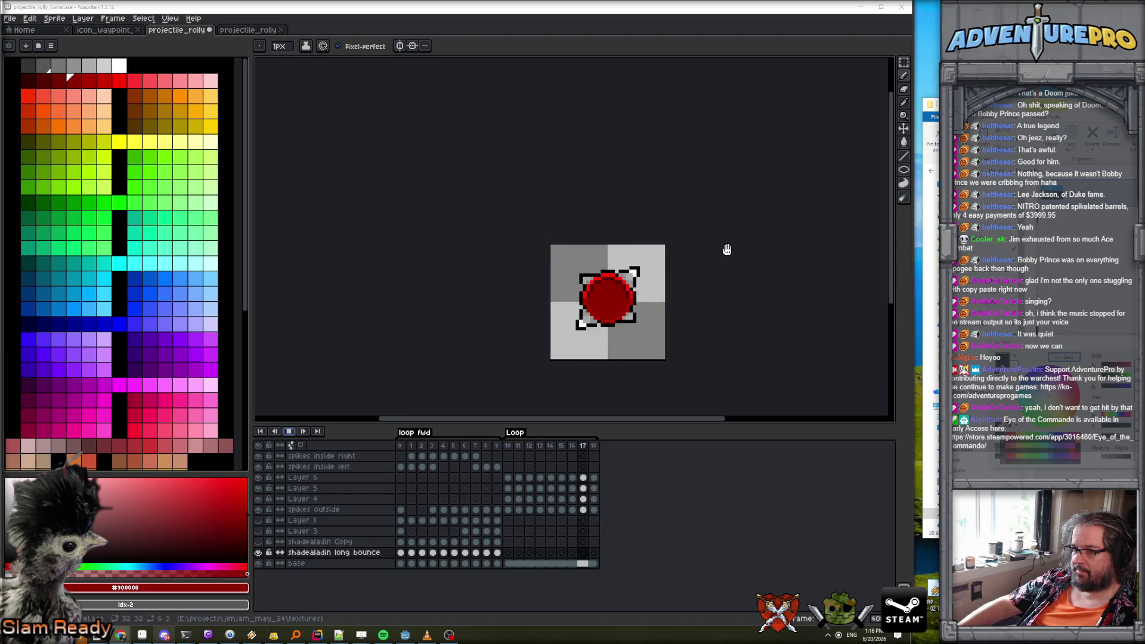
left_click(290, 431)
left_click(291, 431)
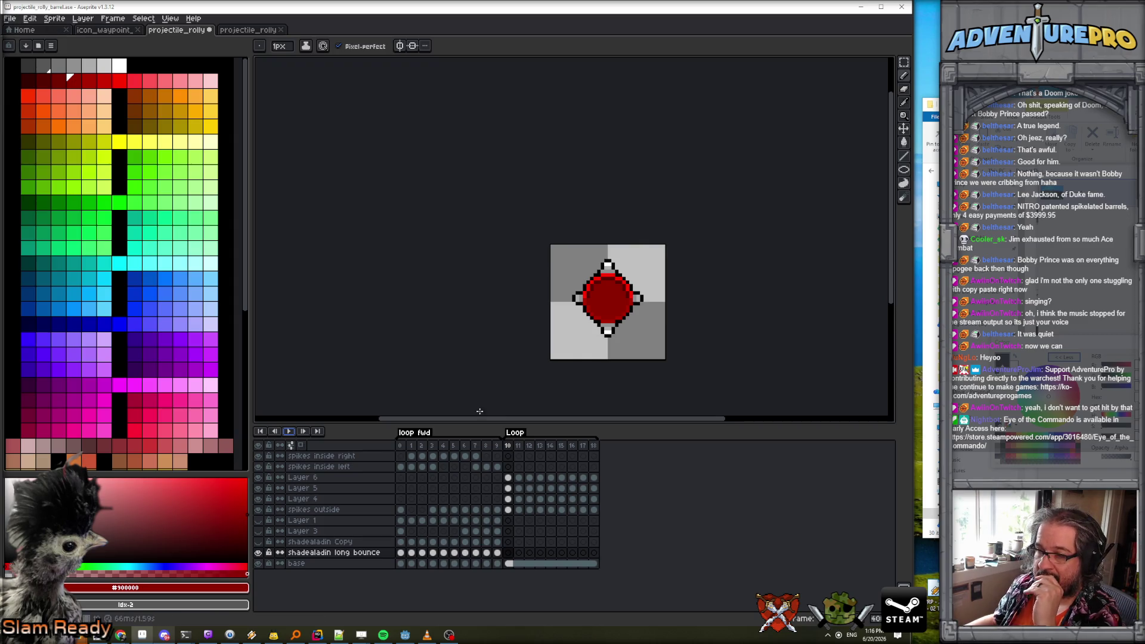
key("Return")
left_click(13, 19)
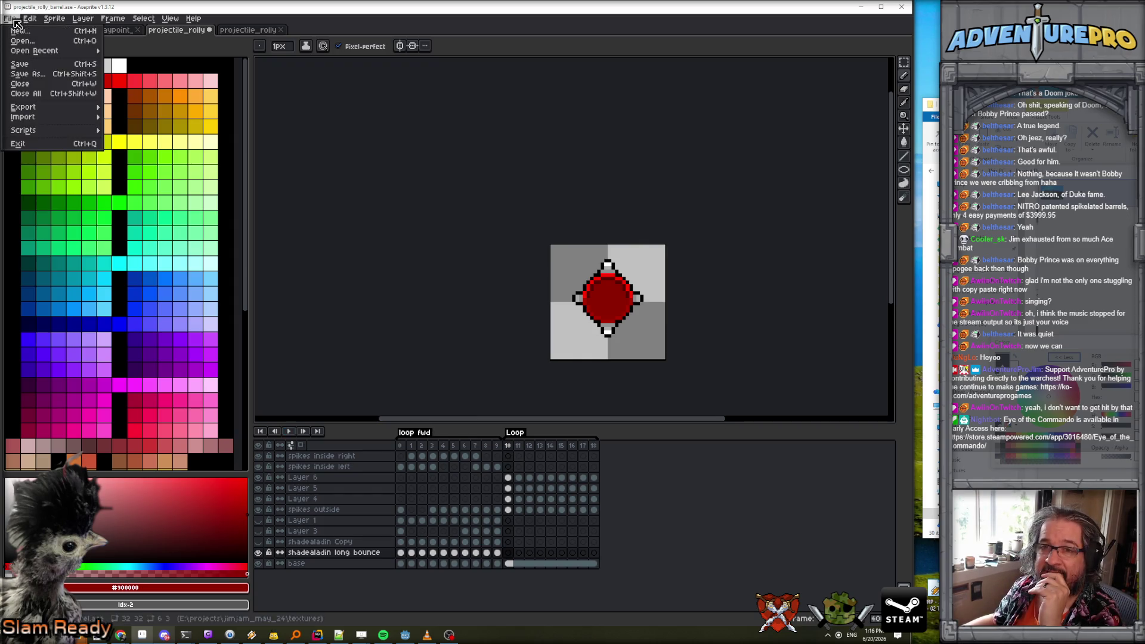
Export the 4-column barrel sprite sheet, check AnimNameReference.cs in Rider, and return to Godot.
mouse_move(74, 108)
left_click(153, 119)
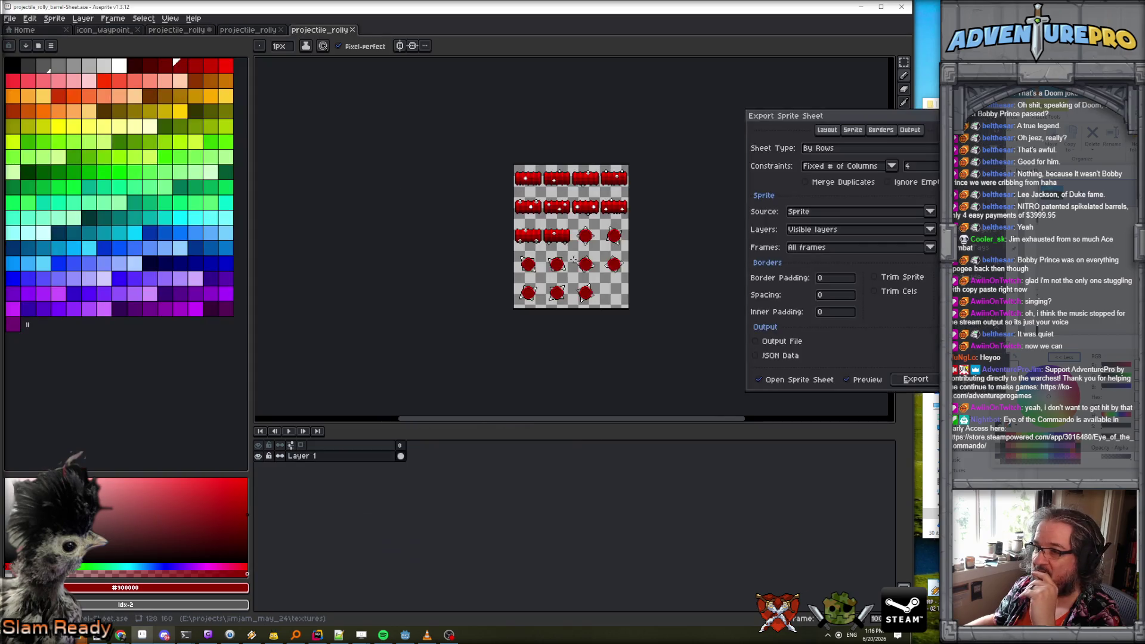
left_click(913, 379)
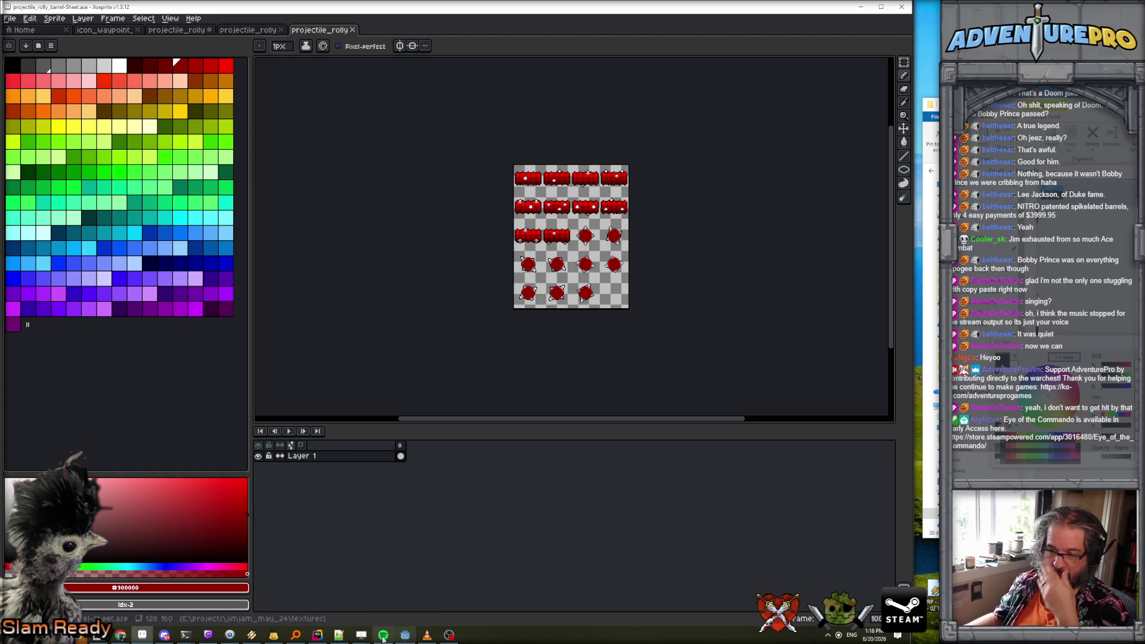
left_click(317, 634)
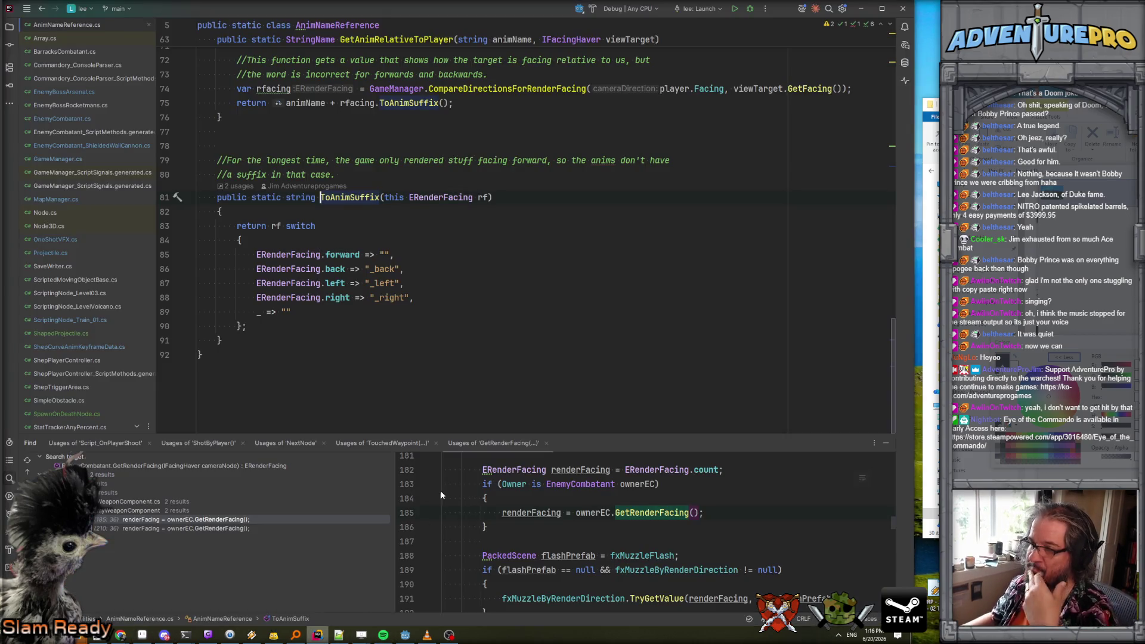
left_click(405, 634)
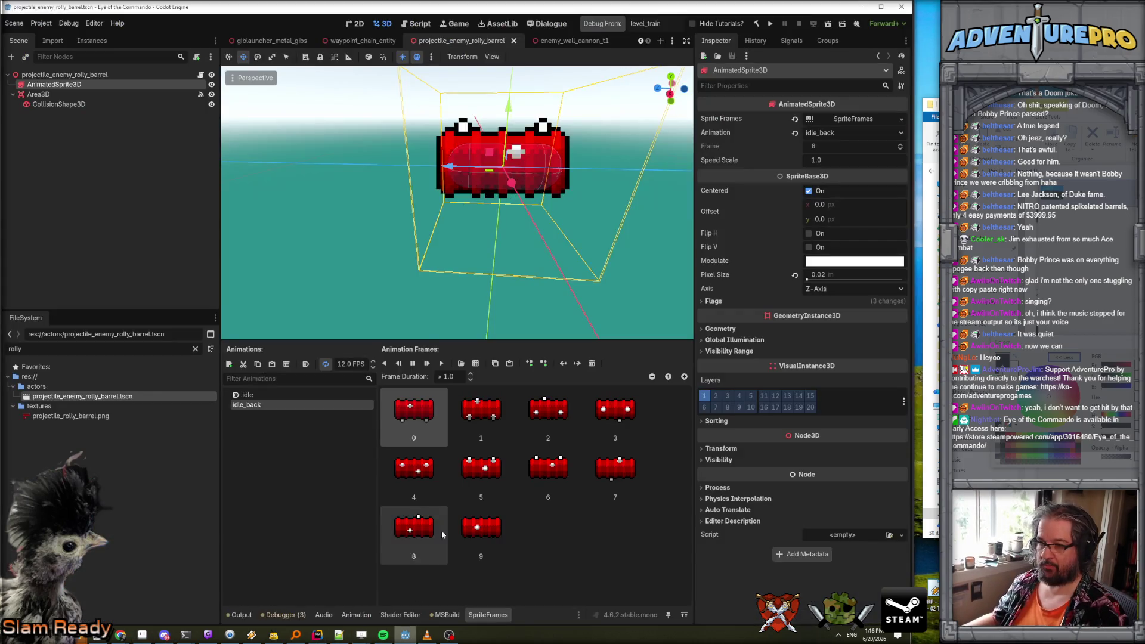
Add a new animation named idle_left to the barrel's SpriteFrames.
left_click(257, 406)
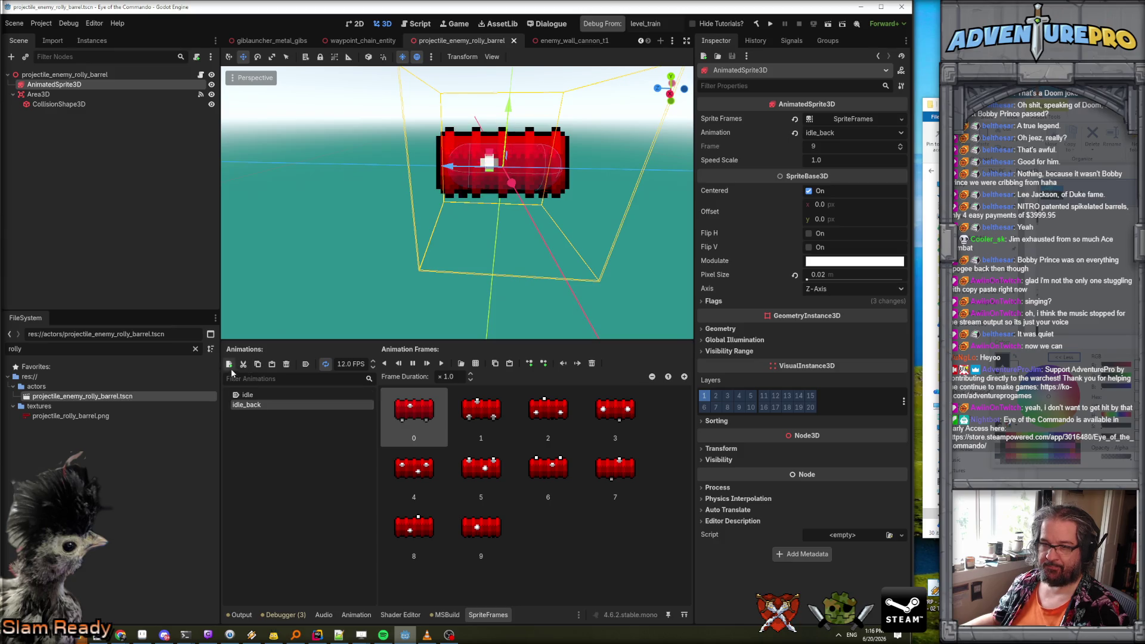
key("ctrl+n")
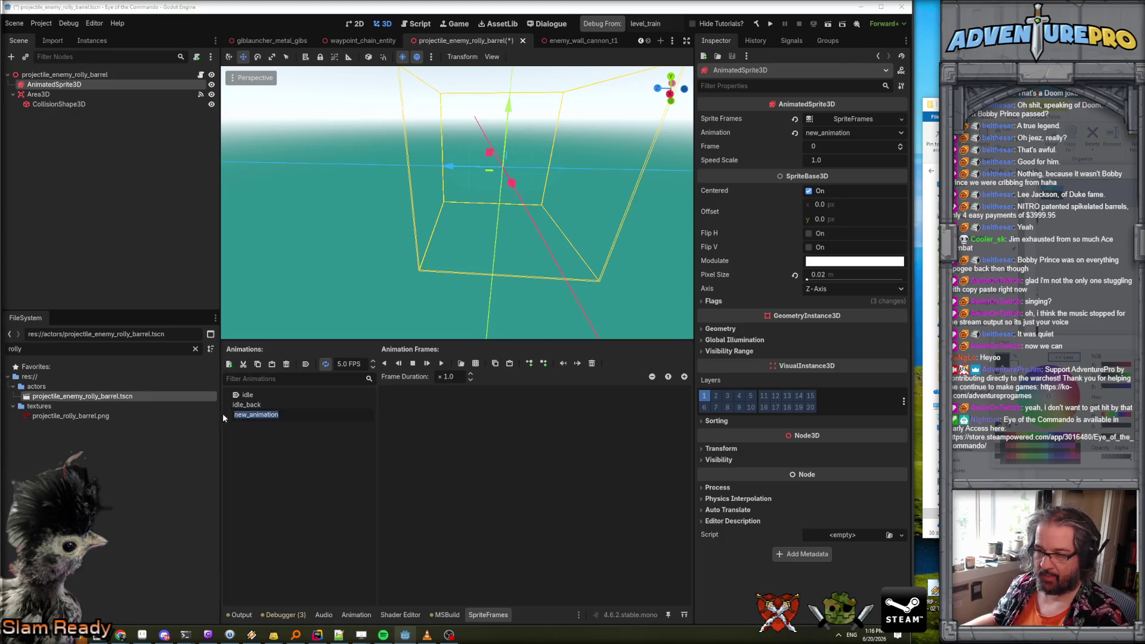
key("BackSpace")
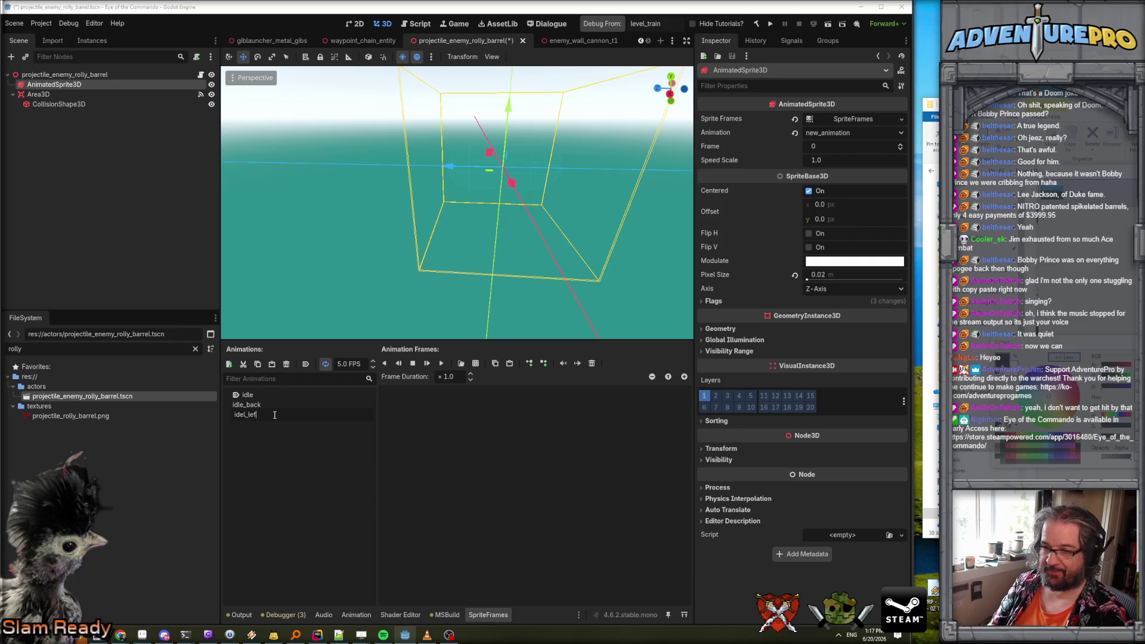
type("left")
key("Return")
Open Add Frames from Sprite Sheet on the barrel texture, then cancel without adding frames.
left_click(476, 366)
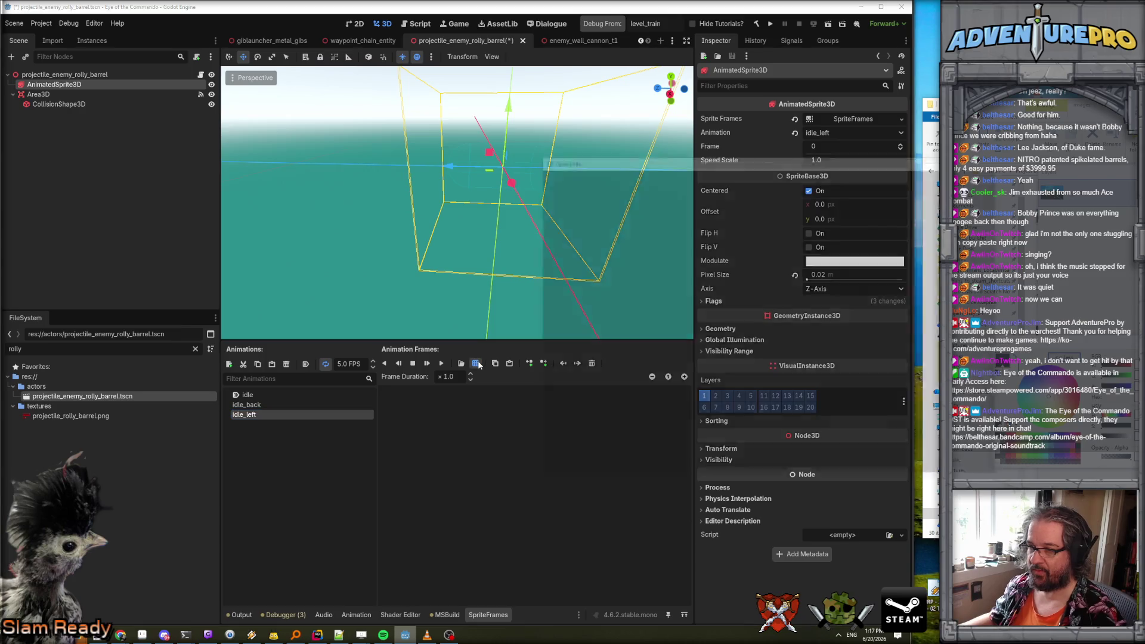
left_click(698, 468)
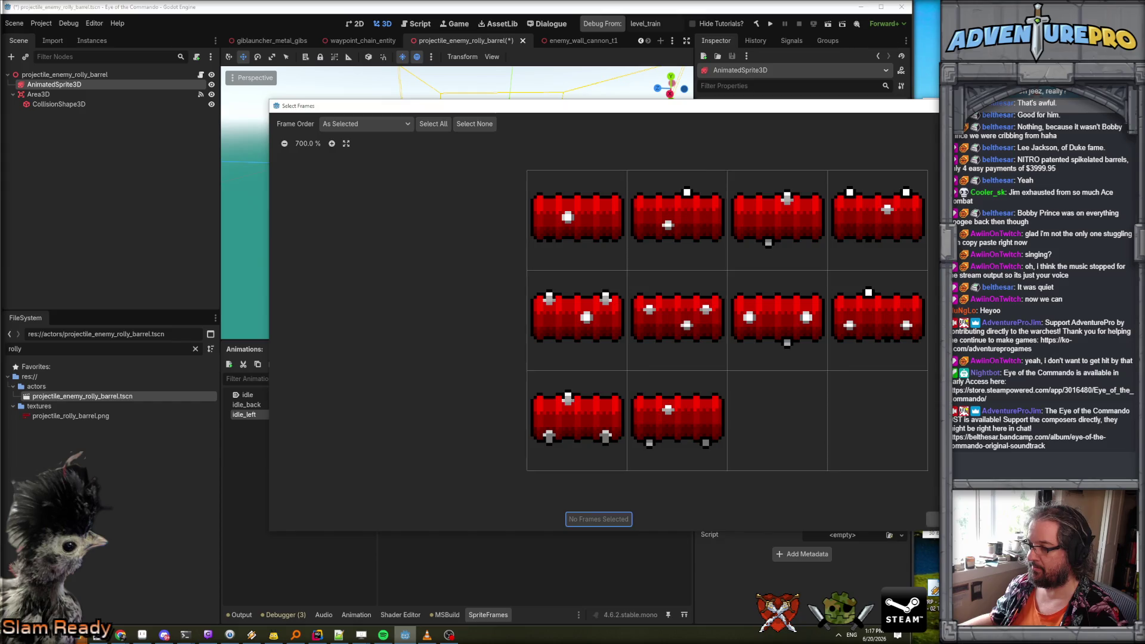
left_click(932, 519)
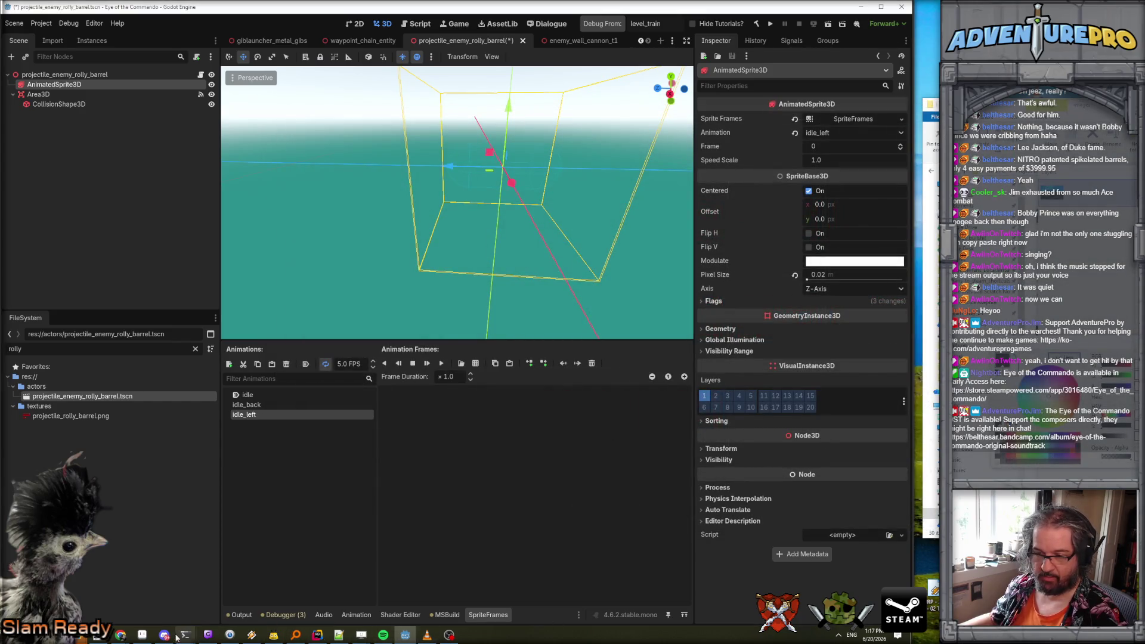
left_click(142, 635)
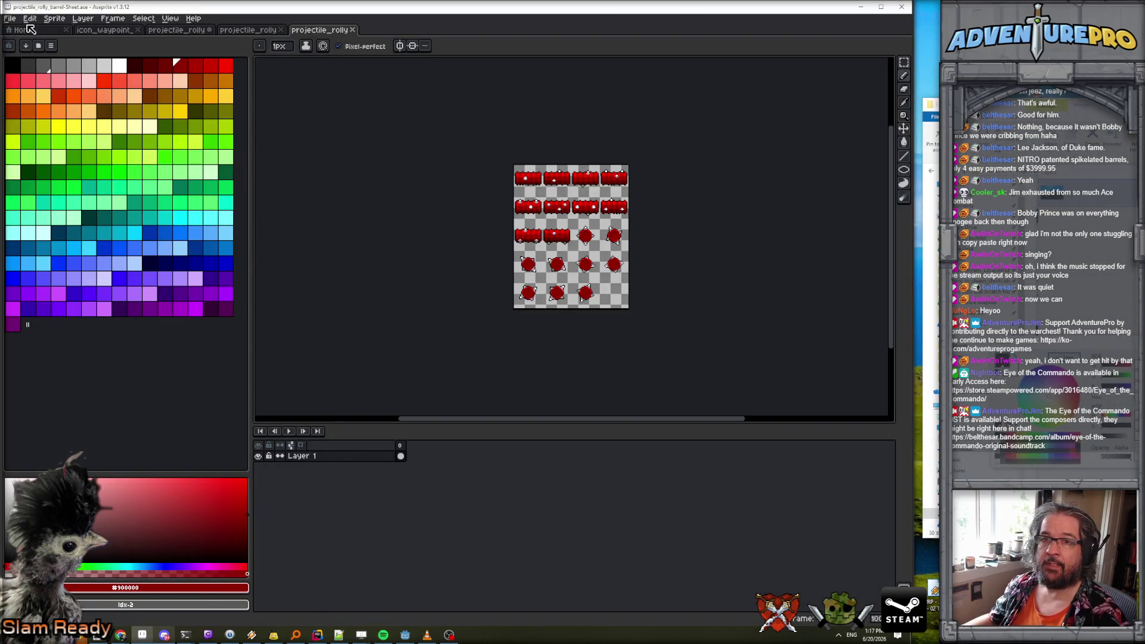
Save the sheet as projectile_rolly_barrel.png, overwriting the existing file in textures.
left_click(10, 18)
left_click(18, 75)
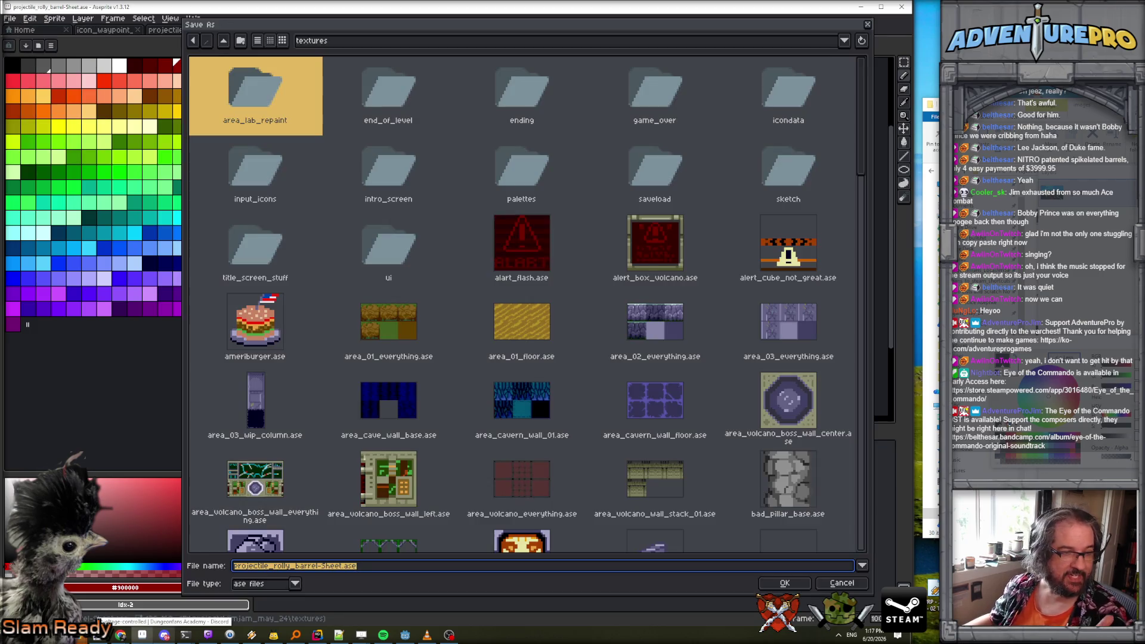
scroll(400, 305, "down", 5)
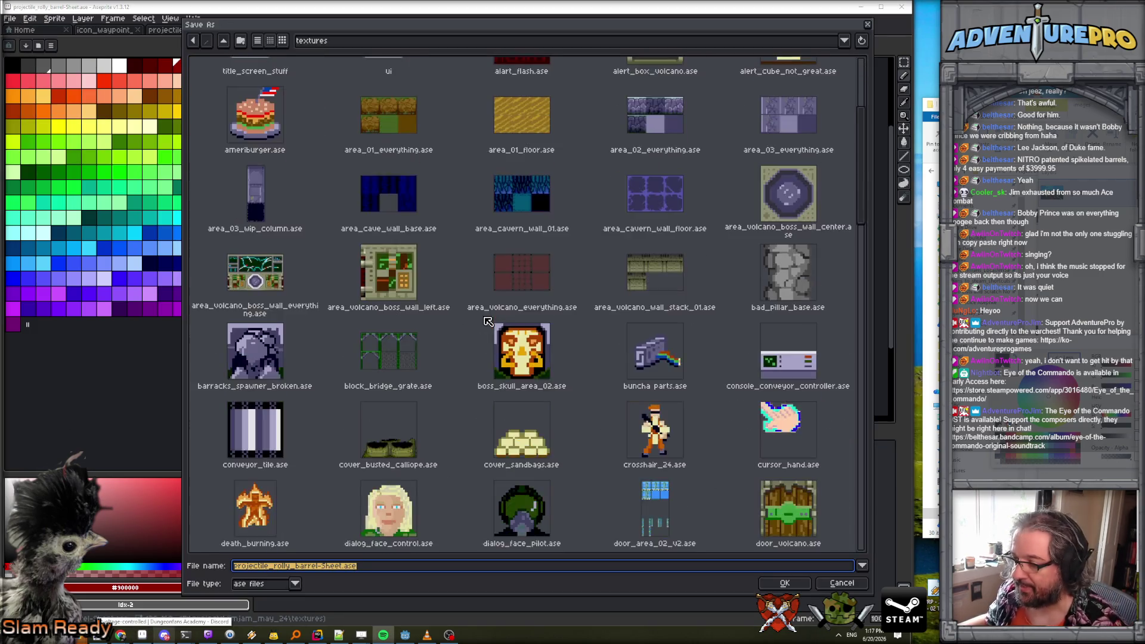
left_click_drag(375, 571, 318, 570)
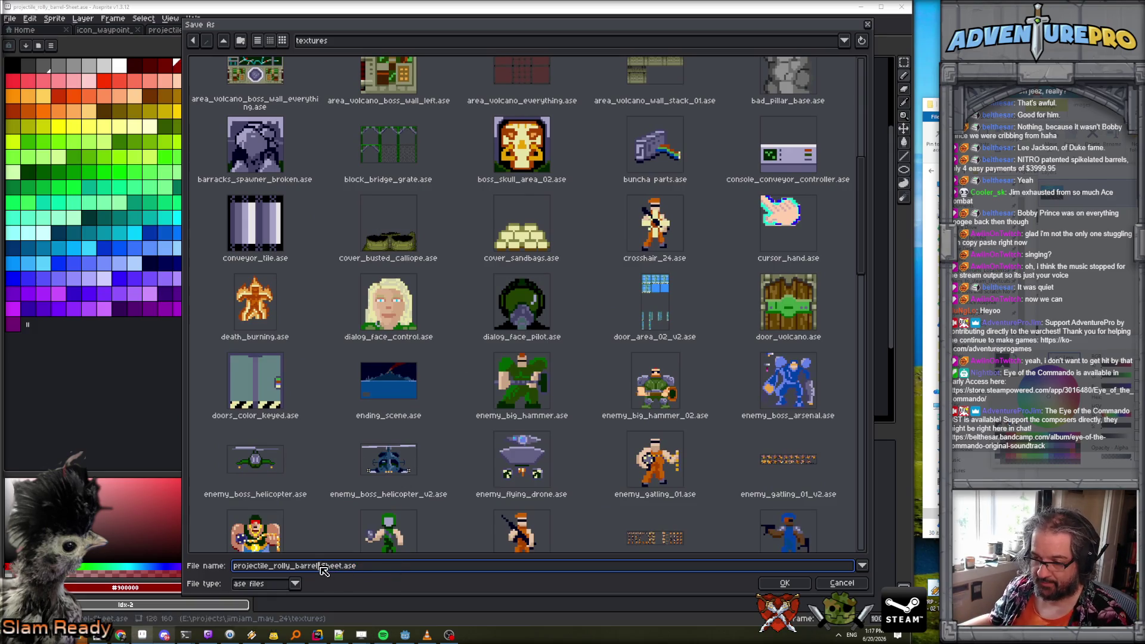
type(".[")
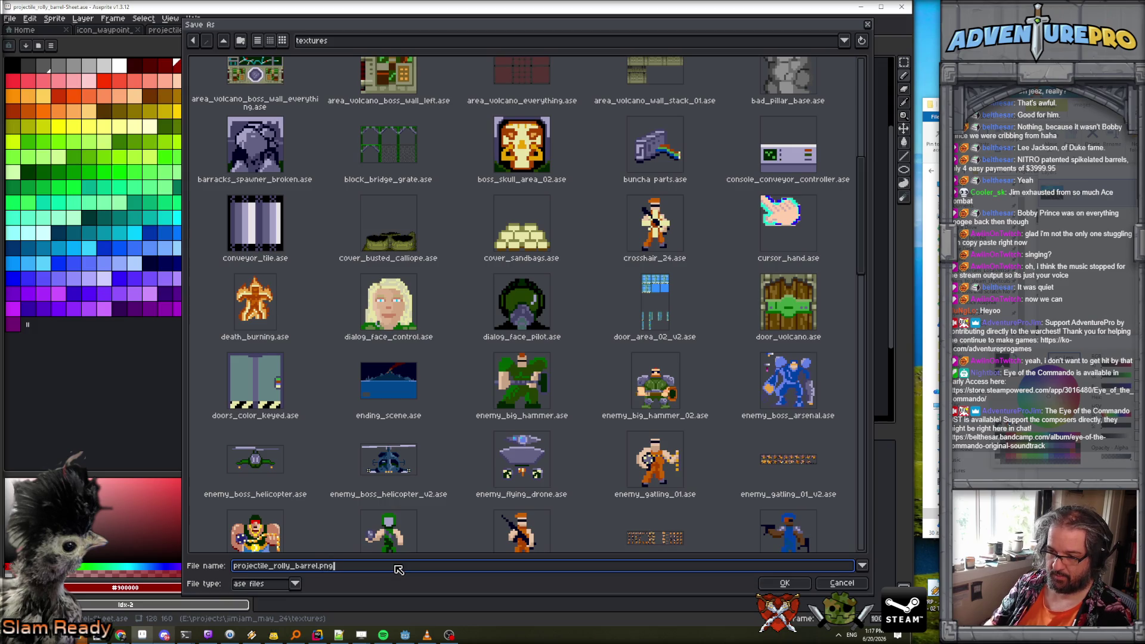
key("Return")
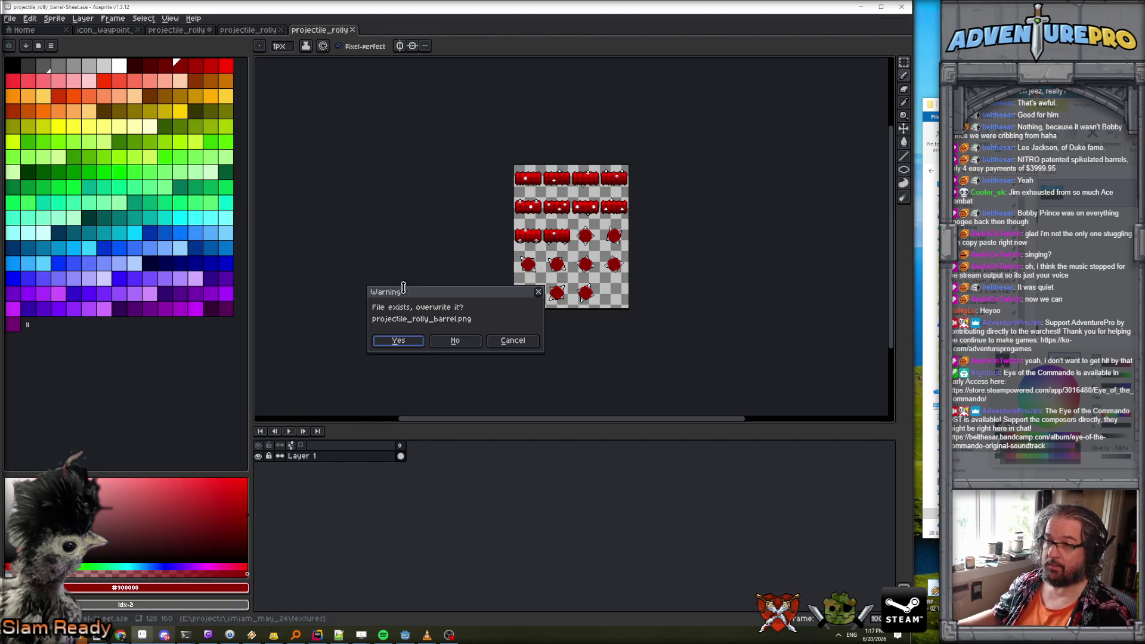
left_click(398, 340)
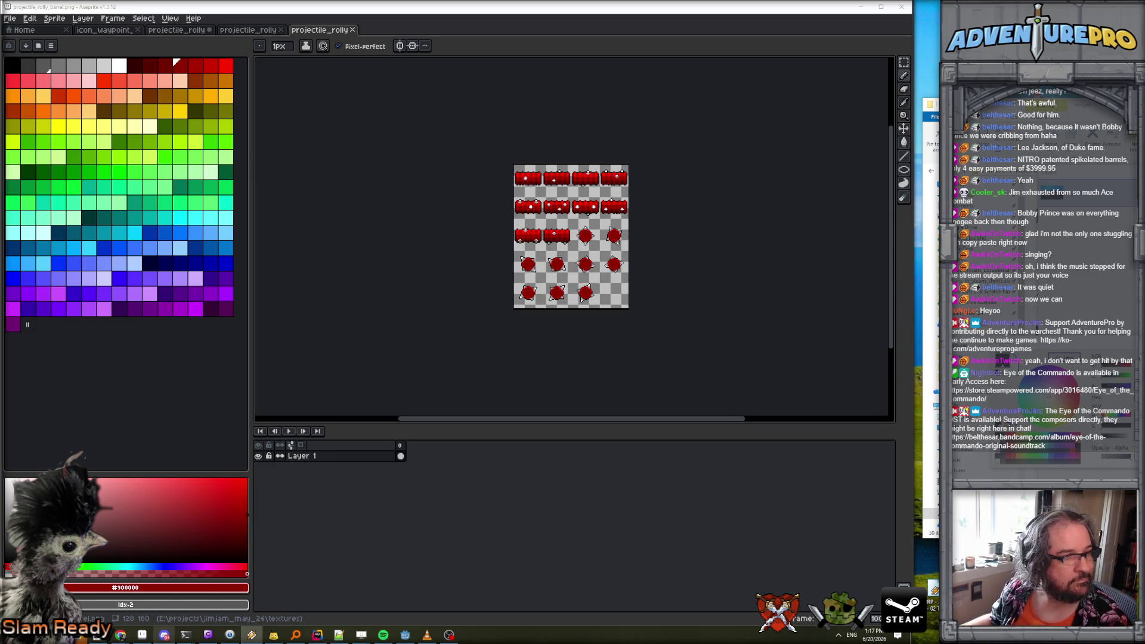
left_click(406, 636)
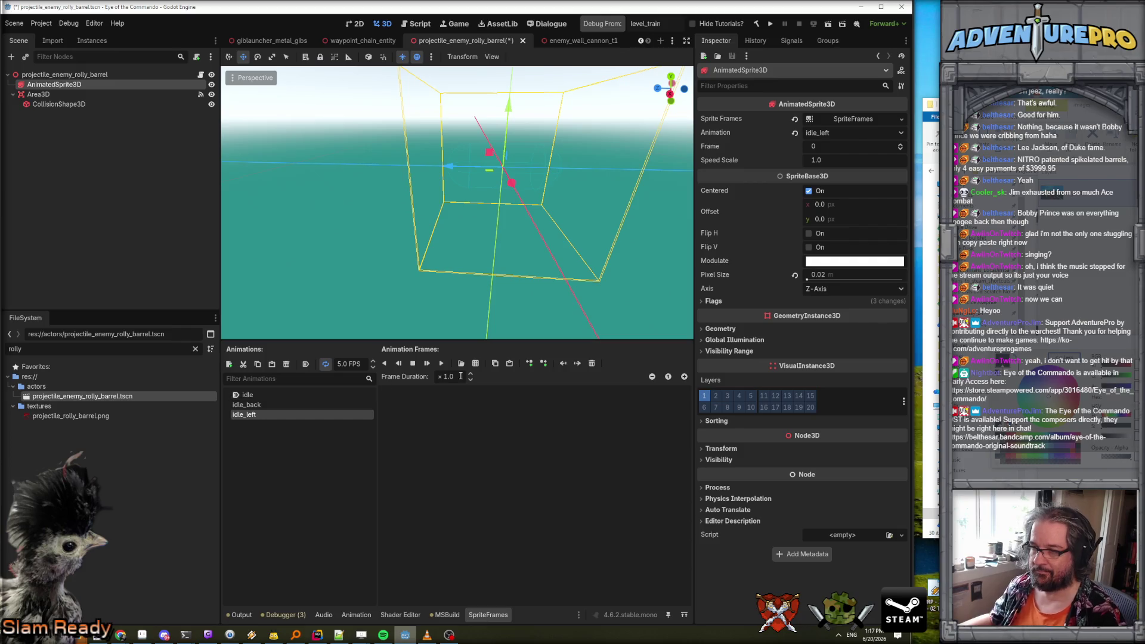
Begin picking round barrel frames from the updated barrel texture, then cancel the selection.
left_click(475, 363)
double_click(723, 423)
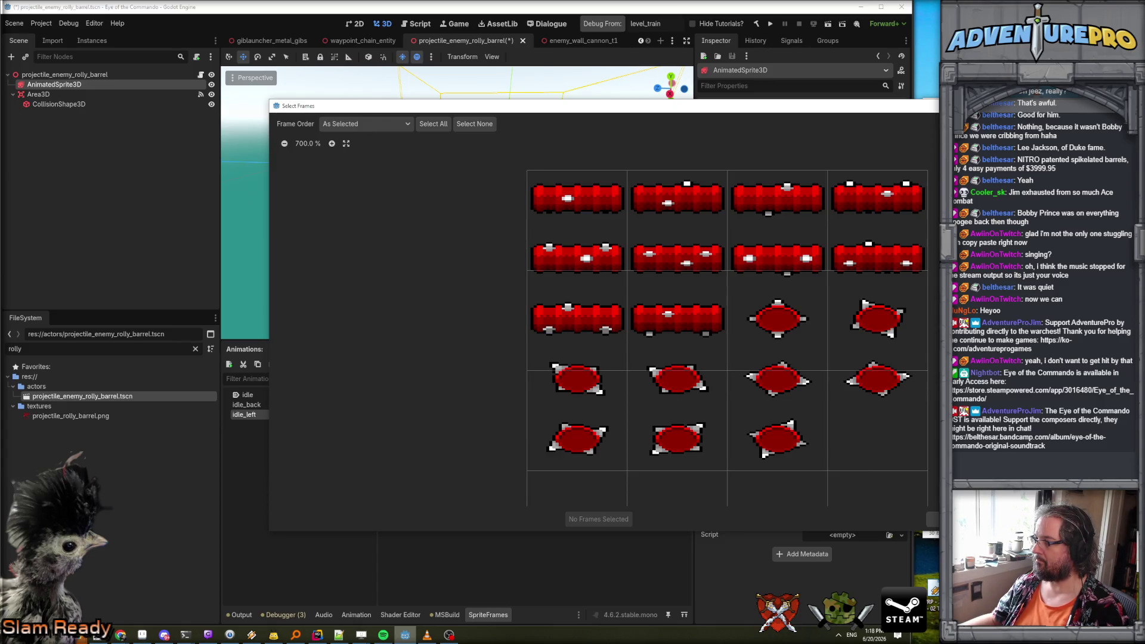
left_click(781, 319)
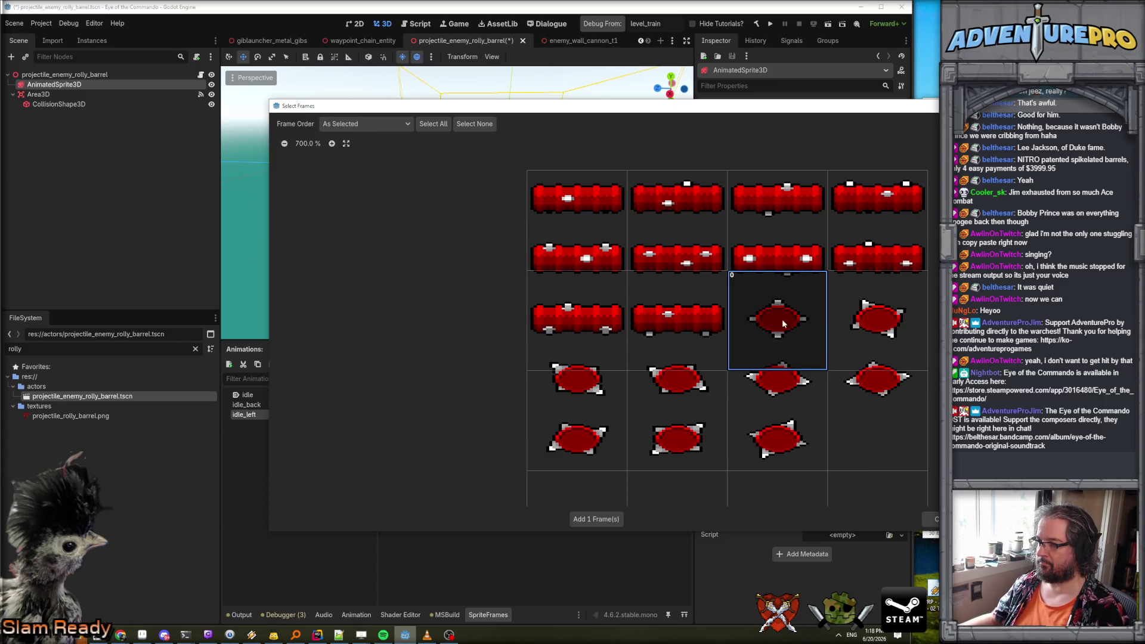
left_click(876, 319)
left_click_drag(607, 433, 705, 420)
key("Escape")
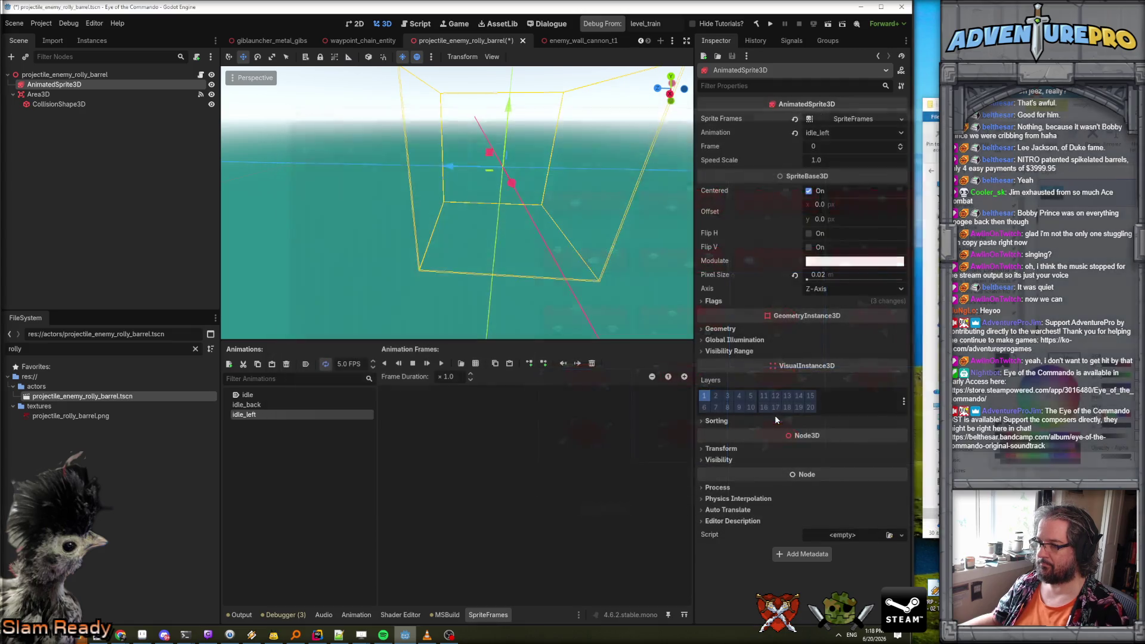
Check the idle_back and idle frames, then return to the empty idle_left animation.
left_click(310, 404)
left_click(310, 395)
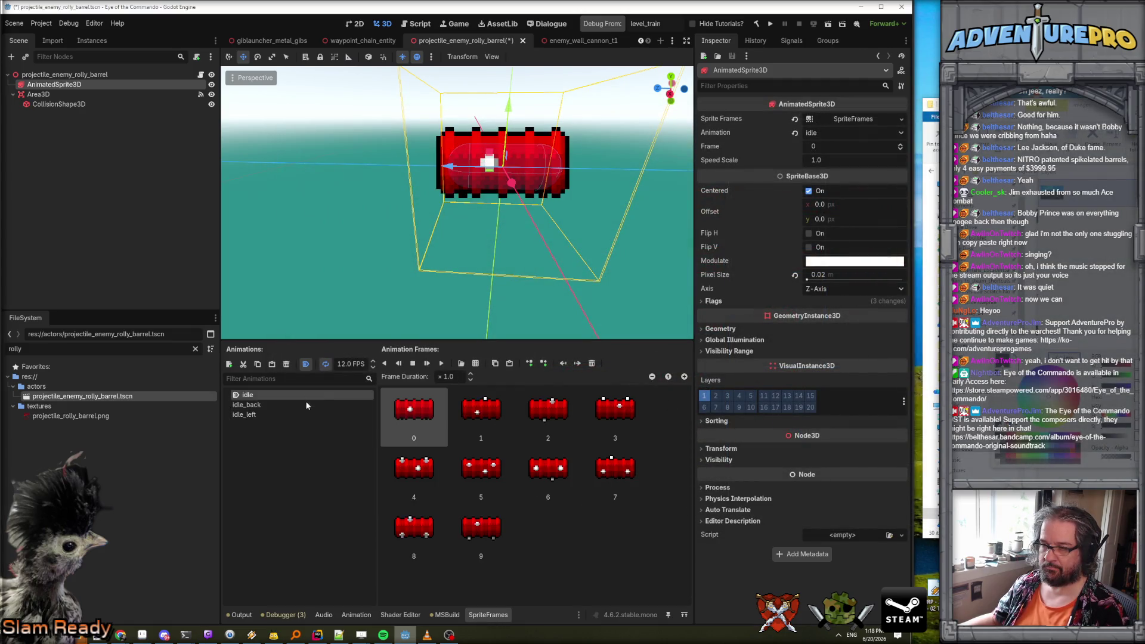
left_click(302, 414)
Add the nine round barrel frames from the barrel sprite sheet to idle_left.
left_click(475, 363)
double_click(678, 470)
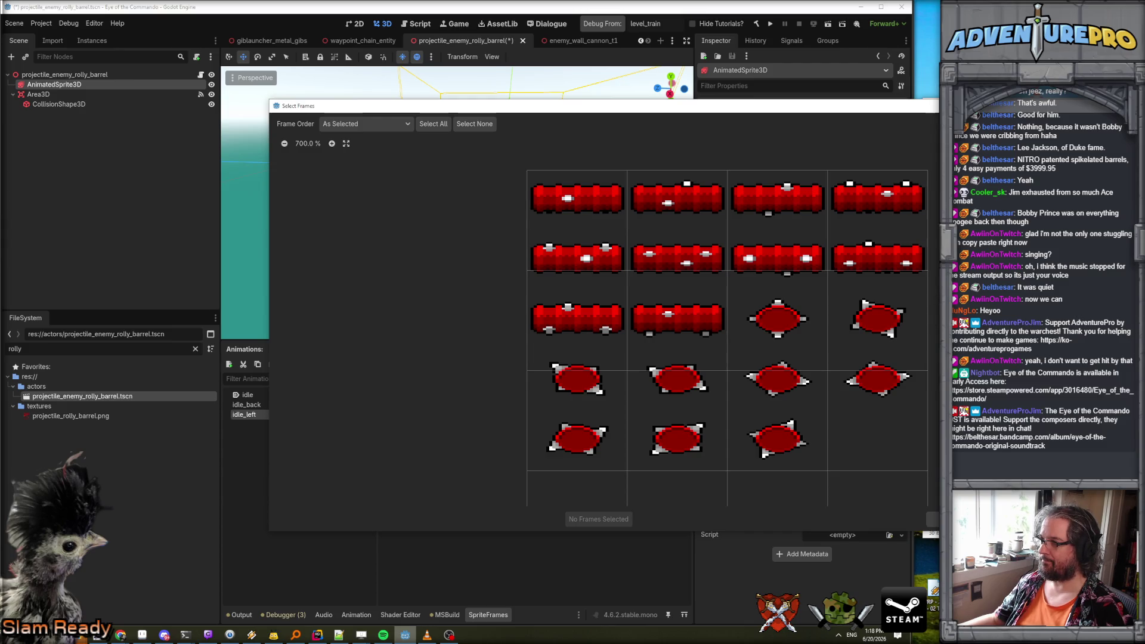
scroll(844, 358, "down", 3)
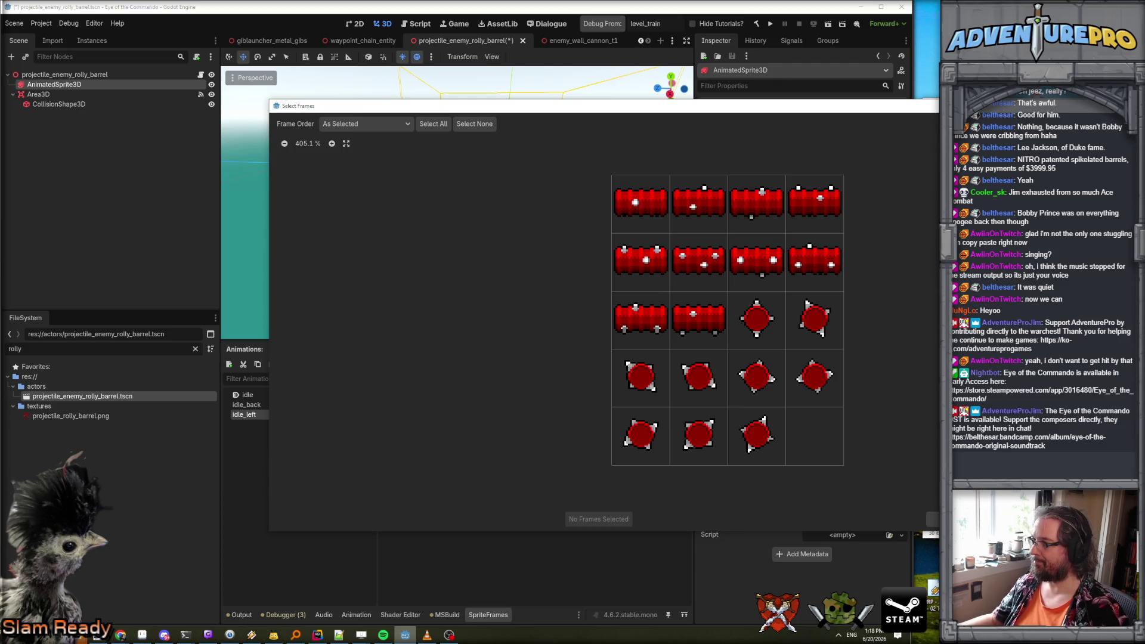
left_click(756, 322)
left_click(801, 327)
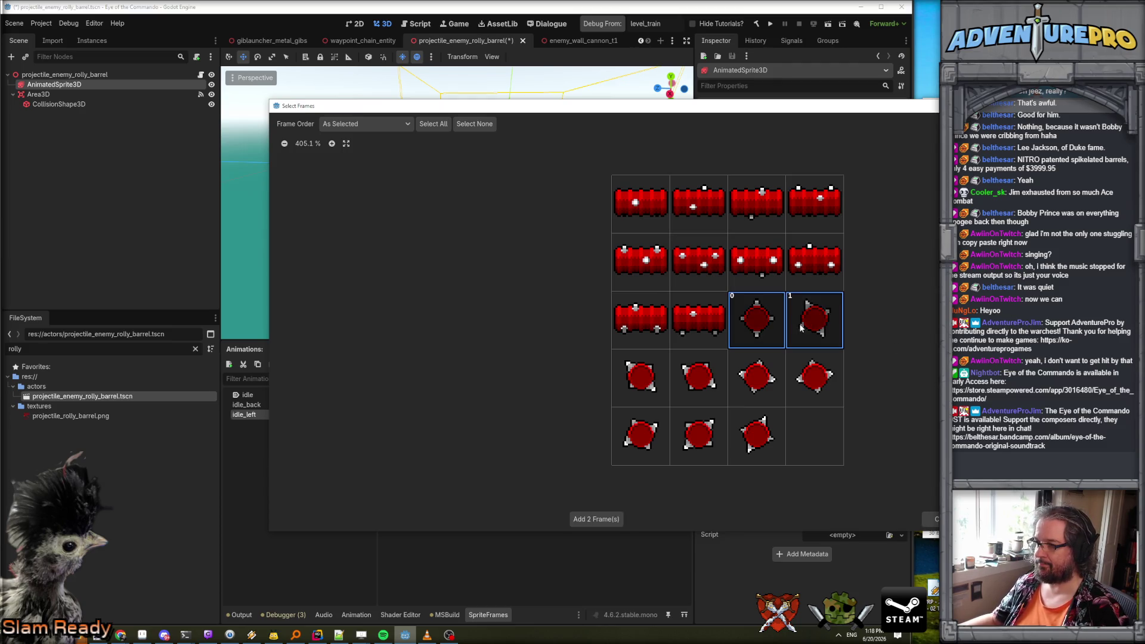
left_click(649, 382)
left_click(698, 377)
left_click(756, 377)
left_click(813, 377)
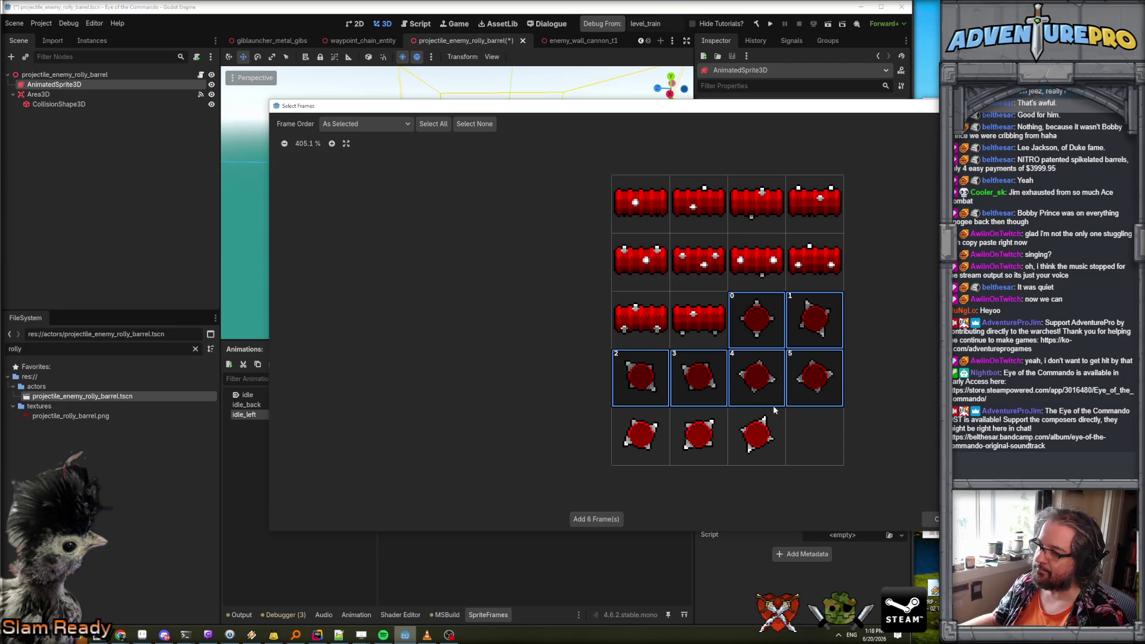
left_click(641, 435)
left_click(699, 435)
left_click(746, 456)
left_click(595, 519)
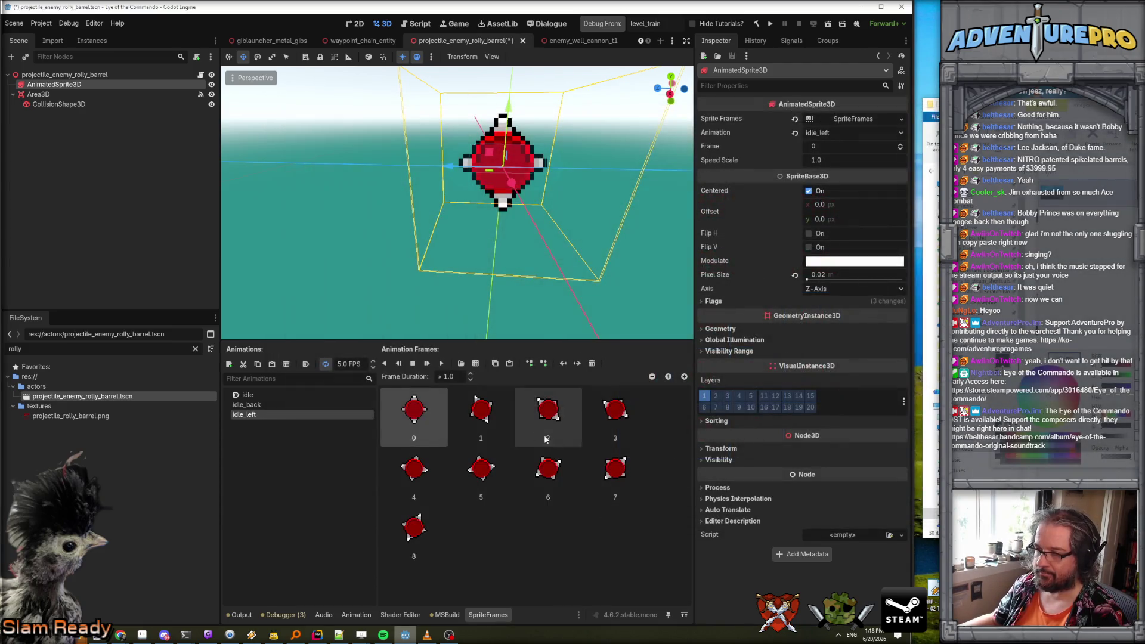
Play idle_left at 12 FPS and compare it with the idle and idle_back animations.
left_click(431, 366)
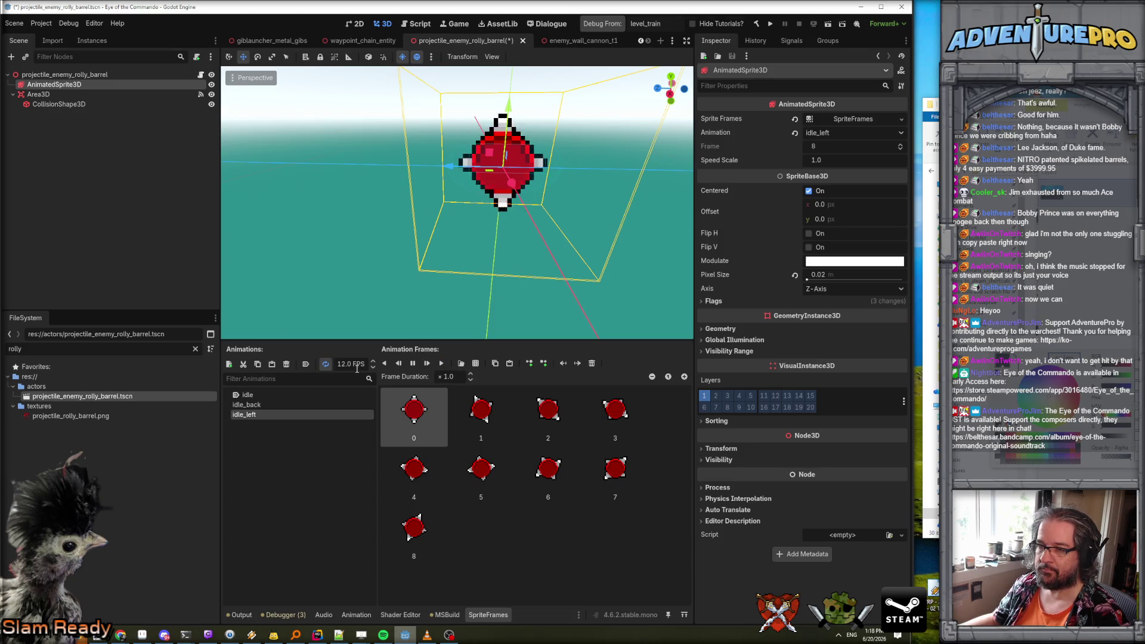
left_click(480, 412)
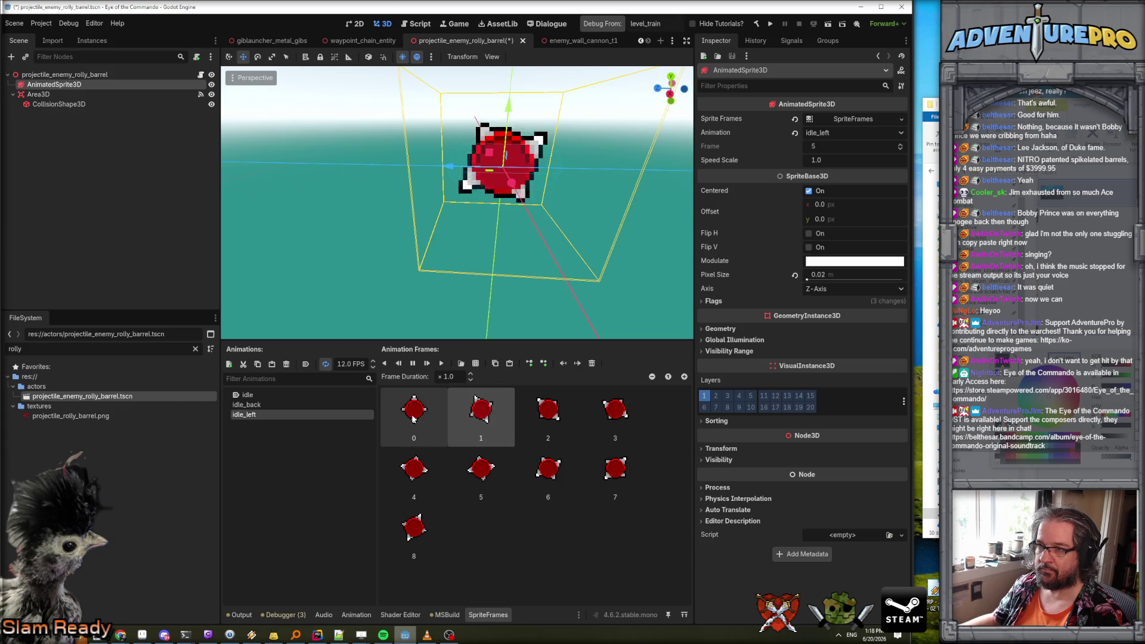
left_click(262, 396)
left_click(263, 405)
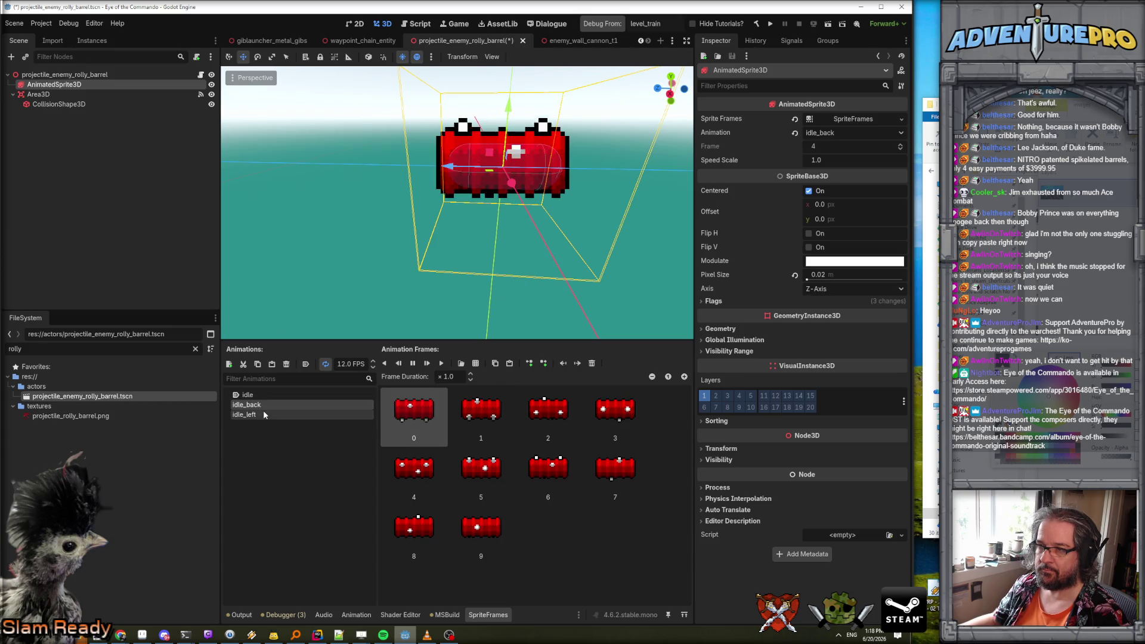
left_click(263, 413)
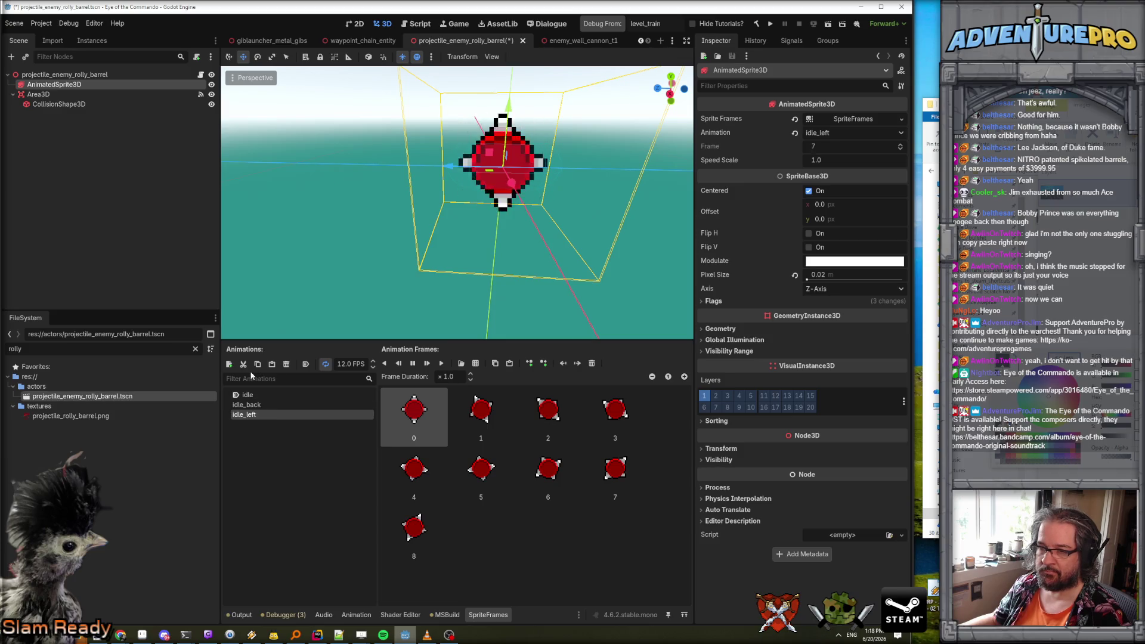
Add a new barrel animation named idle_right.
left_click(229, 363)
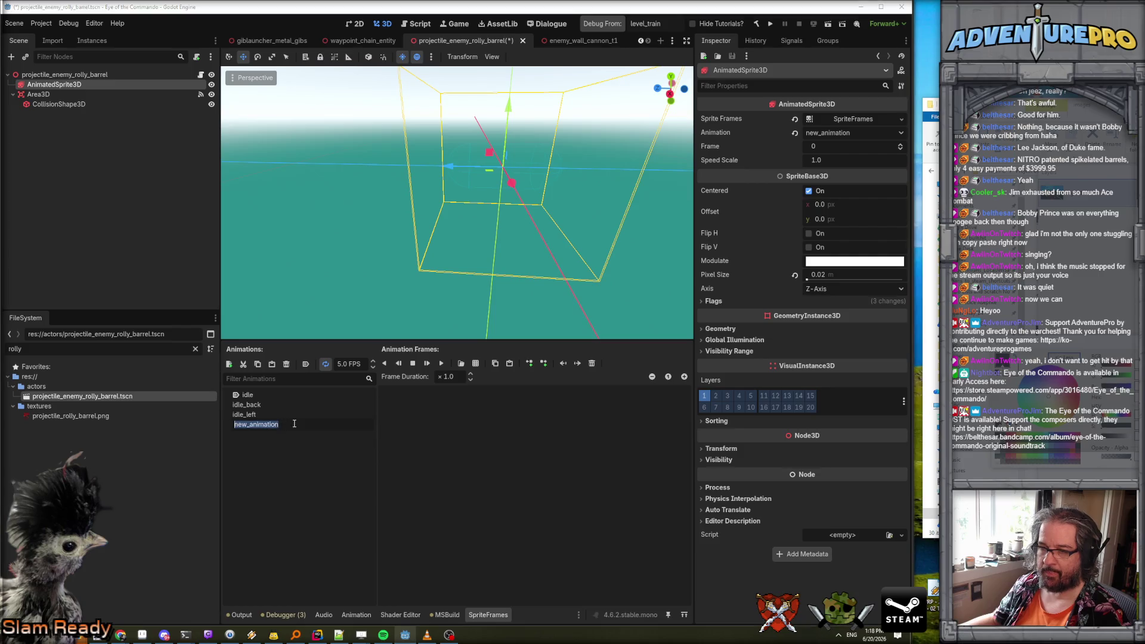
key("BackSpace")
type("idle_righ")
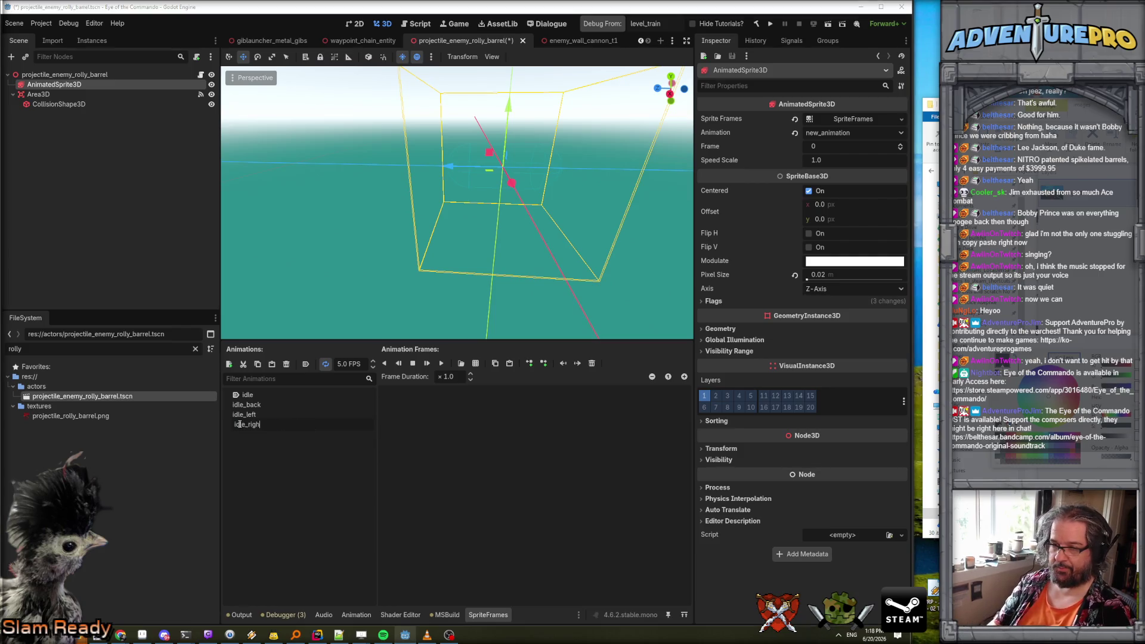
type("t")
key("Return")
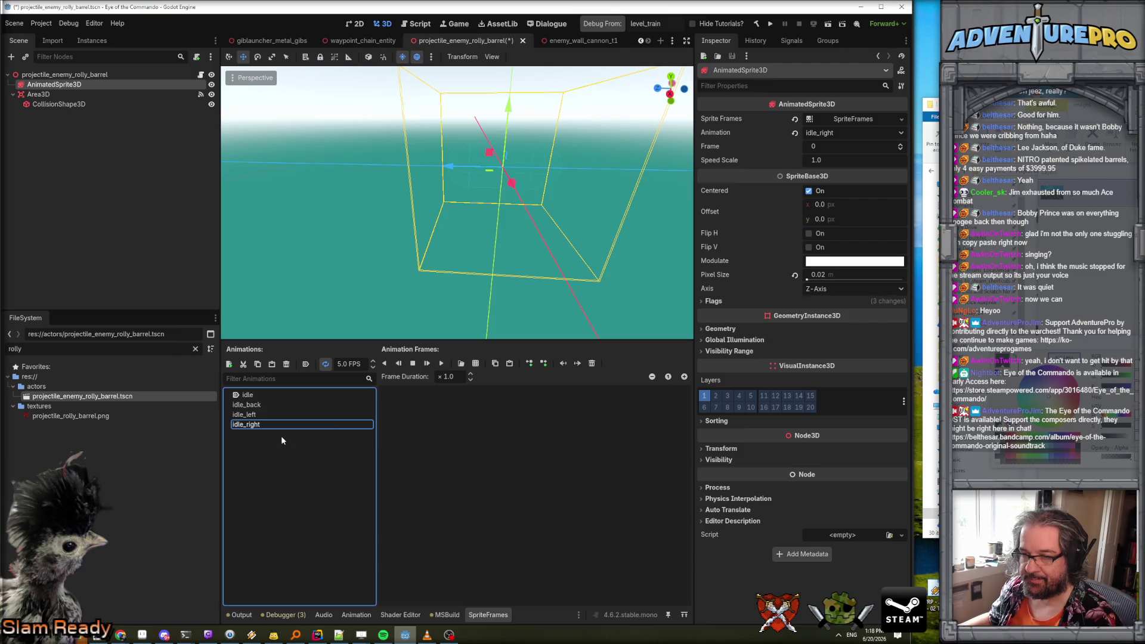
Fill idle_right with nine rolling barrel frames in reverse order, preview it at 12 FPS, and save.
left_click(475, 364)
left_click(685, 466)
left_click(769, 459)
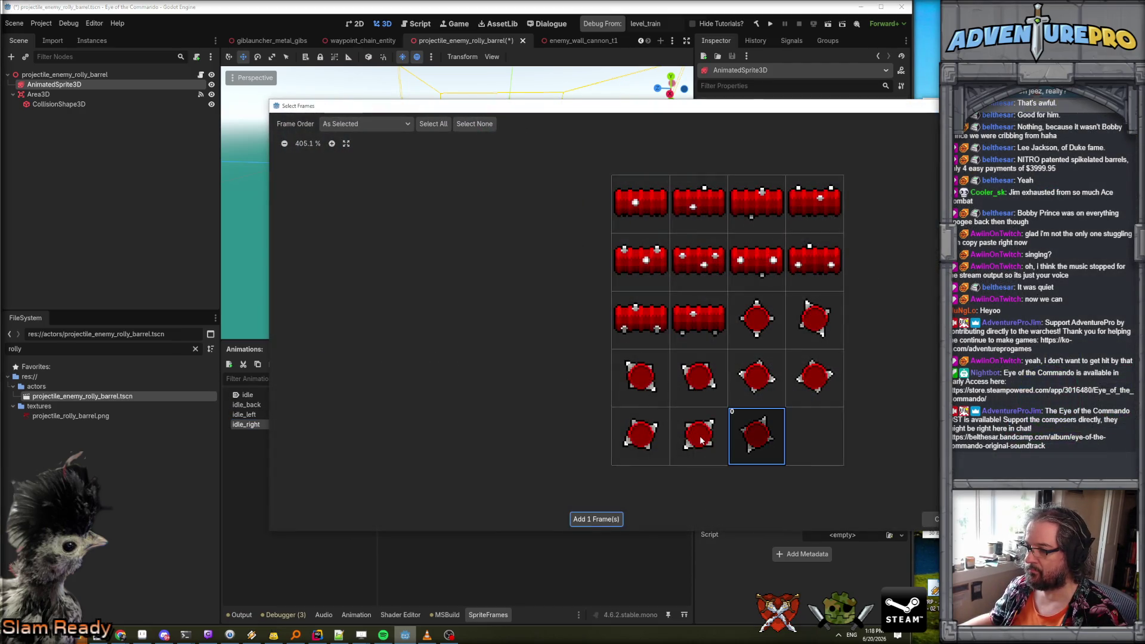
left_click(703, 446)
left_click(646, 446)
left_click(792, 391)
left_click(751, 384)
left_click(694, 382)
left_click(641, 375)
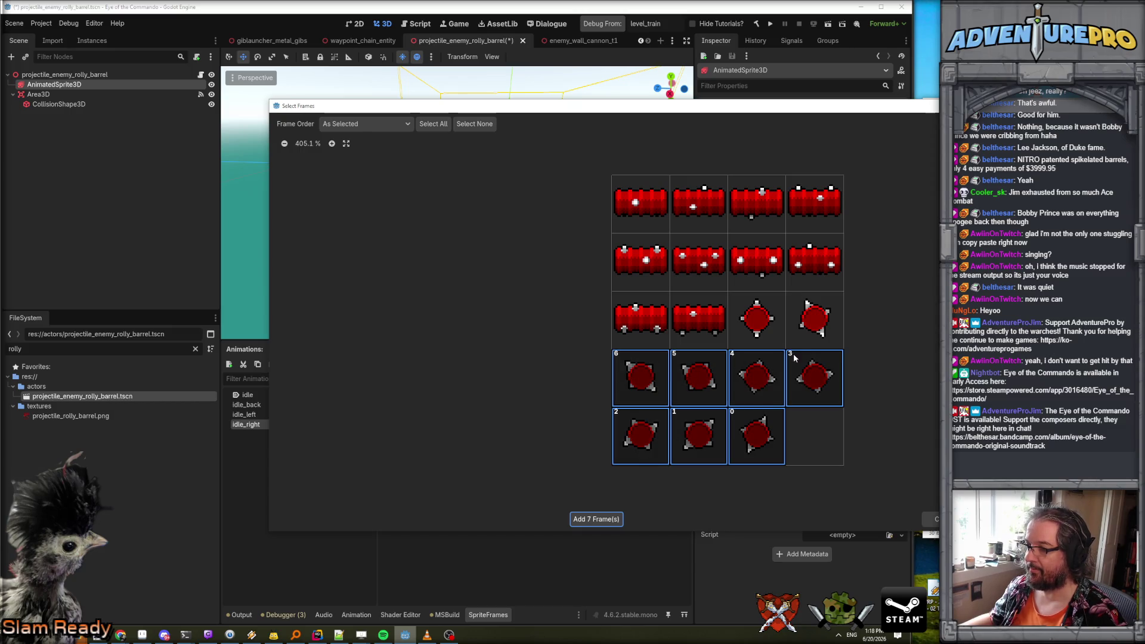
left_click(811, 320)
left_click(755, 328)
left_click(596, 518)
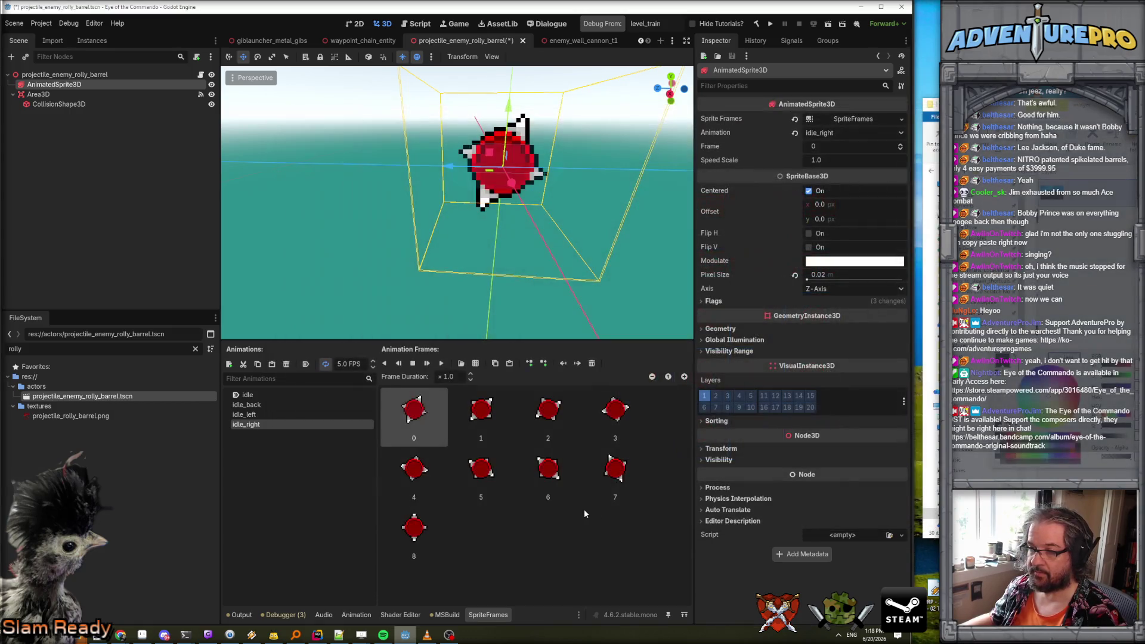
left_click(442, 364)
key("ctrl+s")
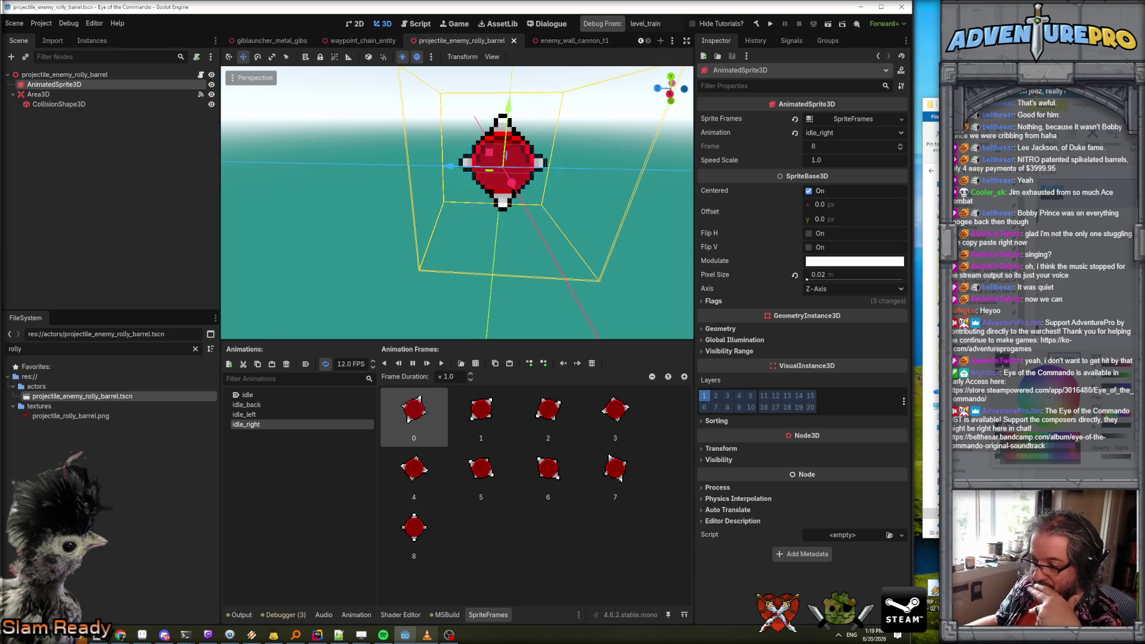
Review GetAnimRelativeToPlayer and ShapedProjectile.Launch in Rider, then rebuild the .NET project in Godot.
key("alt+Tab")
scroll(454, 319, "up", 1)
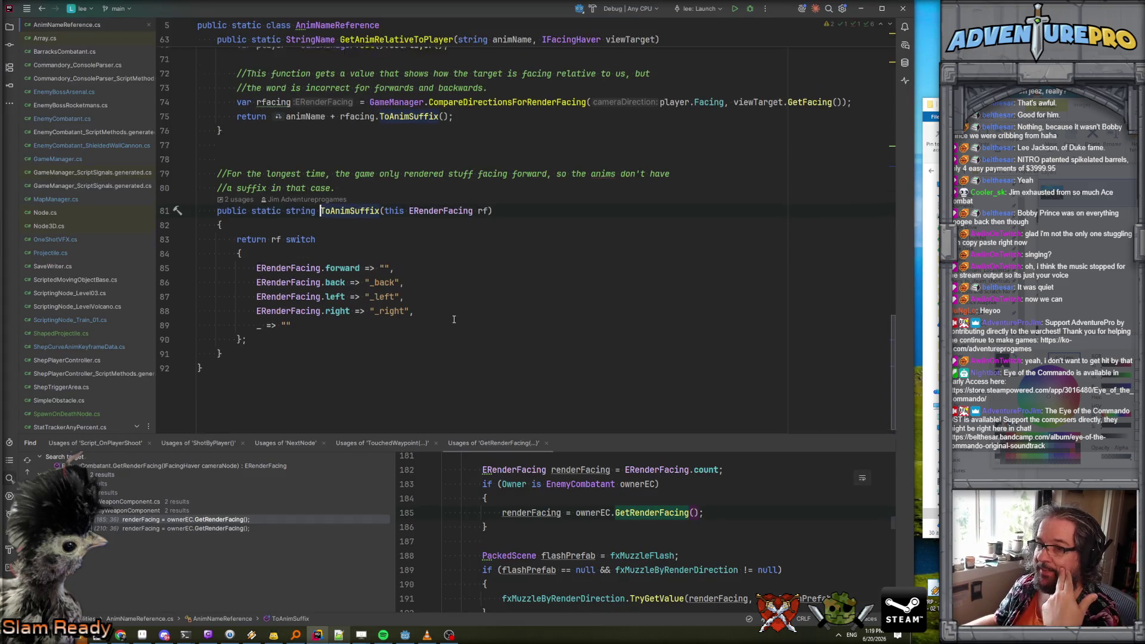
key("alt+Up")
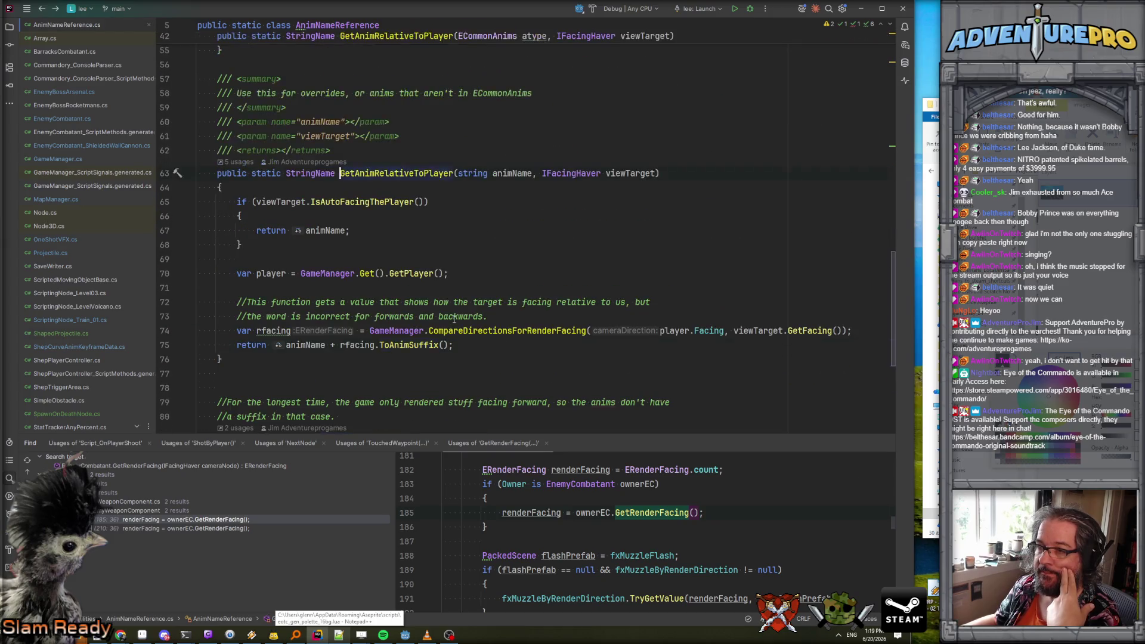
key("ctrl+minus")
scroll(632, 282, "up", 6)
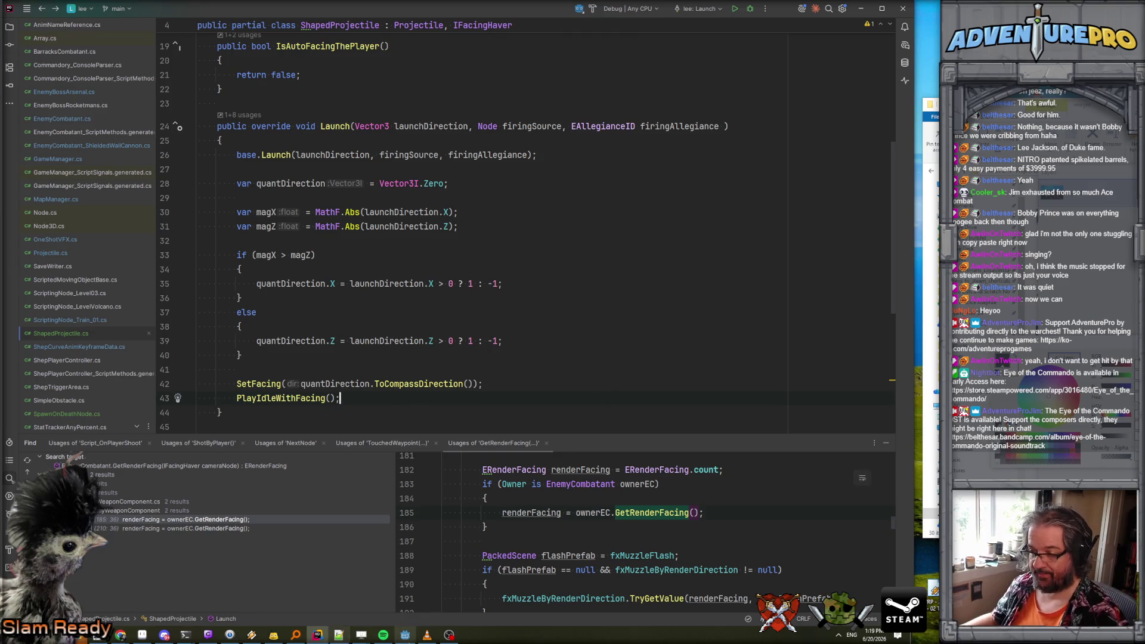
left_click(405, 634)
left_click(756, 24)
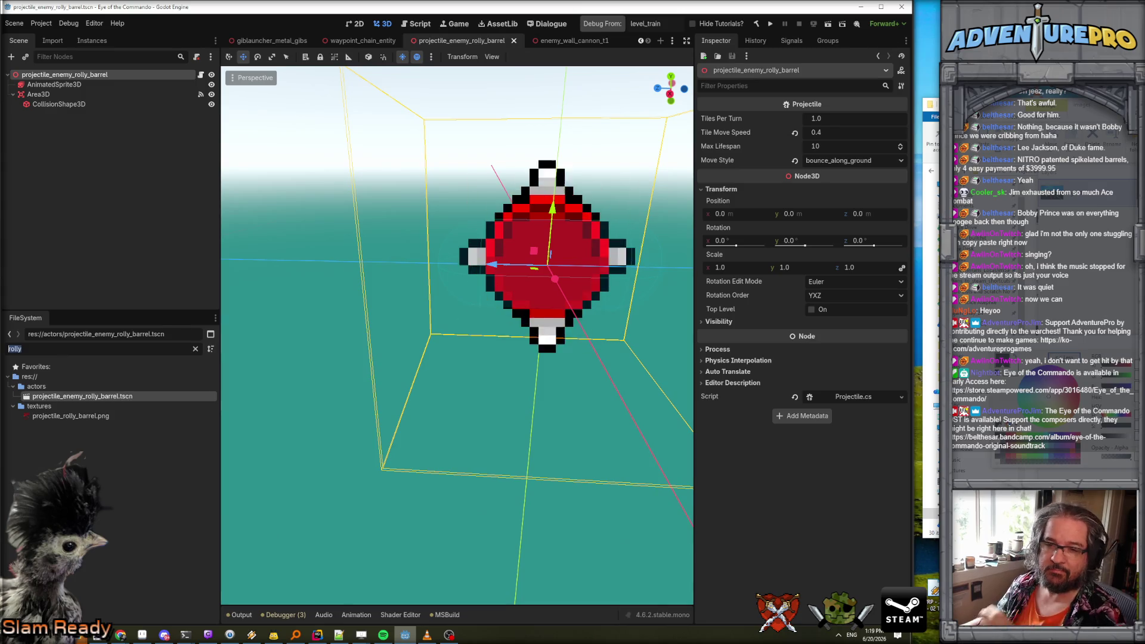
Attach ShapedProjectile.cs to the barrel root with AnimatedSprite3D as My Sprite, save, and run the game.
type("shaped")
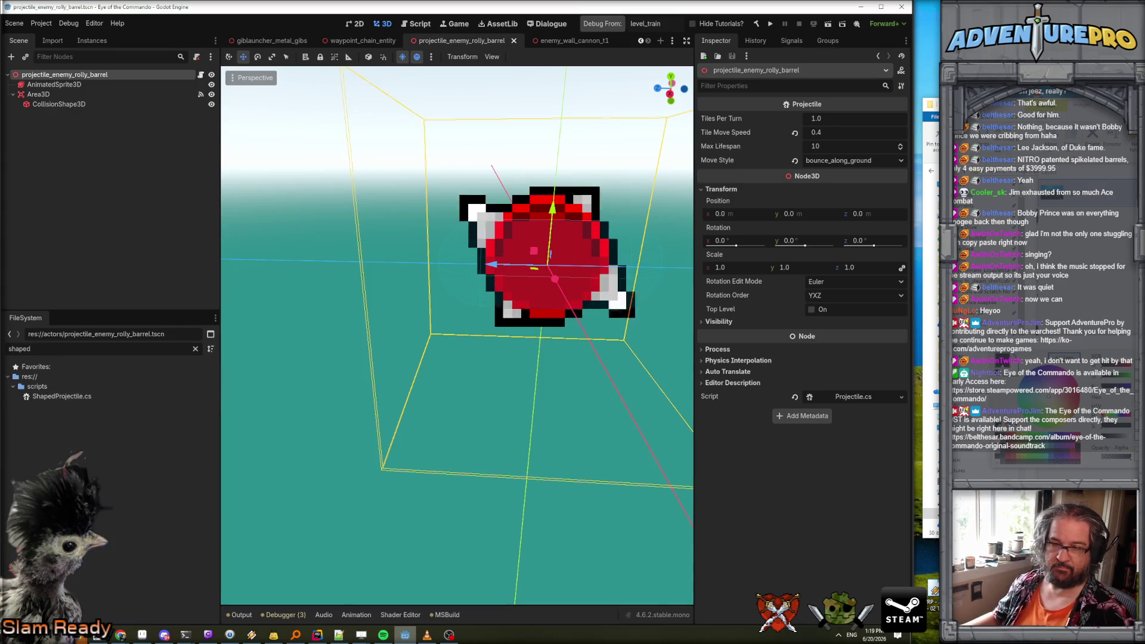
mouse_move(63, 396)
left_mouse_down()
mouse_move(85, 261)
mouse_move(64, 75)
mouse_move(817, 120)
left_mouse_up()
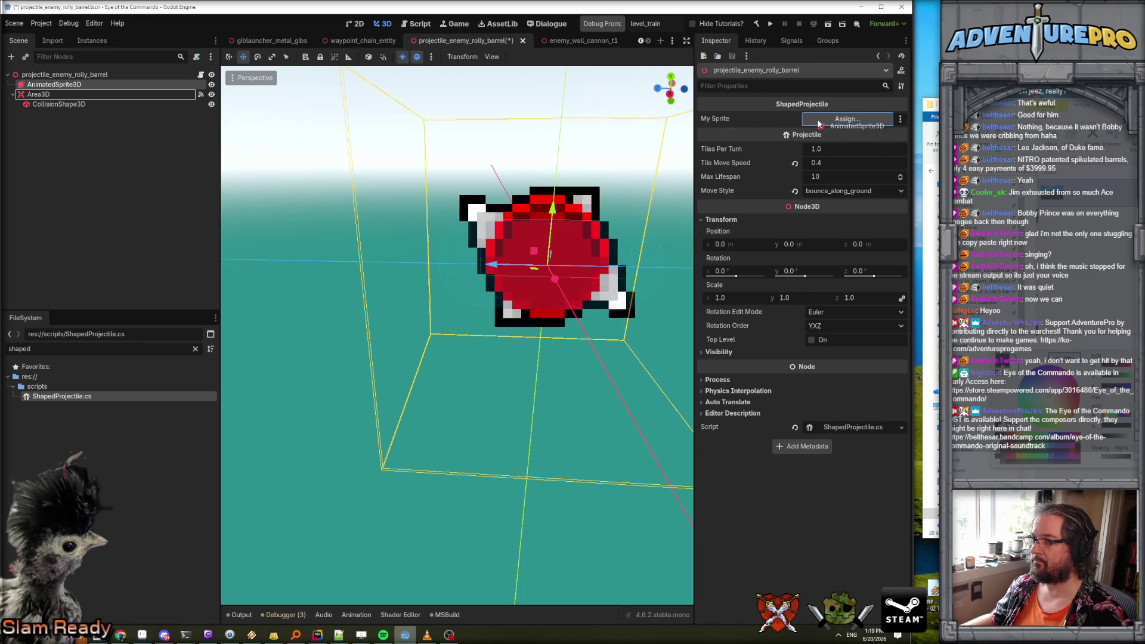
key("ctrl+s")
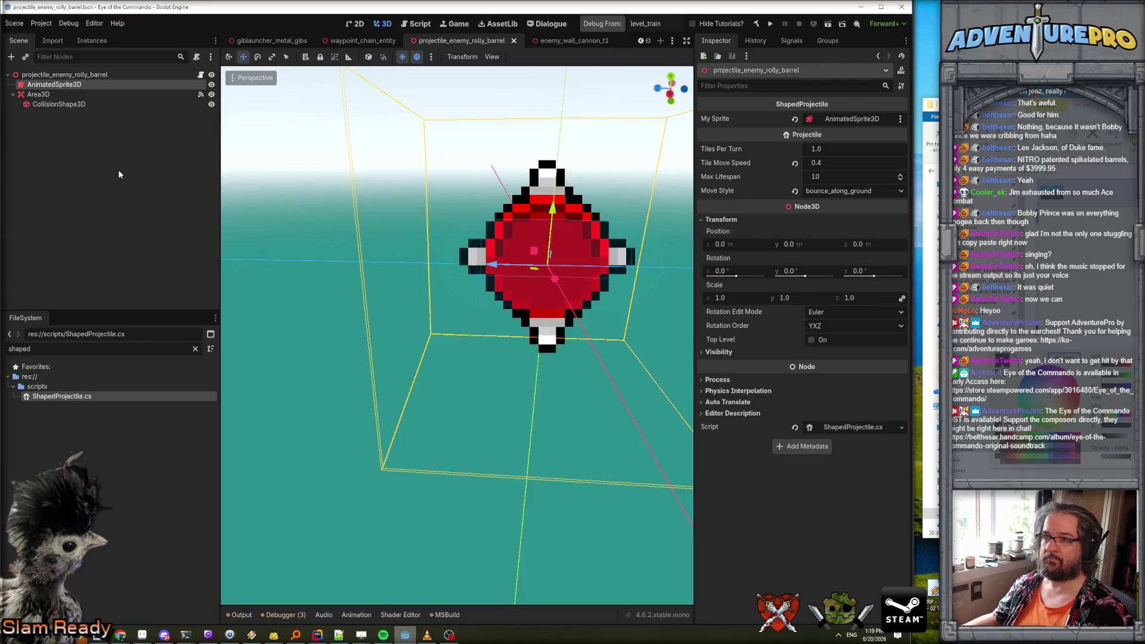
left_click(599, 24)
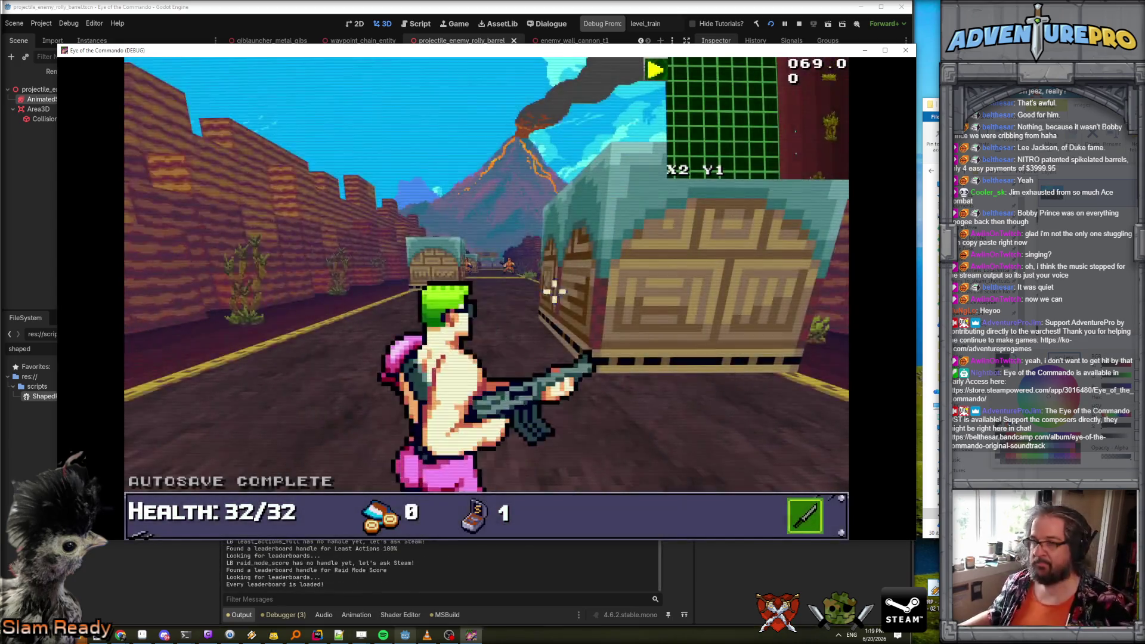
Teleport into the train with TP 24 2 and grant all weapons with the wargod cheat.
key("grave")
type("TP 24")
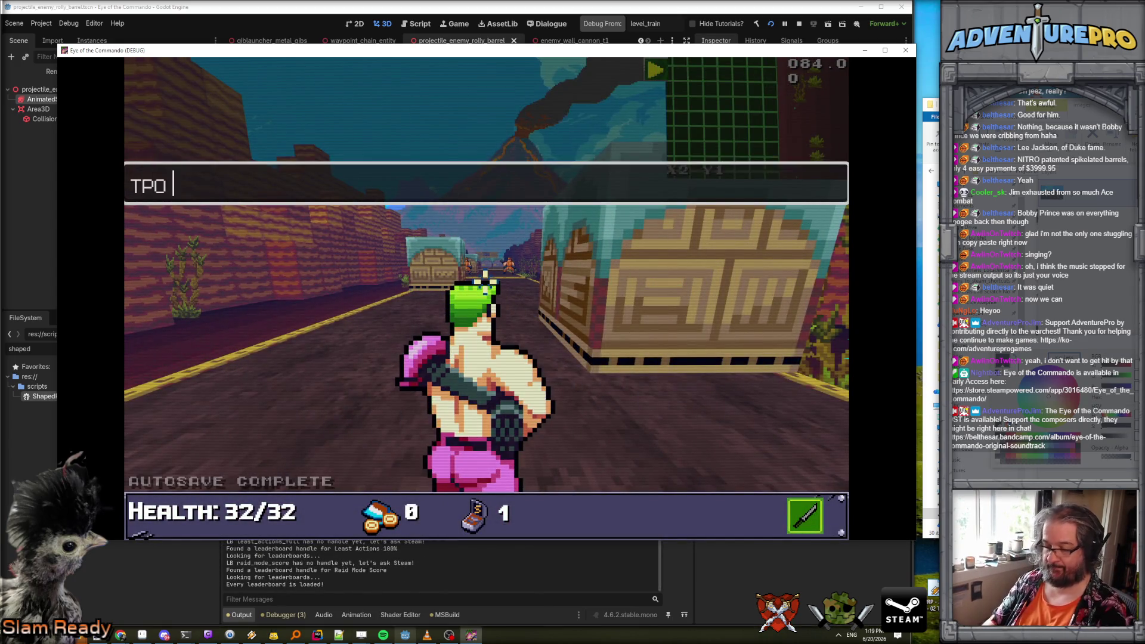
key("BackSpace")
key("BackSpace")
type("24 2")
key("Return")
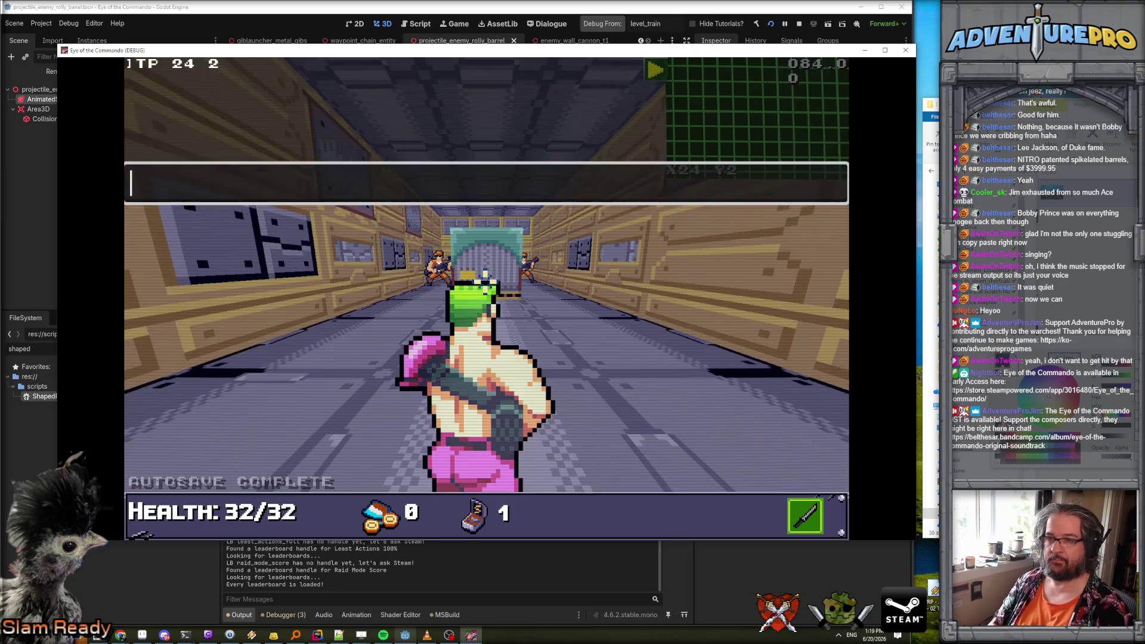
key("grave")
key("grave")
type("wargod")
key("Return")
key("grave")
Shoot the corridor enemies and advance along the train, grabbing the medal pickup.
left_click(419, 263)
left_click(536, 268)
key("w")
key("w")
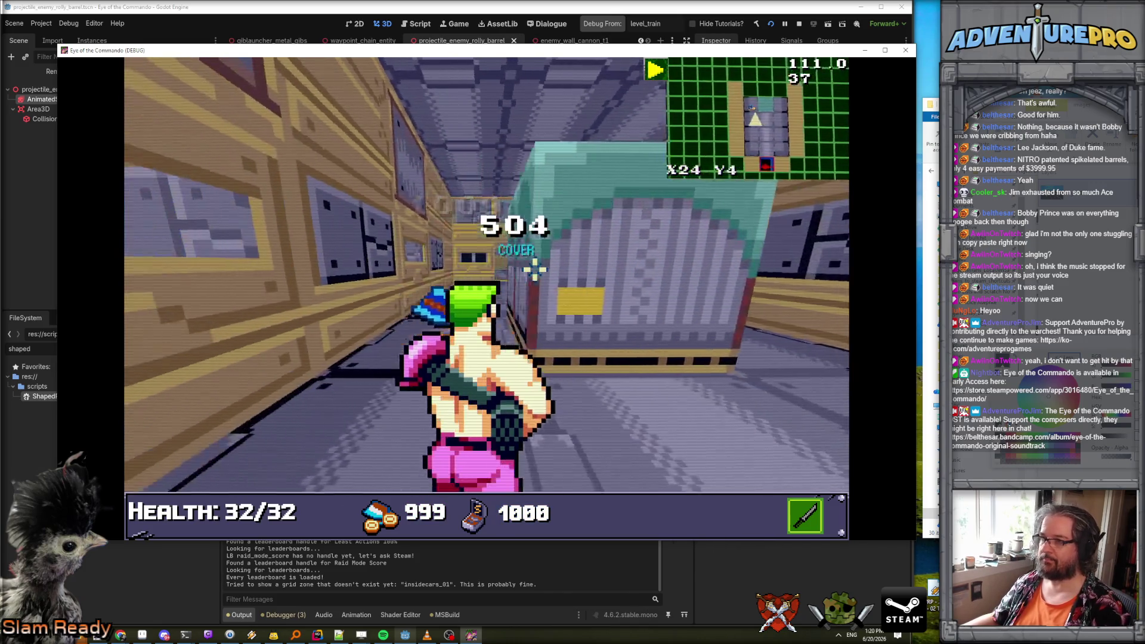
key("w")
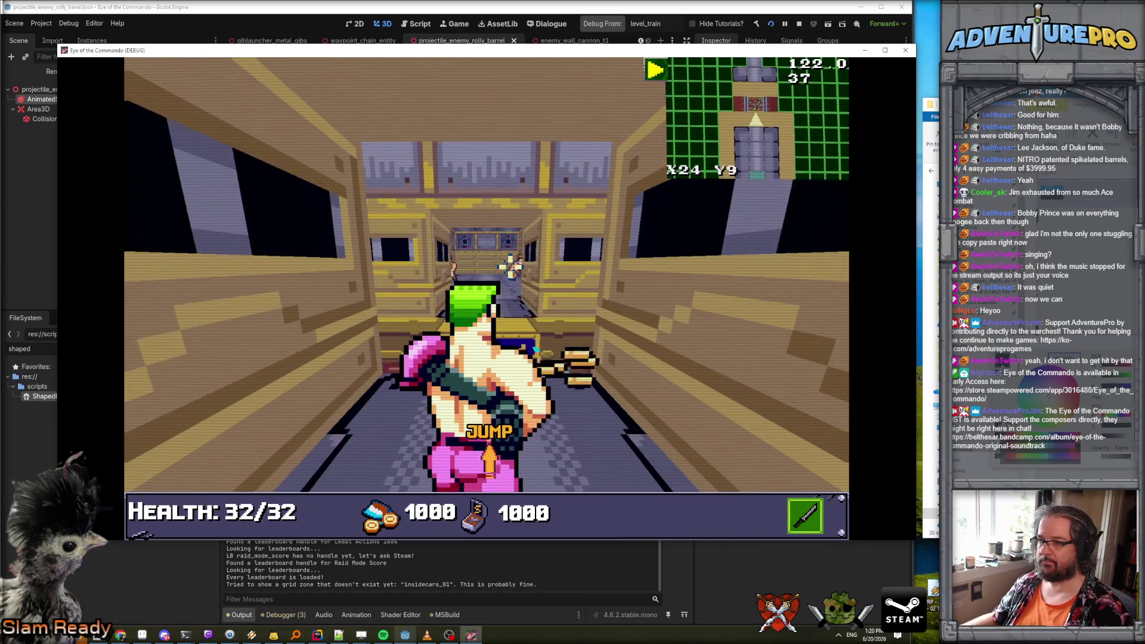
key("w")
left_click(499, 271)
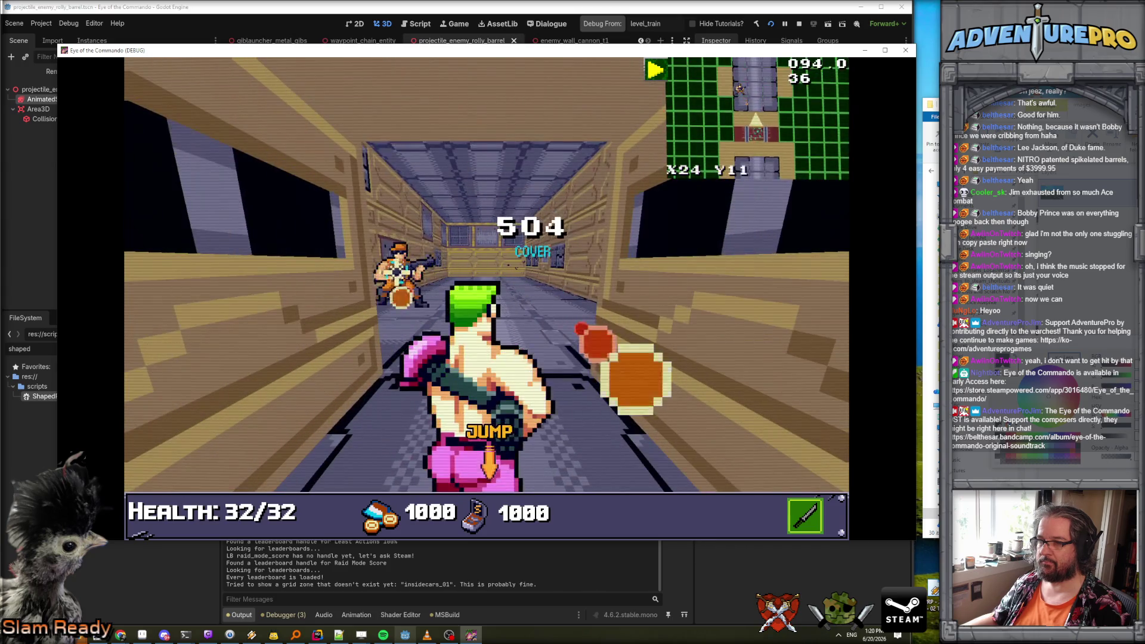
key("w")
key("w")
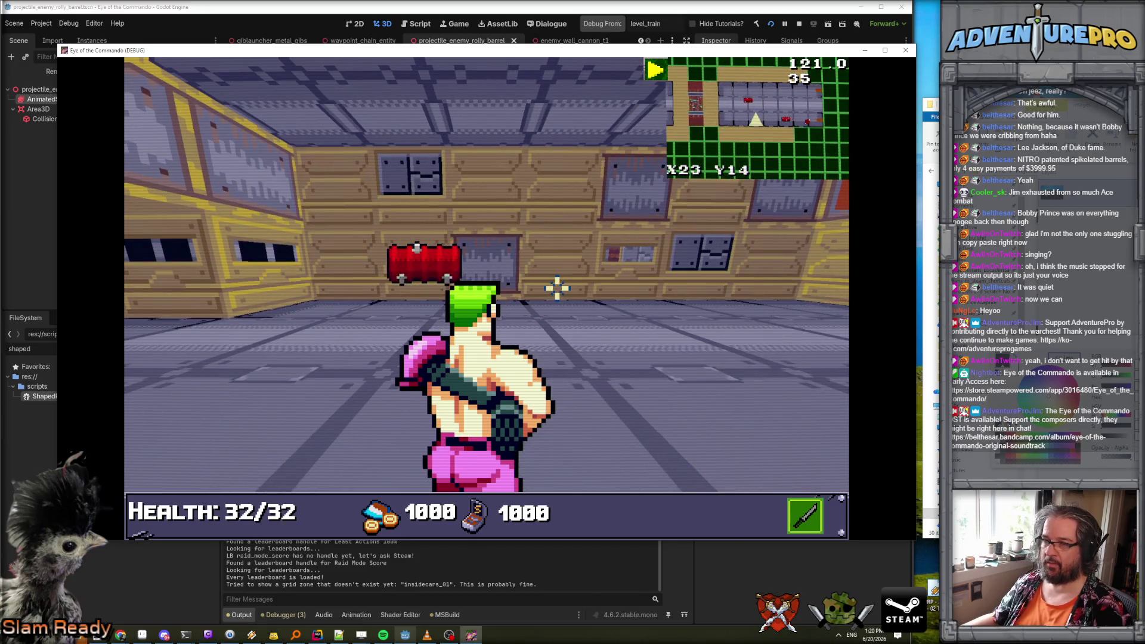
Move and turn around the rolling spiked barrels to watch them, then stop the game with F8.
key("d")
key("e")
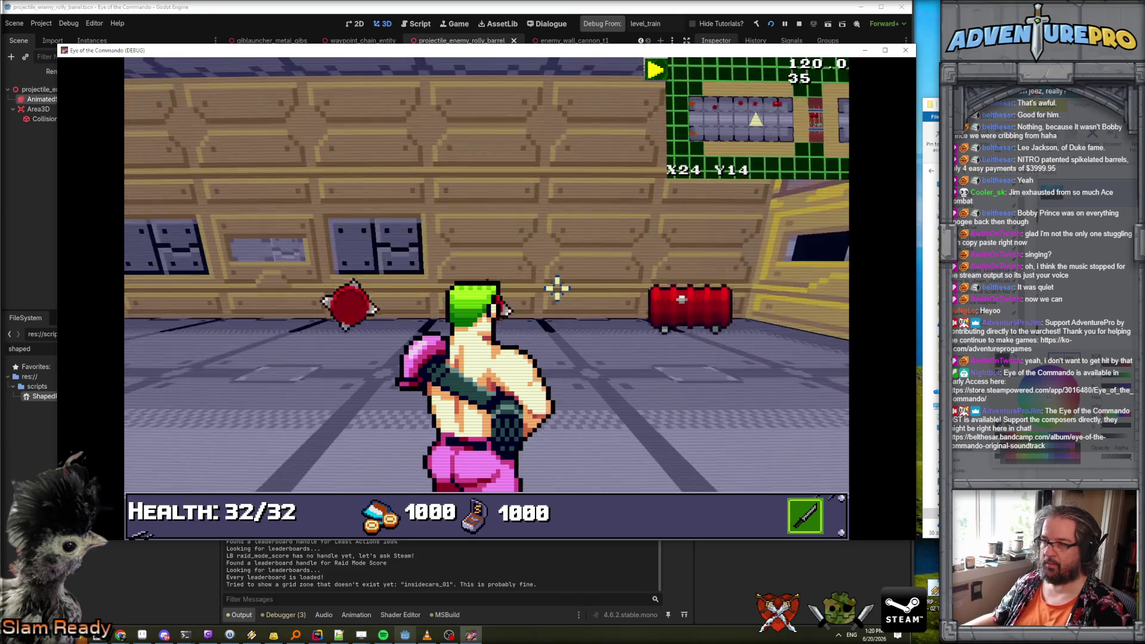
key("q")
key("d")
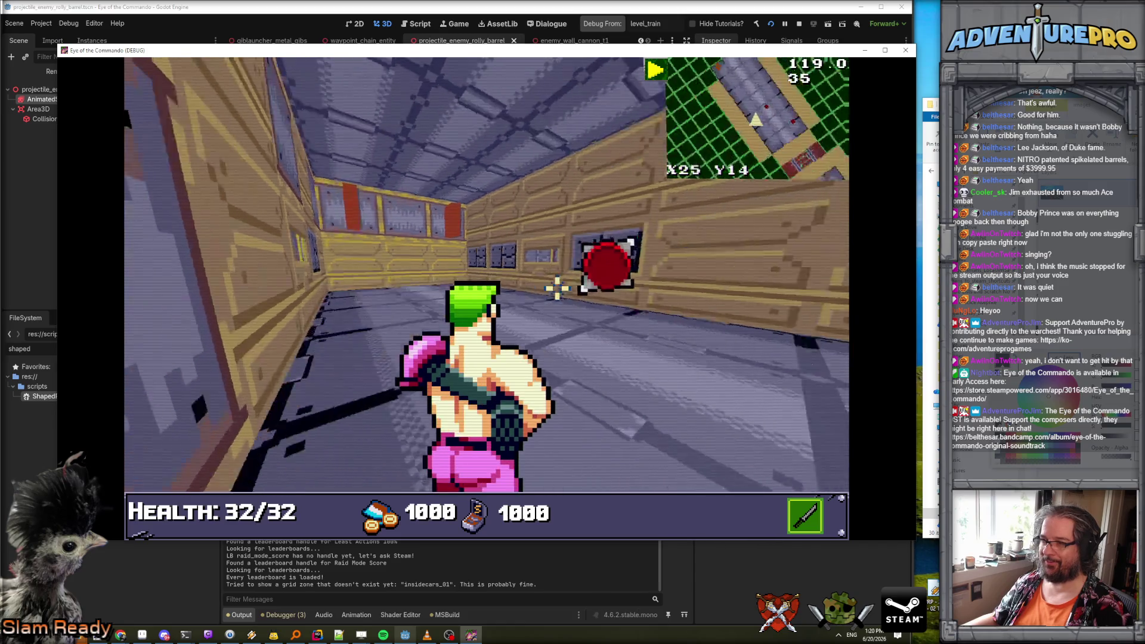
key("e")
key("q")
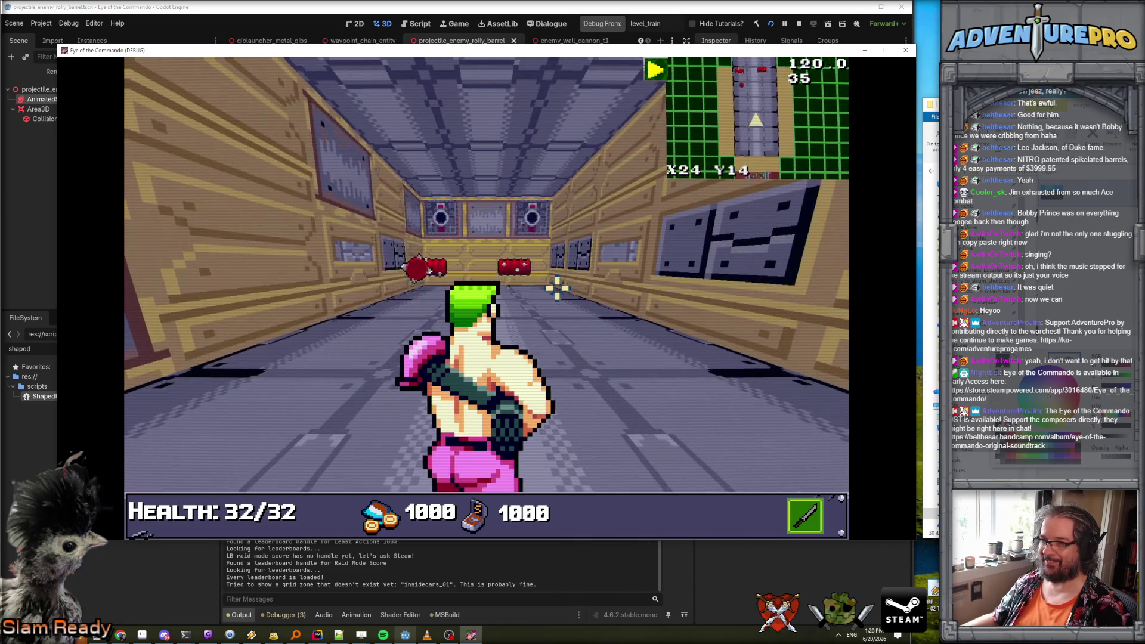
key("a")
key("q")
key("w")
key("a")
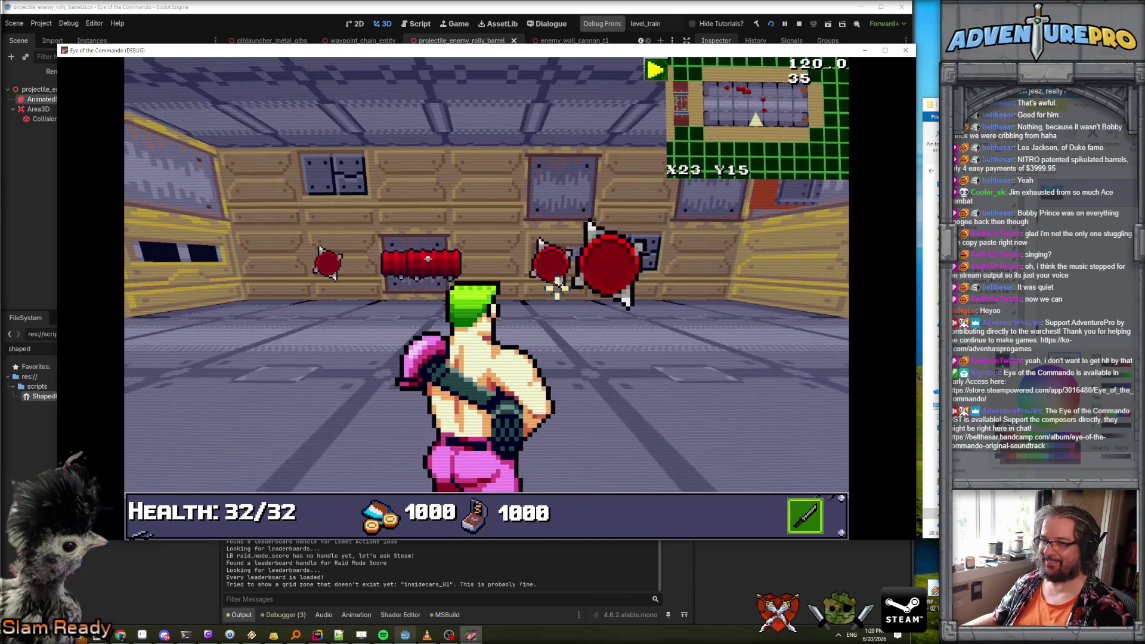
key("e")
key("e")
key("w")
key("q")
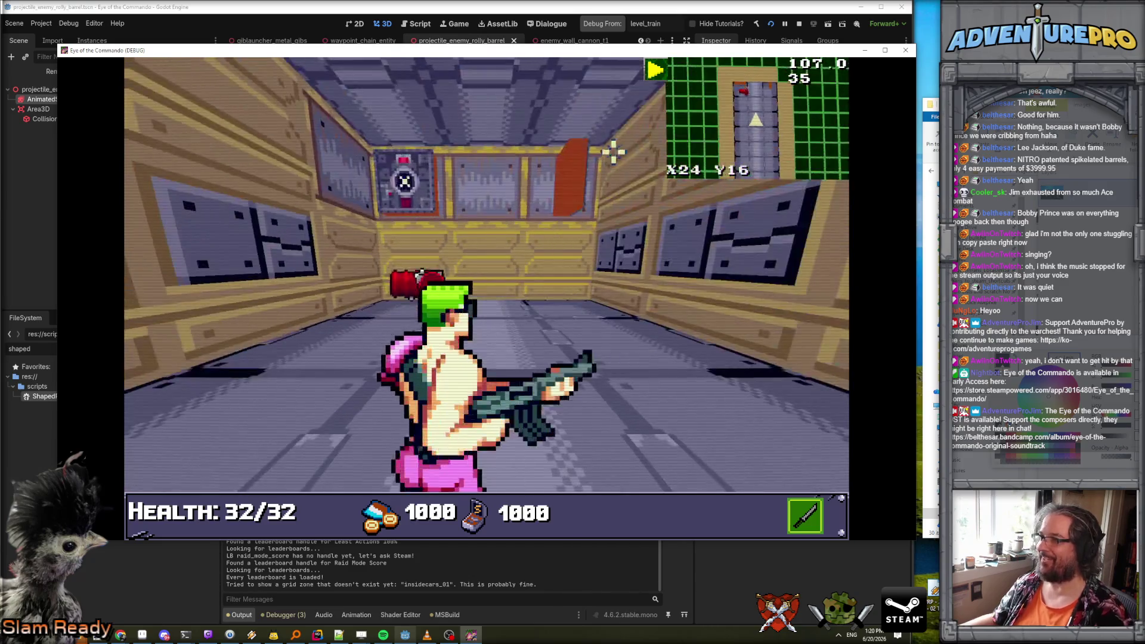
key("F8")
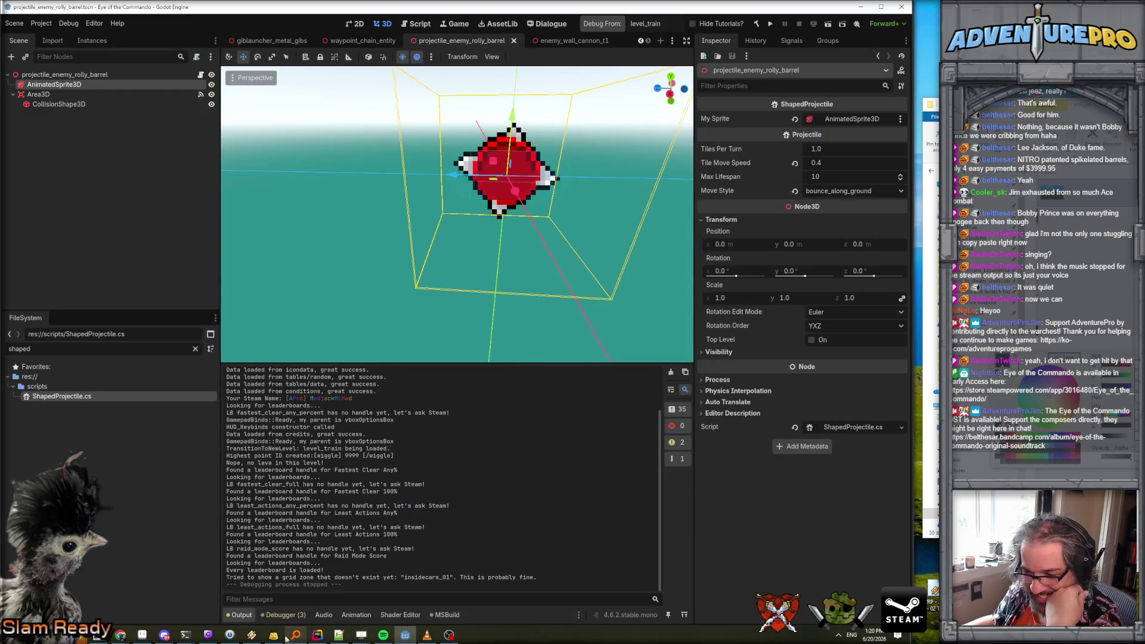
Paste the PlayIdleWithFacing call into FinishedMove after the early return in Rider.
left_click(316, 635)
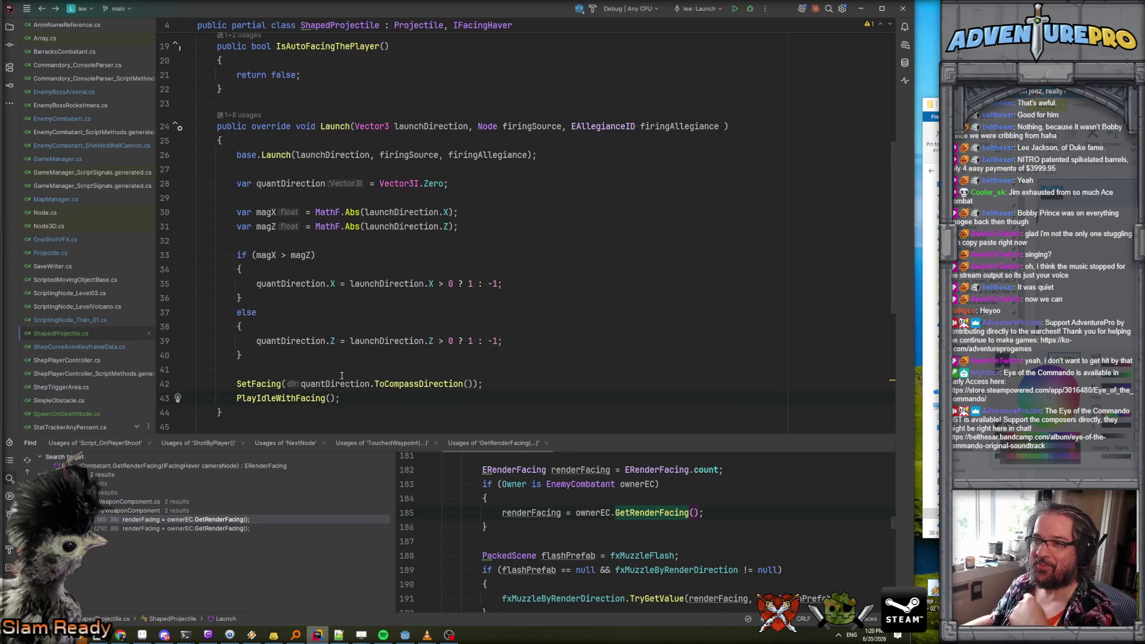
scroll(342, 375, "down", 7)
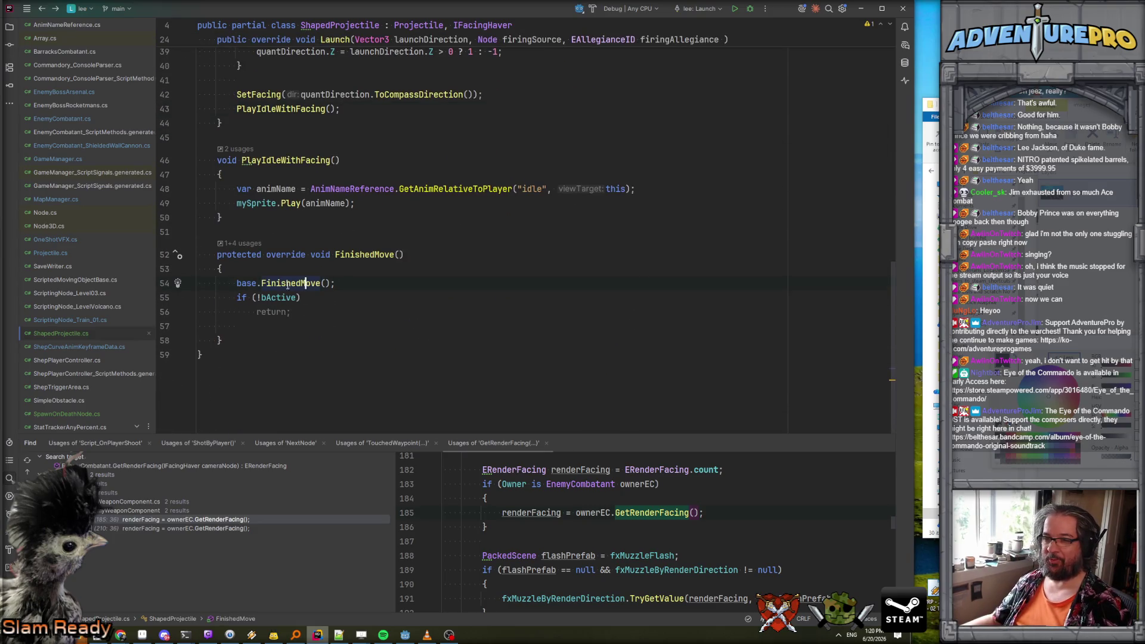
scroll(287, 285, "up", 2)
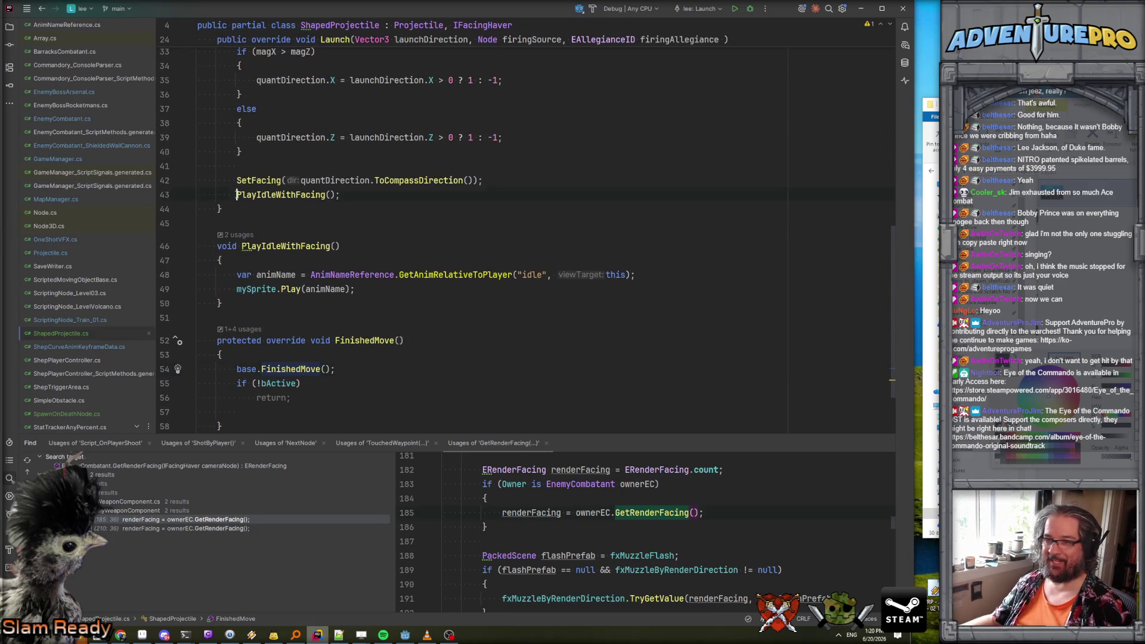
scroll(381, 195, "down", 2)
left_click(312, 312)
key("Return")
type("PlayIdleWithFacing();")
key("Return")
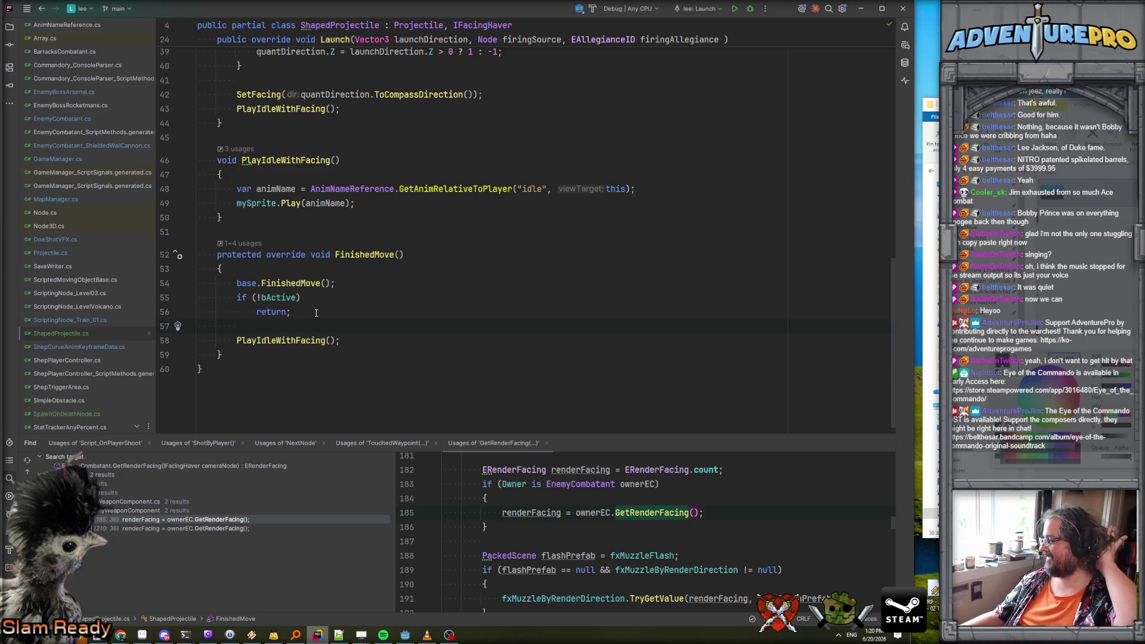
Review the FinishedMove change and return to Godot to build, which fails on a locked file.
scroll(334, 322, "down", 1)
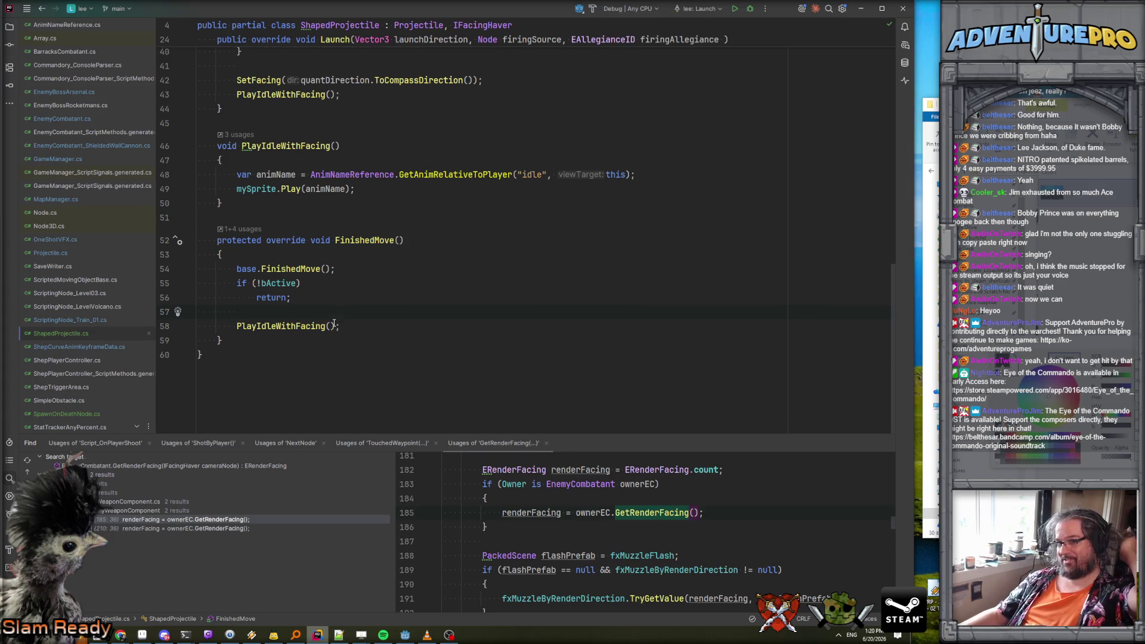
scroll(334, 323, "up", 13)
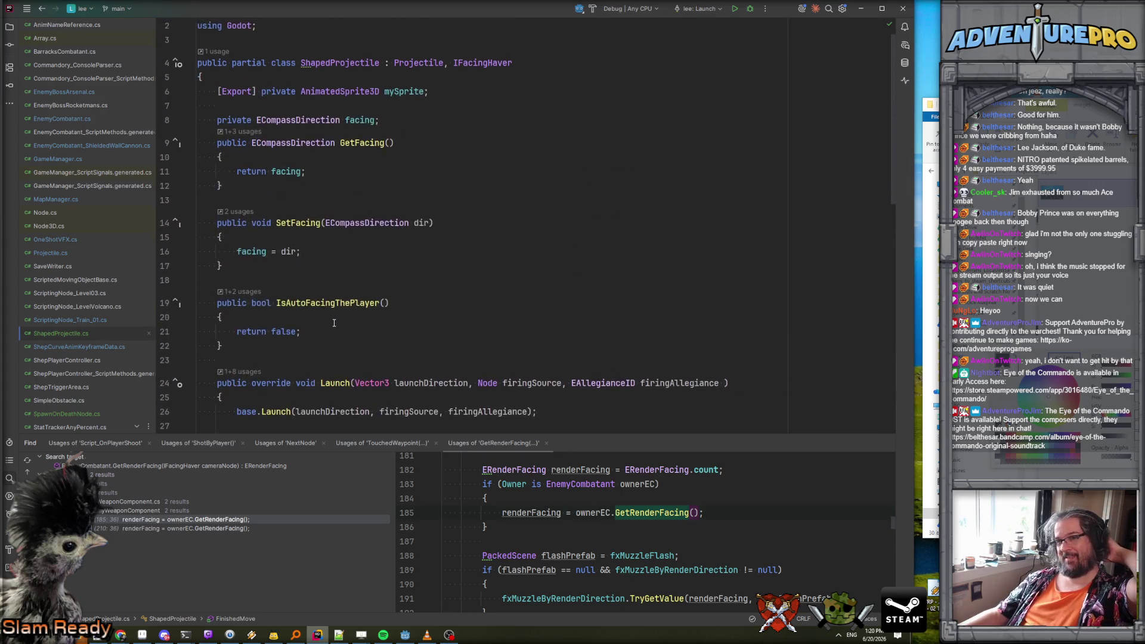
scroll(347, 306, "down", 13)
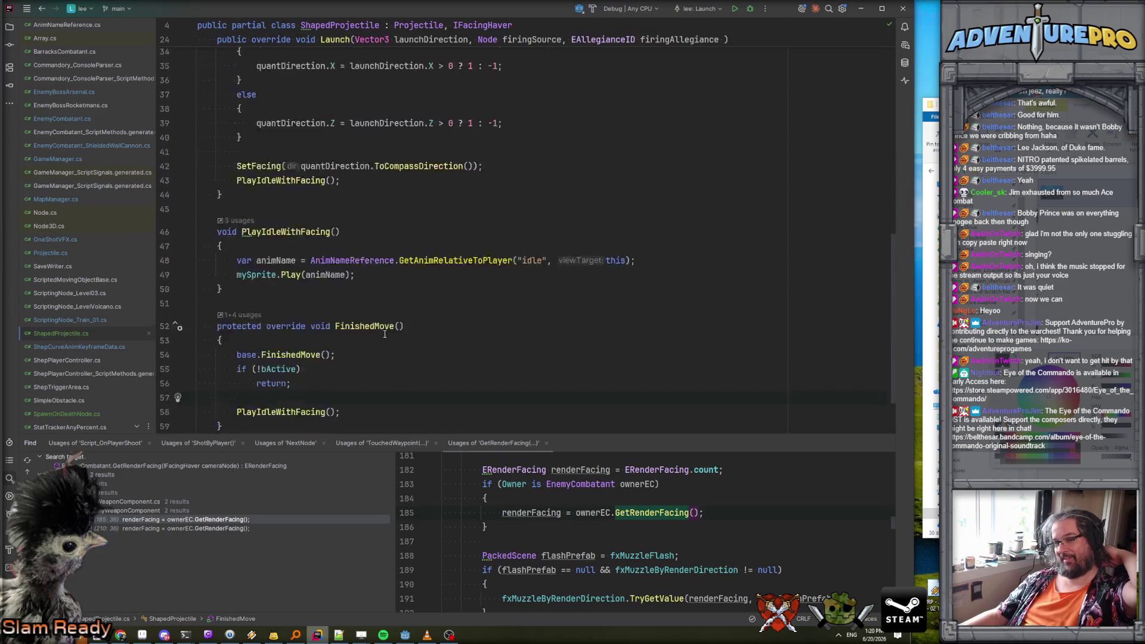
left_click(409, 634)
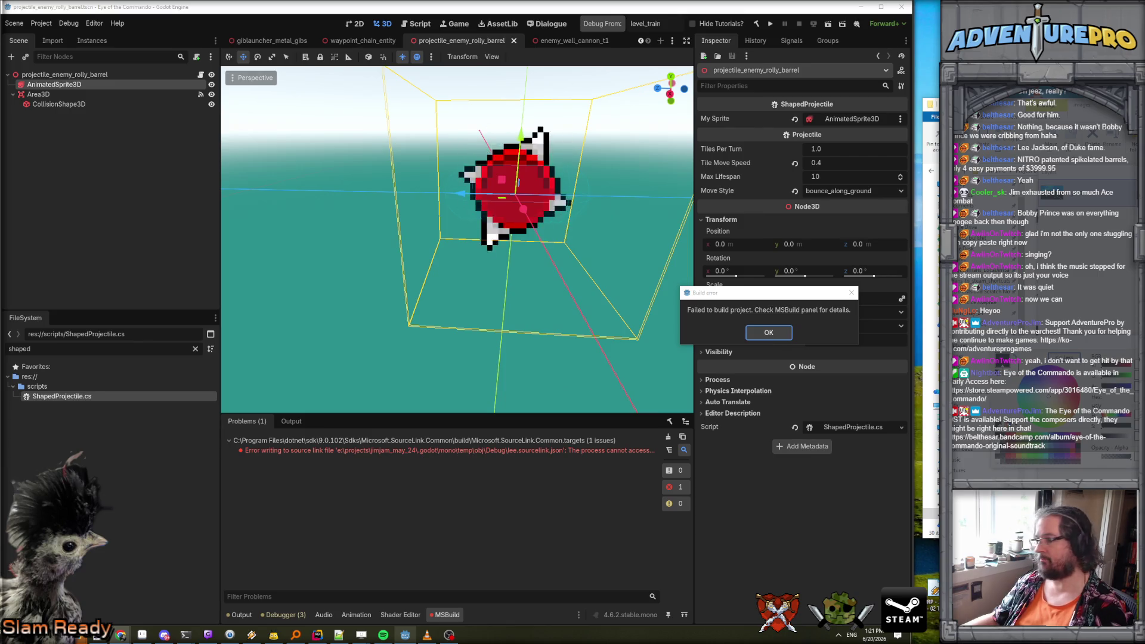
Dismiss the build error, rebuild the .NET project, and run the game again.
left_click(768, 332)
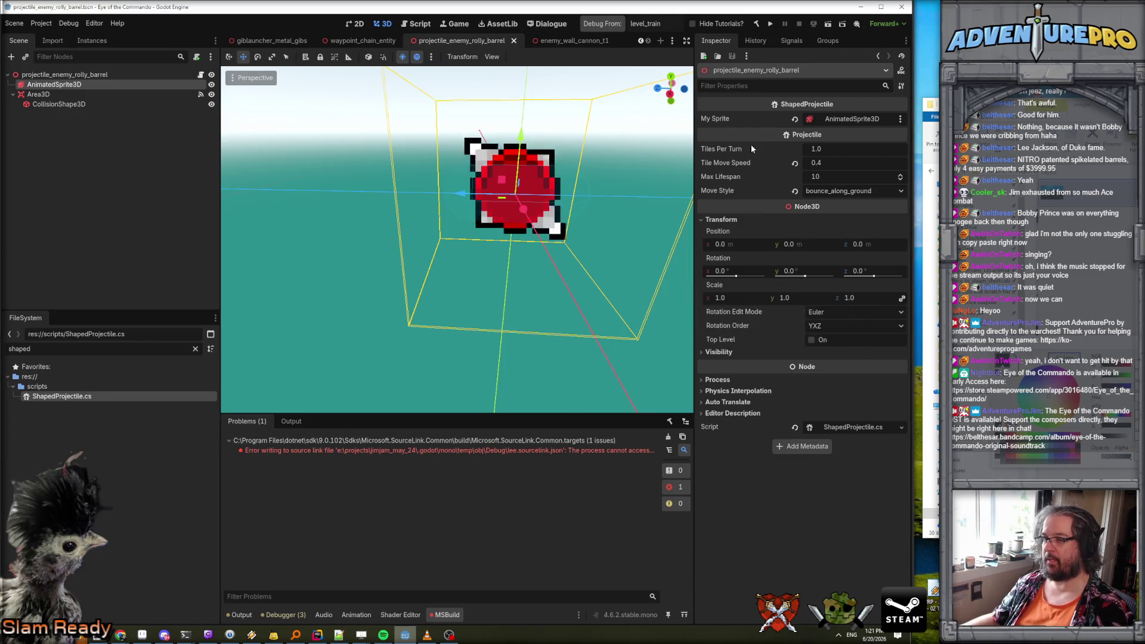
left_click(756, 23)
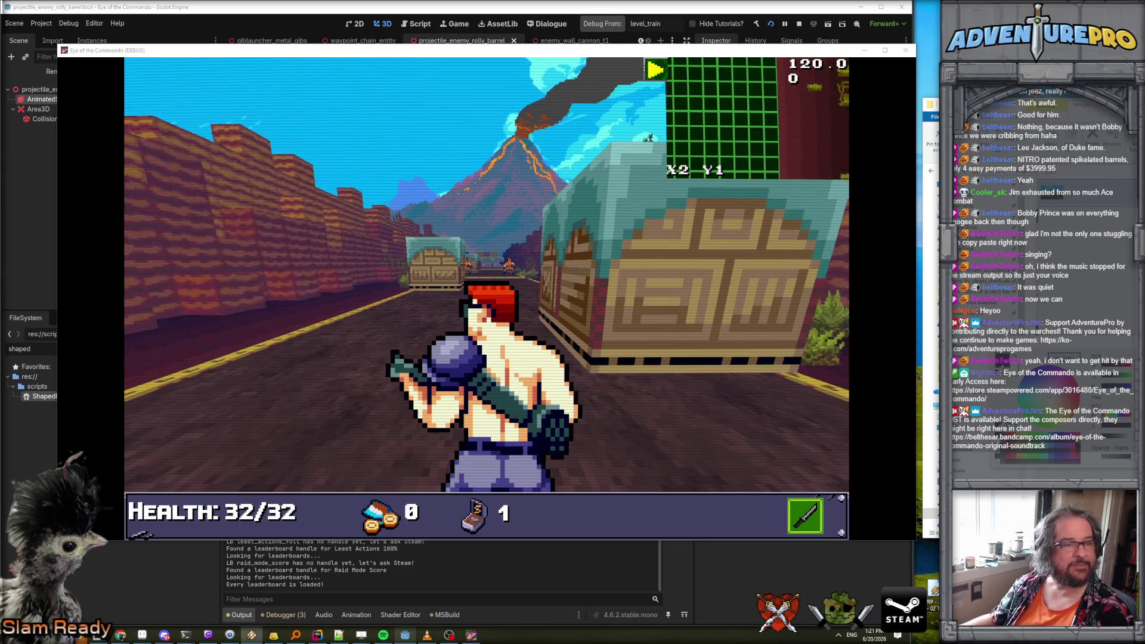
Teleport to the corridor with TP 24 2 and enable the WARGOD cheat in the console.
key("grave")
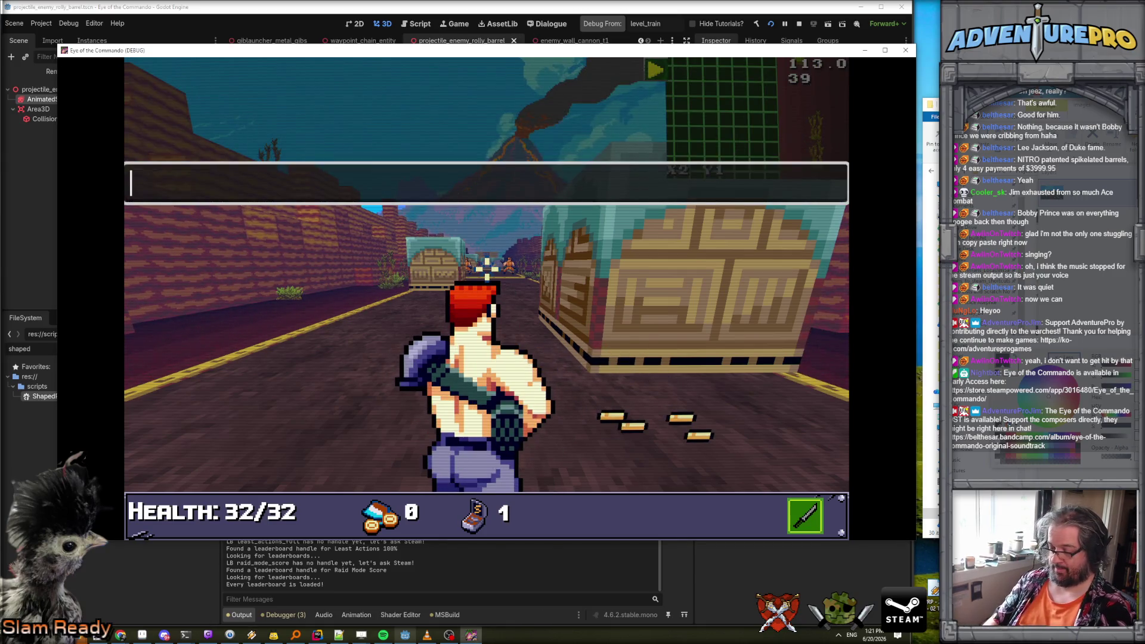
type("24")
key("Return")
key("grave")
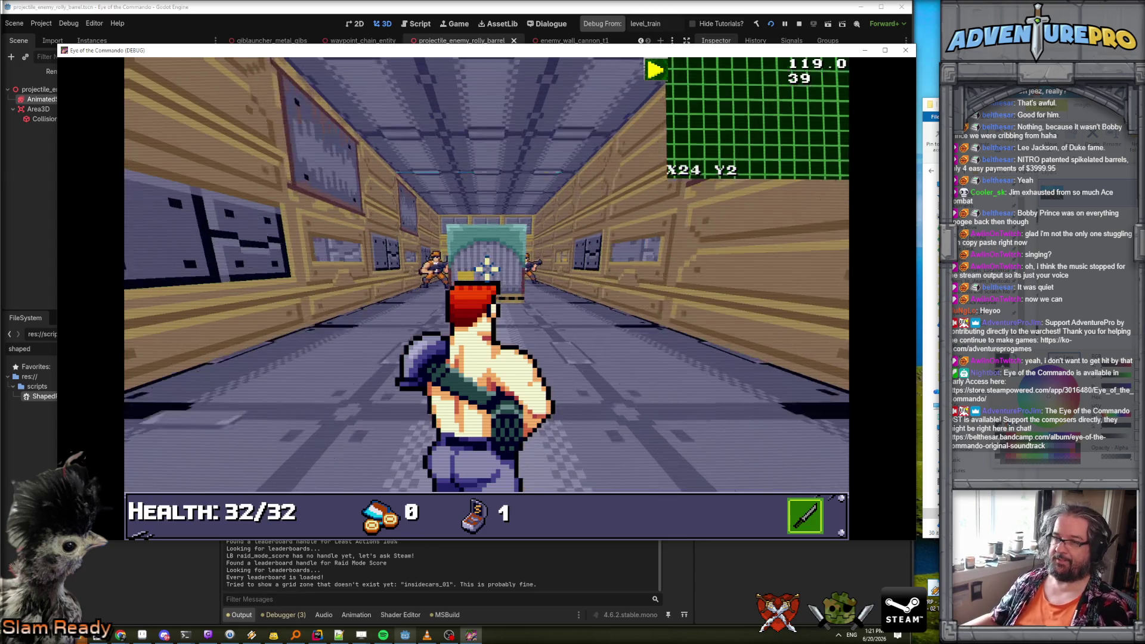
key("grave")
type("wod")
key("Return")
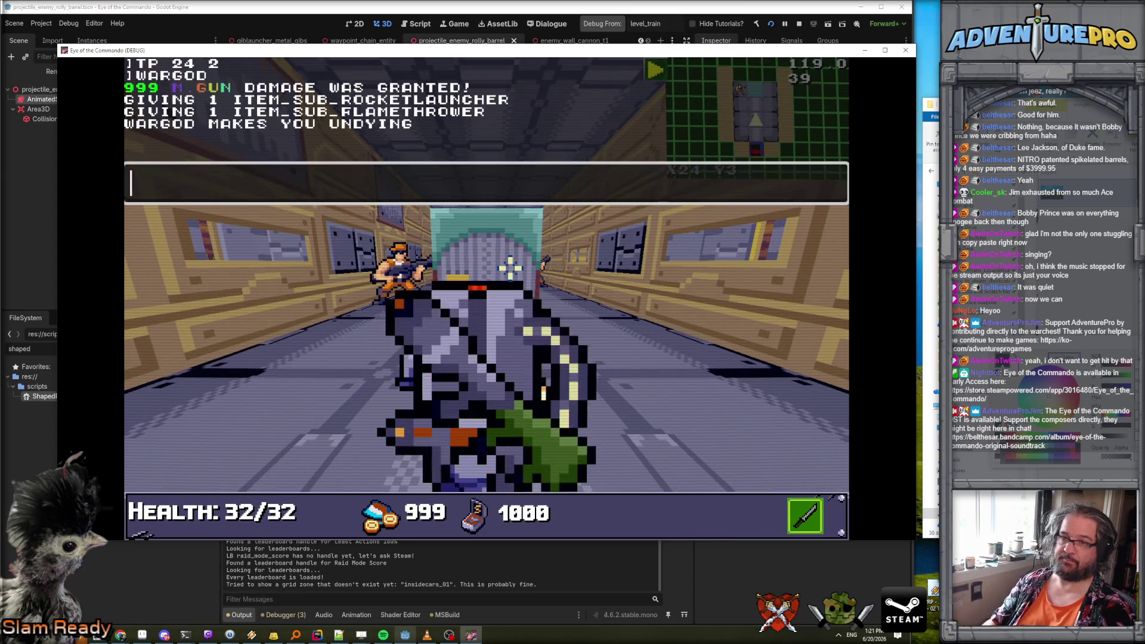
key("grave")
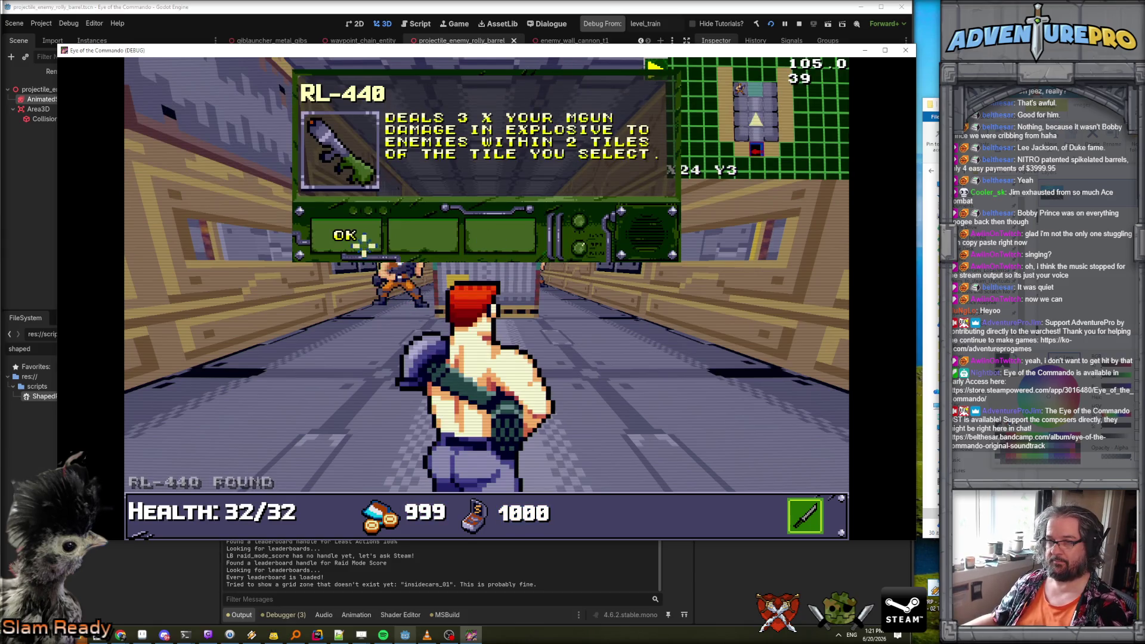
Dismiss the RL-440 and S AMMO pickup messages, shoot enemies, and advance toward the barrels.
left_click(363, 239)
left_click(401, 263)
left_click(485, 256)
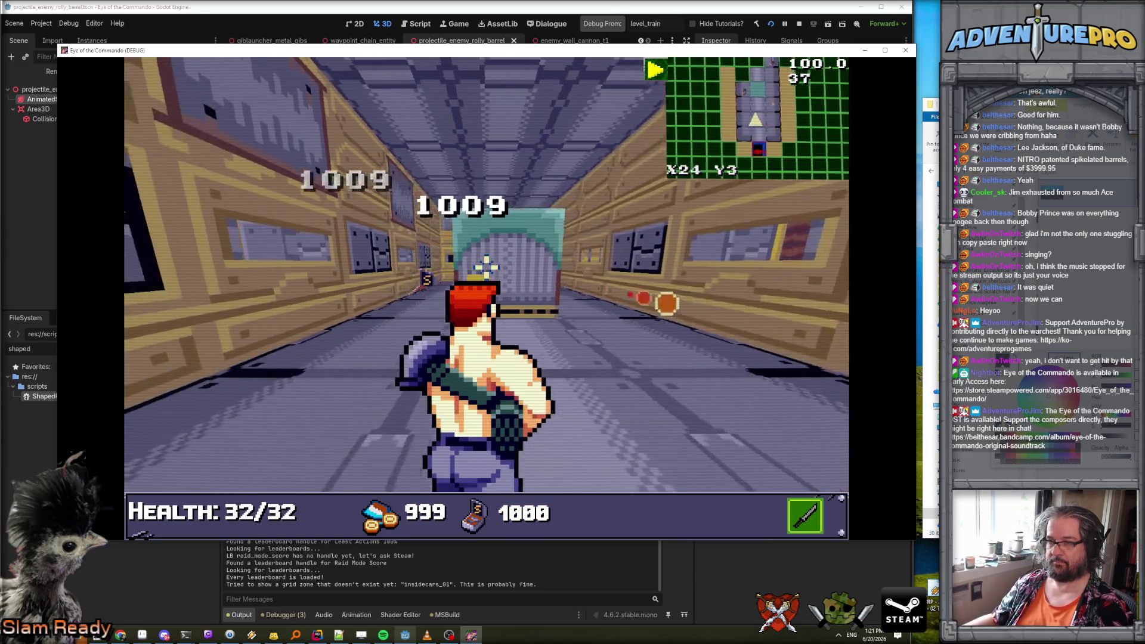
key("w")
left_click(350, 226)
key("w")
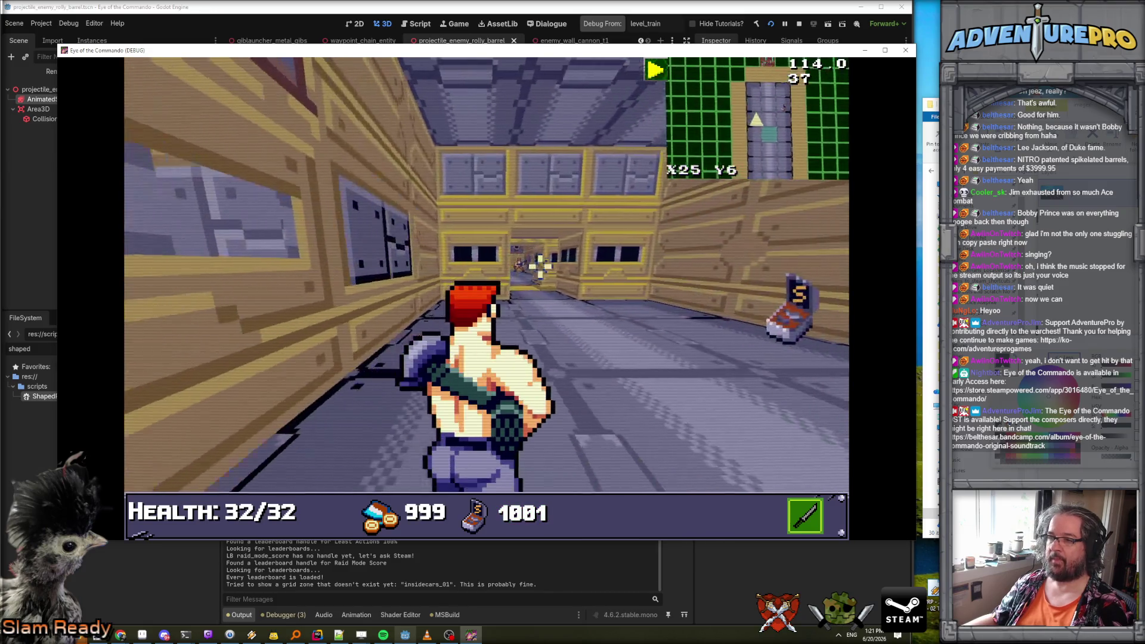
key("w")
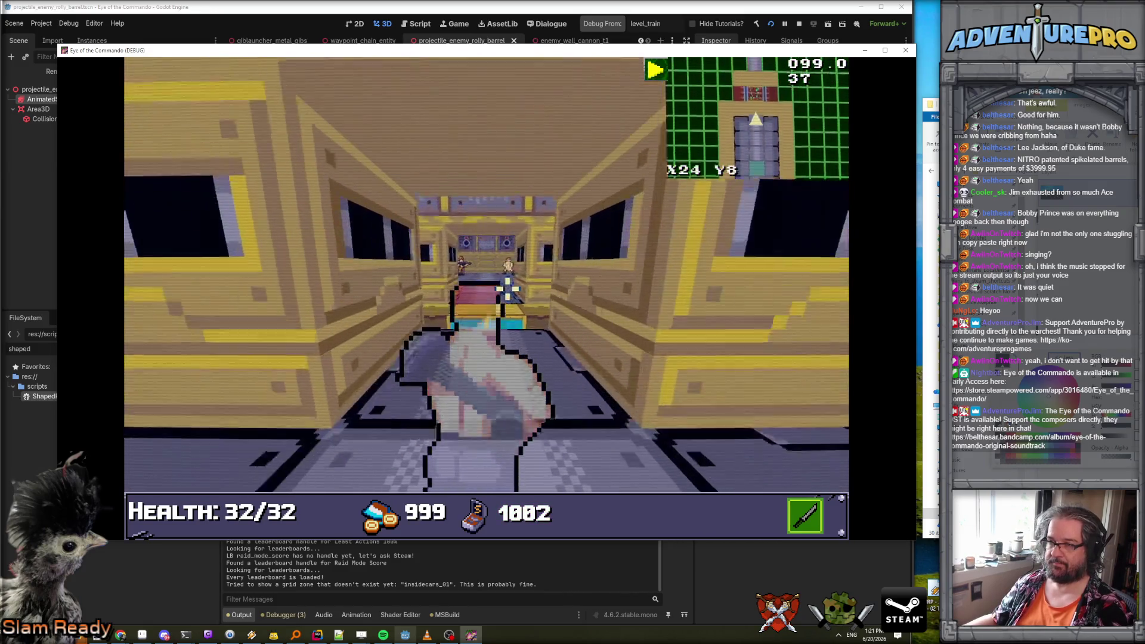
left_click(527, 278)
left_click(527, 277)
key("w")
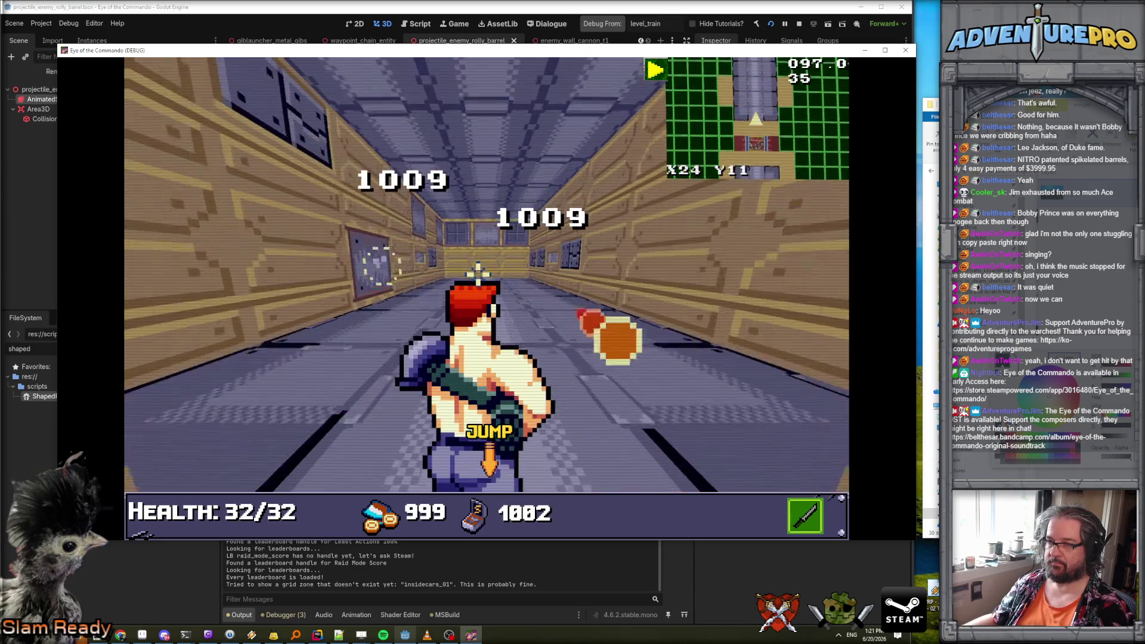
key("w")
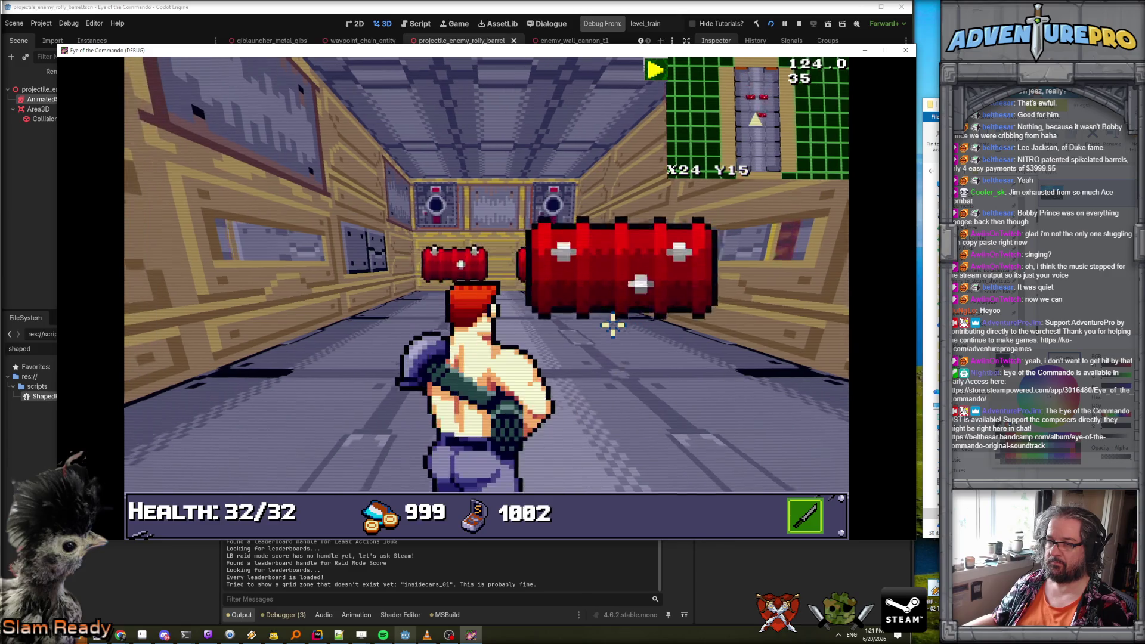
Turn back and forth beside the rolling spiked barrels to check their facing, then close the game.
key("d")
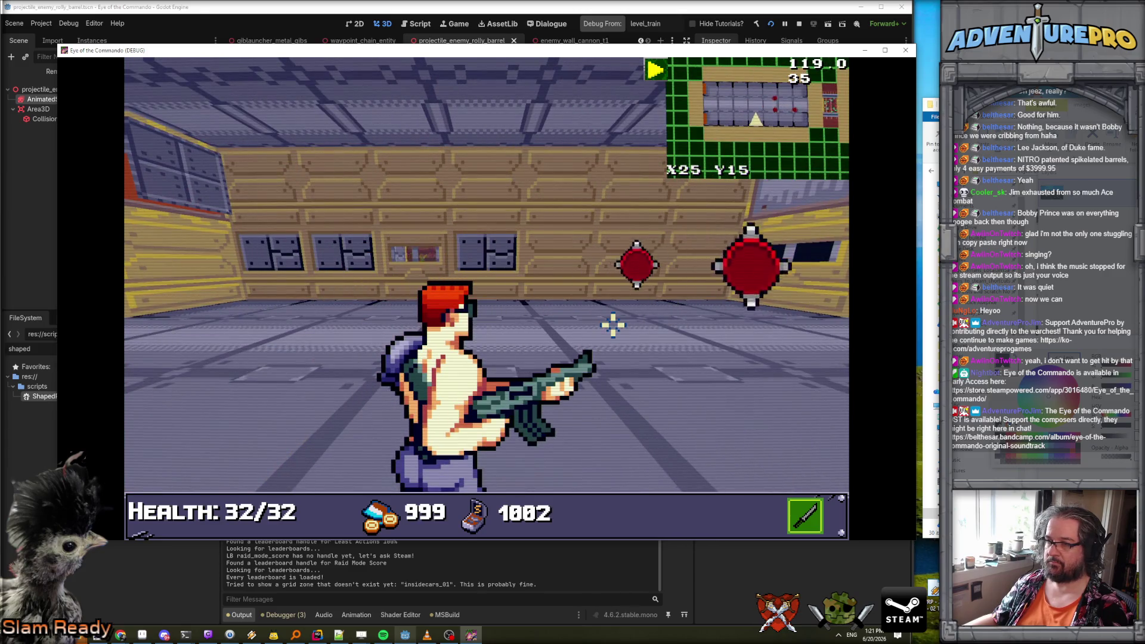
key("d")
key("a")
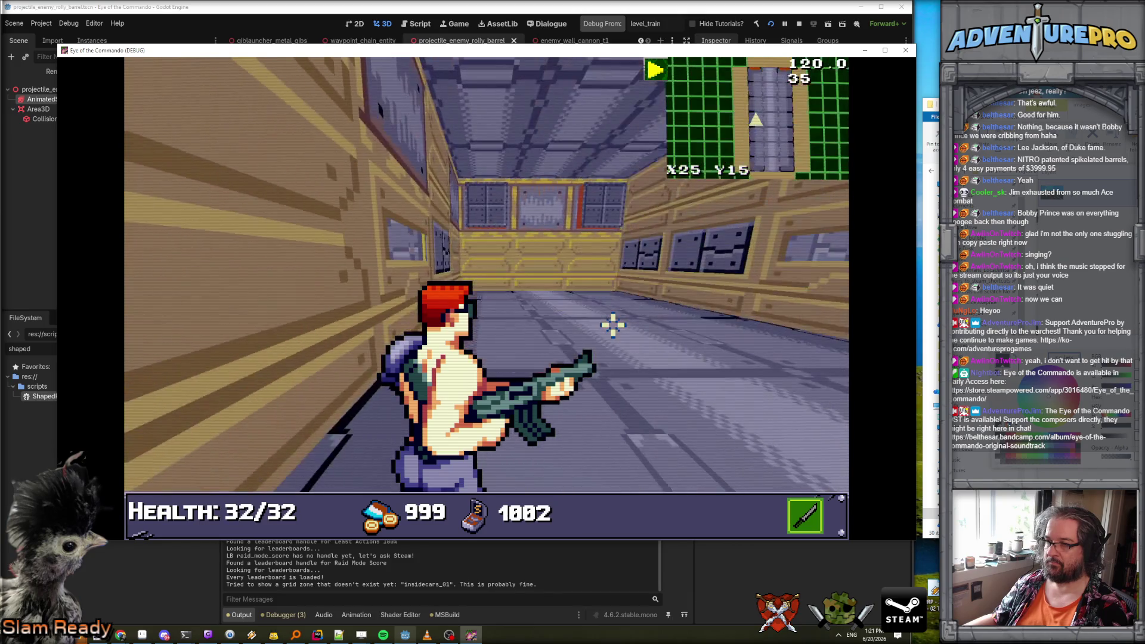
key("d")
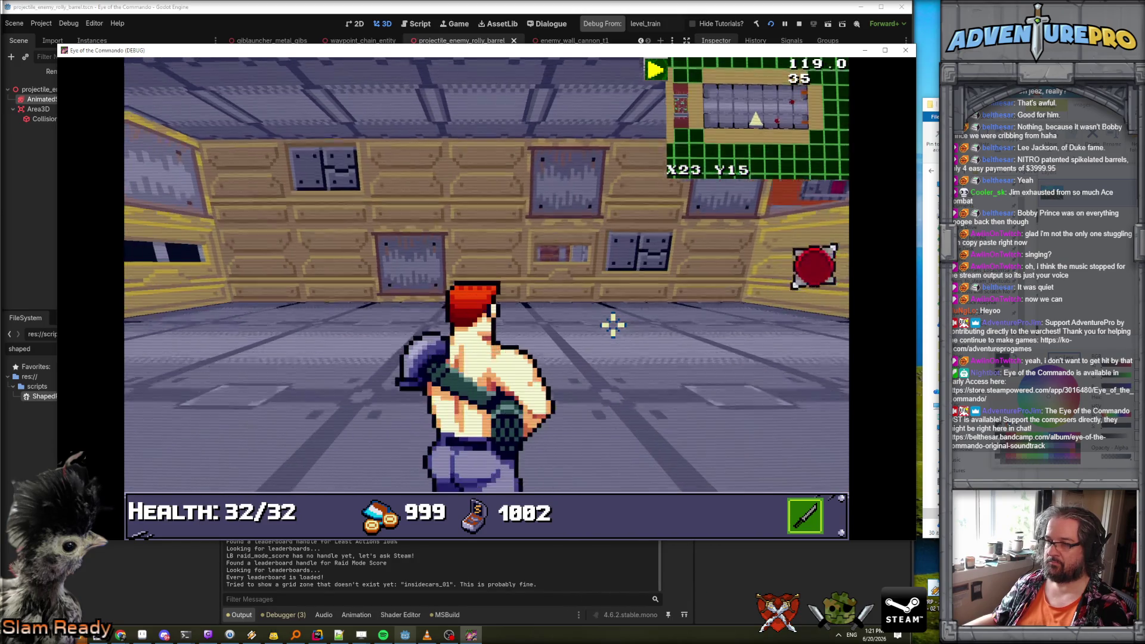
key("a")
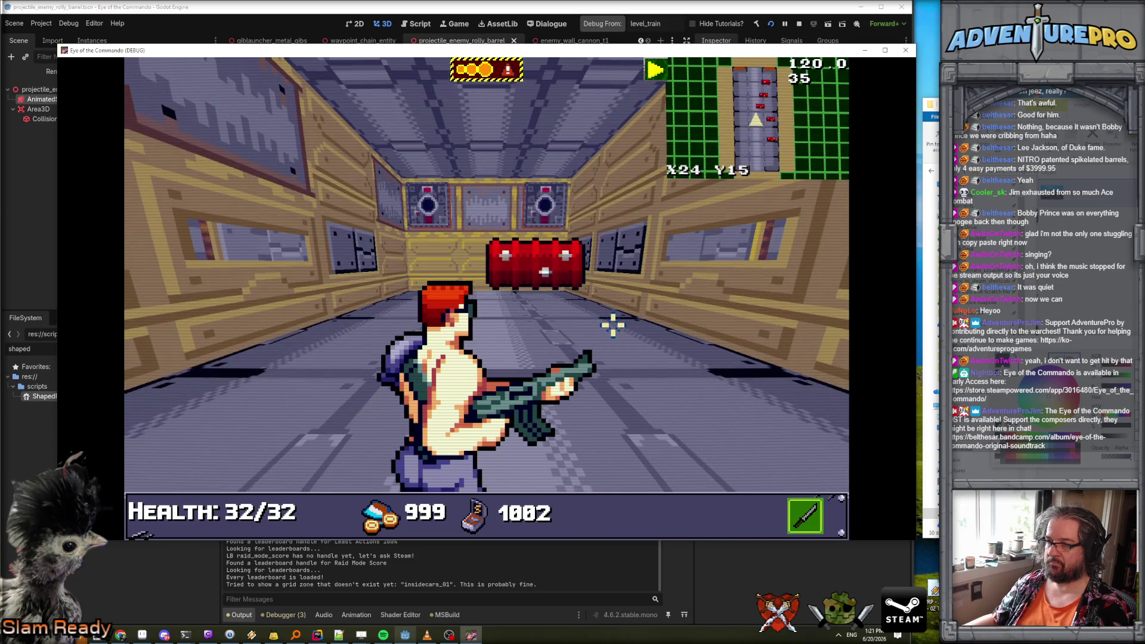
key("w")
key("d")
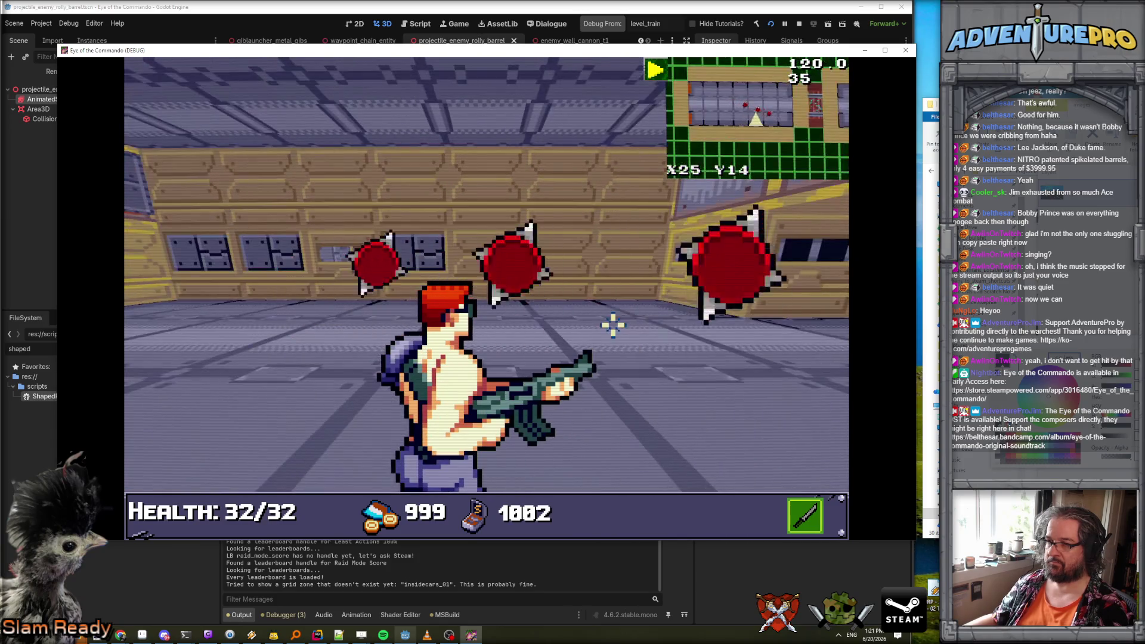
key("a")
key("w")
key("w")
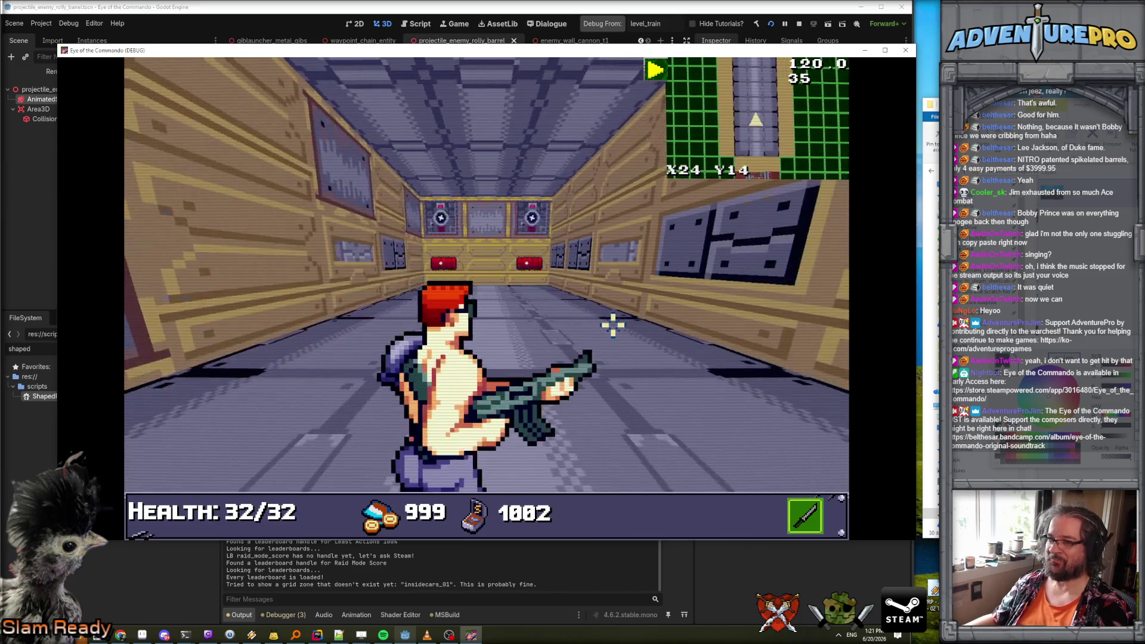
key("s")
key("s")
key("d")
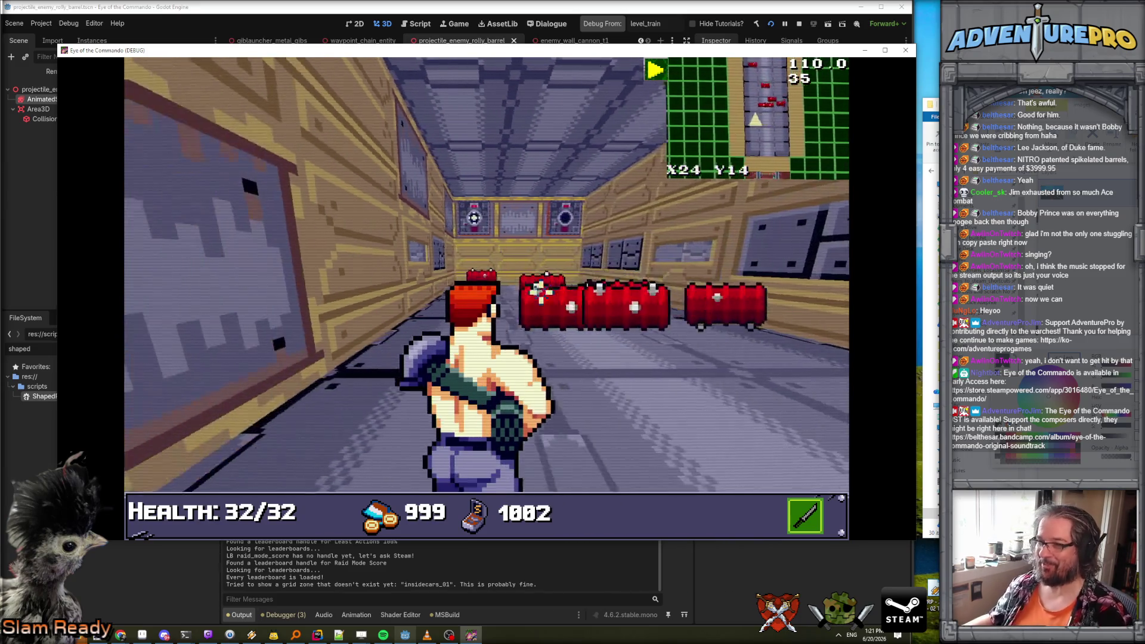
key("s")
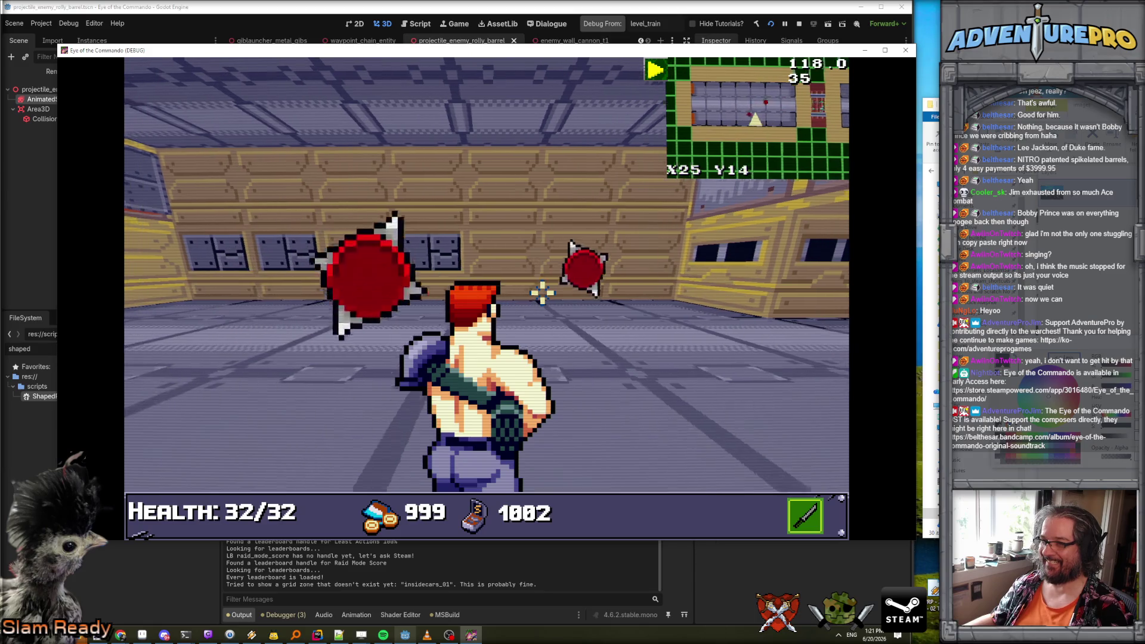
key("a")
key("w")
key("w")
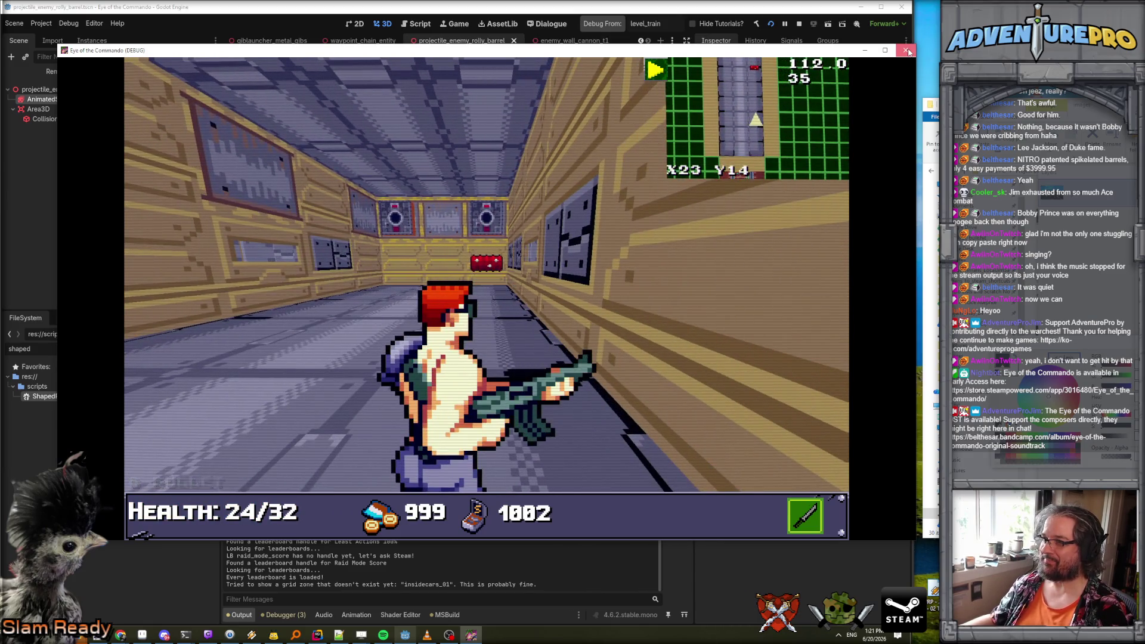
left_click(907, 52)
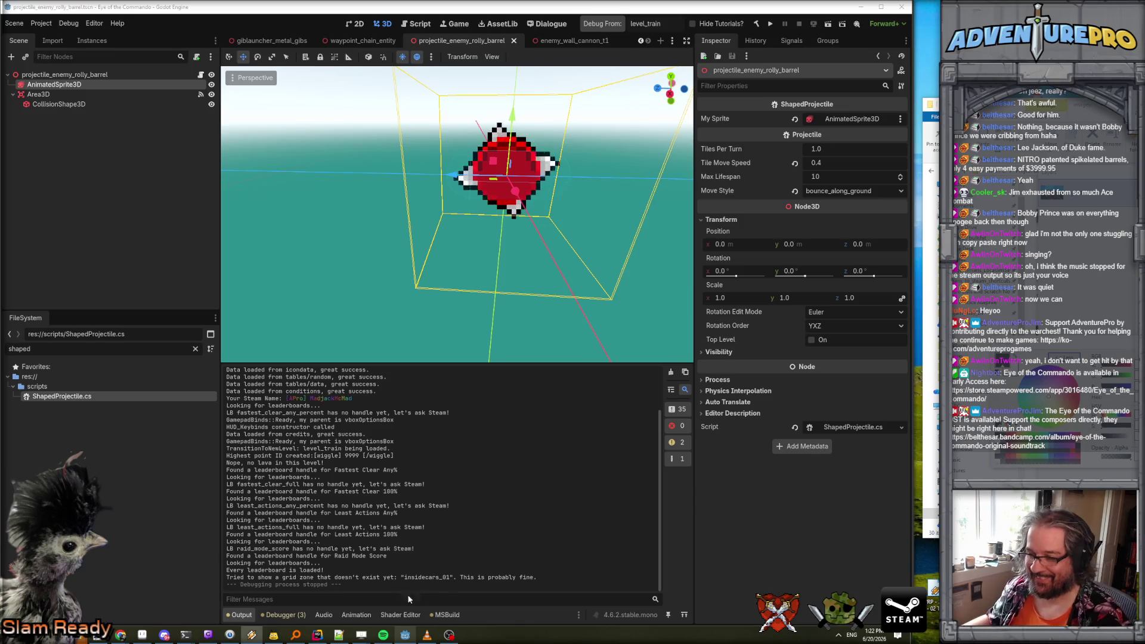
Add a _Process override below FinishedMove in ShapedProjectile.cs and strip its doc-comment lines.
left_click(317, 634)
scroll(460, 301, "up", 7)
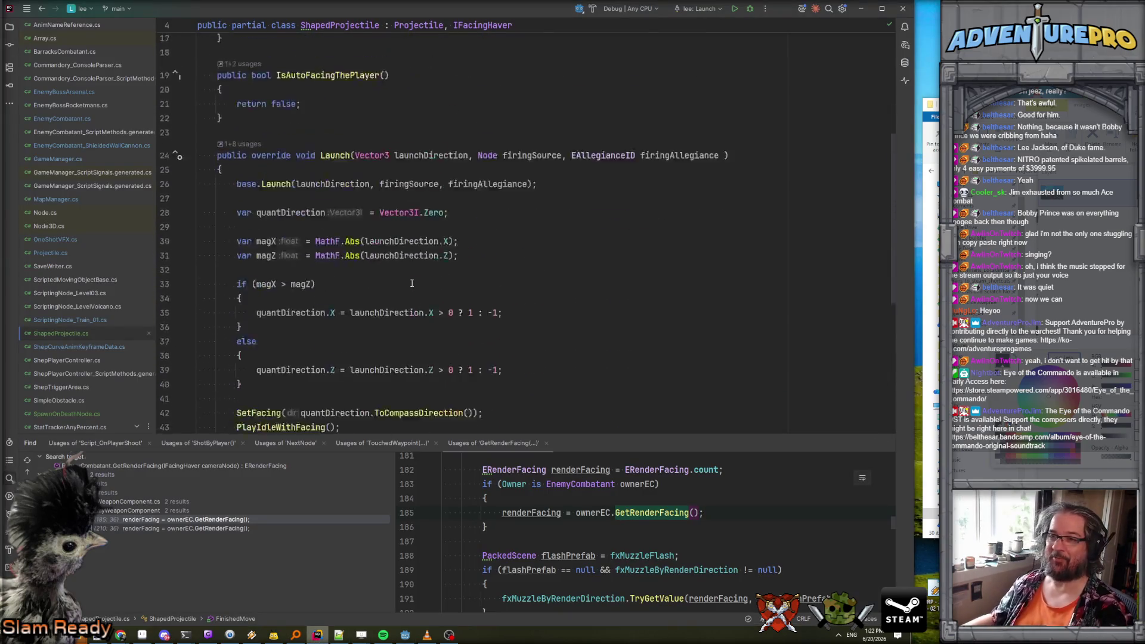
scroll(288, 354, "down", 7)
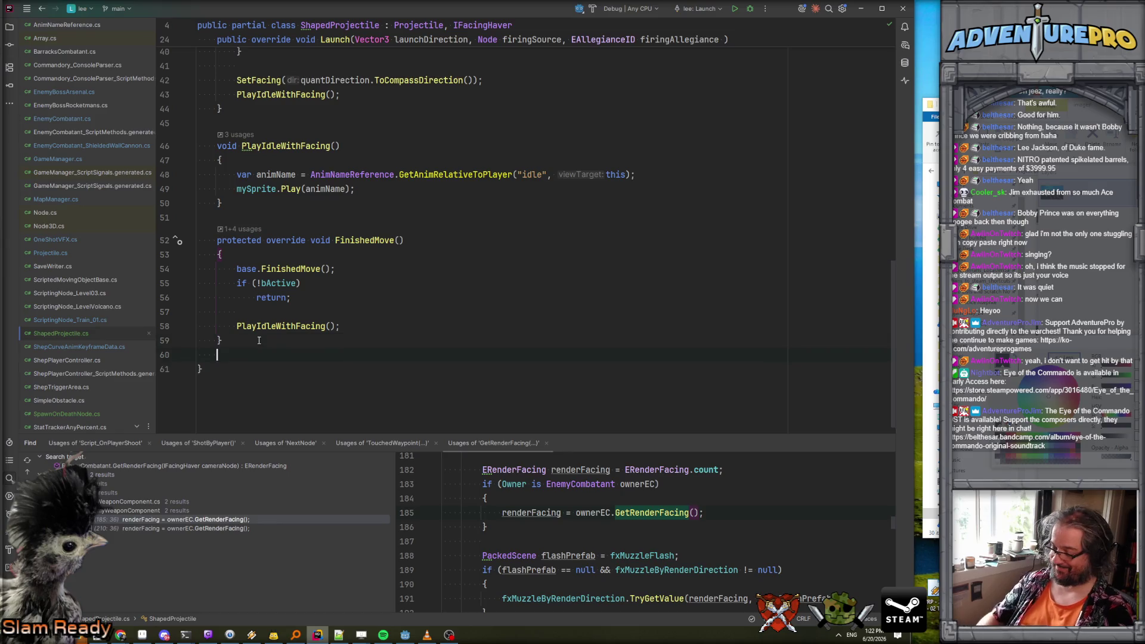
key("Return")
type("Process")
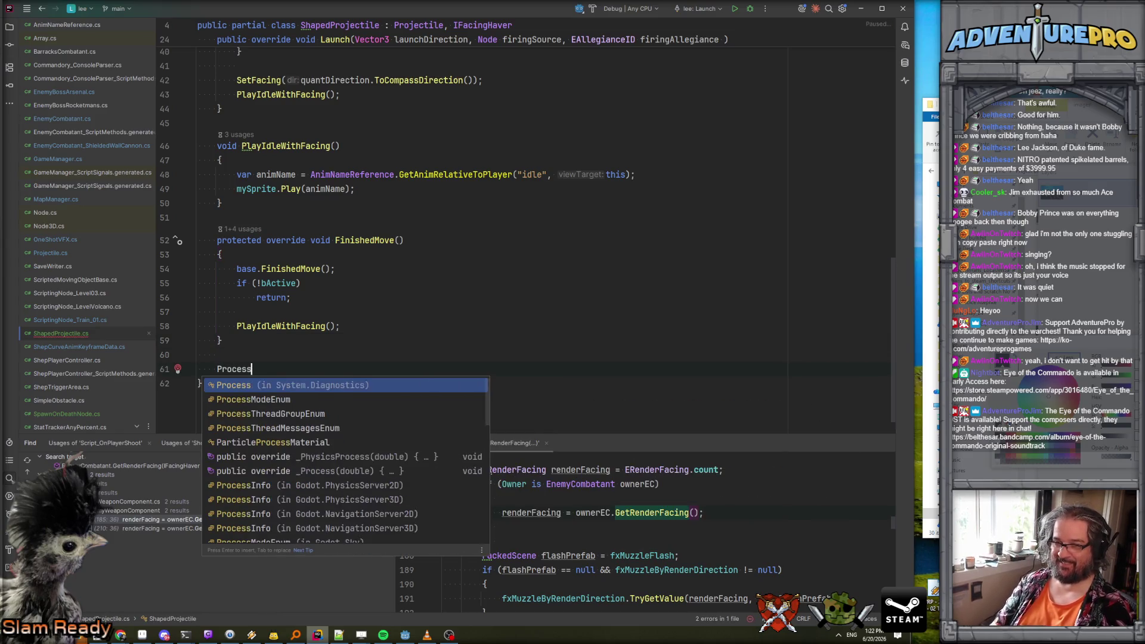
key("Return")
key("ctrl+z")
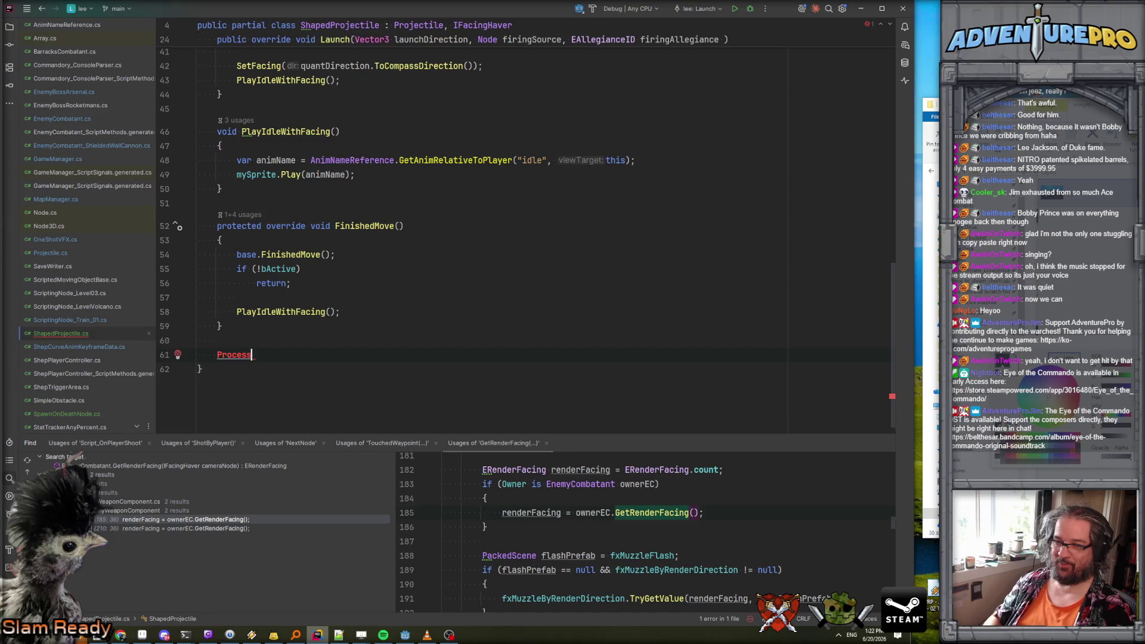
type("Process")
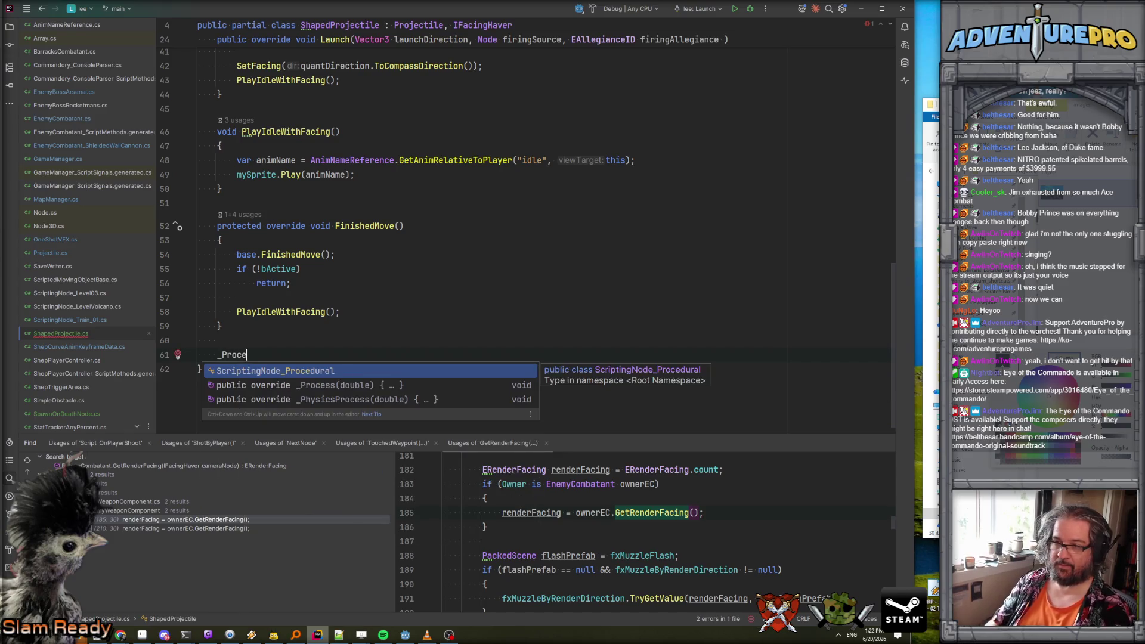
key("Return")
mouse_move(316, 287)
left_mouse_down()
mouse_move(238, 244)
mouse_move(195, 151)
left_mouse_up()
key("BackSpace")
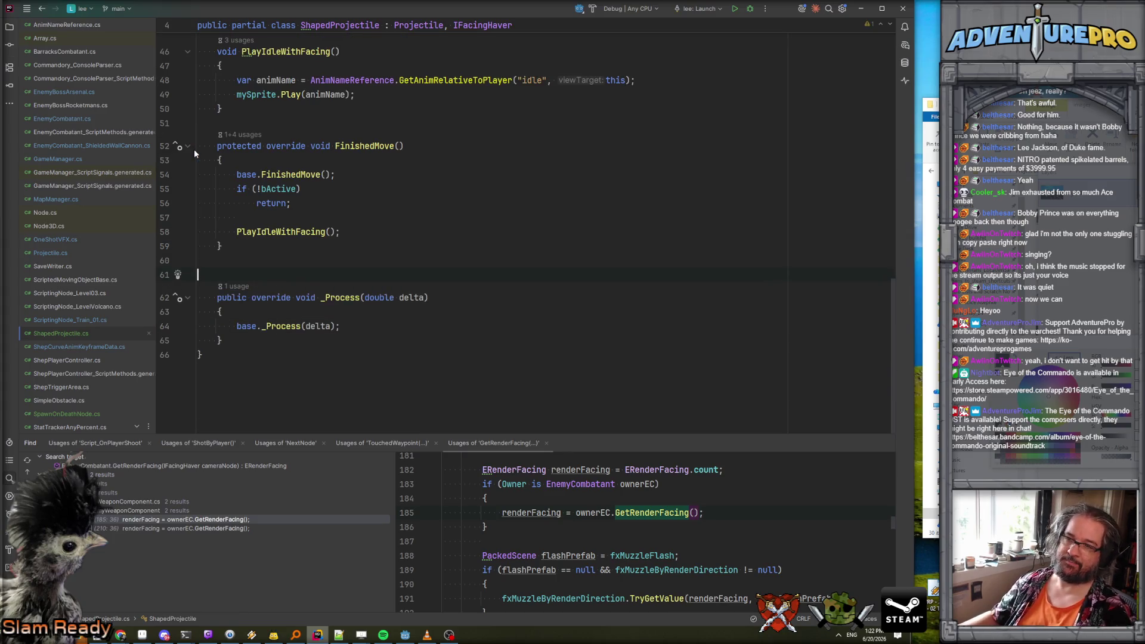
Move PlayIdleWithFacing() from FinishedMove into a braced if (bActive) block in _Process.
scroll(309, 301, "up", 2)
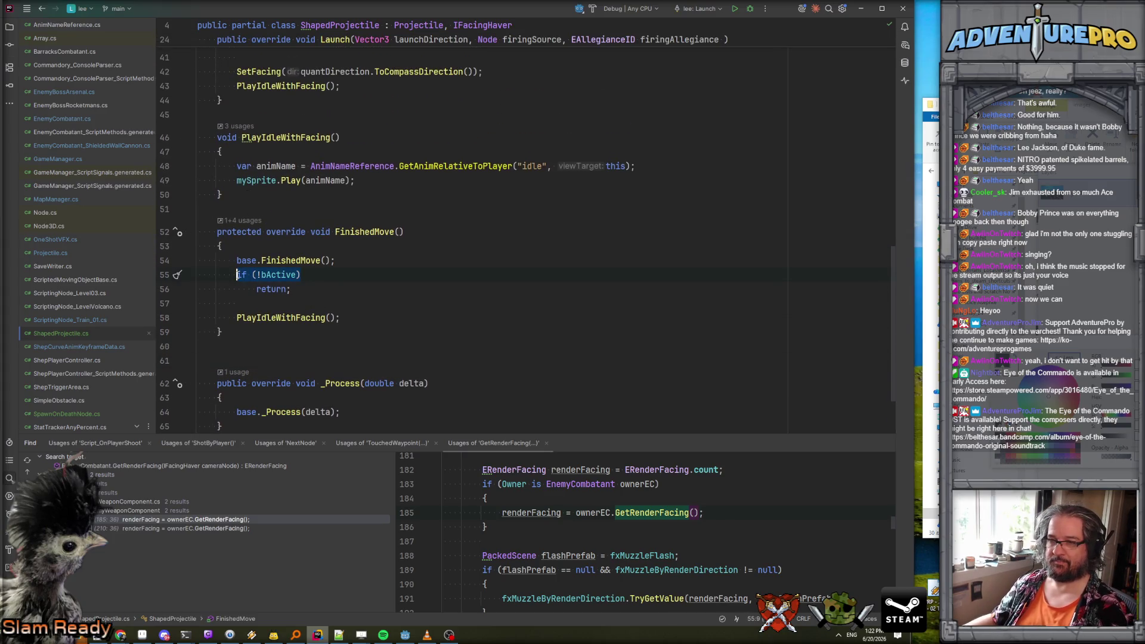
scroll(374, 331, "down", 2)
left_click(375, 331)
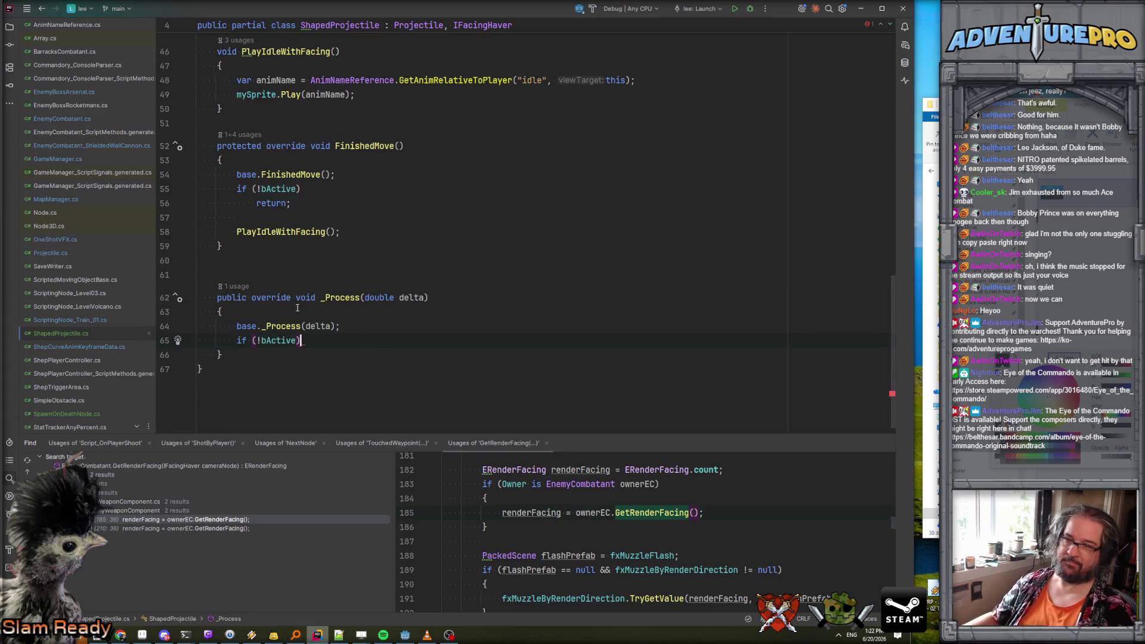
key("ctrl+x")
left_click(297, 352)
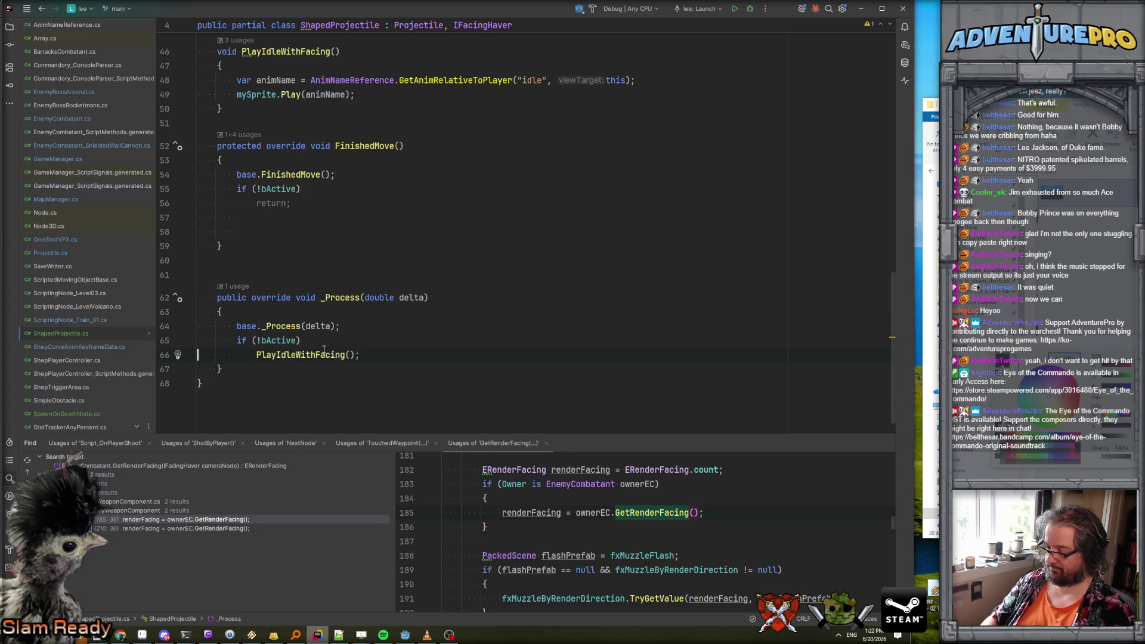
type("{")
key("Return")
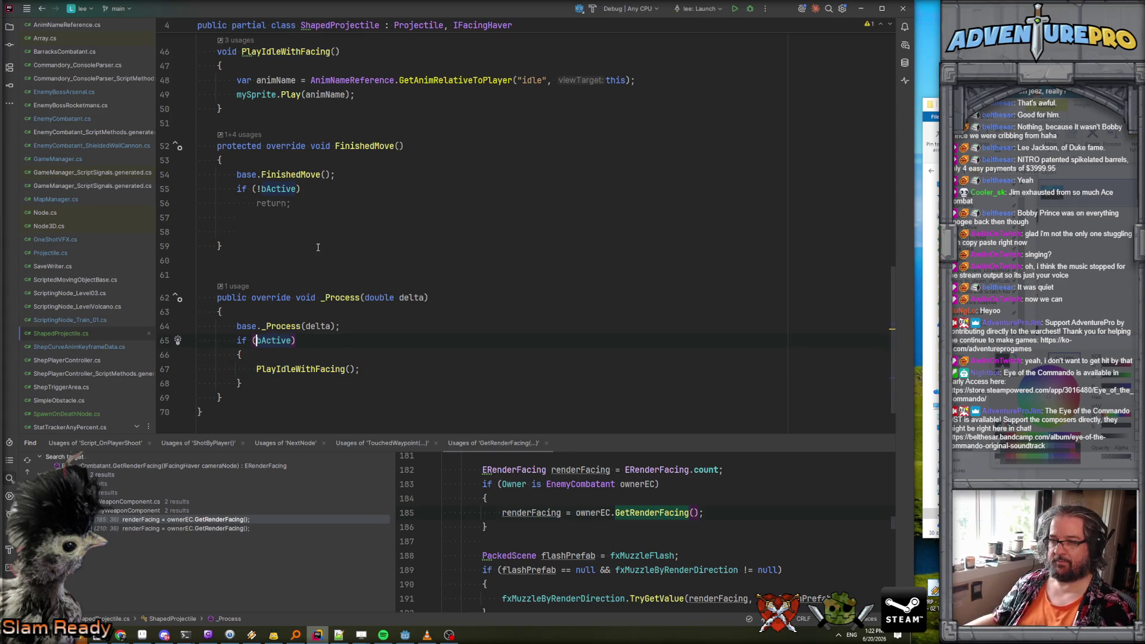
Delete the now-empty FinishedMove method and run the project from Godot.
scroll(305, 250, "up", 1)
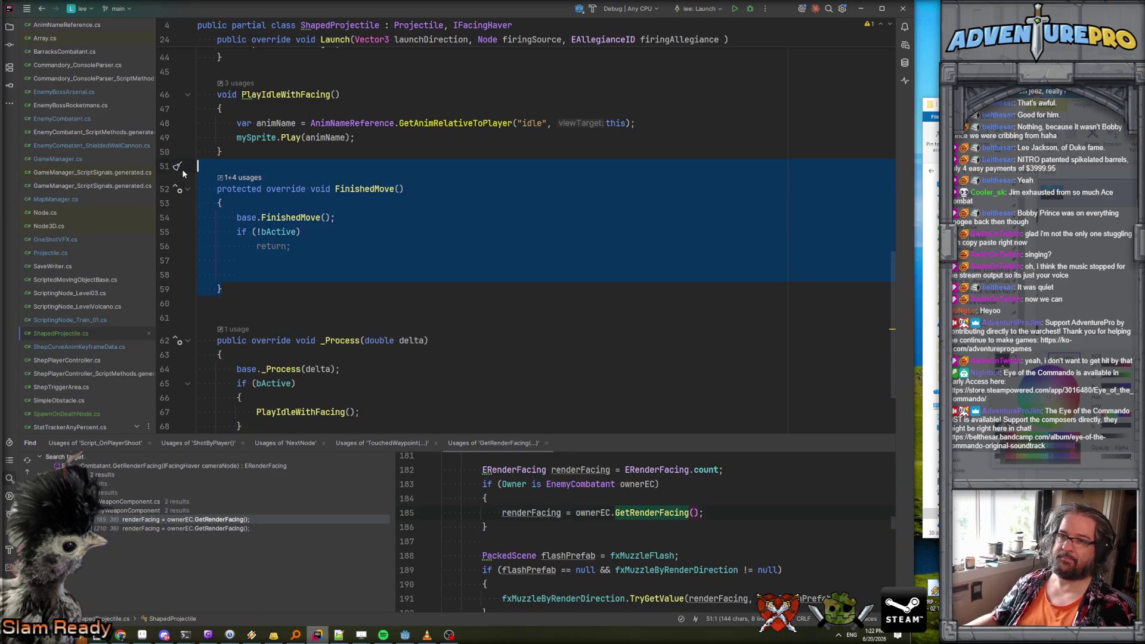
key("Delete")
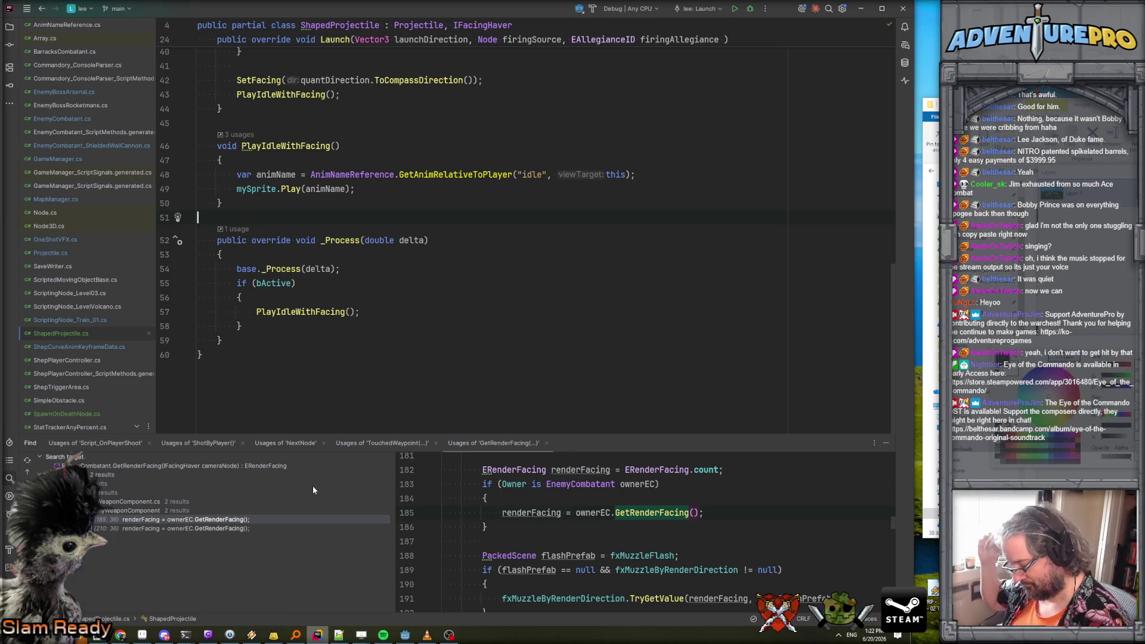
left_click(404, 634)
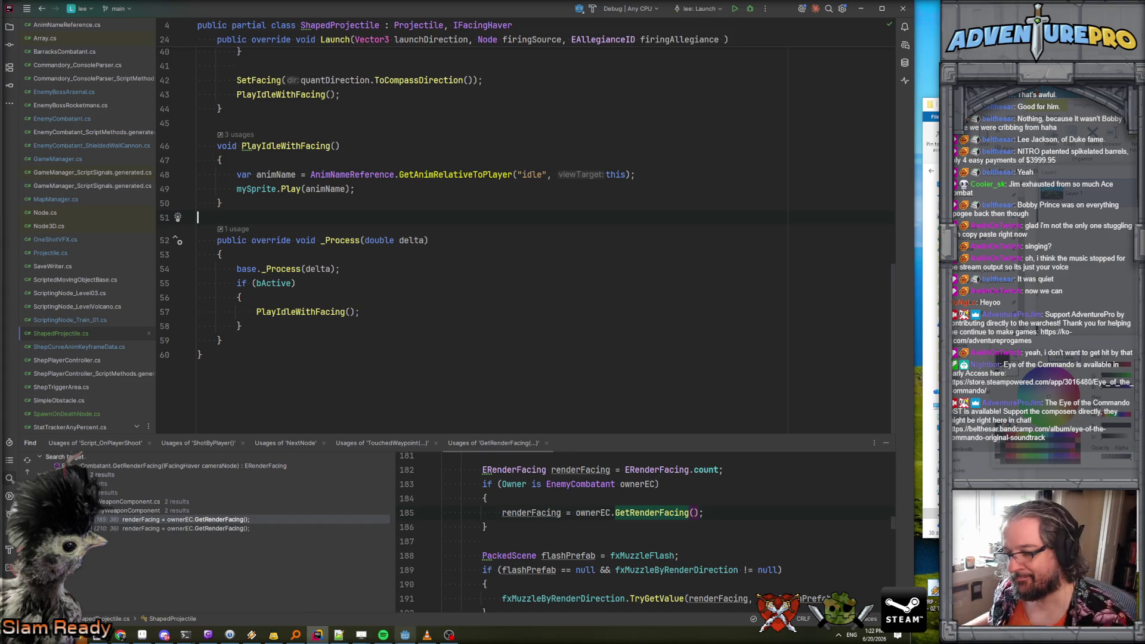
left_click(607, 22)
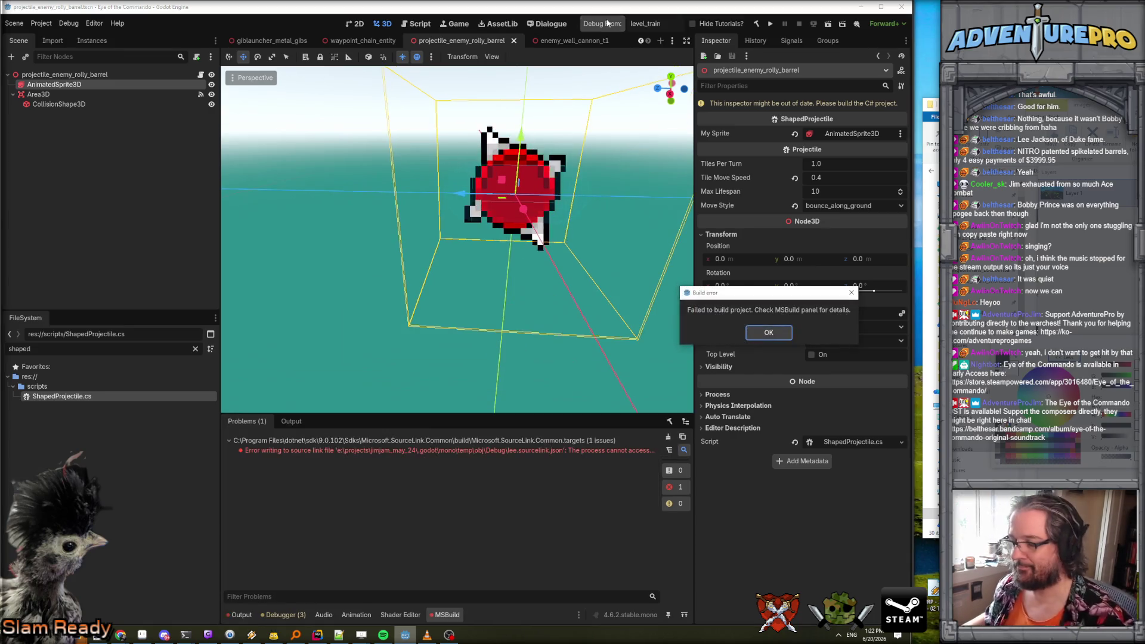
Dismiss the build failure message and run the project again so it rebuilds and launches.
left_click(769, 332)
left_click(613, 25)
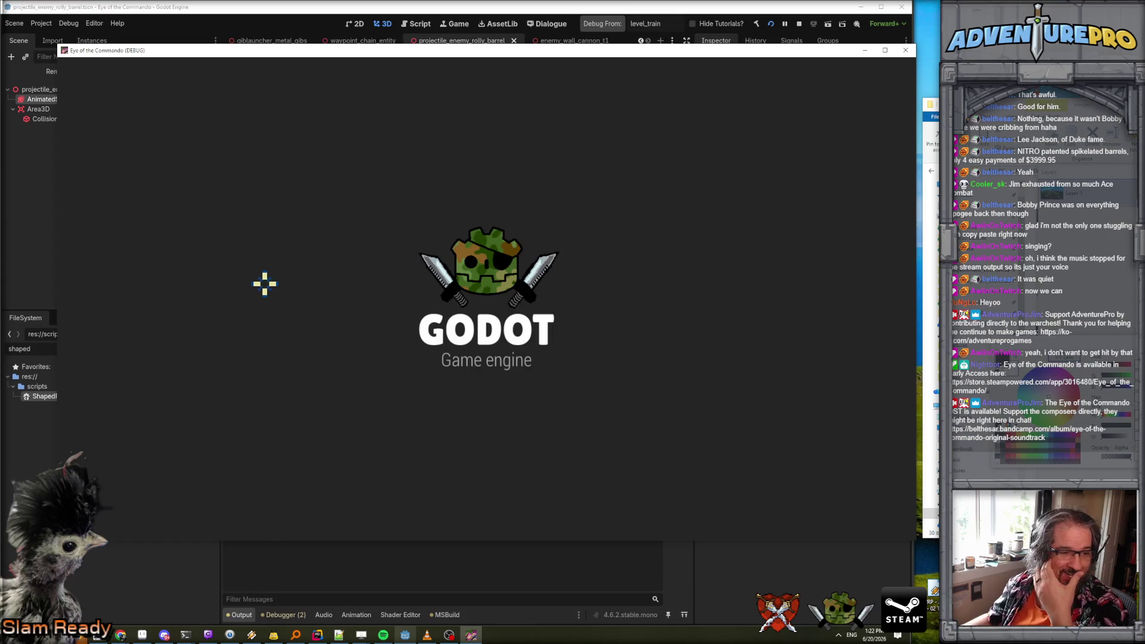
Use the in-game console to teleport to X24 Y2 and cheat full ammo and weapons, shooting corridor enemies.
key("grave")
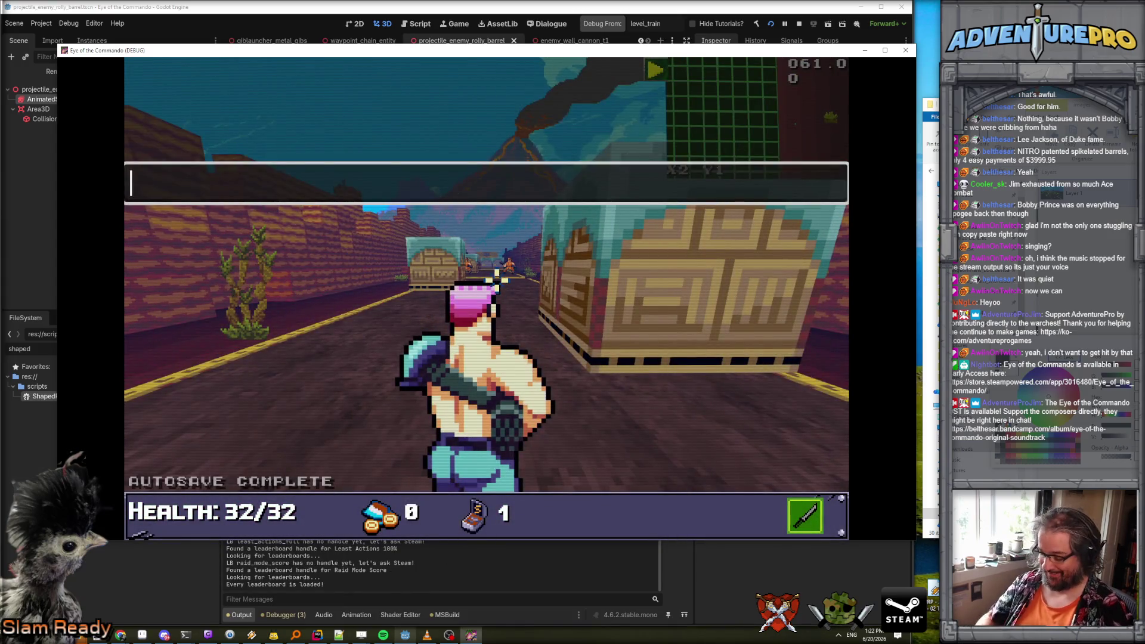
type("TP 24 2")
key("Return")
left_click(496, 278)
key("grave")
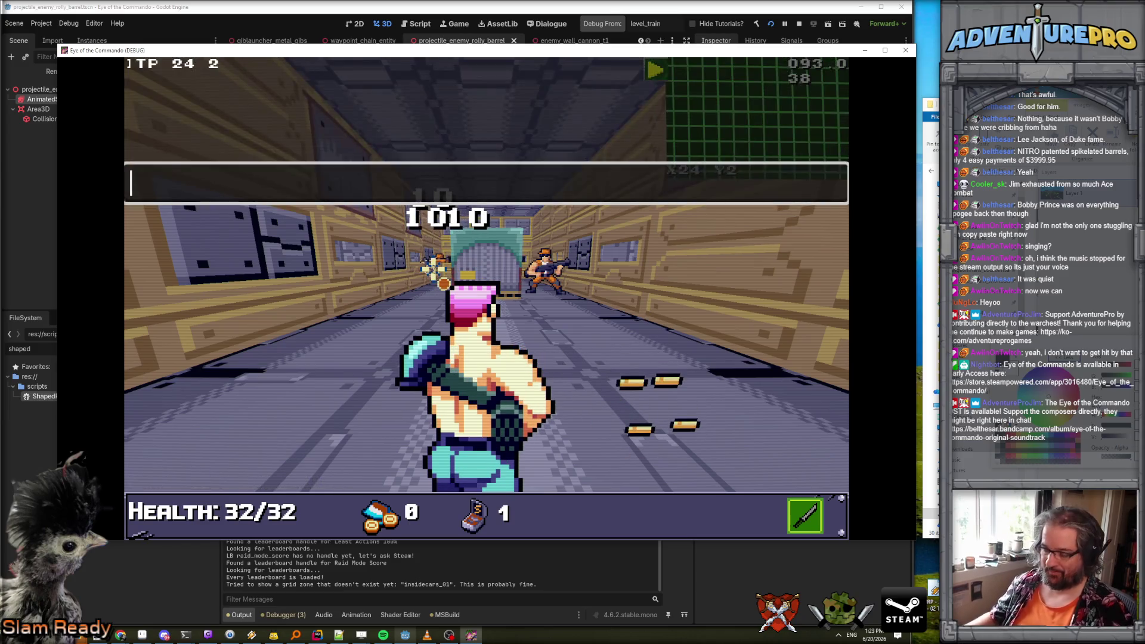
type("WARGOD")
key("Return")
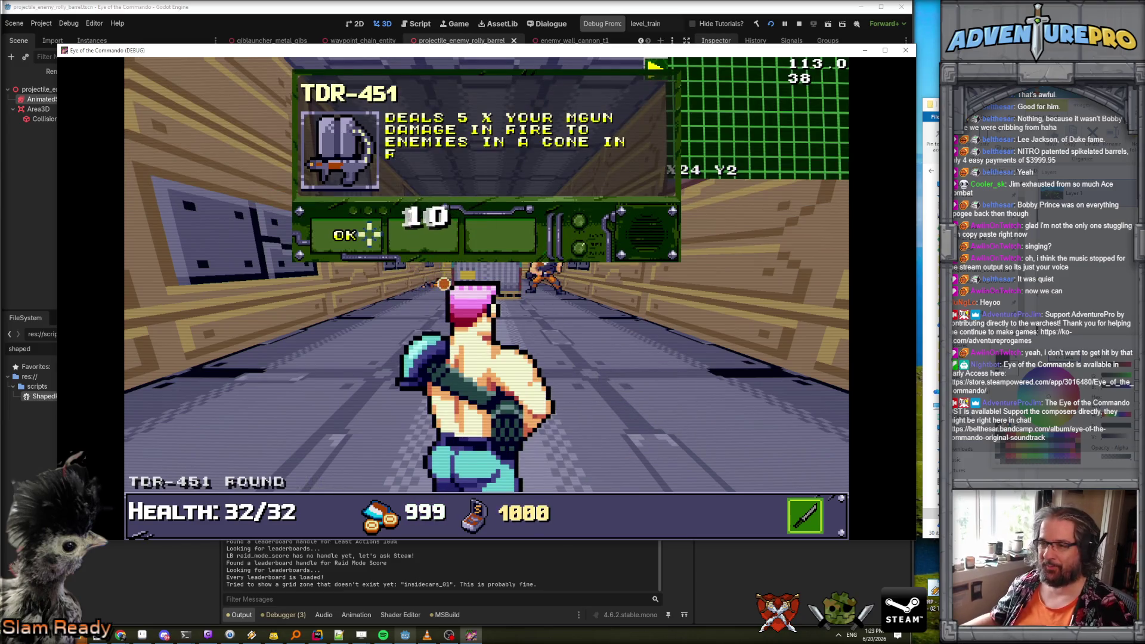
left_click(520, 258)
Advance down the corridor firing at enemies, then turn toward the red barrels.
key("w")
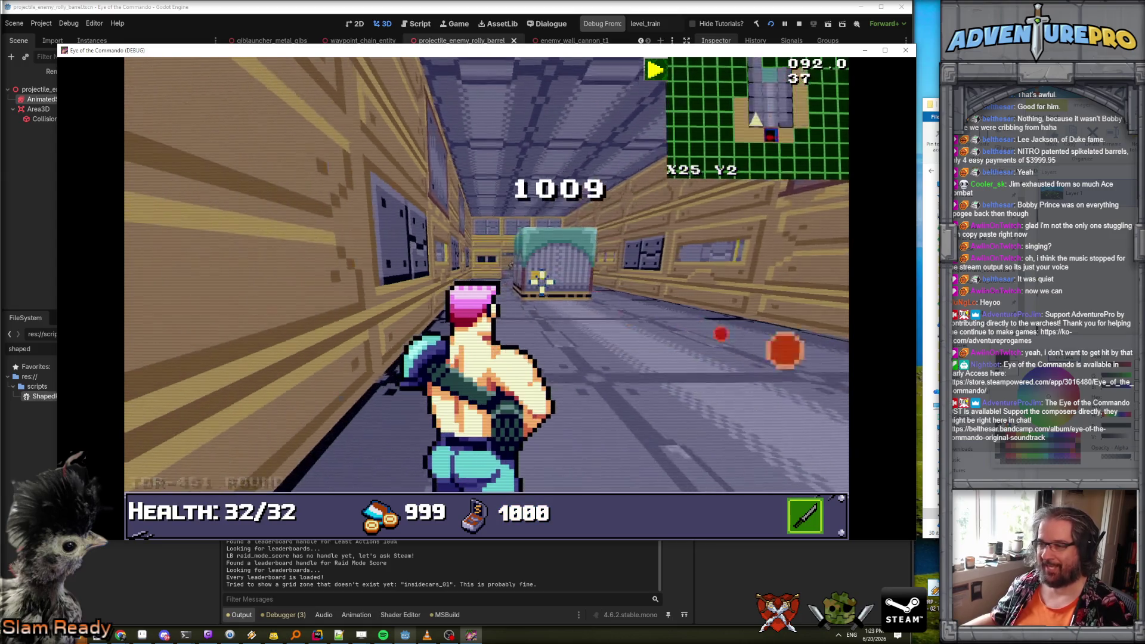
key("w")
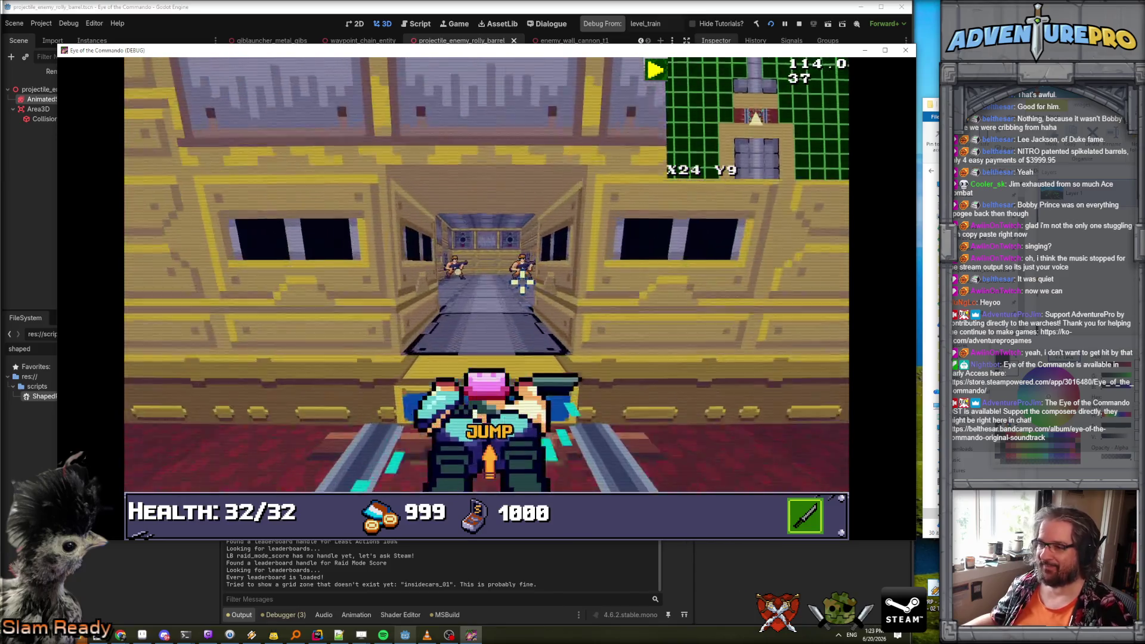
key("w")
left_click(525, 278)
left_click(531, 276)
key("w")
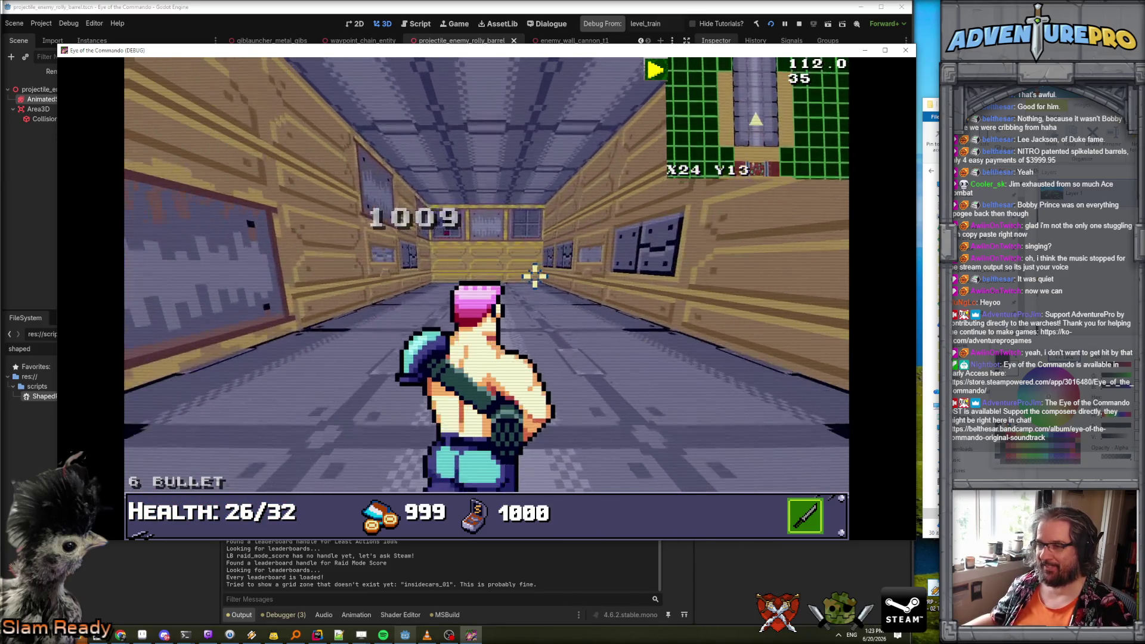
key("w")
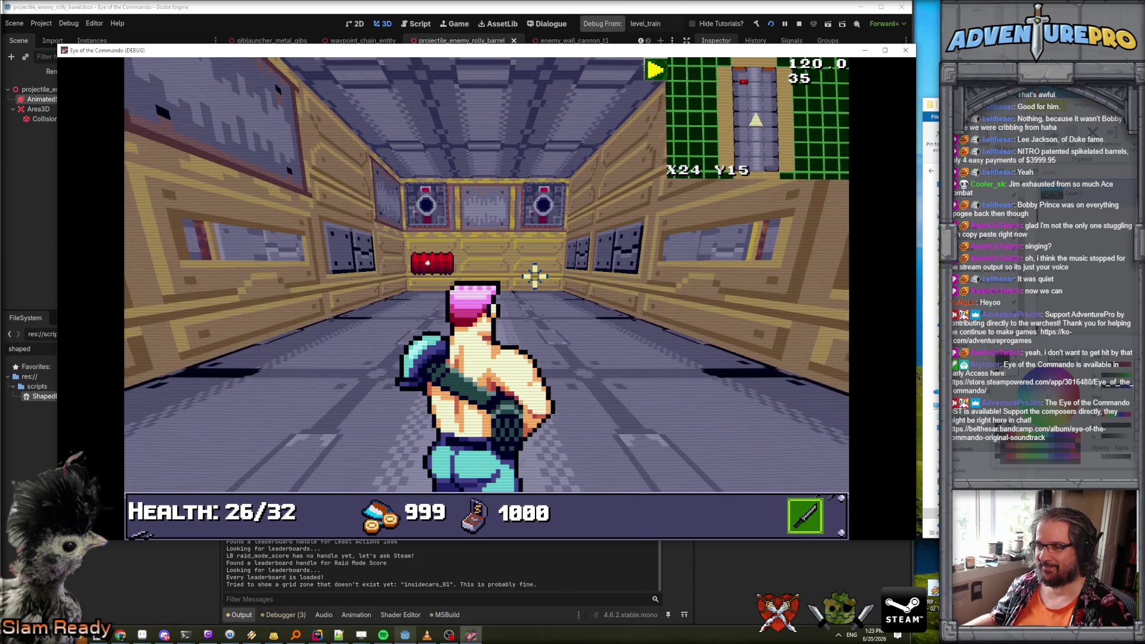
key("q")
Turn, step and sidestep to view the rolling barrels from several angles.
key("s")
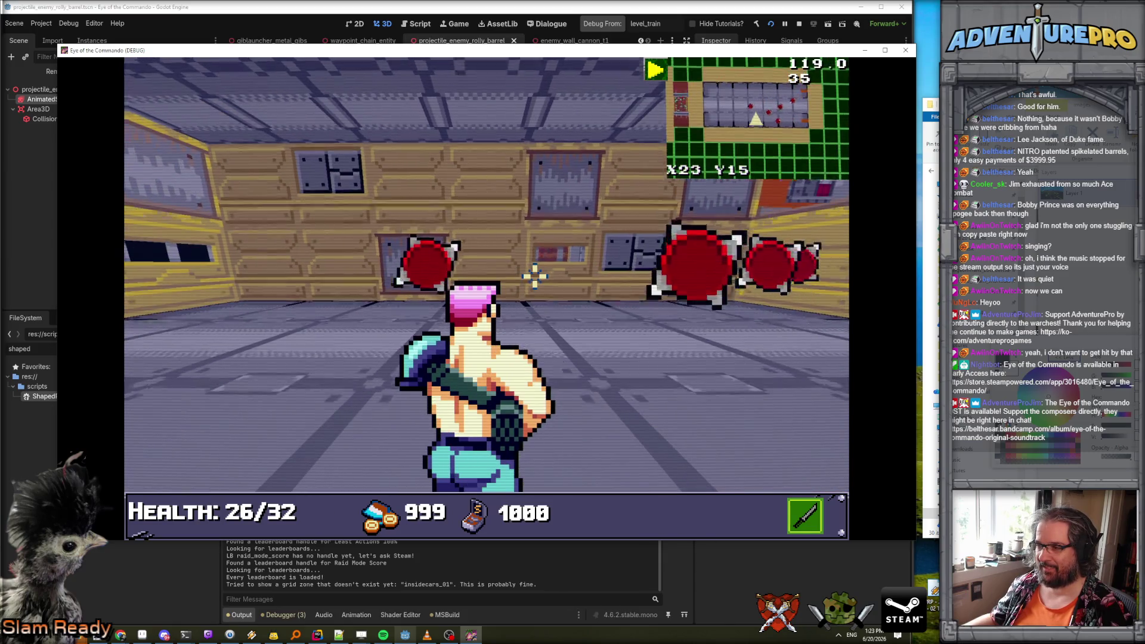
key("q")
key("q")
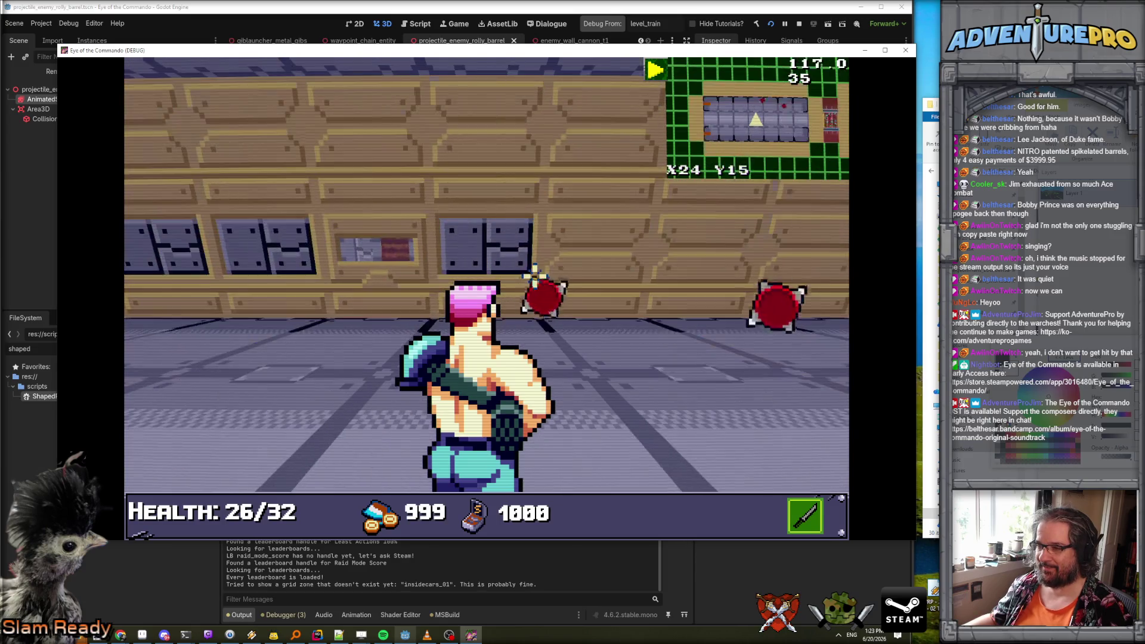
key("e")
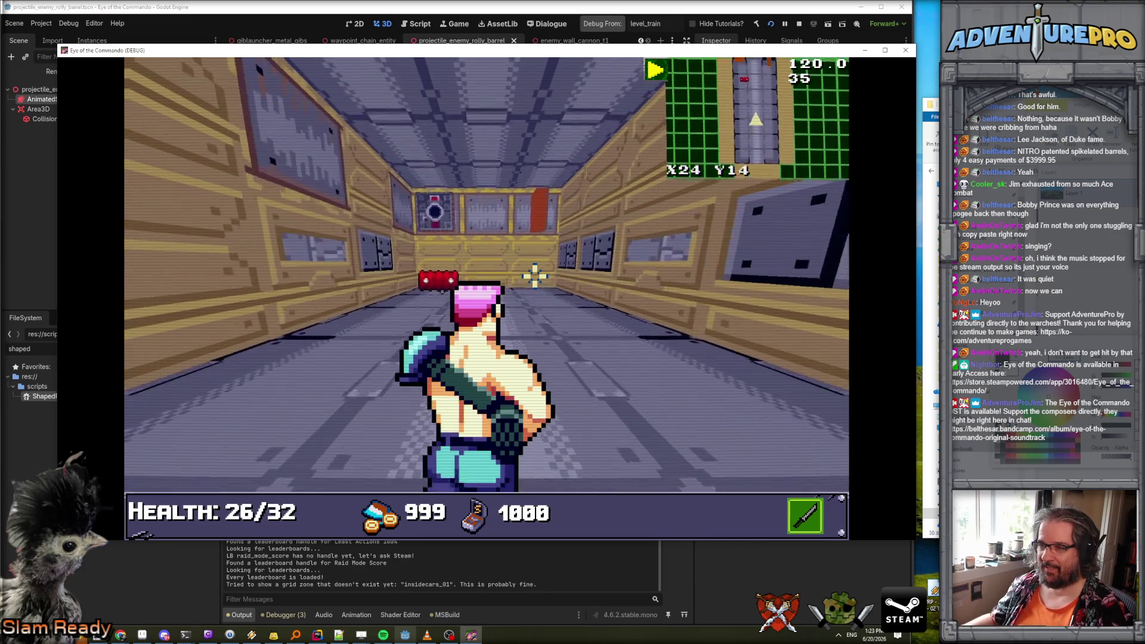
key("w")
key("a")
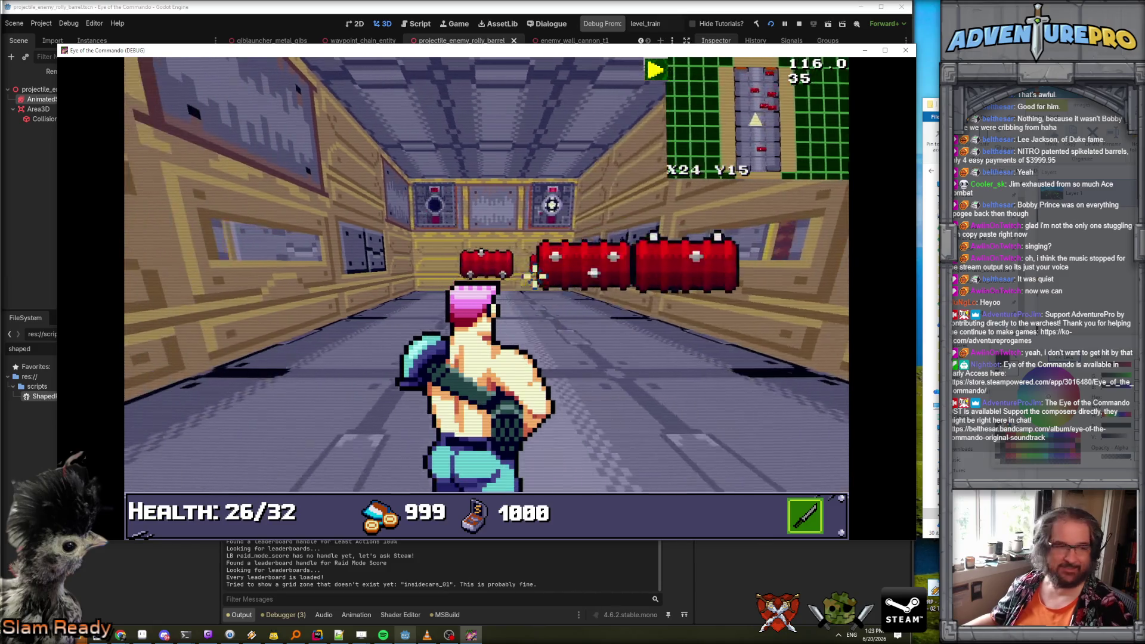
key("a")
key("s")
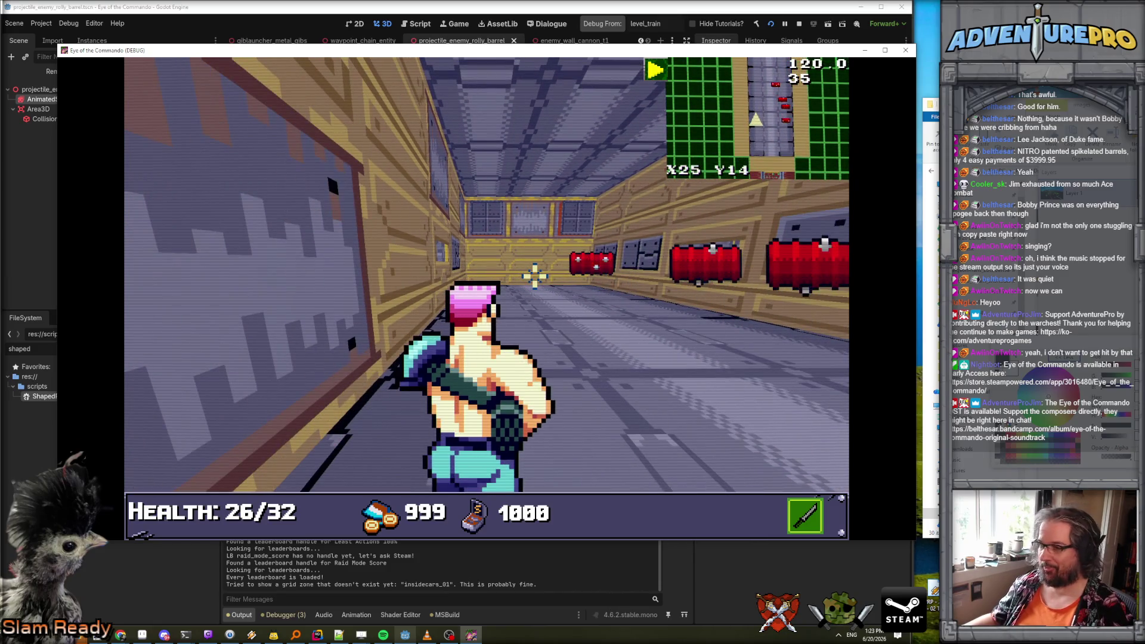
key("w")
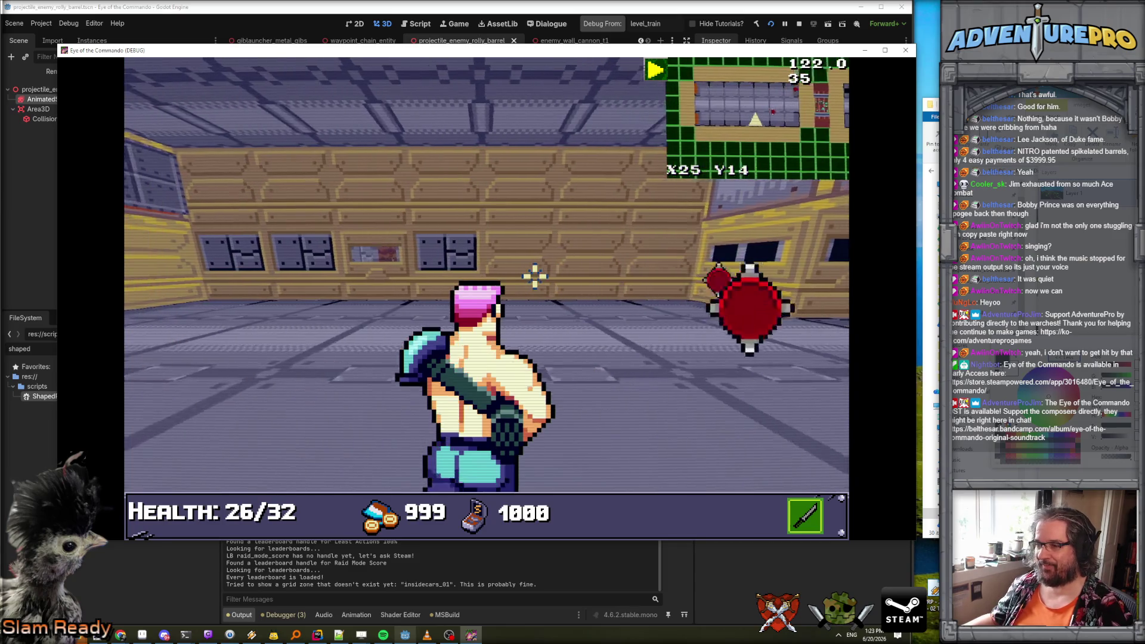
key("s")
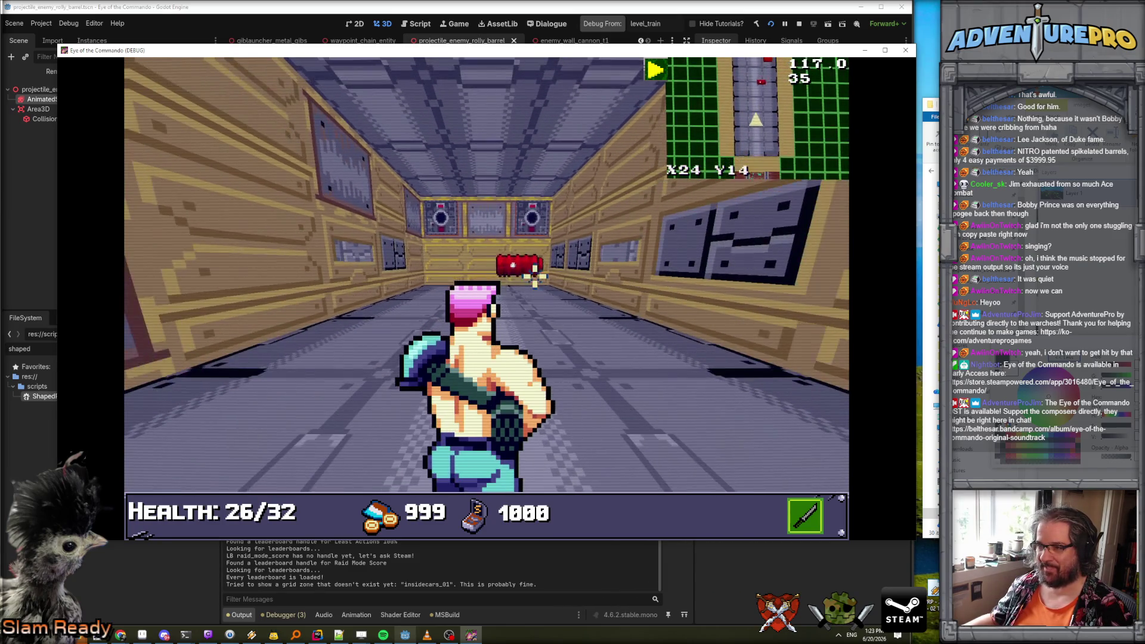
key("d")
key("d")
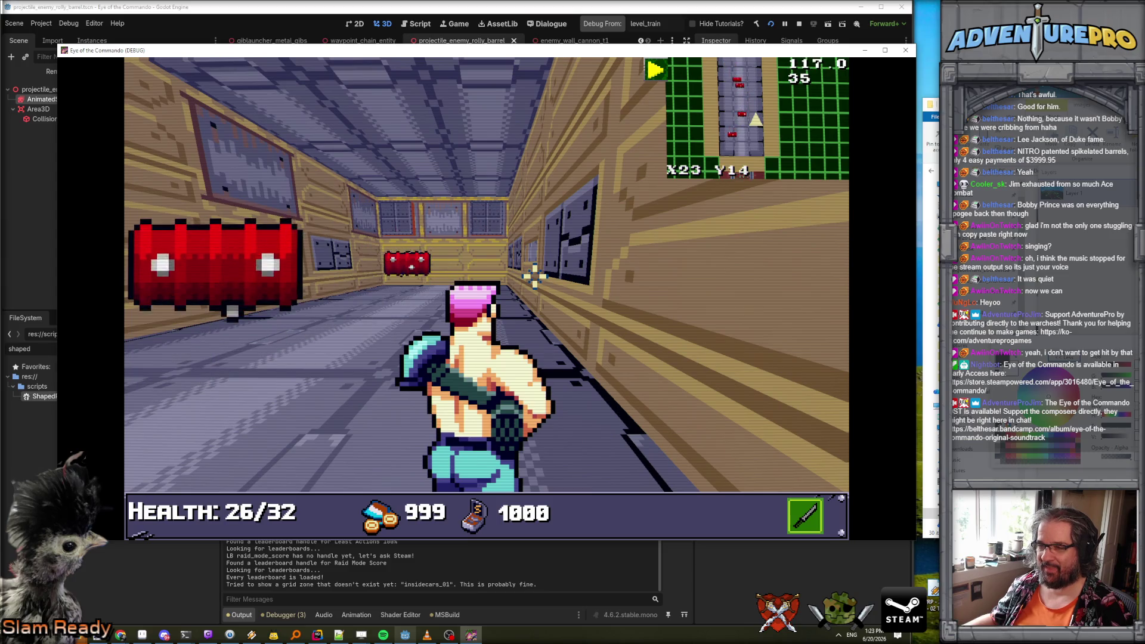
Strafe between the corridor walls and back off to dodge the approaching barrels.
key("a")
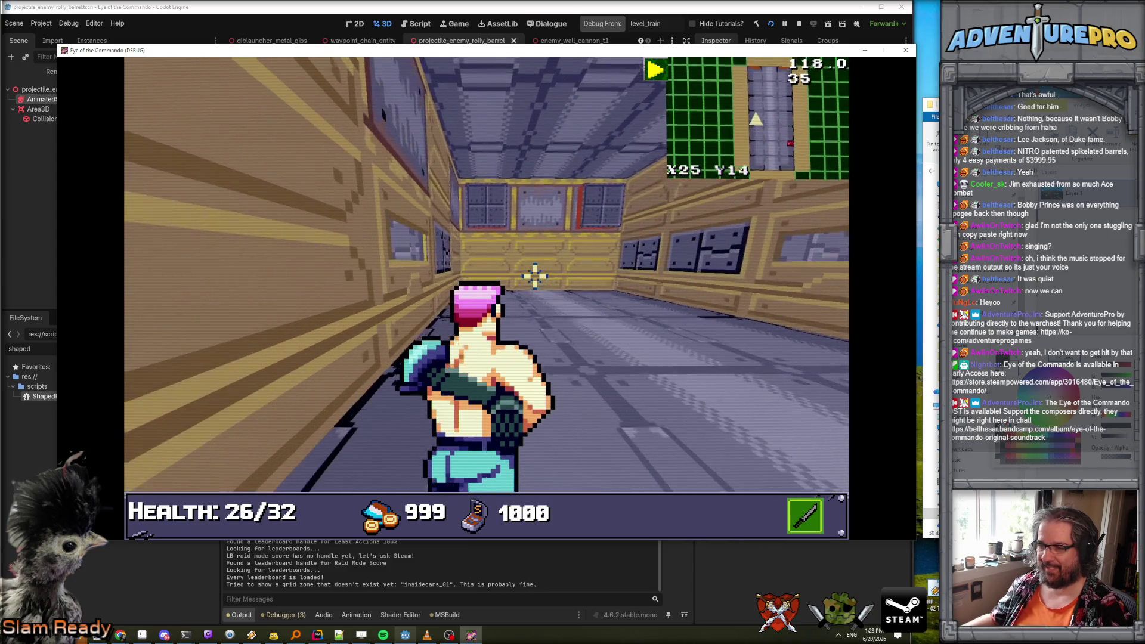
key("d")
key("a")
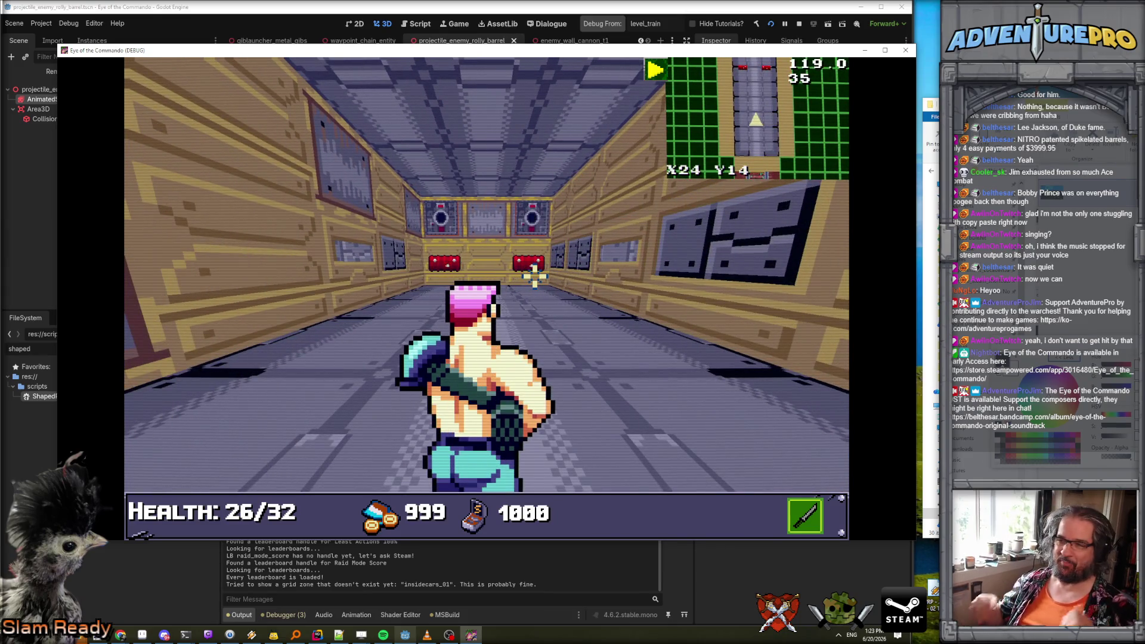
key("d")
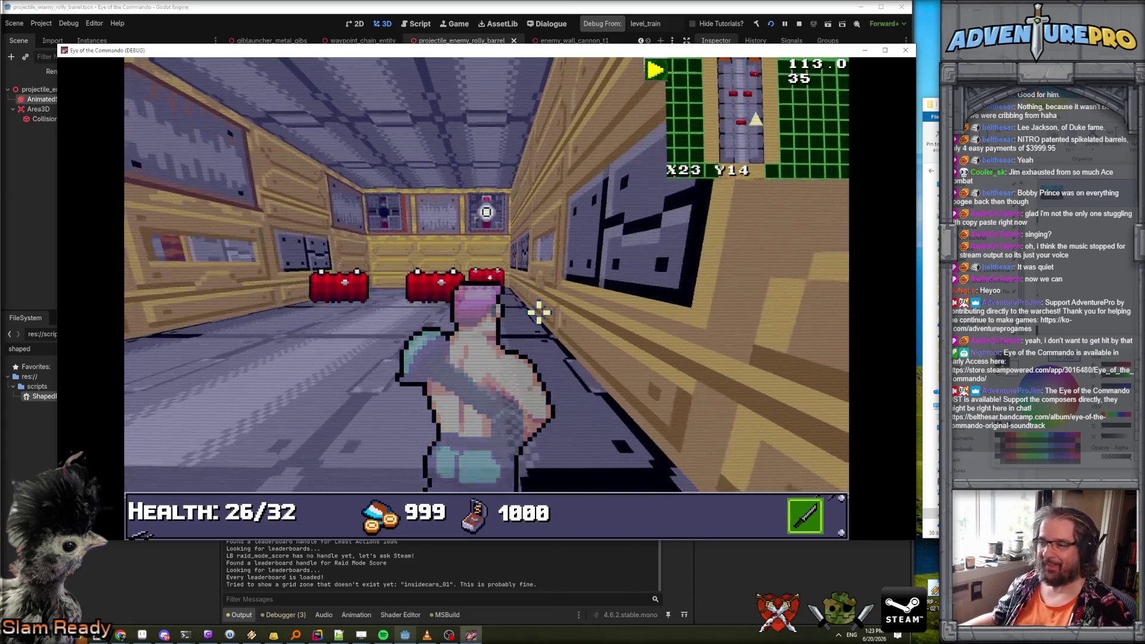
key("s")
key("a")
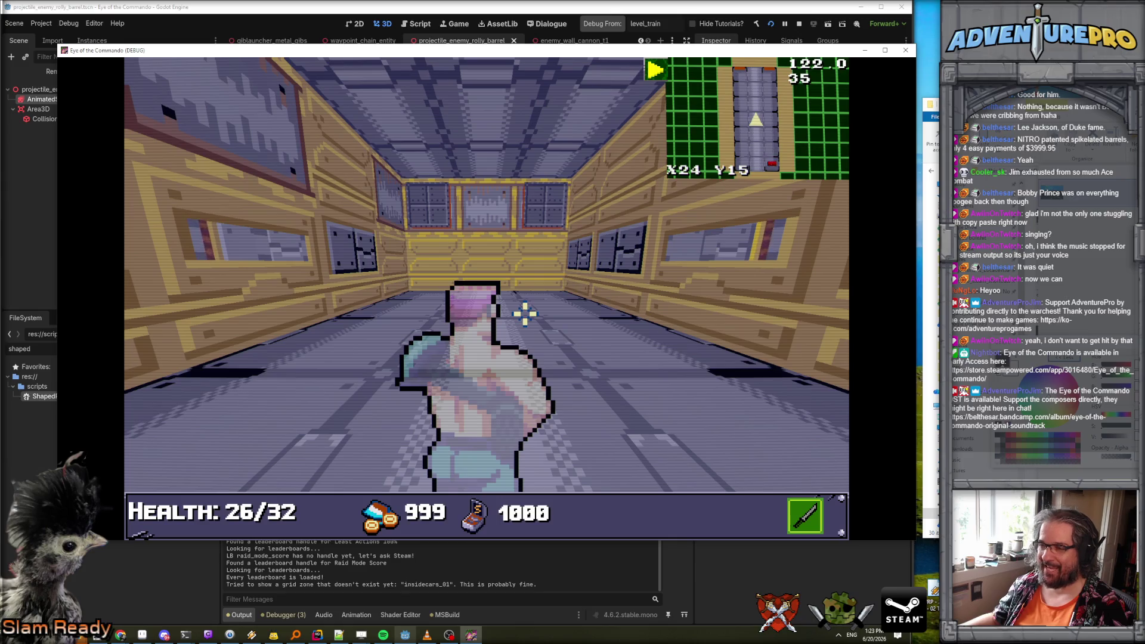
key("w")
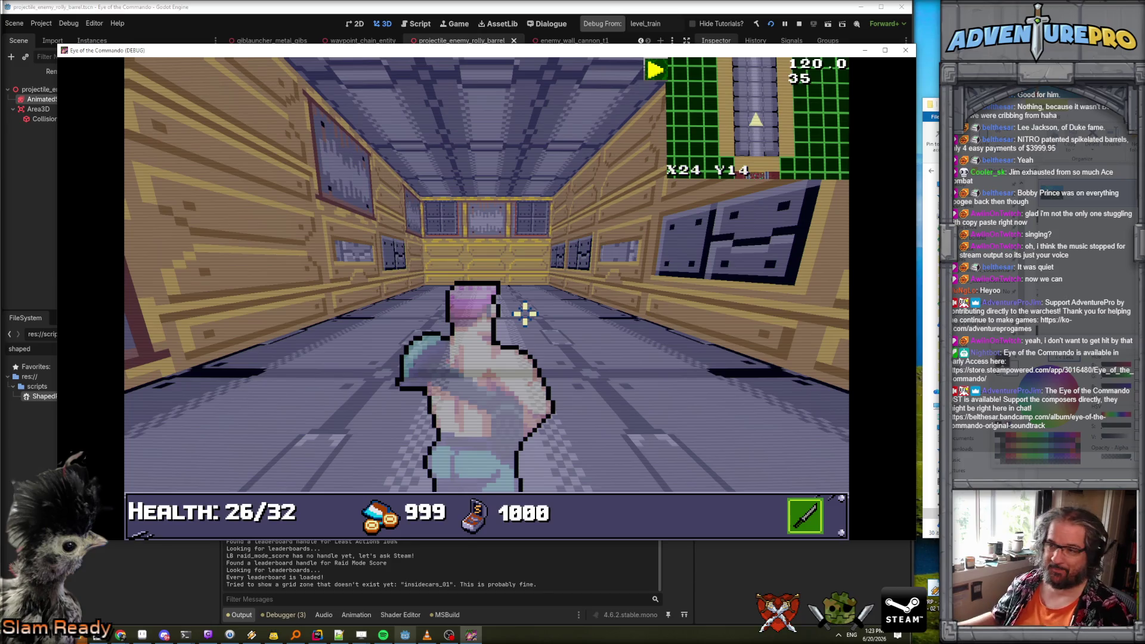
key("s")
key("d")
key("a")
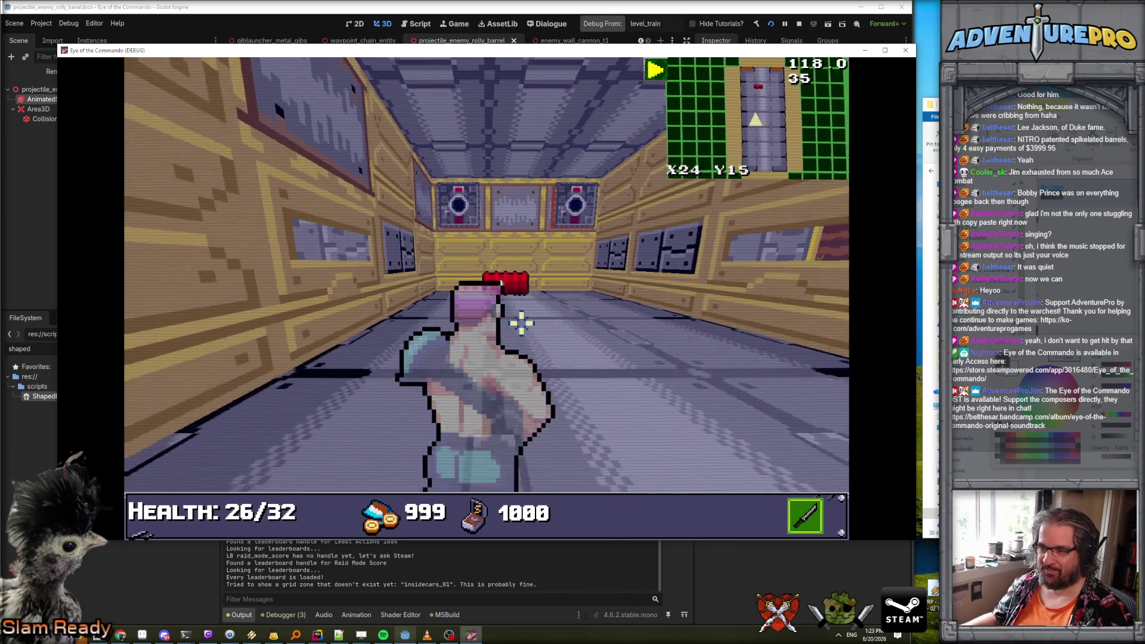
Sidestep one cell toward the right wall and back to the corridor centre.
key("w")
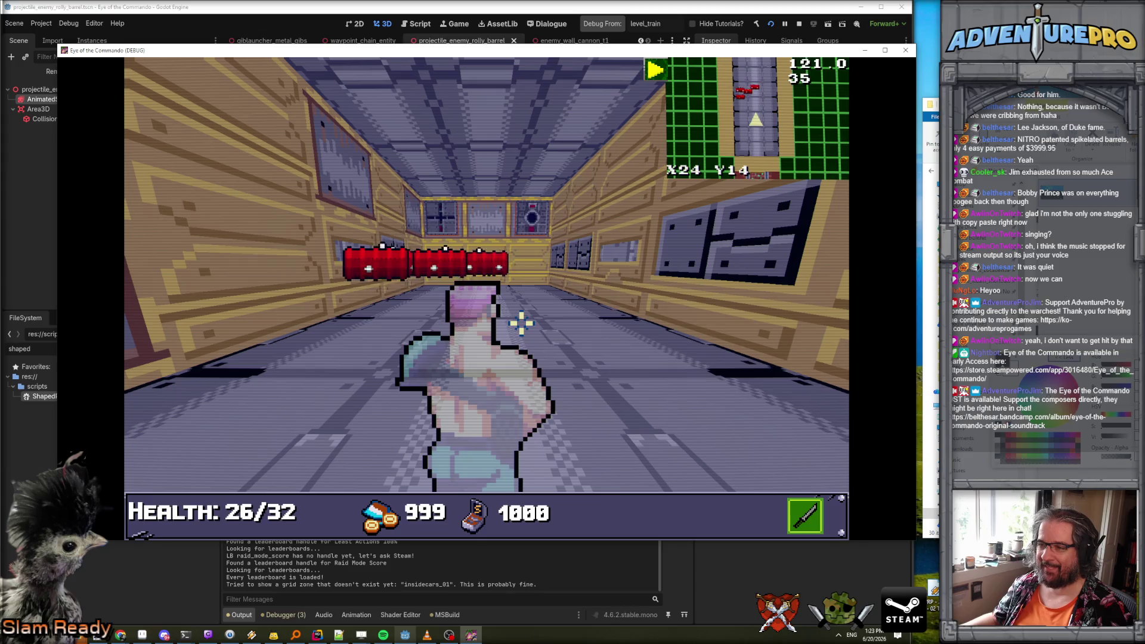
key("e")
key("w")
key("q")
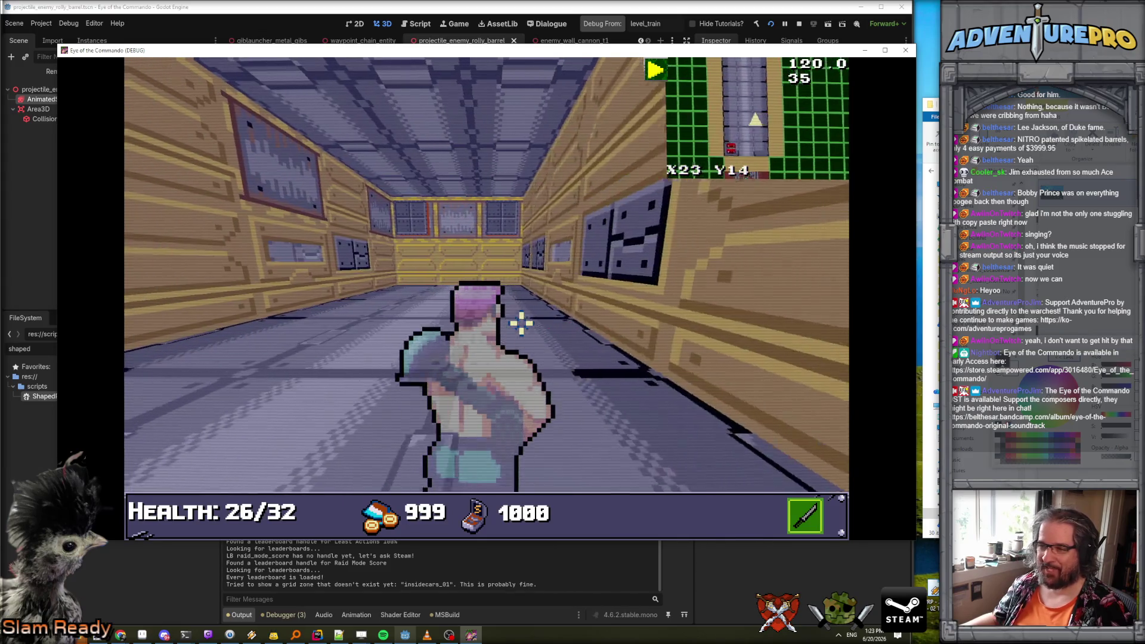
key("q")
key("w")
key("e")
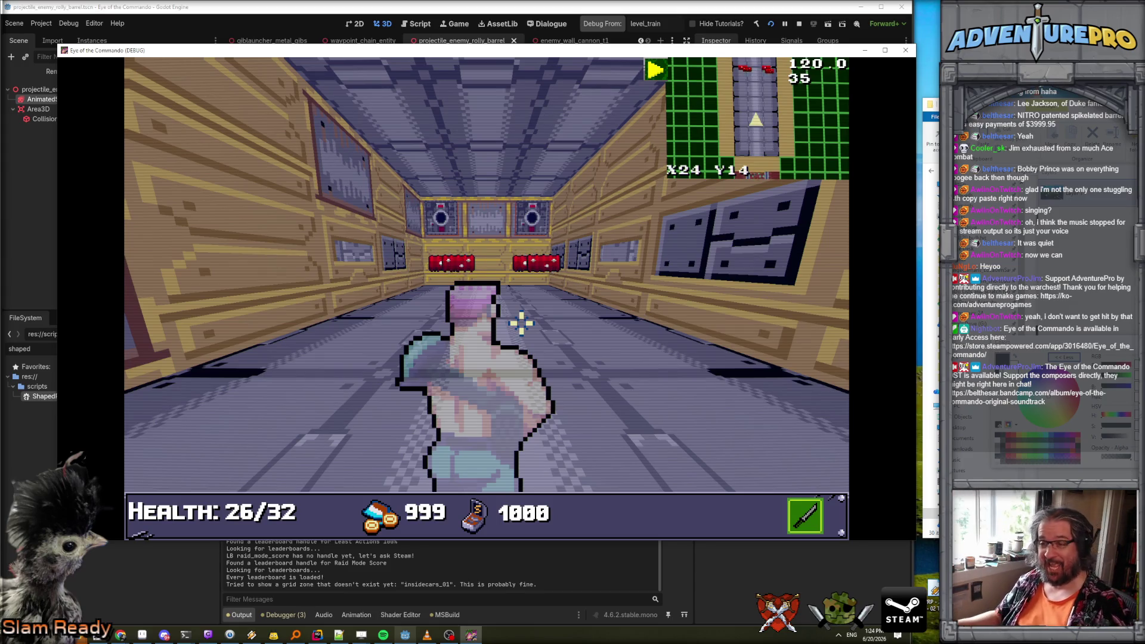
Turn to face the oncoming barrels, fire at them, and sidestep out of their path.
key("w")
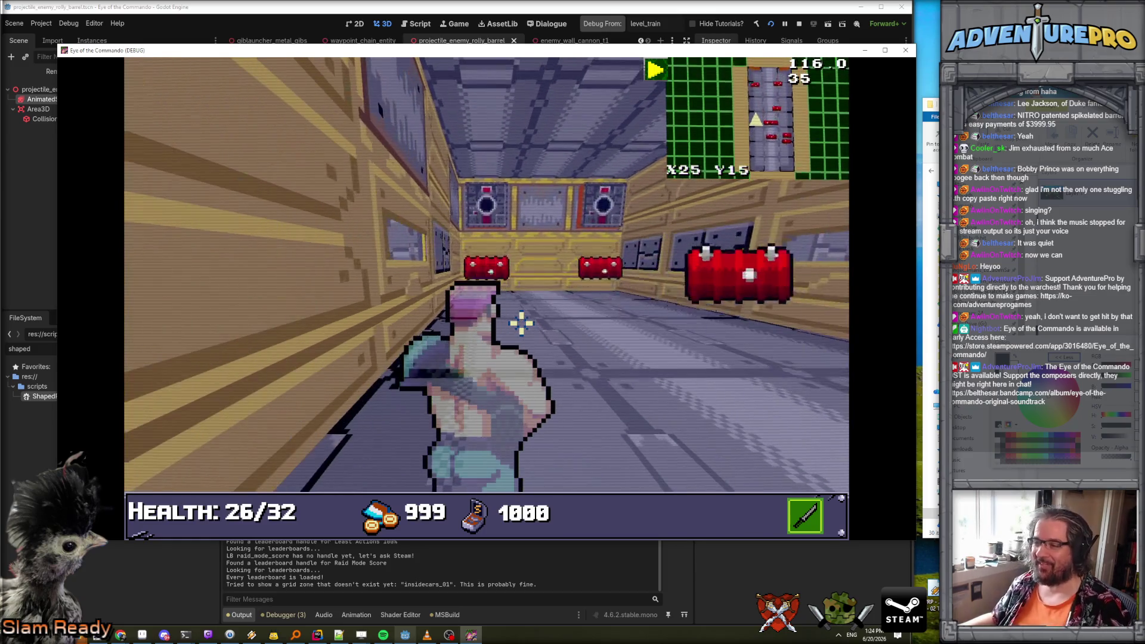
key("s")
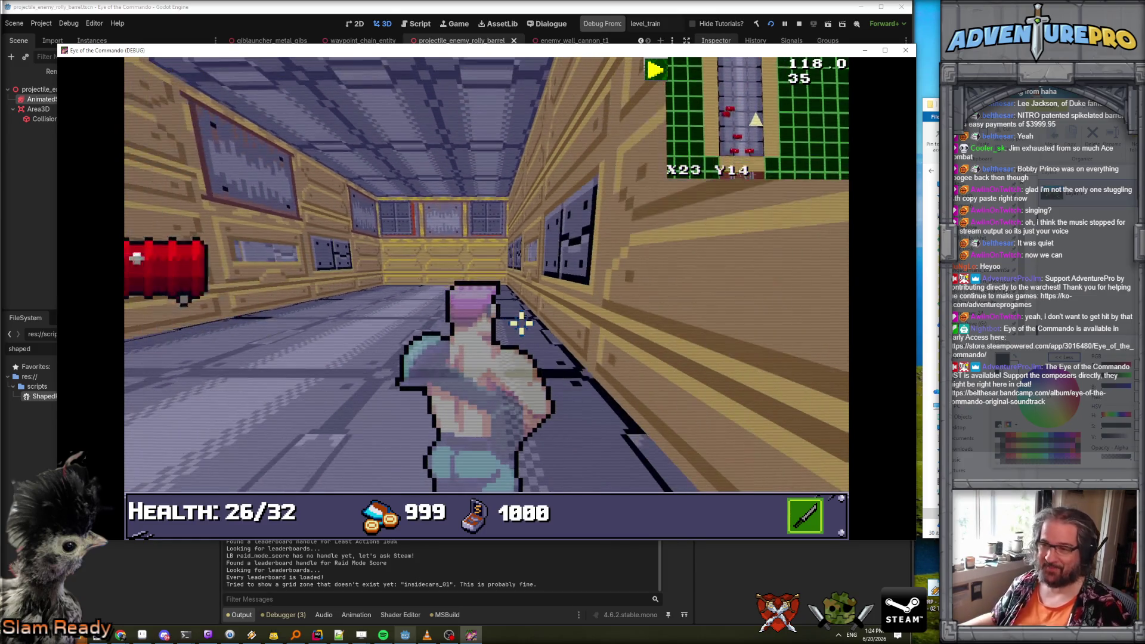
key("q")
key("e")
left_click(518, 322)
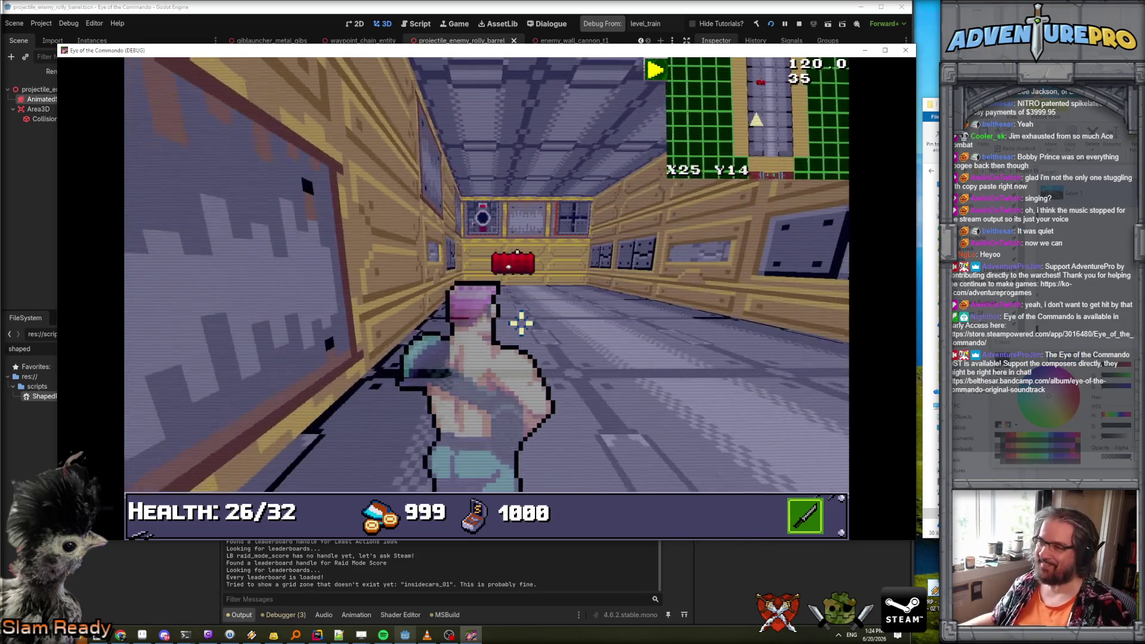
key("a")
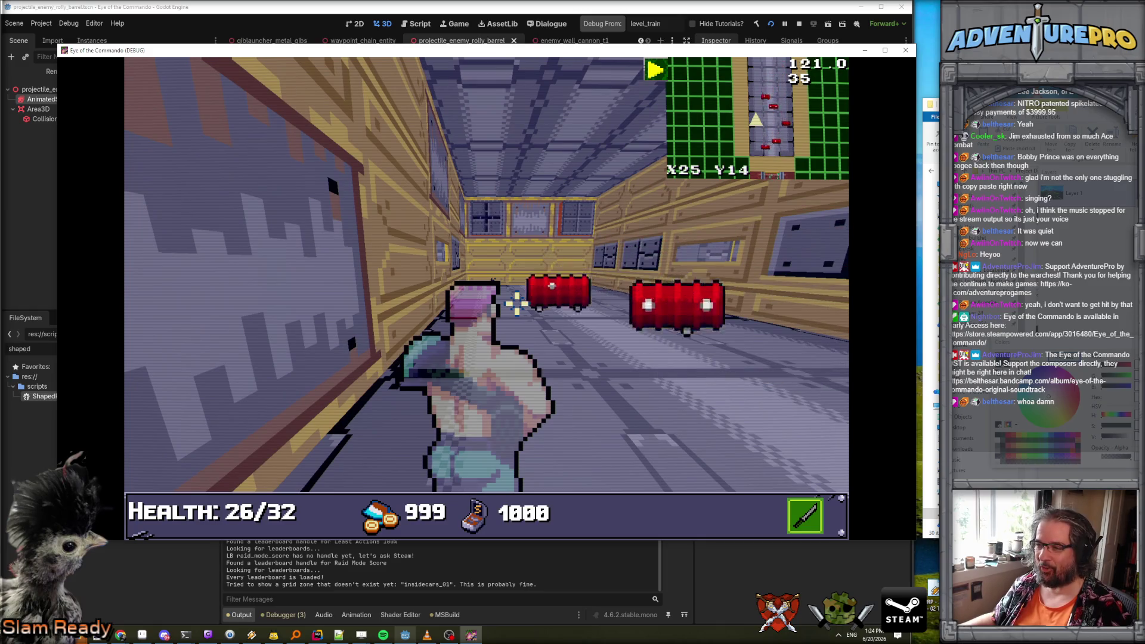
Dodge and face the barrels with weapon raised until health hits 14/32, then switch to YouTube.
key("d")
key("e")
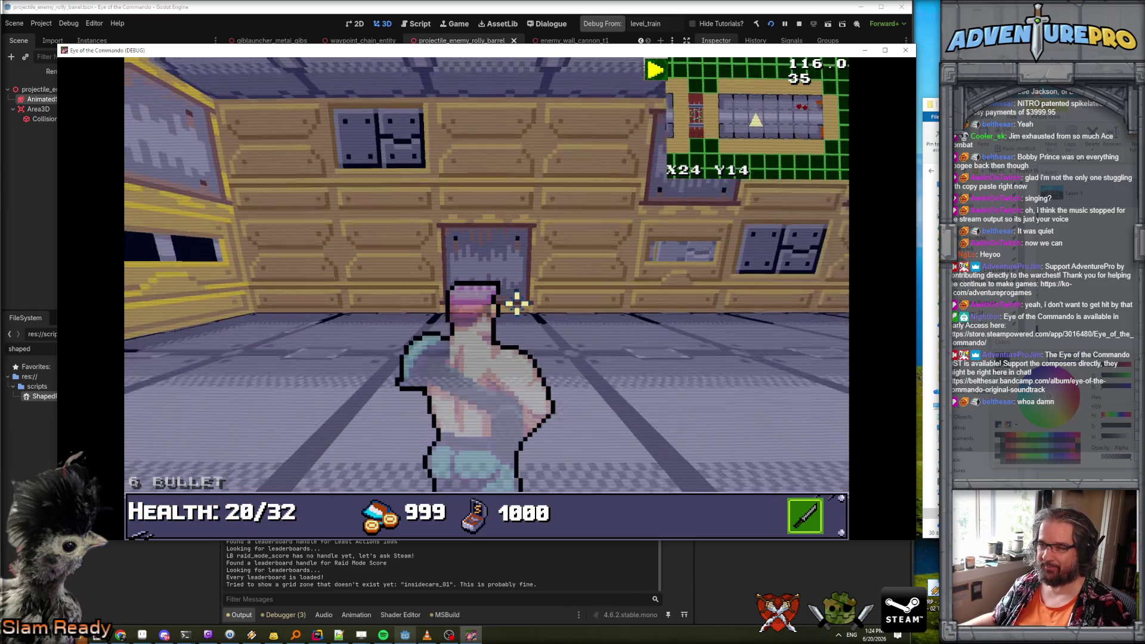
key("s")
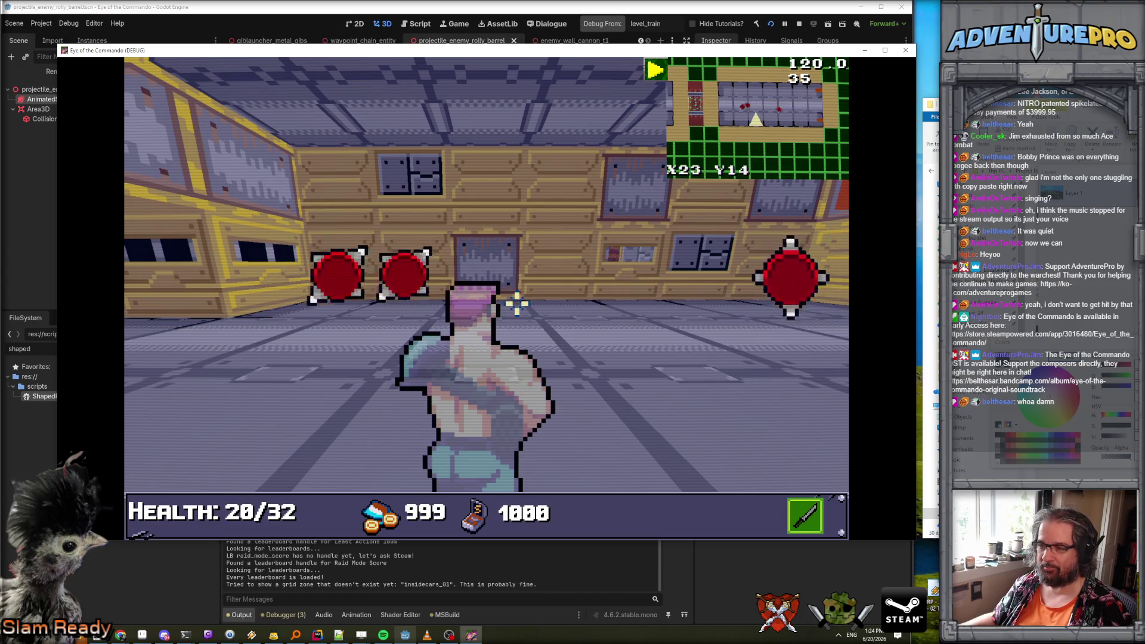
key("w")
key("q")
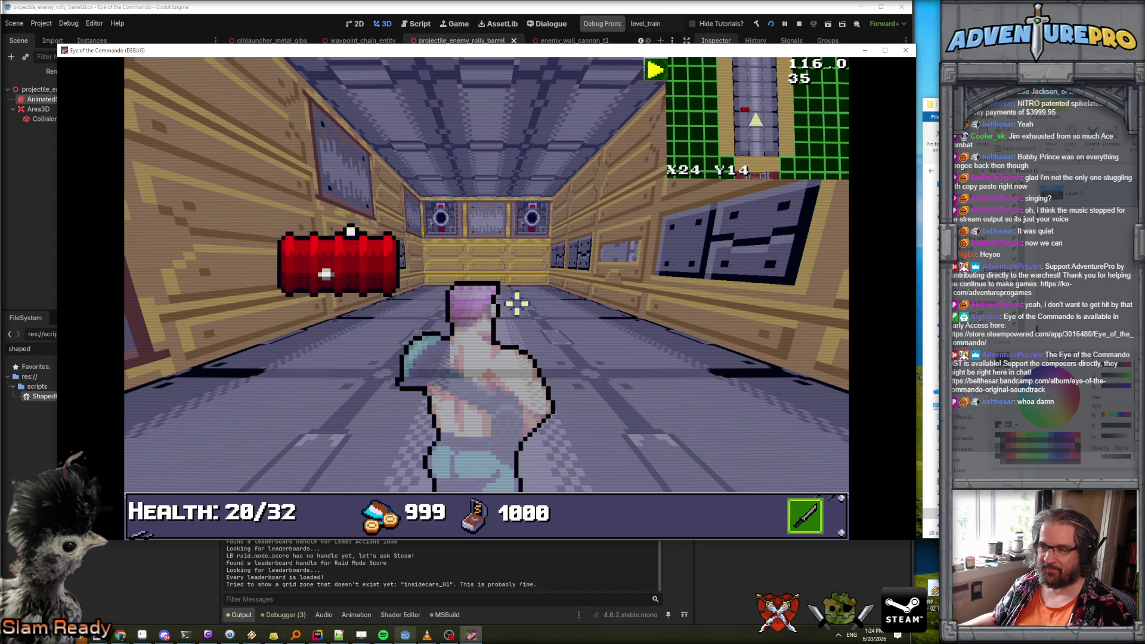
key("w")
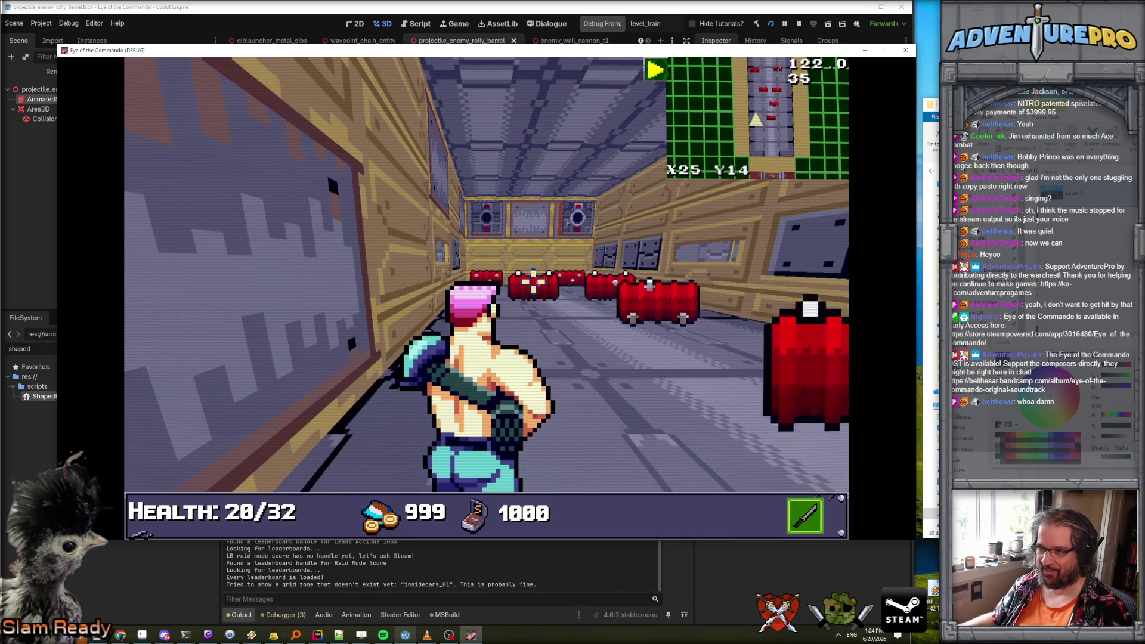
key("ctrl")
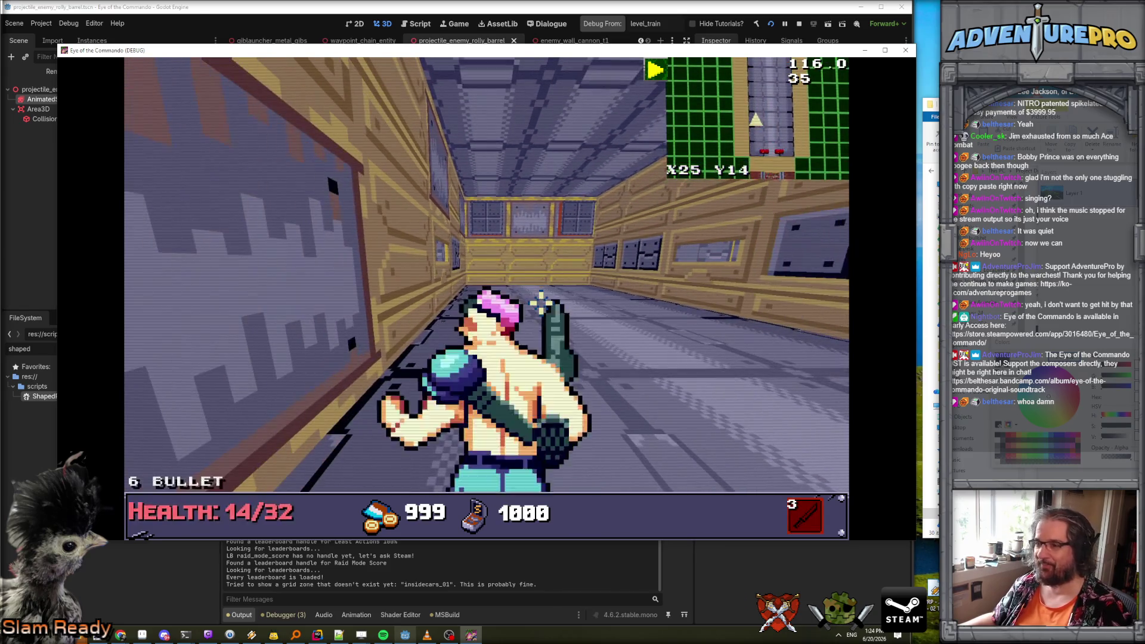
key("s")
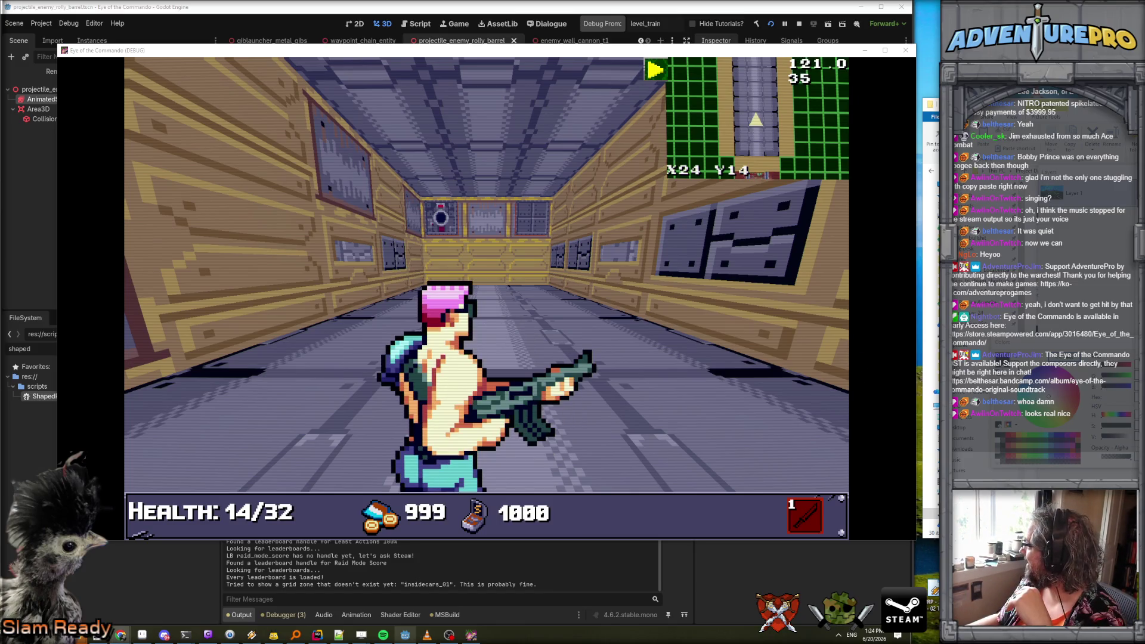
key("alt+Tab")
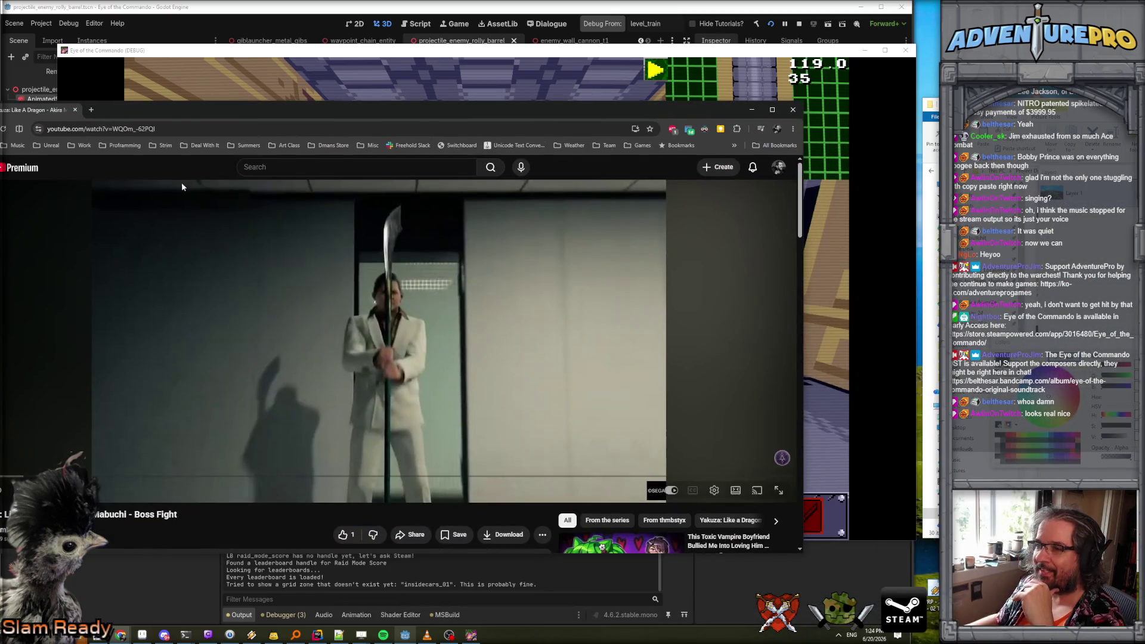
Maximize the Chrome window and play the Yakuza: Like A Dragon boss-fight video.
double_click(327, 110)
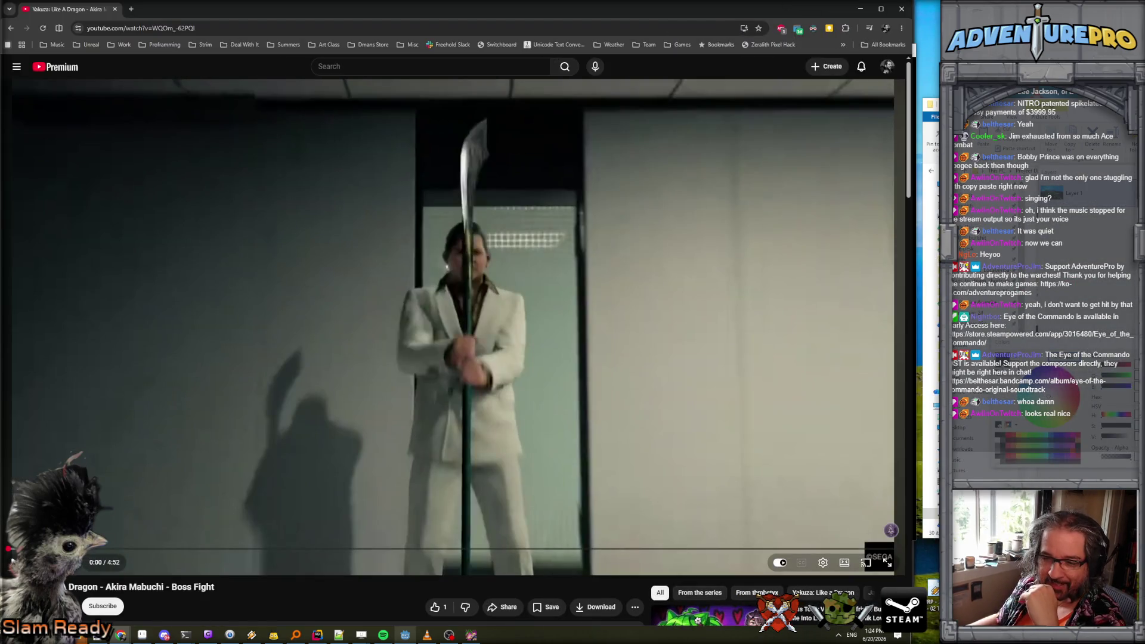
left_click(15, 563)
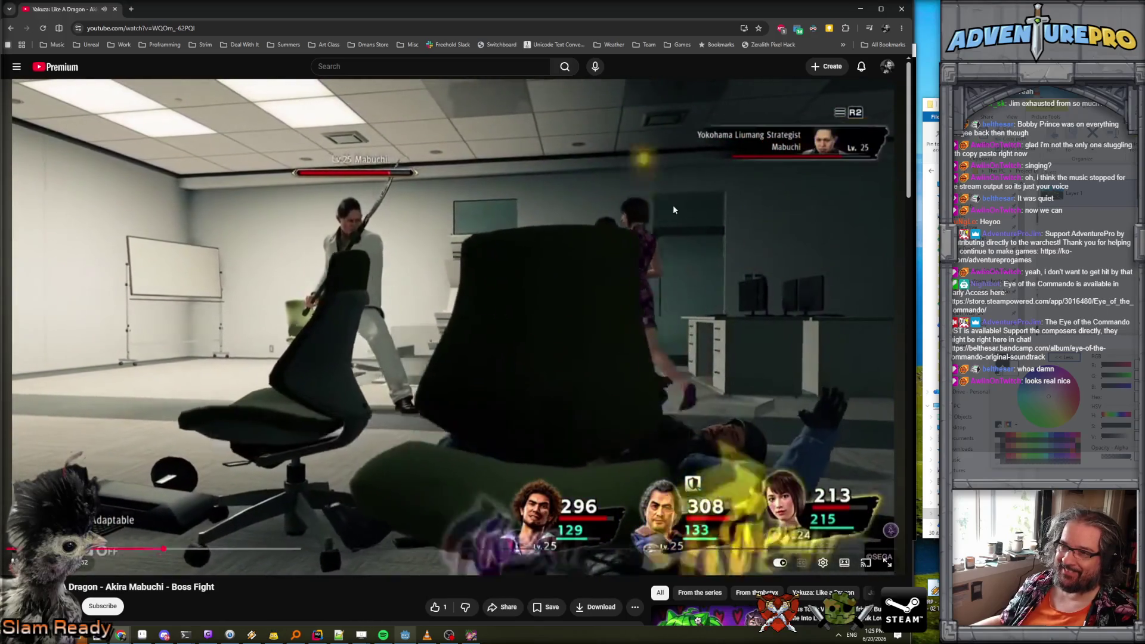
Watch the boss-fight video to about 4:43, then return to the running game.
mouse_move(343, 257)
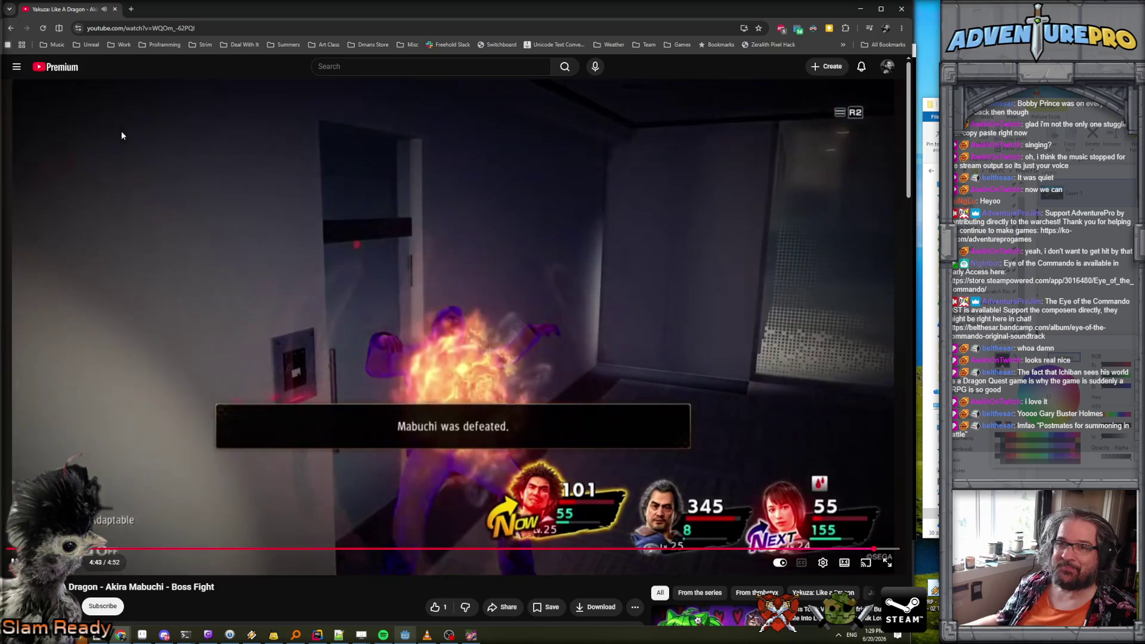
key("alt+Tab")
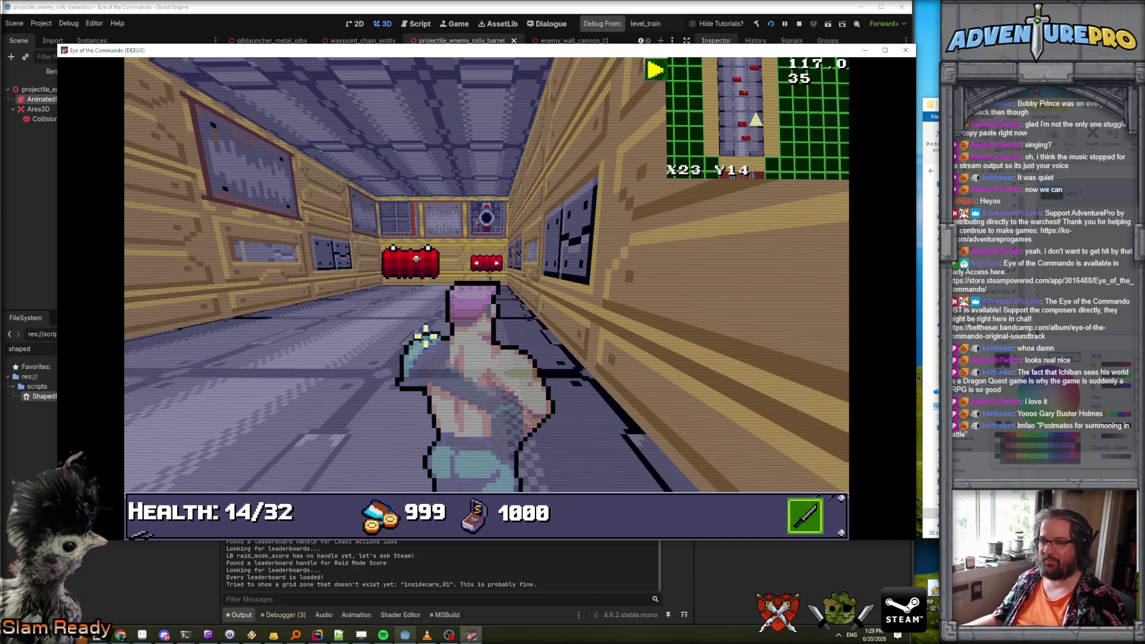
Turn and strafe around the rolling barrels, then attack with the weapon.
key("d")
key("d")
key("q")
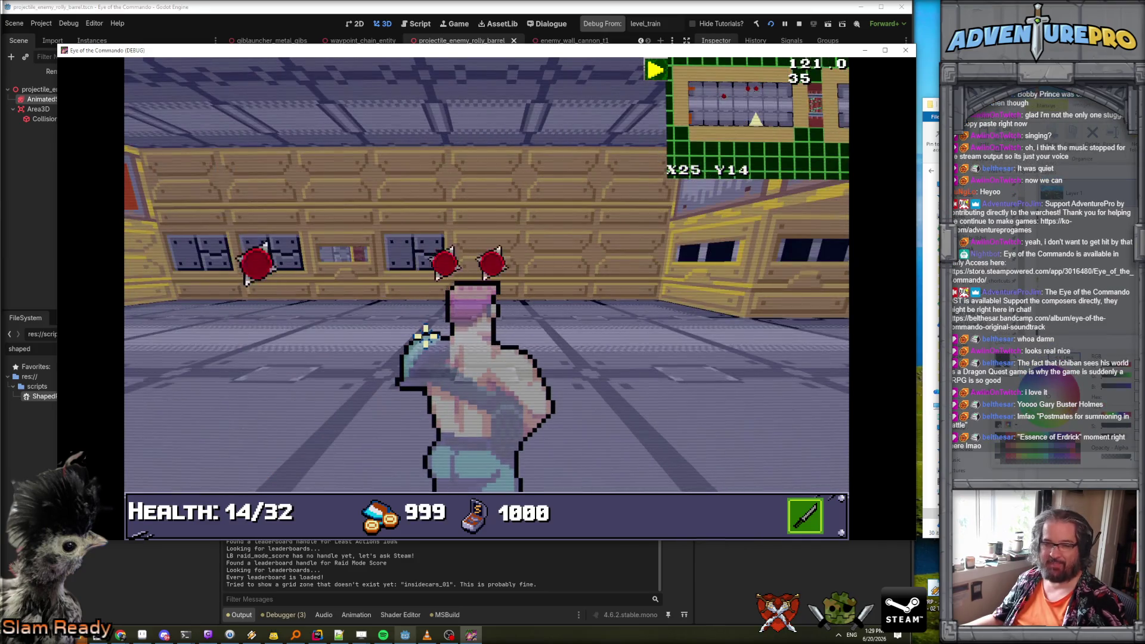
key("q")
key("d")
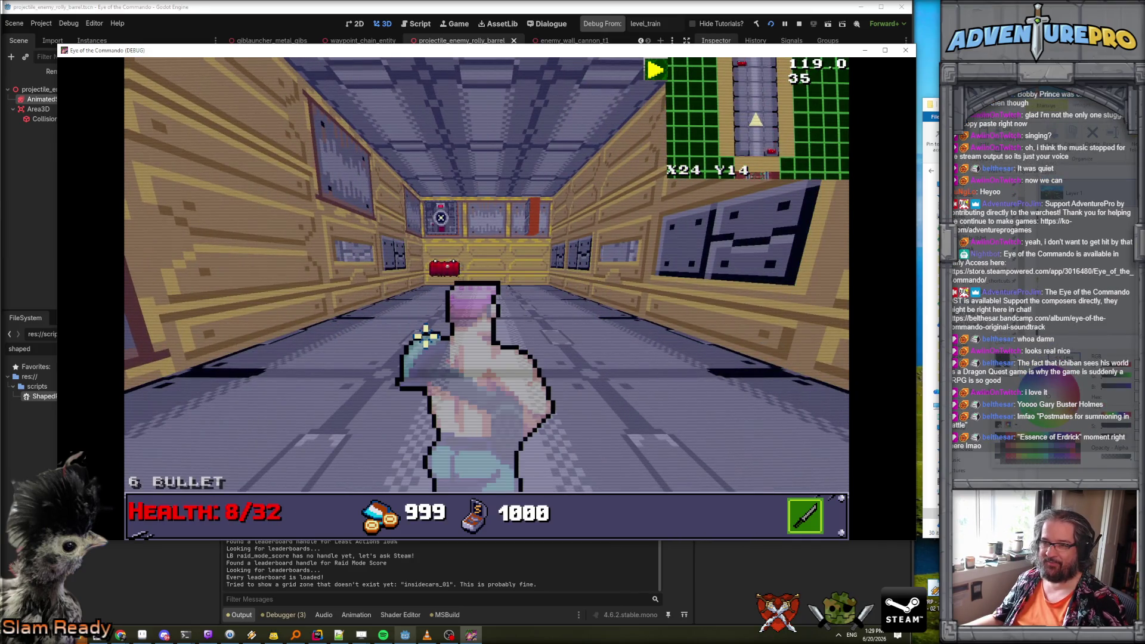
key("a")
key("d")
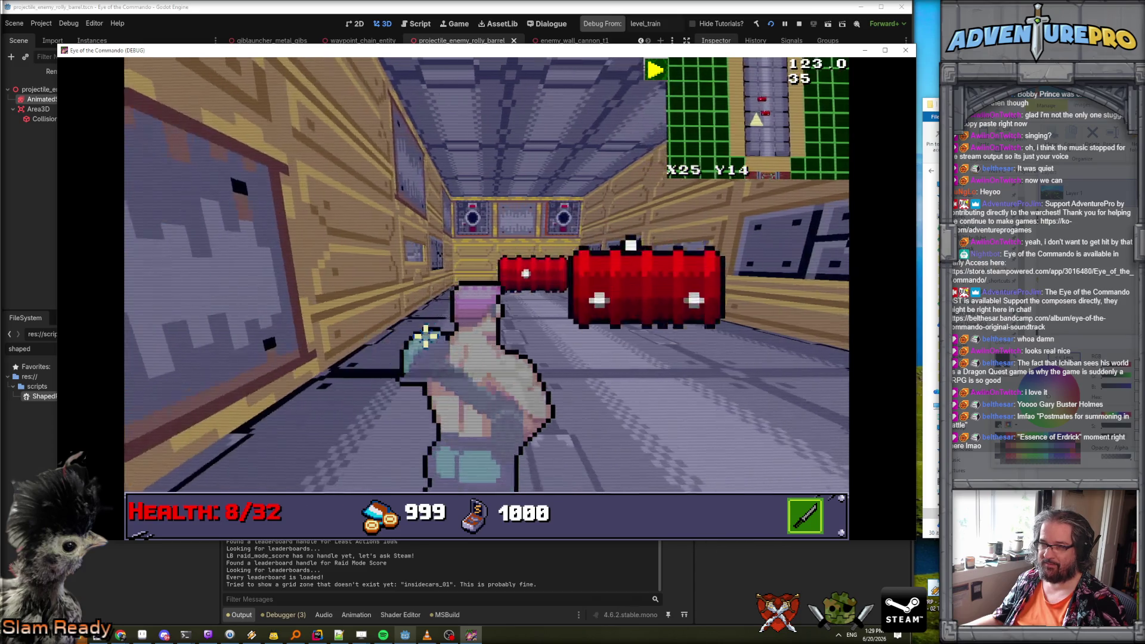
left_click(425, 336)
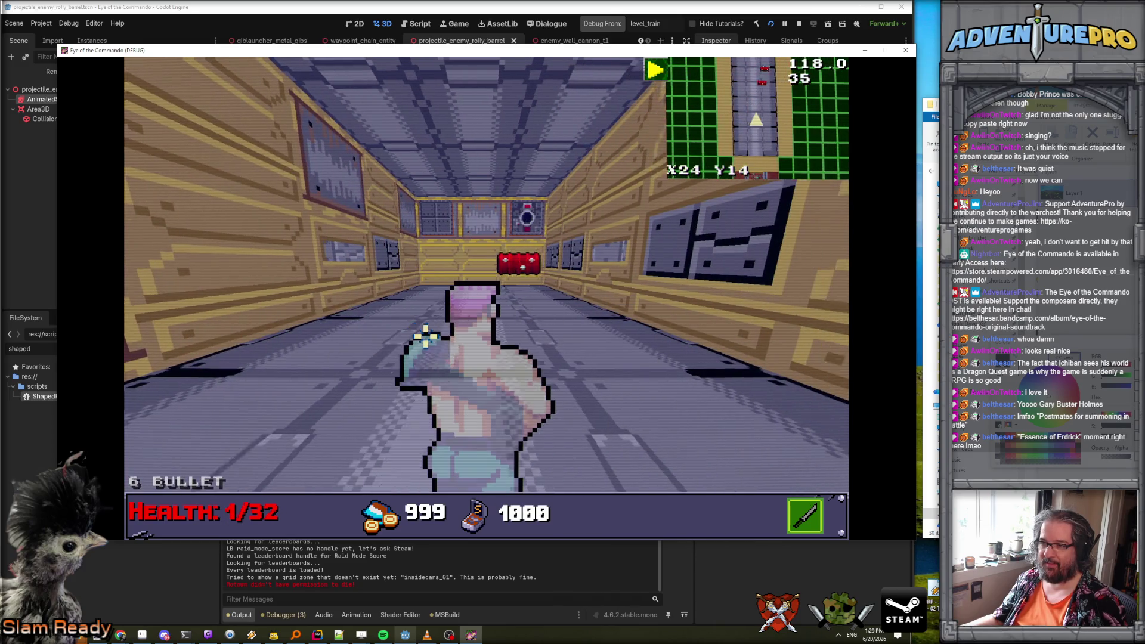
Keep sidestepping between corridor walls to dodge barrels as health falls to 1/32.
key("d")
key("a")
key("a")
key("e")
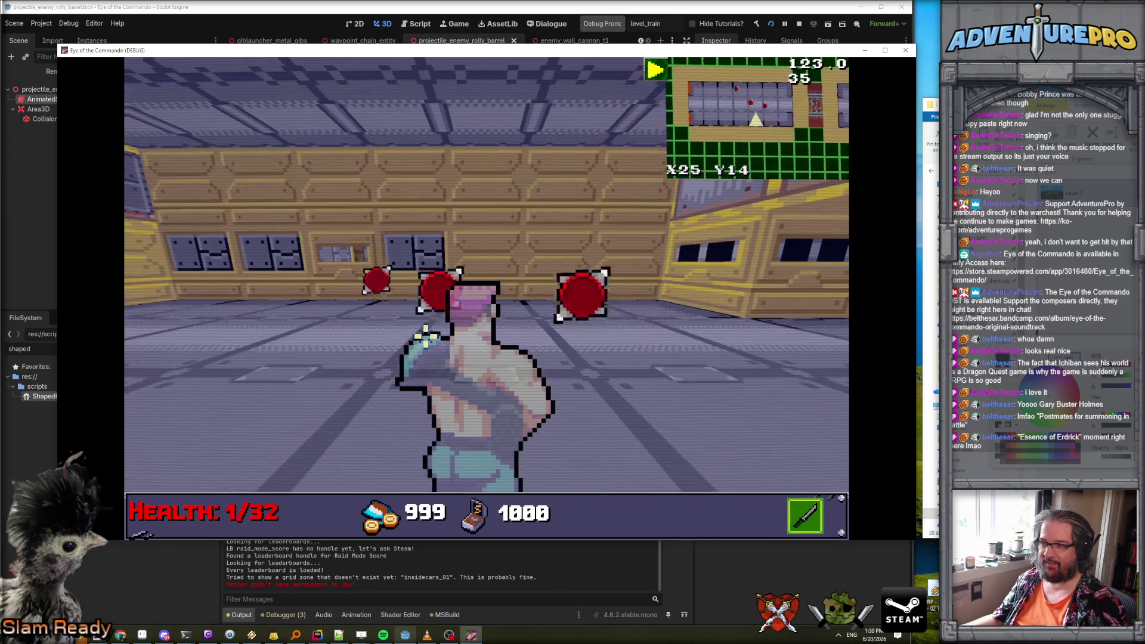
key("q")
key("d")
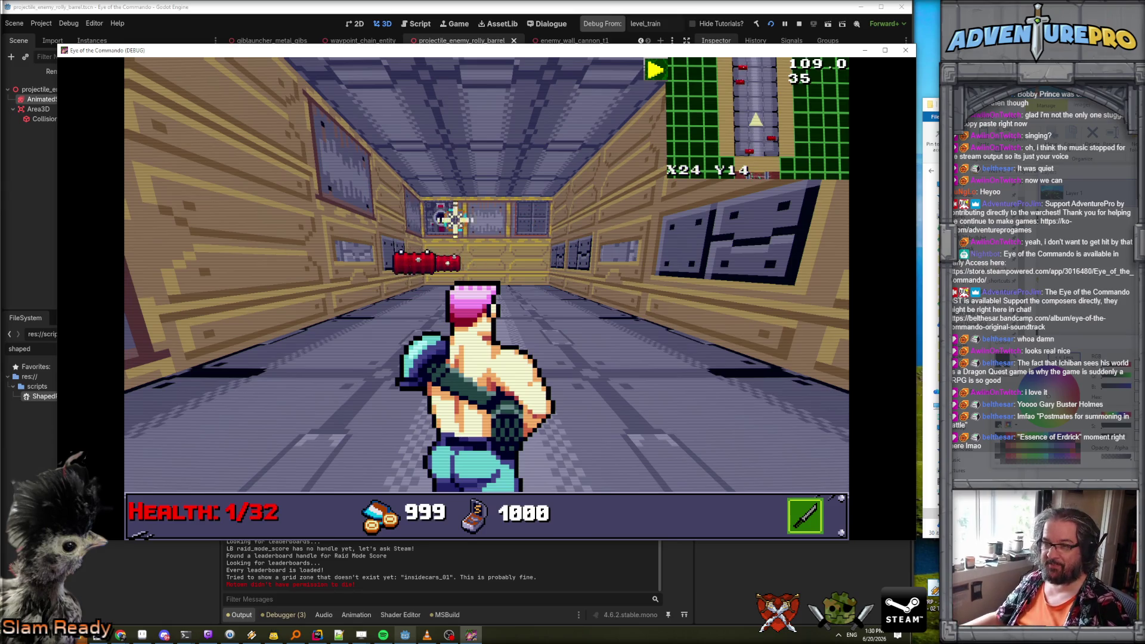
key("d")
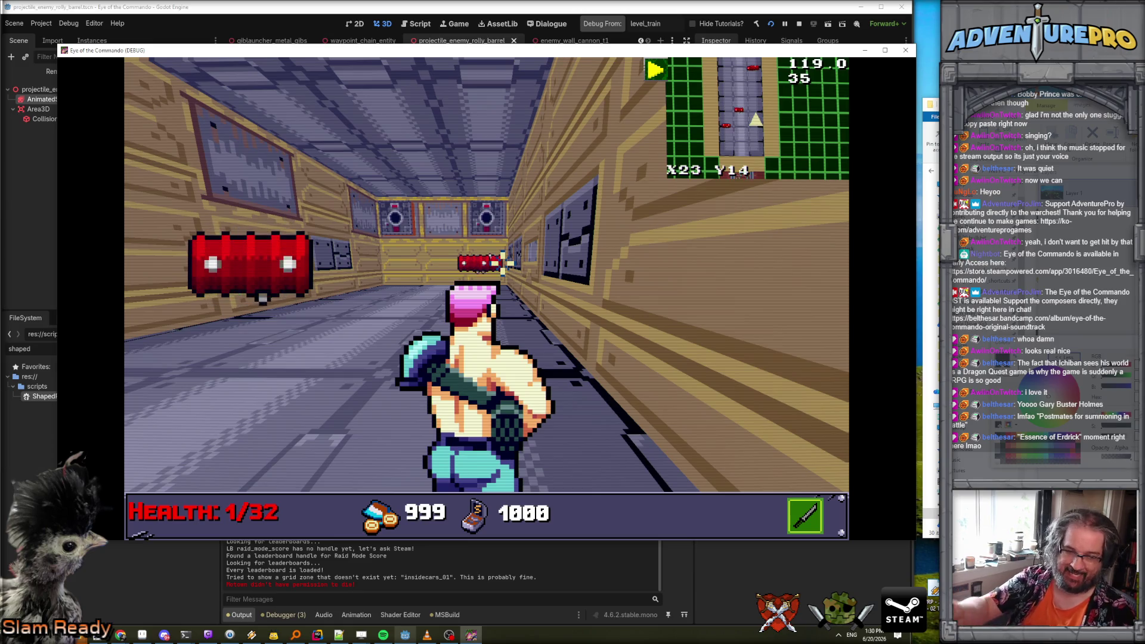
key("a")
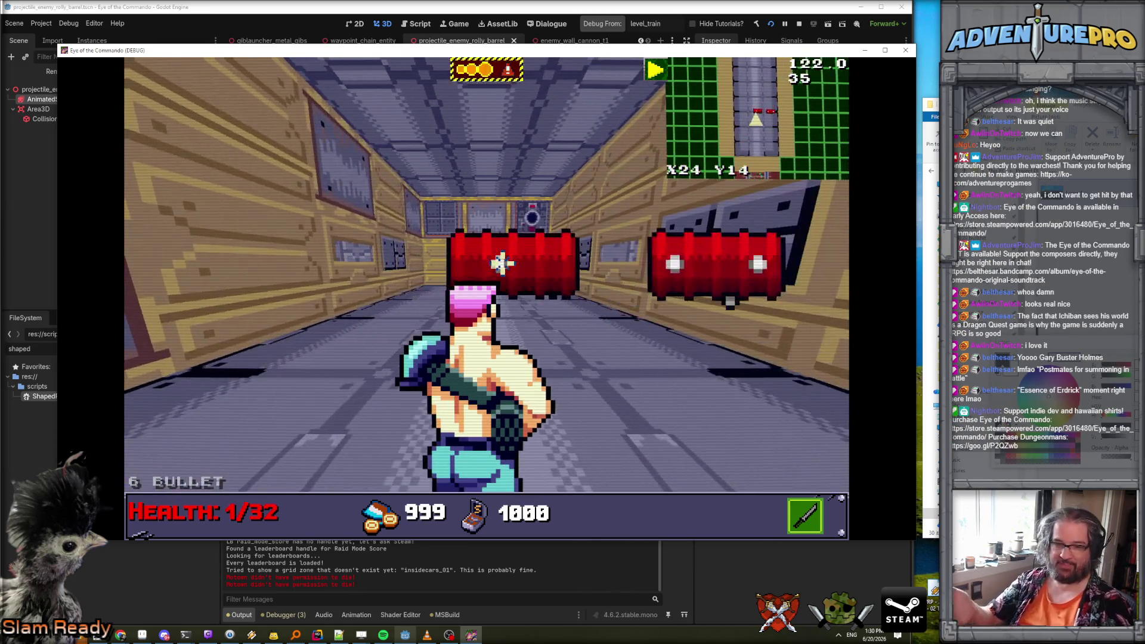